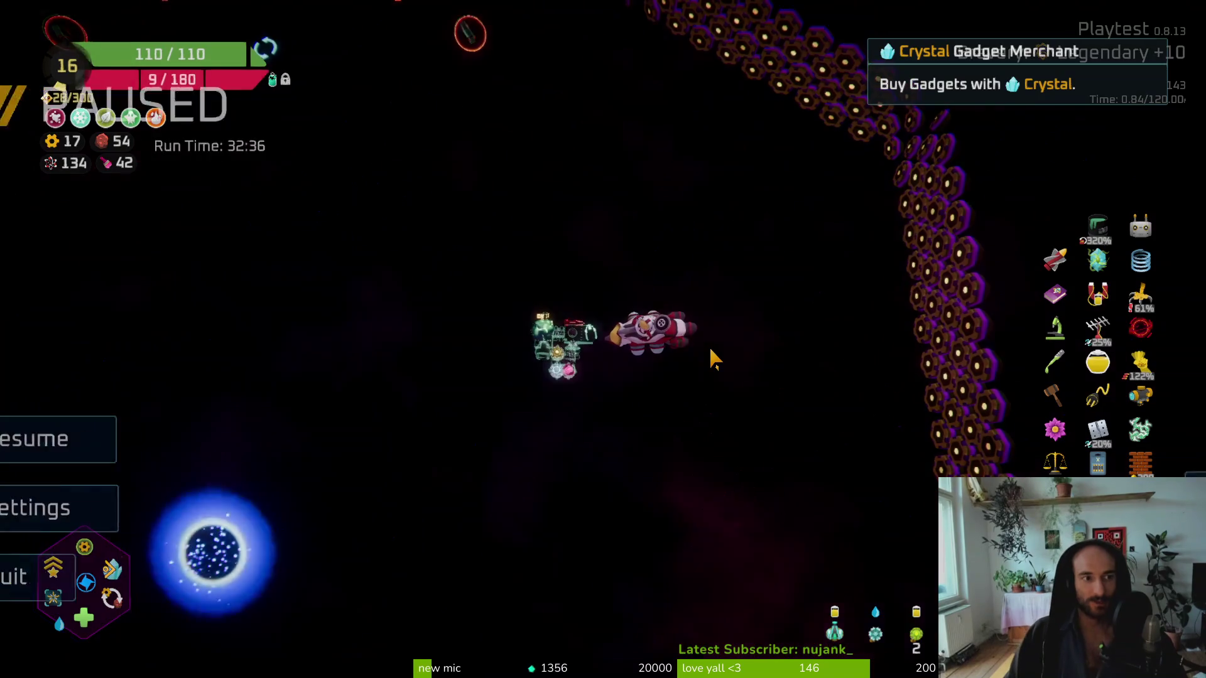
pyautogui.press('Escape')
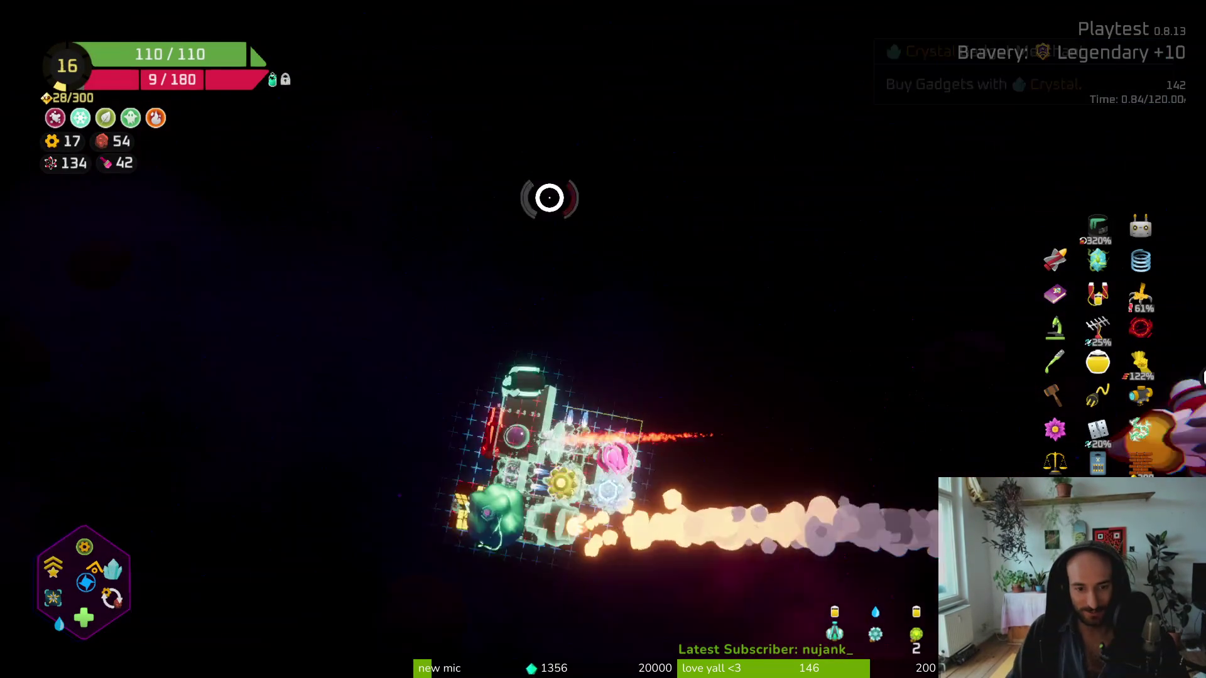
# Resume the run and check the ship's defense, storage and regeneration stats in the stats overview
pyautogui.press('Tab')
pyautogui.press('Tab')
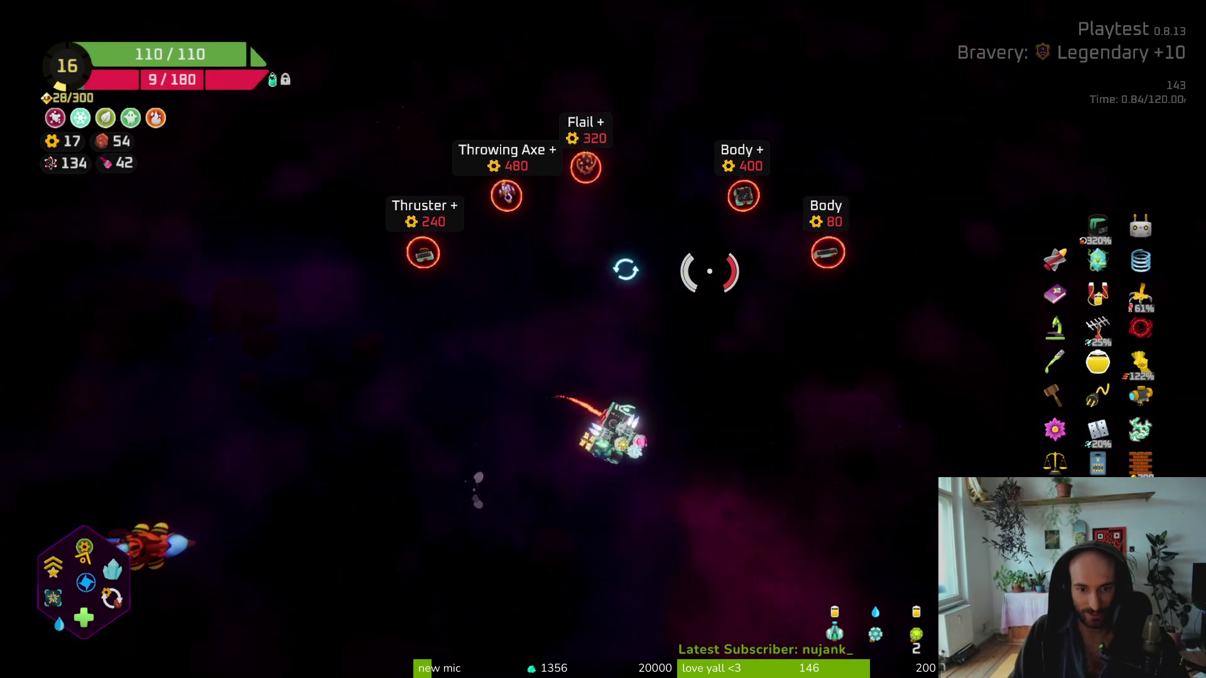
pyautogui.press('Tab')
pyautogui.press('Tab')
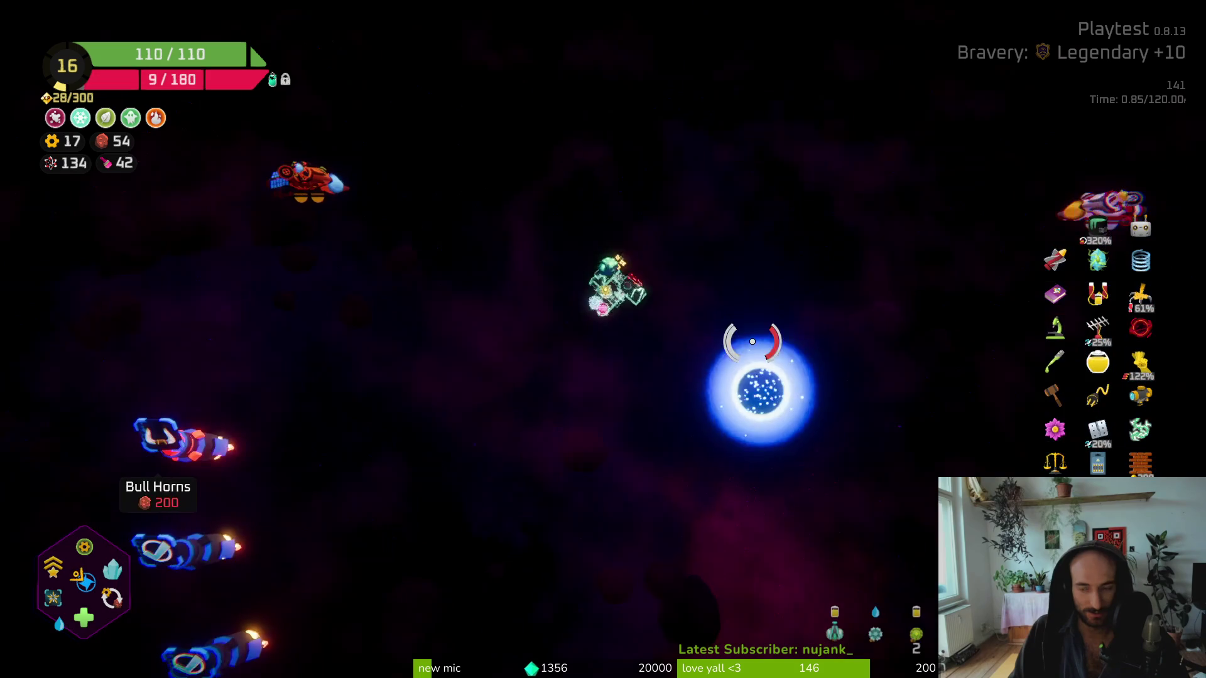
pyautogui.press('Tab')
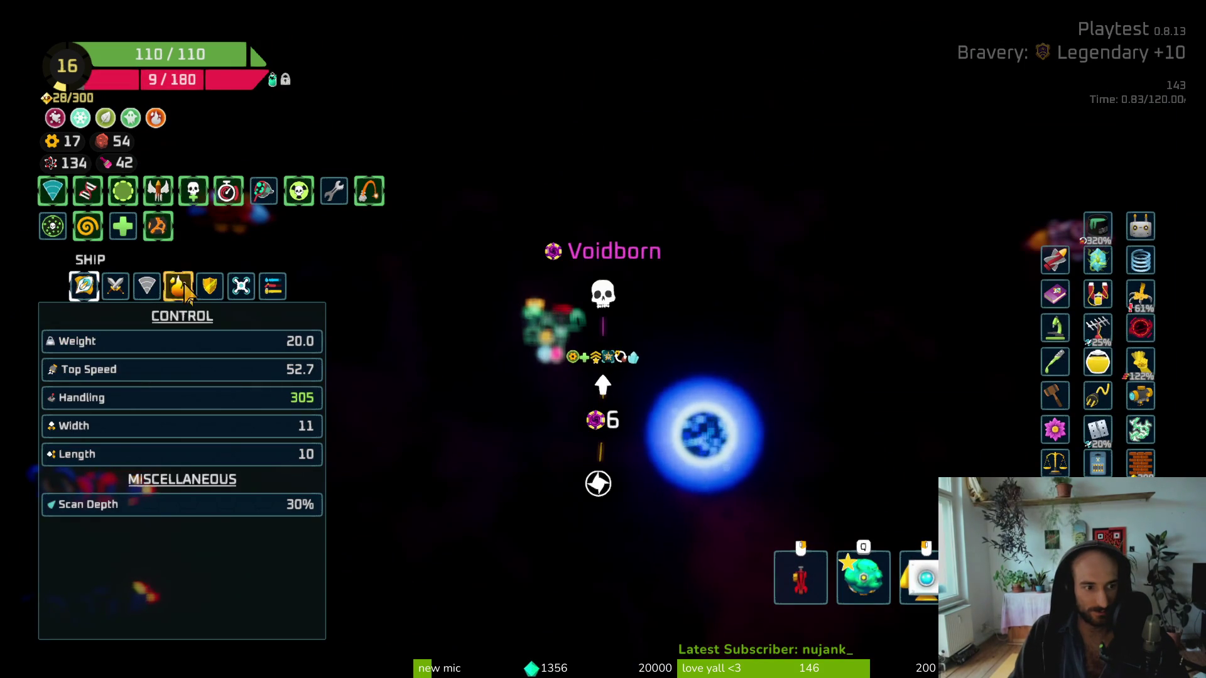
pyautogui.click(213, 286)
pyautogui.click(272, 286)
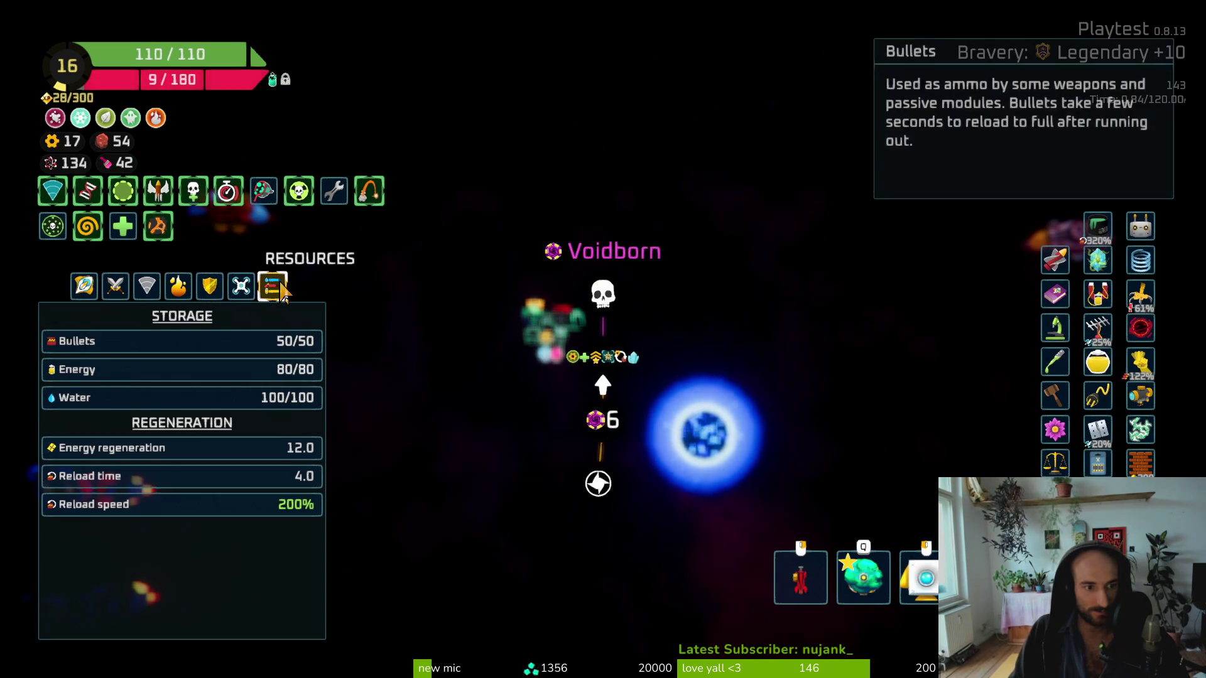
pyautogui.press('Tab')
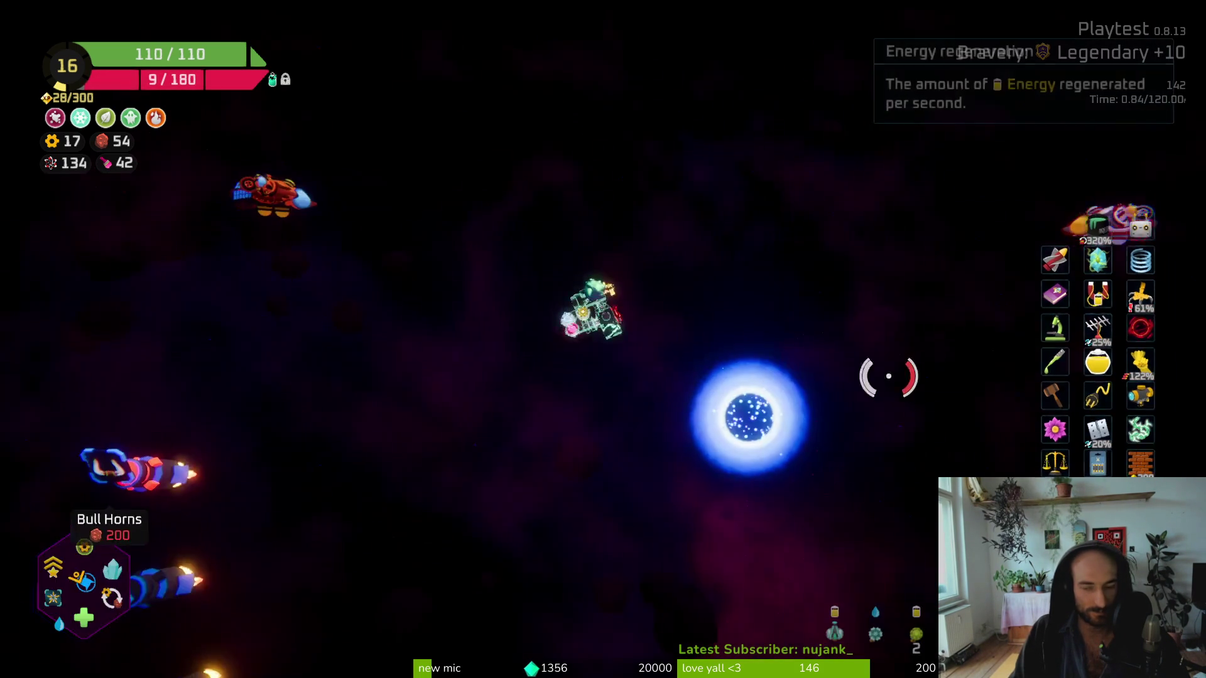
pyautogui.press('Tab')
# Close the stats overview and warp through the portal to the next sector
pyautogui.moveTo(1093, 241)
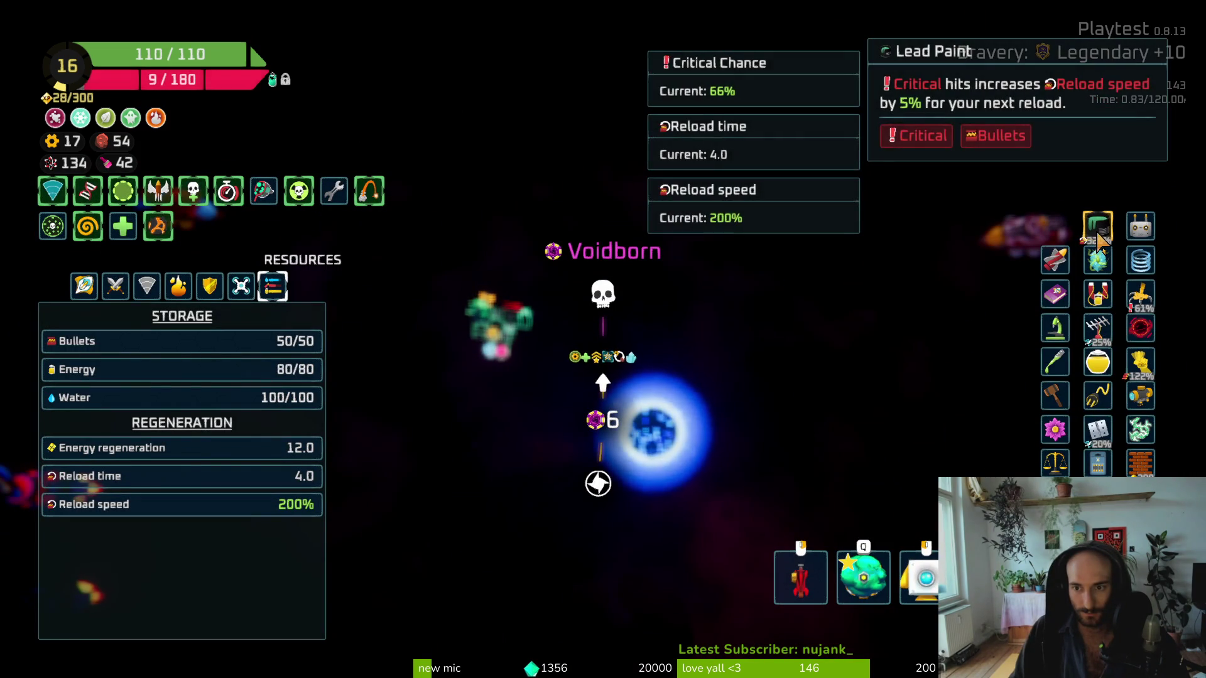
pyautogui.moveTo(1105, 405)
pyautogui.moveTo(1105, 339)
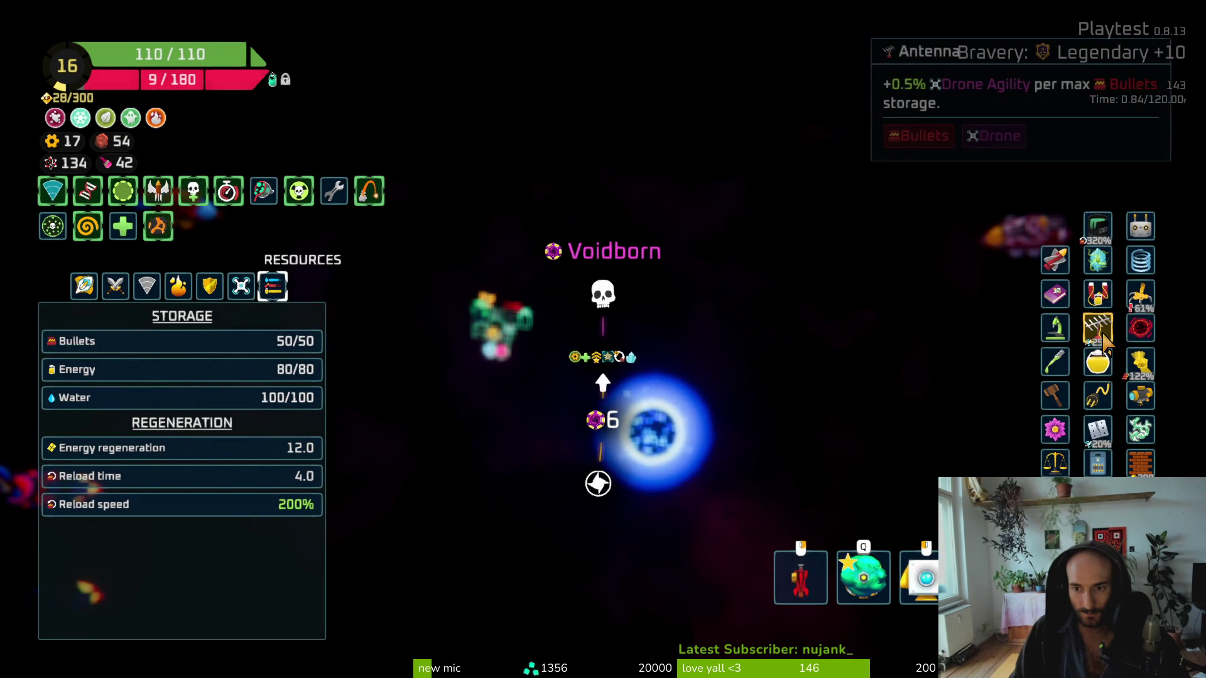
pyautogui.moveTo(1105, 446)
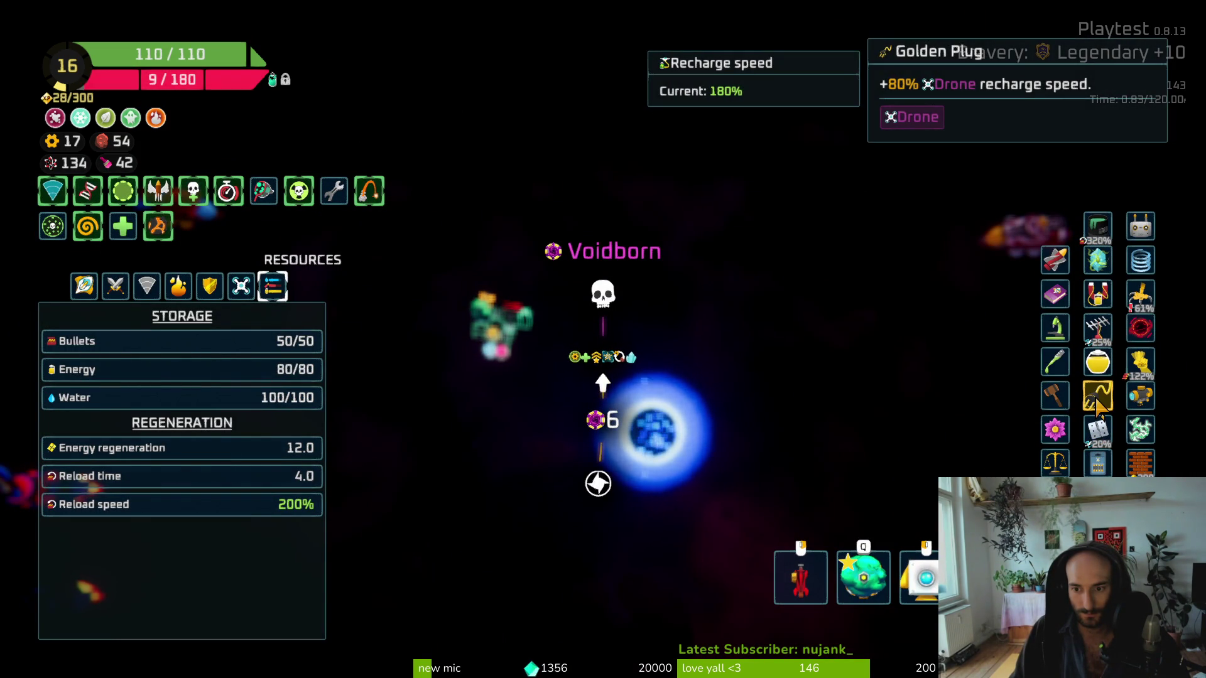
pyautogui.press('Tab')
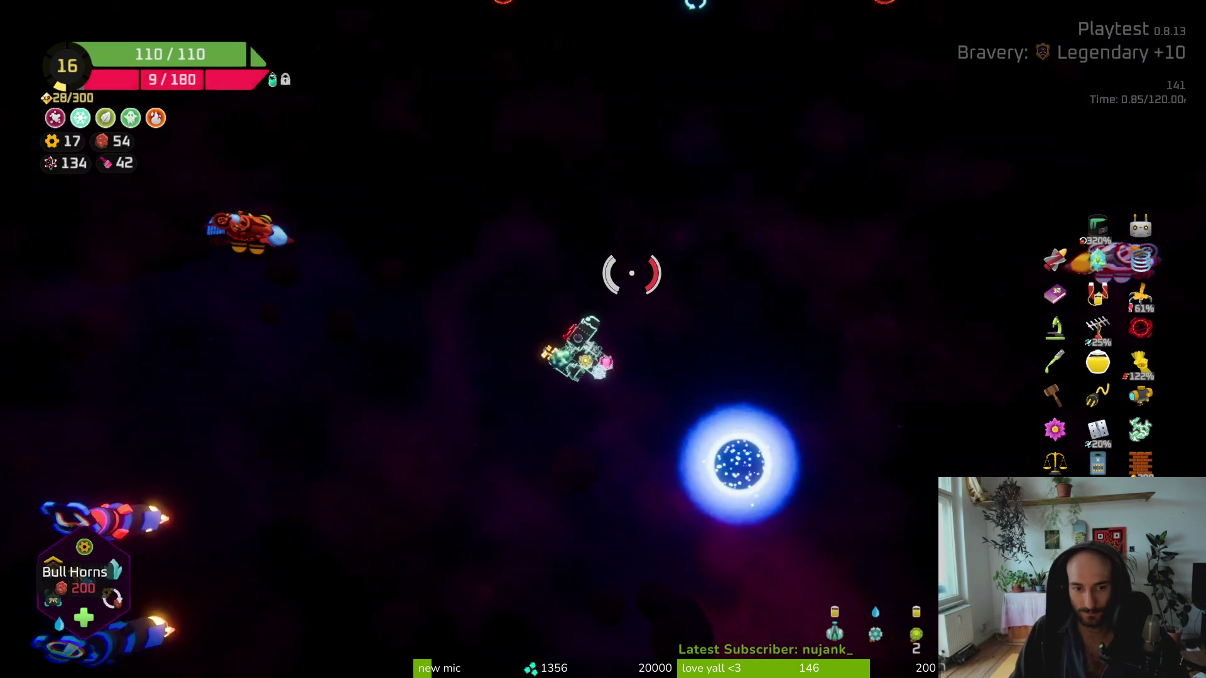
pyautogui.press('e')
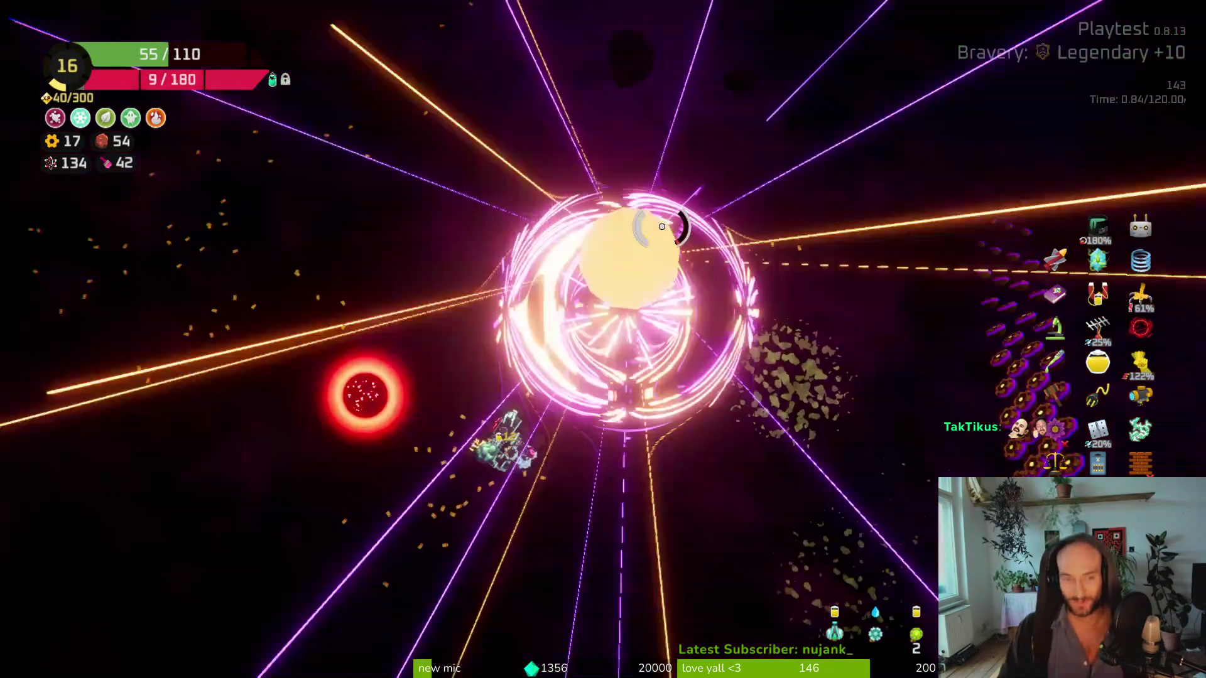
# Fly the ship around the portal, then warp through it to finish the run
pyautogui.press('a')
pyautogui.press('w')
pyautogui.press('a')
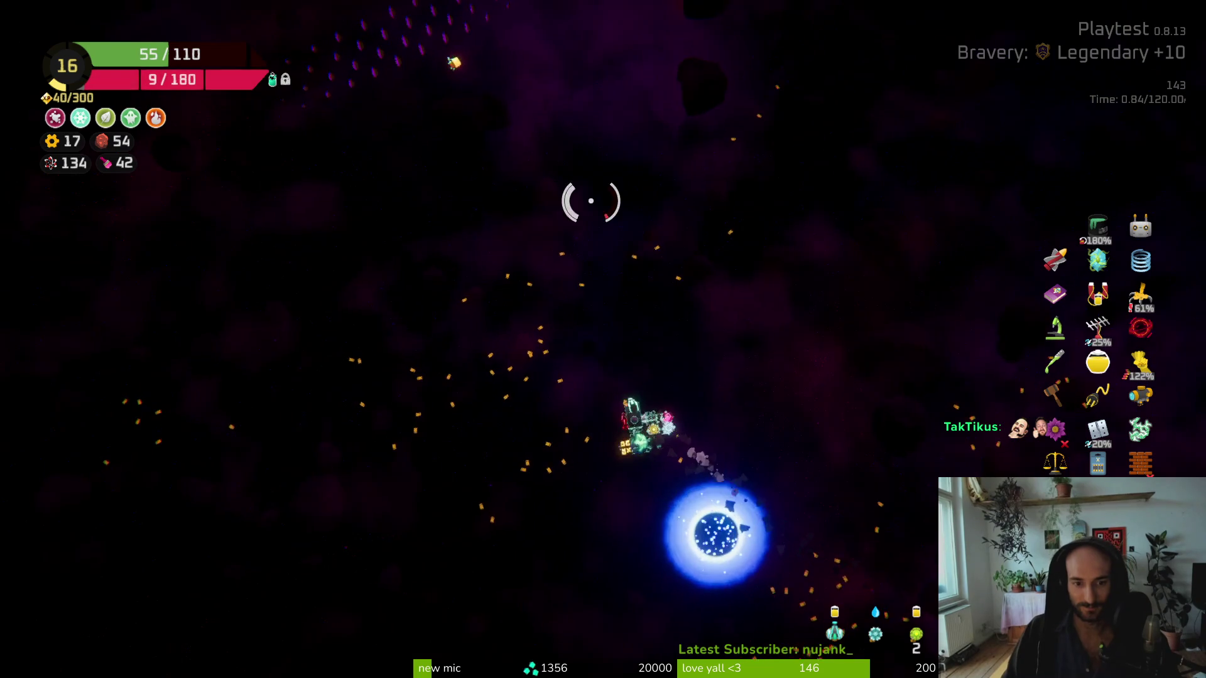
pyautogui.press('s')
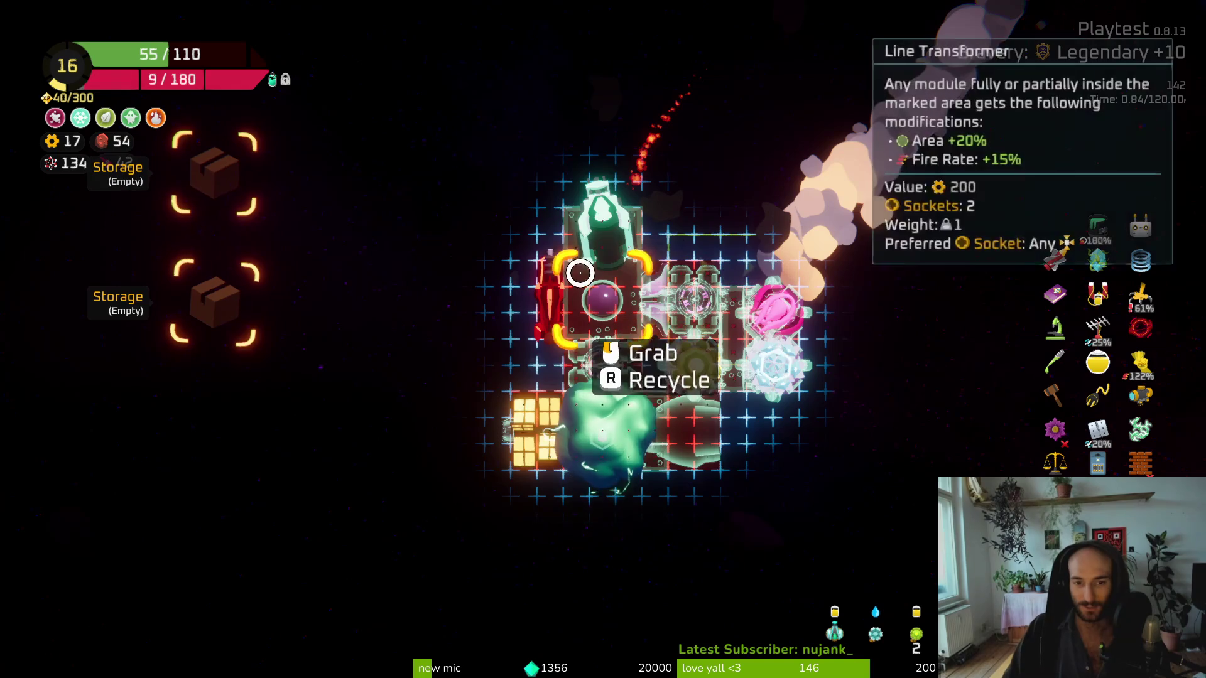
pyautogui.moveTo(551, 310)
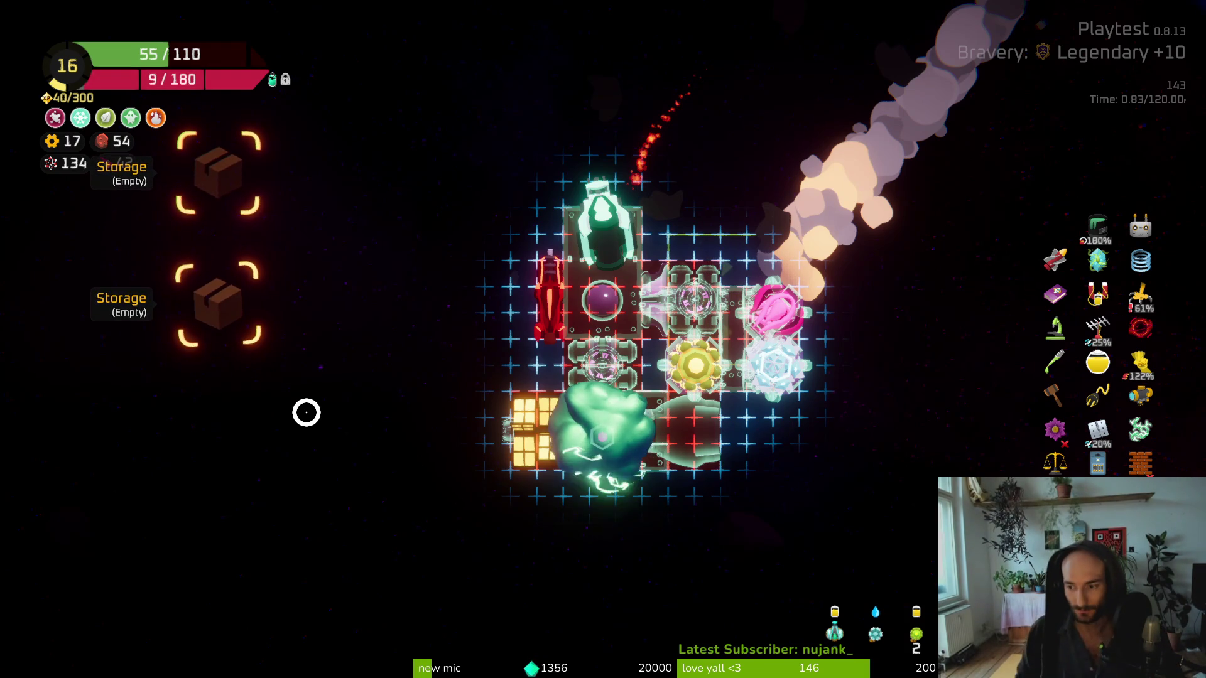
pyautogui.press('Tab')
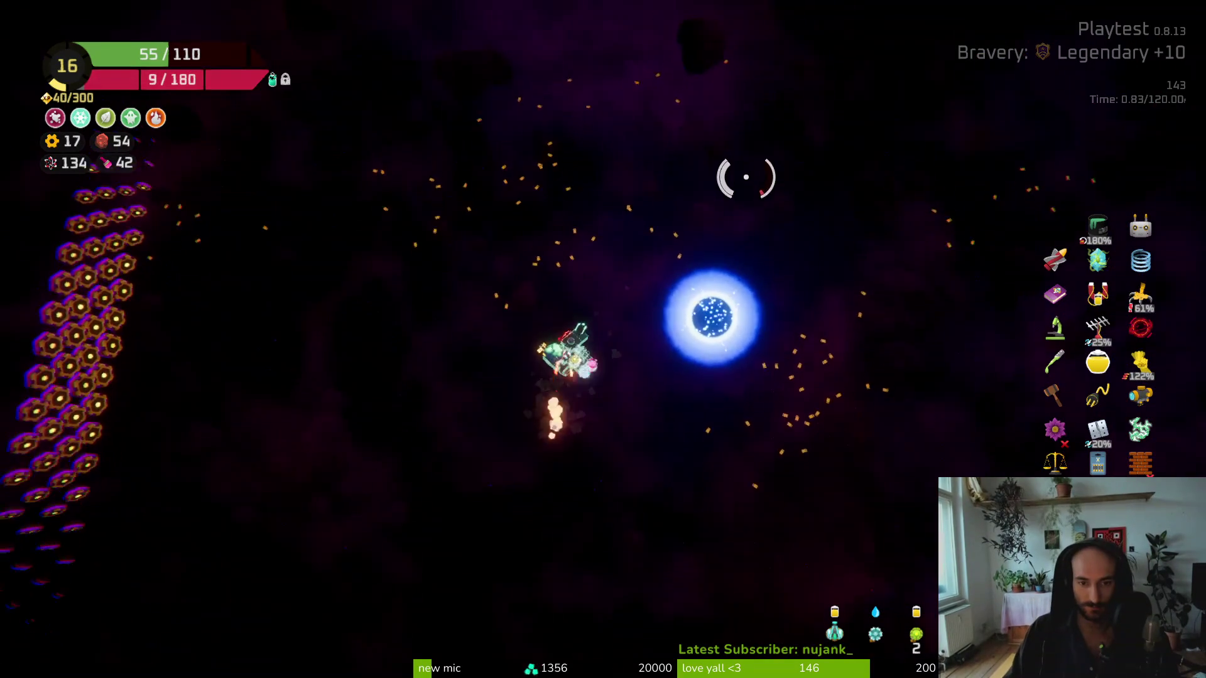
pyautogui.press('f')
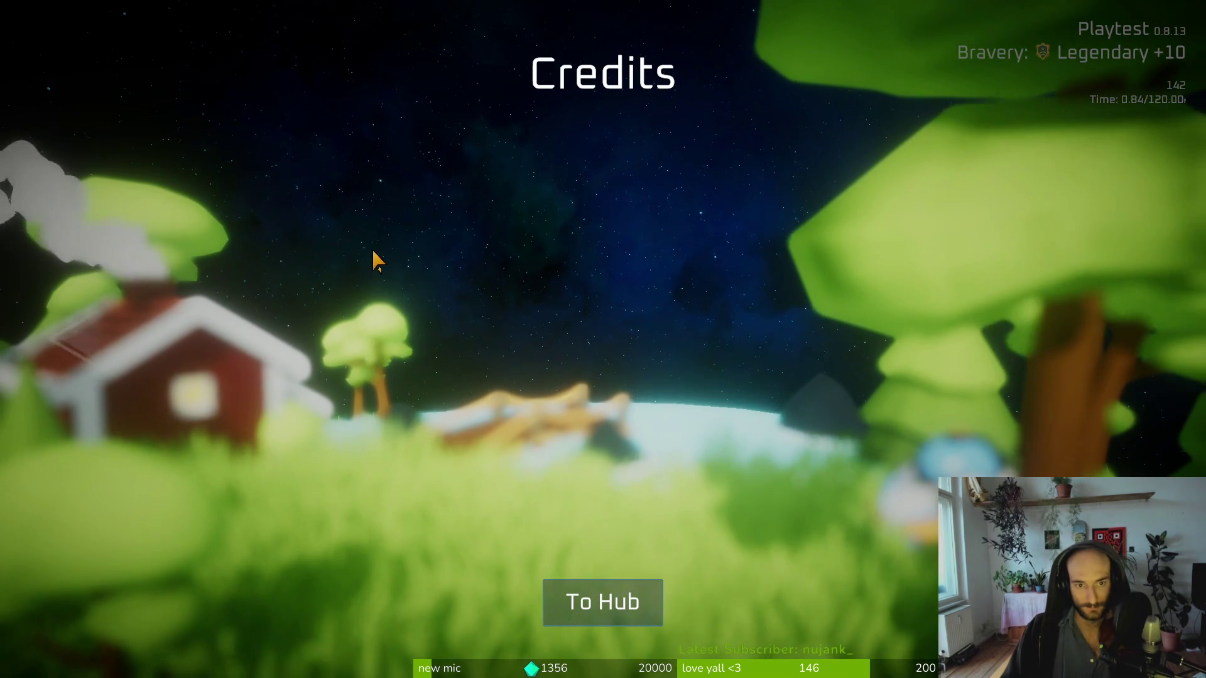
# Skip the credits, return to the hub, and quit the game to the desktop
pyautogui.click(120, 342)
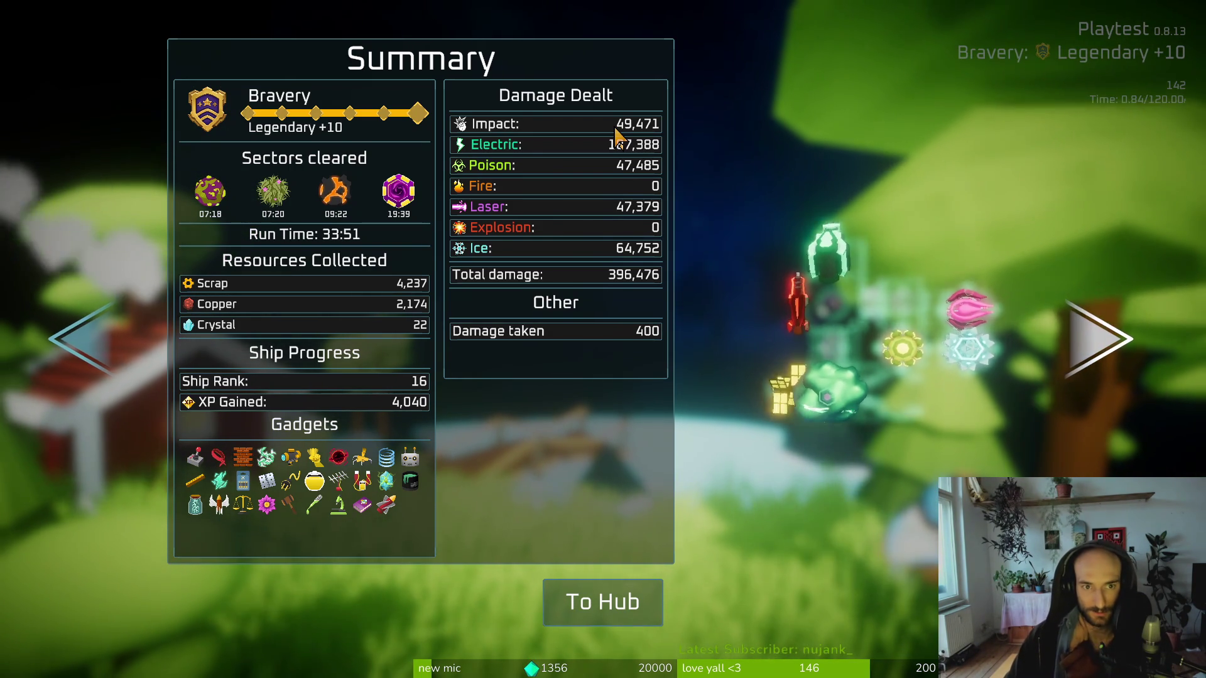
pyautogui.click(603, 603)
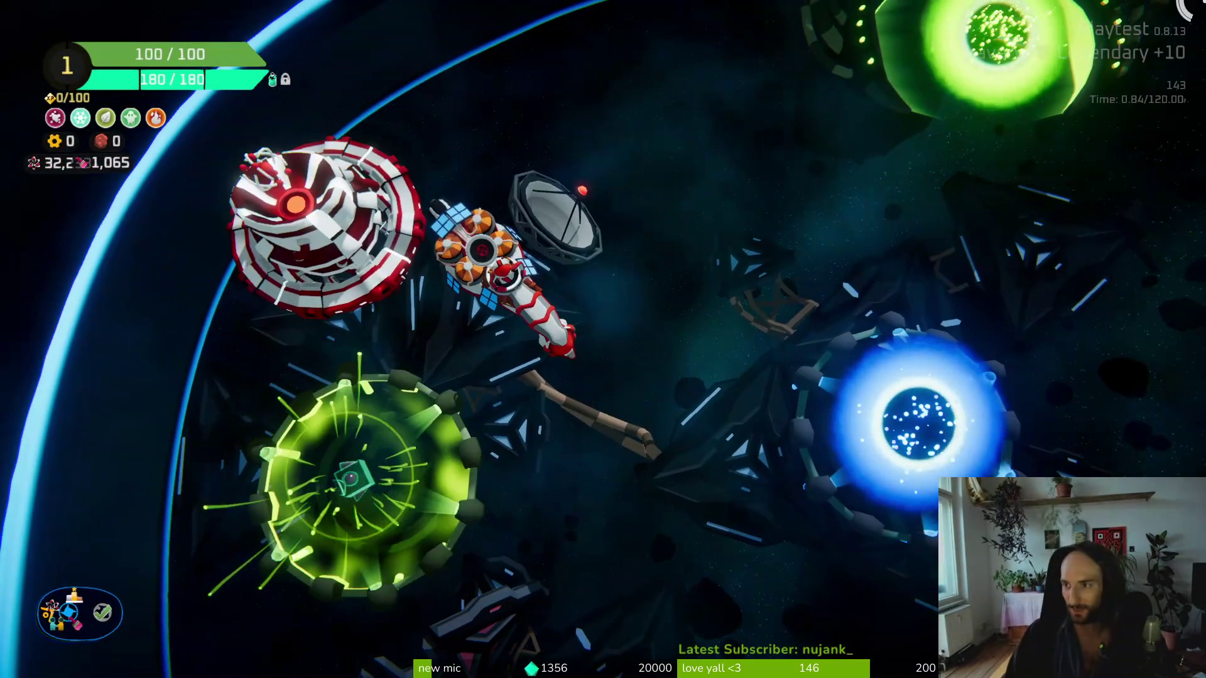
pyautogui.press('Escape')
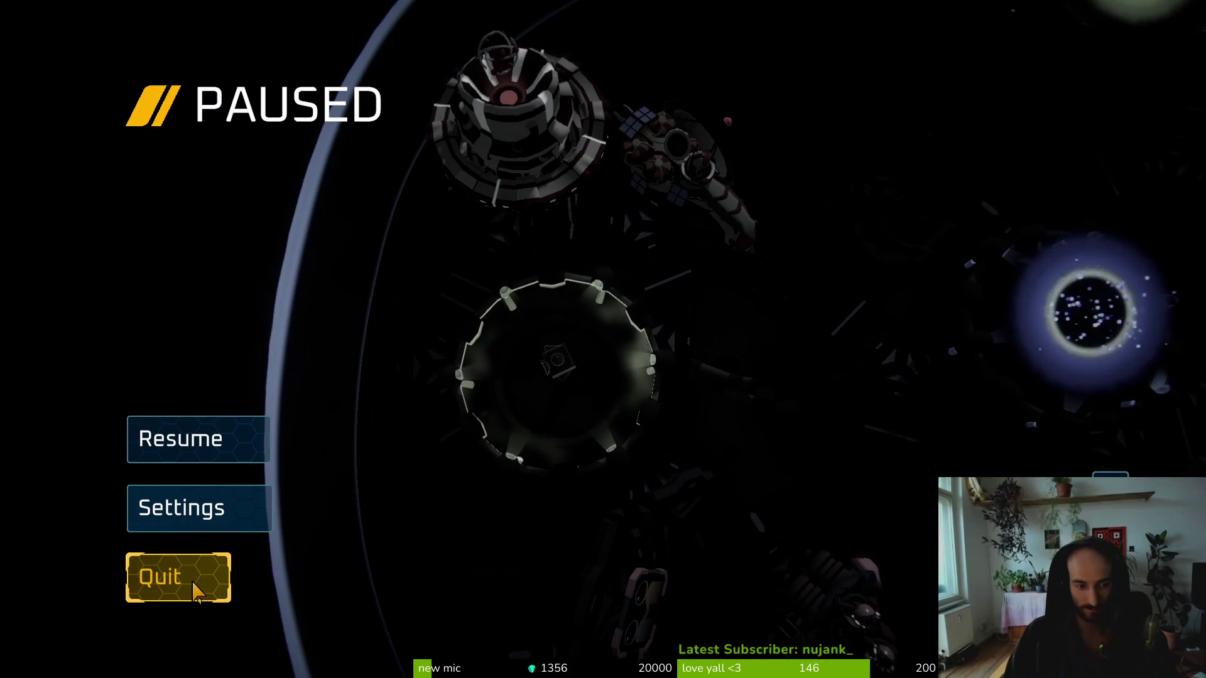
pyautogui.press('Escape')
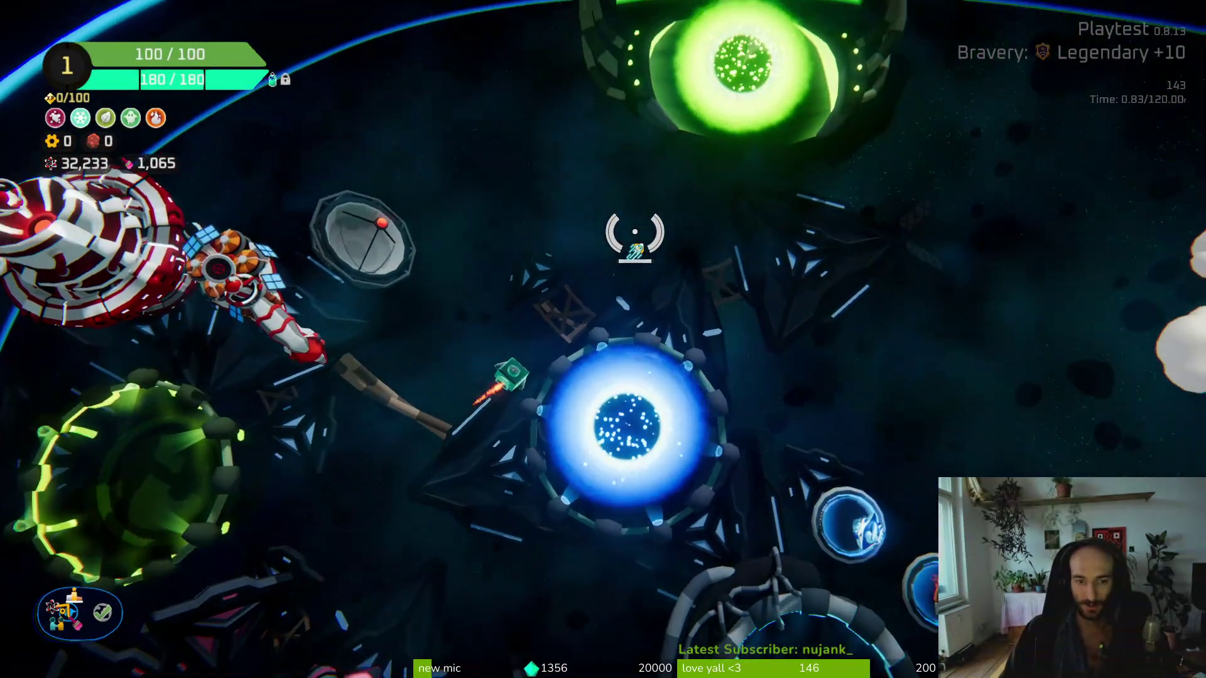
pyautogui.press('Escape')
pyautogui.click(167, 587)
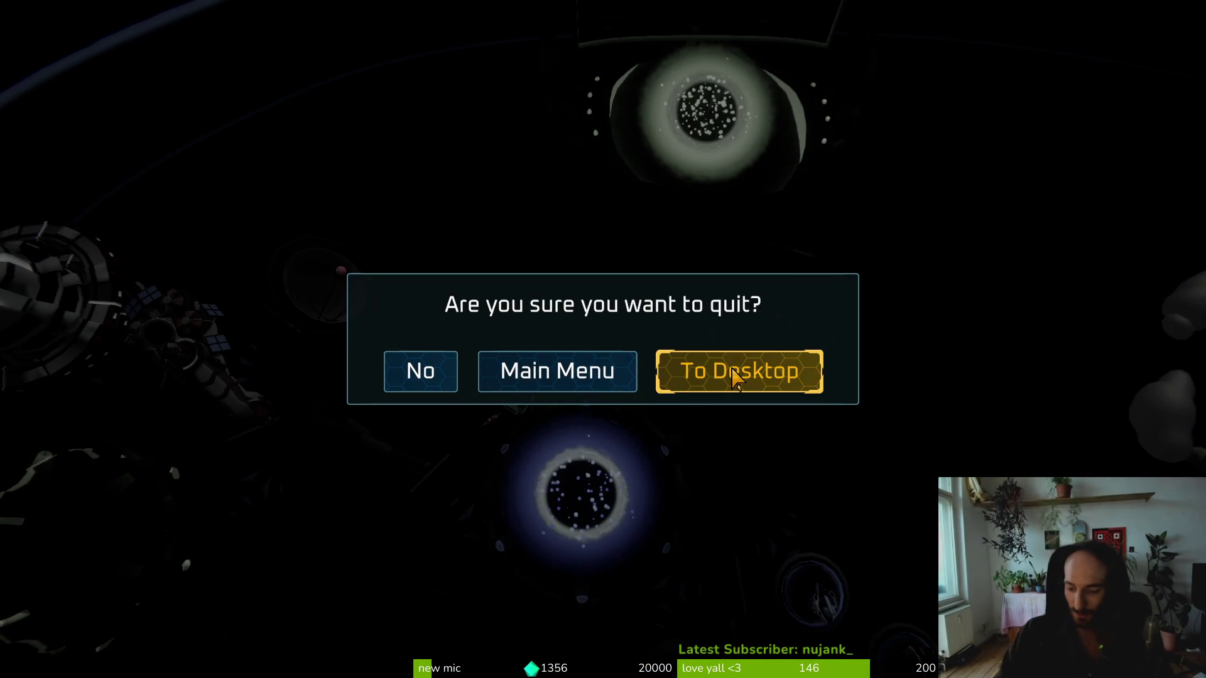
pyautogui.click(732, 370)
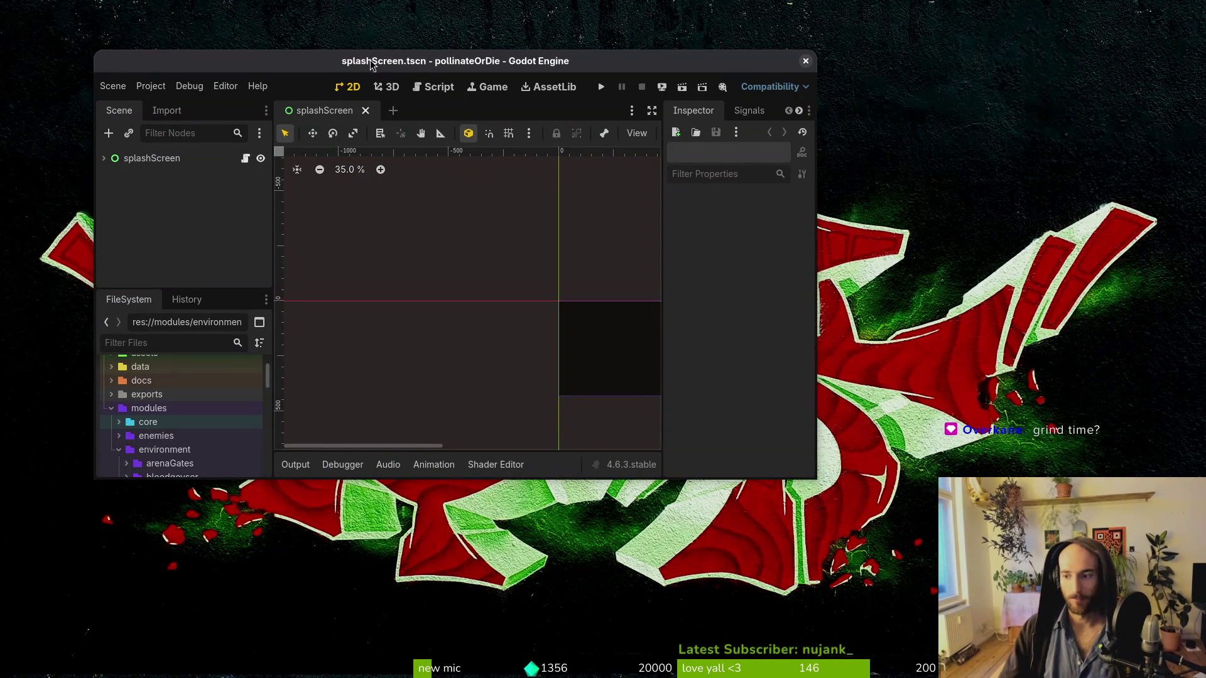
# Maximize the editor and open the 2_5.tres resource through quick search
pyautogui.doubleClick(324, 66)
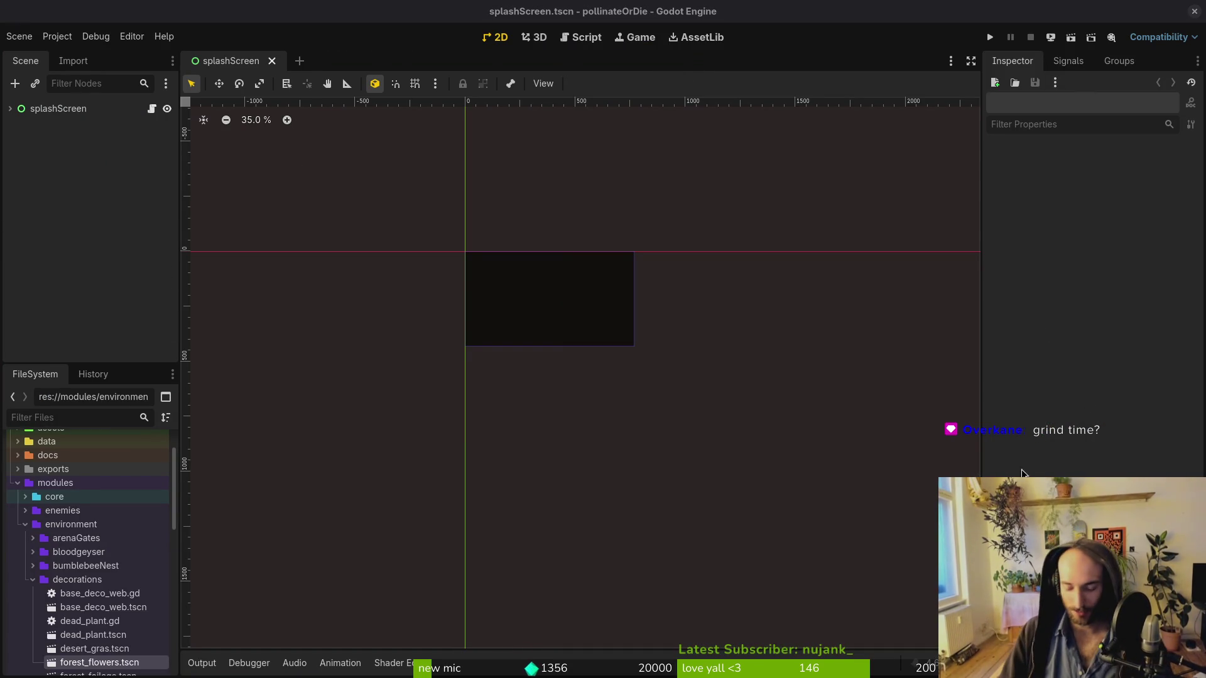
pyautogui.scroll(4, 530, 314)
pyautogui.scroll(2, 573, 393)
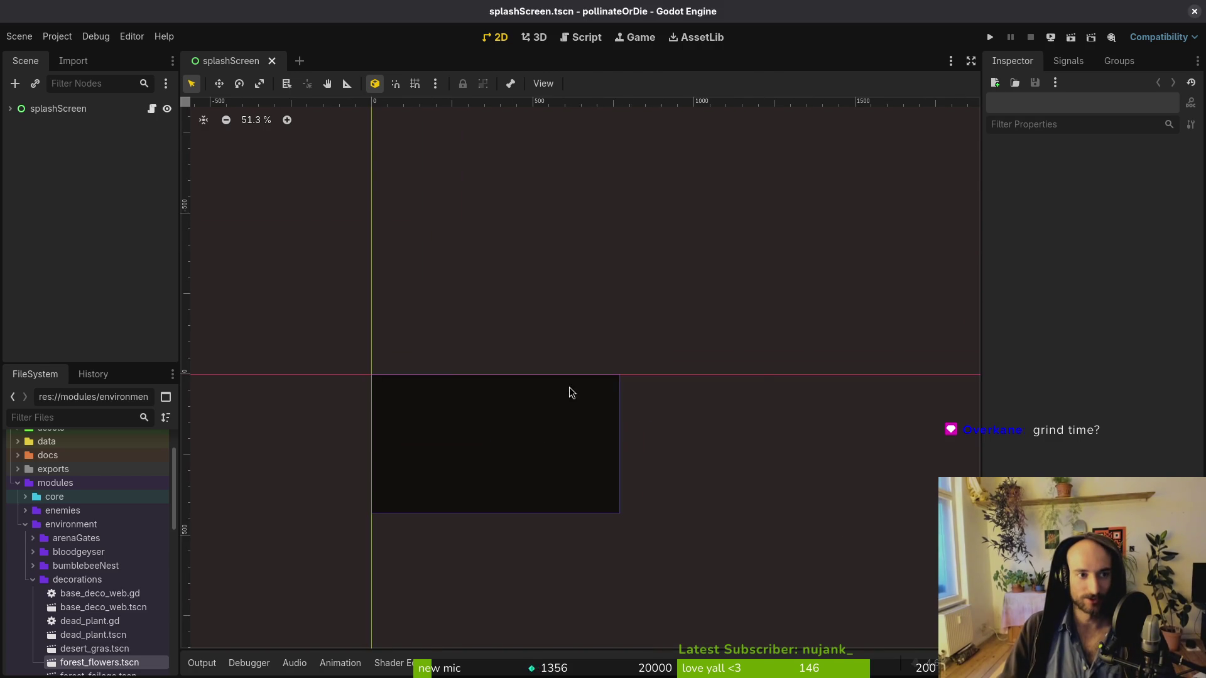
pyautogui.scroll(5, 527, 420)
pyautogui.scroll(2, 586, 319)
pyautogui.hotkey('shift', 'alt', 'o')
pyautogui.write('32ts')
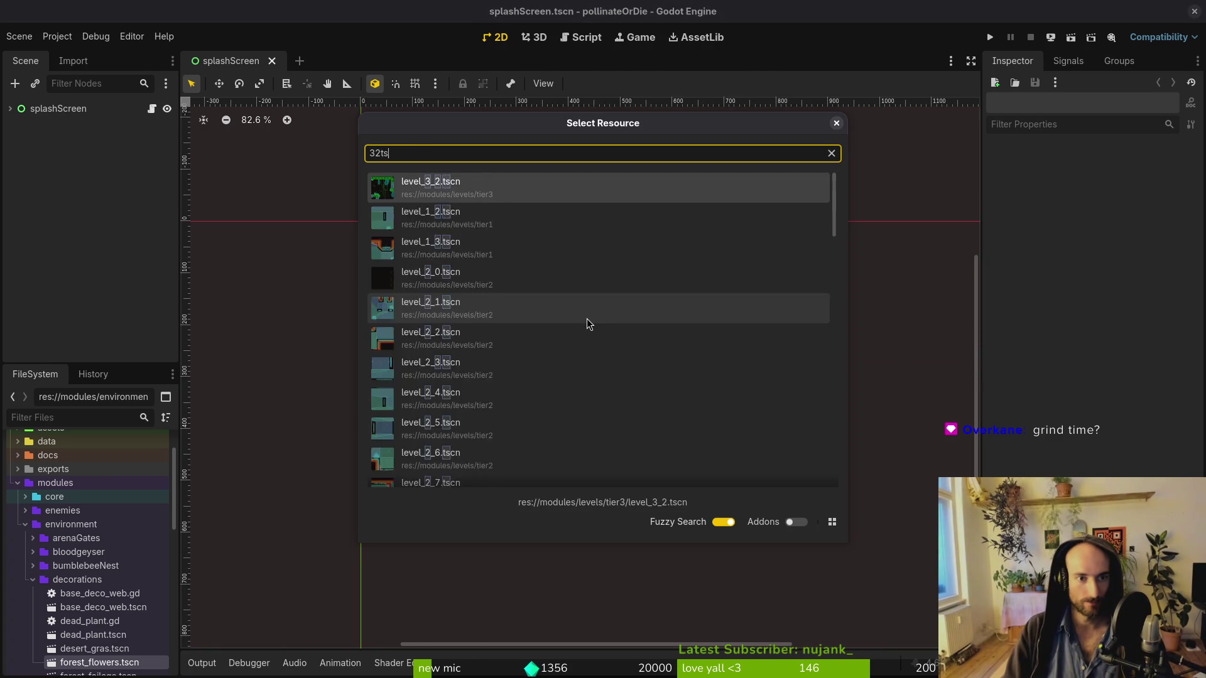
pyautogui.press('BackSpace')
pyautogui.press('BackSpace')
pyautogui.write('2_5')
pyautogui.press('Return')
# Quick-open the level_4_2 scene by searching '42ts'
pyautogui.hotkey('shift', 'alt', 'o')
pyautogui.write('52ts')
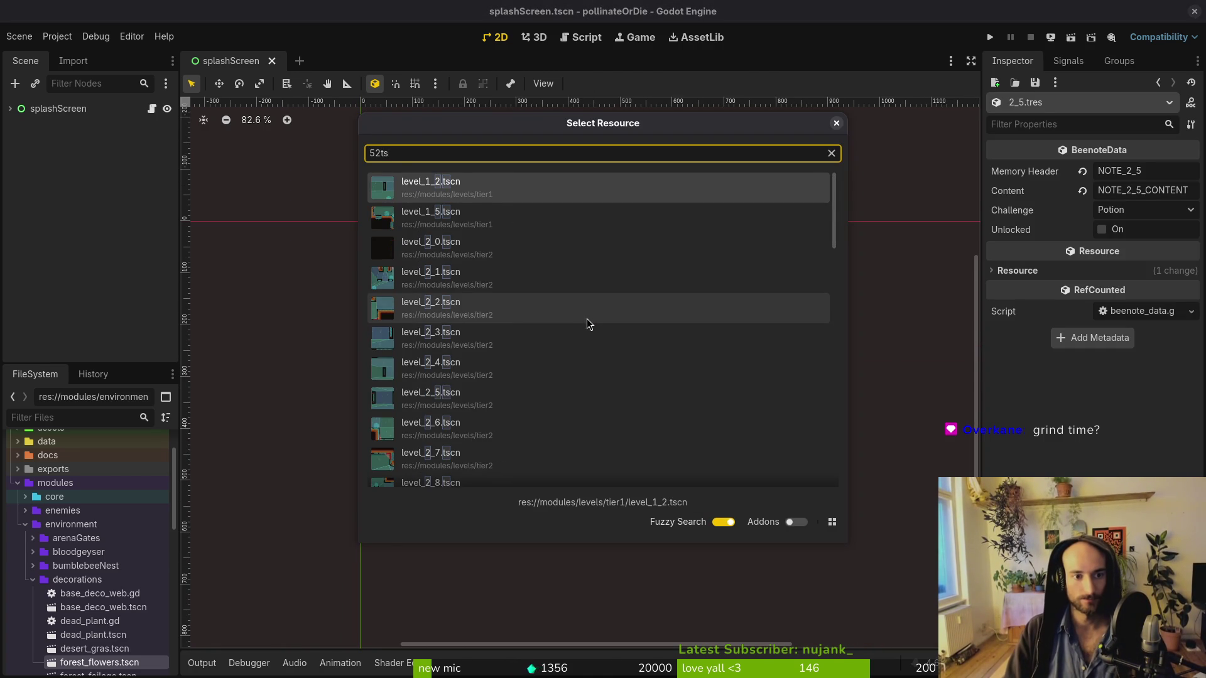
pyautogui.press('BackSpace')
pyautogui.press('BackSpace')
pyautogui.press('BackSpace')
pyautogui.write('42ts')
pyautogui.press('Return')
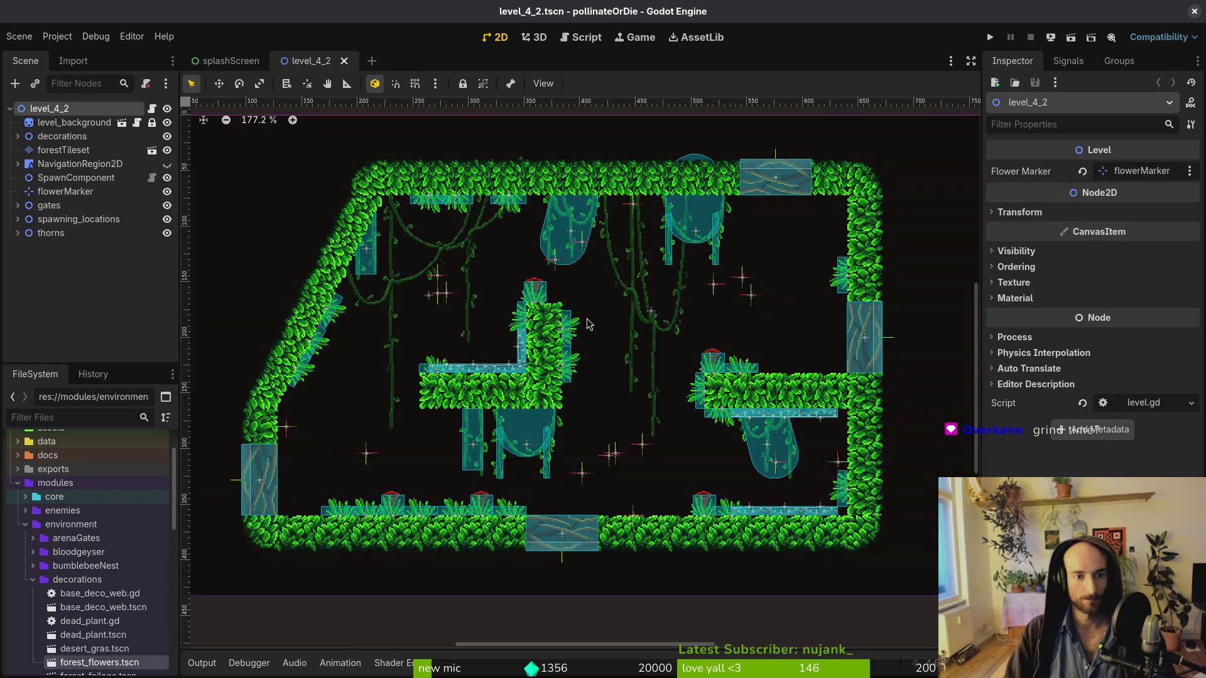
# Quick-open level_4_3.tscn by searching '43ts' and pan the level into view
pyautogui.hotkey('shift', 'alt', 'o')
pyautogui.write('43ts')
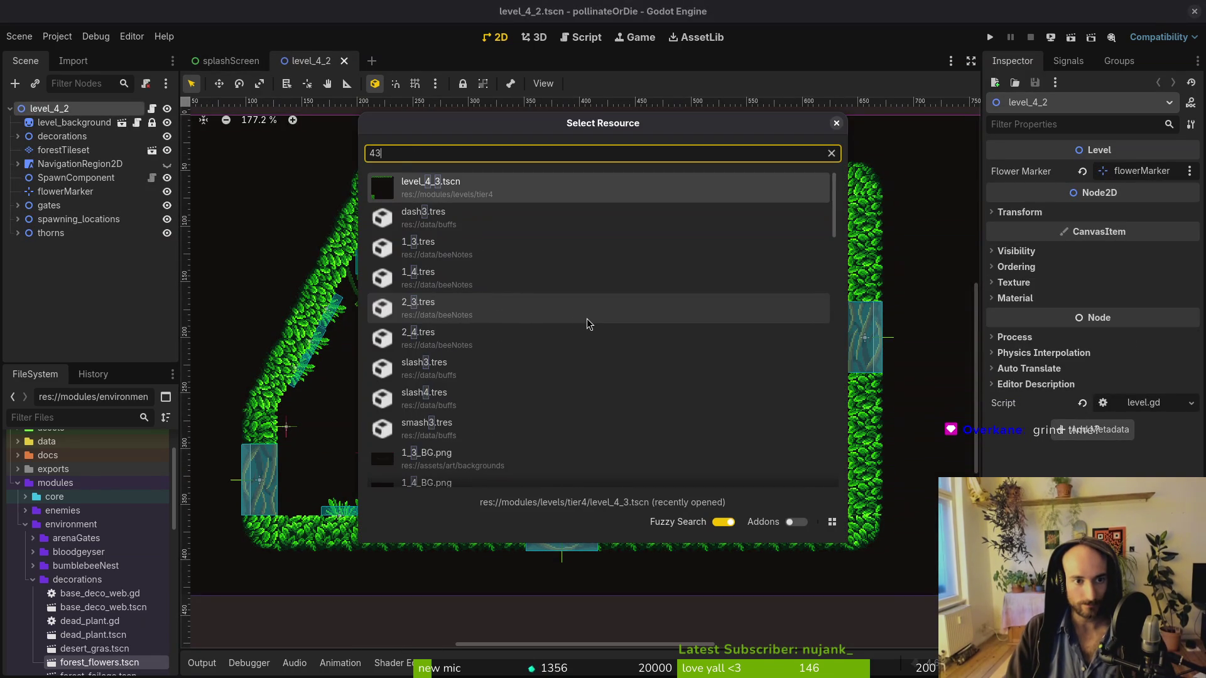
pyautogui.press('Return')
pyautogui.moveTo(732, 428)
pyautogui.mouseDown()
pyautogui.moveTo(503, 425)
pyautogui.moveTo(545, 445)
pyautogui.mouseUp()
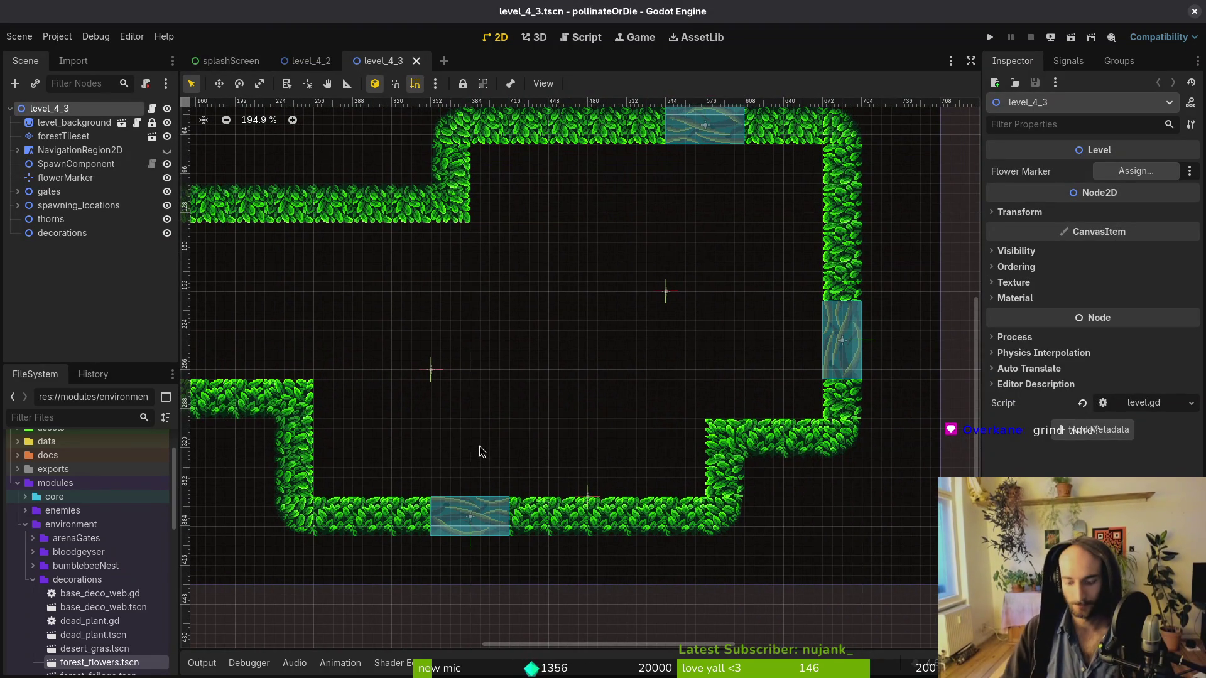
# Move the decorations node just below level_background and save the scene
pyautogui.moveTo(356, 368); pyautogui.dragTo(430, 412)
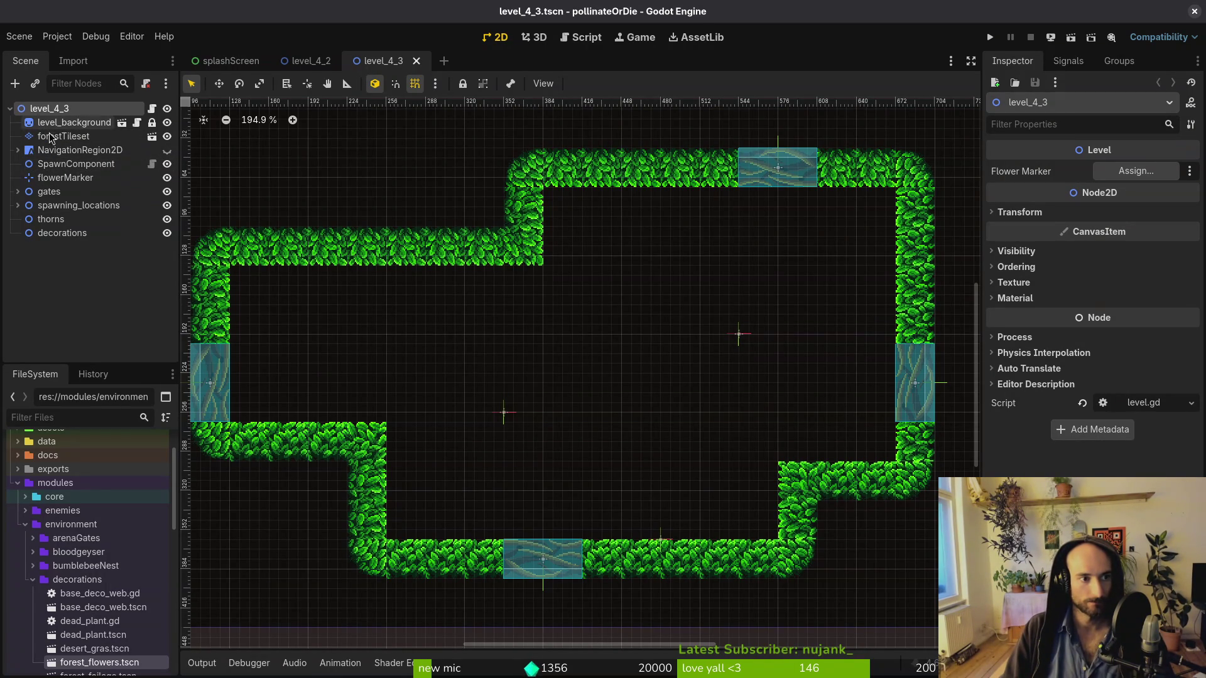
pyautogui.click(64, 232)
pyautogui.moveTo(70, 138); pyautogui.dragTo(70, 135)
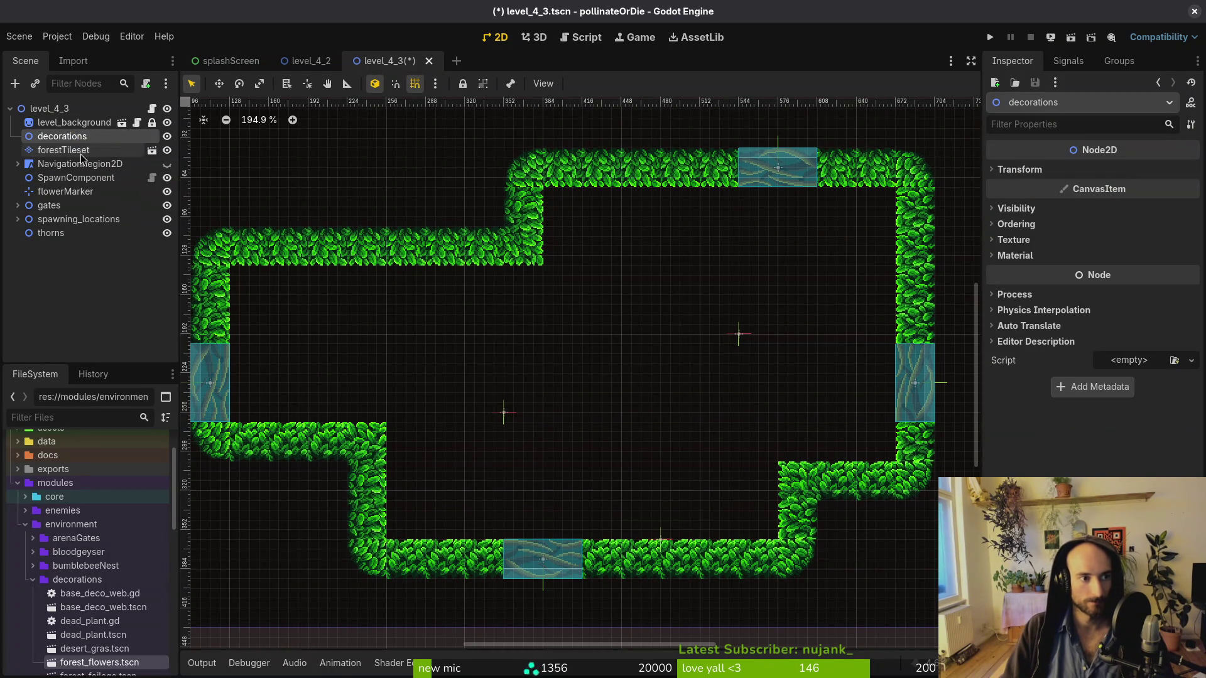
pyautogui.click(544, 367)
pyautogui.hotkey('ctrl', 's')
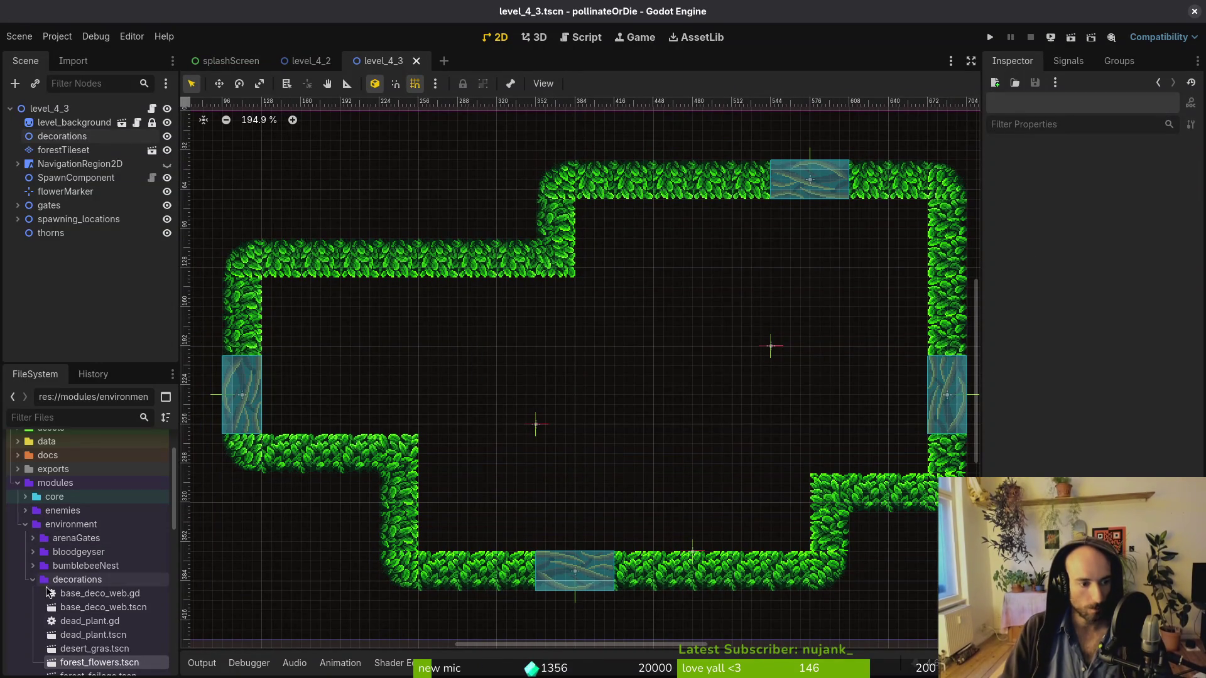
# Drop a vines_side.tscn instance into the level near the top-left
pyautogui.scroll(-3, 63, 565)
pyautogui.scroll(-2, 88, 588)
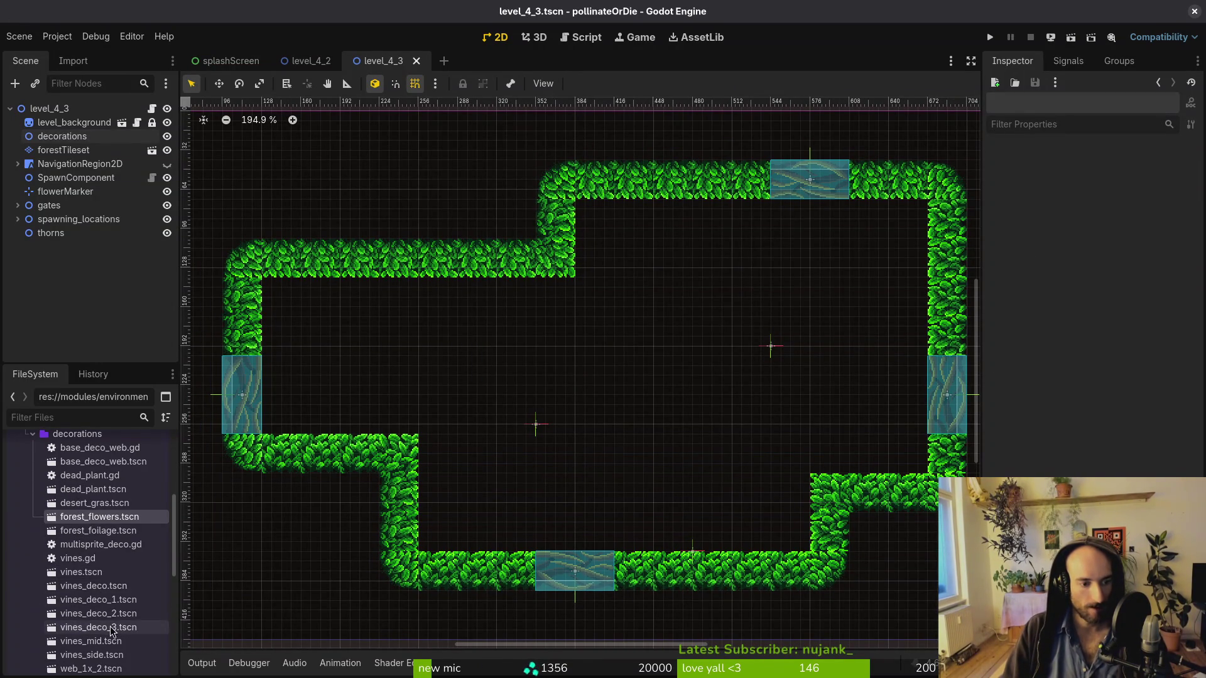
pyautogui.moveTo(92, 655)
pyautogui.mouseDown()
pyautogui.moveTo(634, 337)
pyautogui.moveTo(649, 358)
pyautogui.moveTo(615, 339)
pyautogui.moveTo(653, 320)
pyautogui.moveTo(596, 372)
pyautogui.moveTo(641, 317)
pyautogui.mouseUp()
# Nudge the side vines up, enable grid snapping, and parent vinesSide to decorations
pyautogui.scroll(5, 625, 269)
pyautogui.scroll(2, 629, 469)
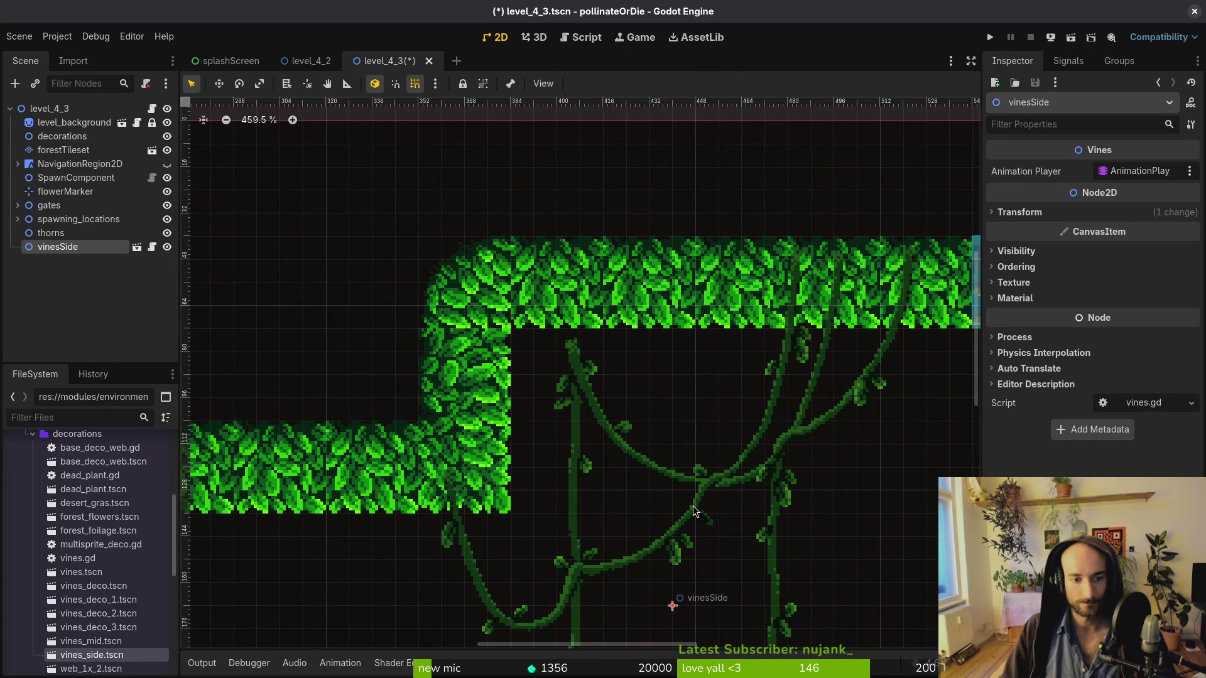
pyautogui.moveTo(692, 506); pyautogui.dragTo(692, 494)
pyautogui.hotkey('shift', 'g')
pyautogui.moveTo(74, 235); pyautogui.dragTo(63, 136)
# Add vines_deco_2 and vines_deco_3, hanging vinesDeco3 from the top wall
pyautogui.scroll(-3, 600, 360)
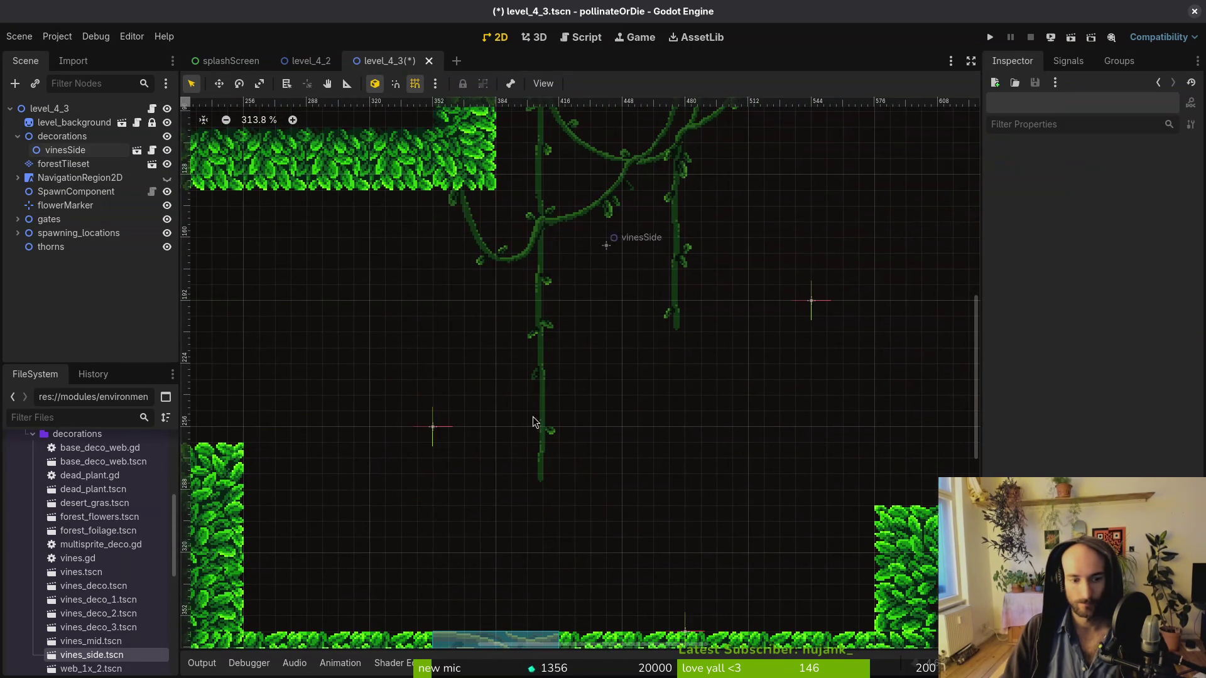
pyautogui.moveTo(98, 614)
pyautogui.mouseDown()
pyautogui.moveTo(454, 330)
pyautogui.moveTo(427, 263)
pyautogui.mouseUp()
pyautogui.scroll(5, 375, 598)
pyautogui.hscroll(-3, 375, 598)
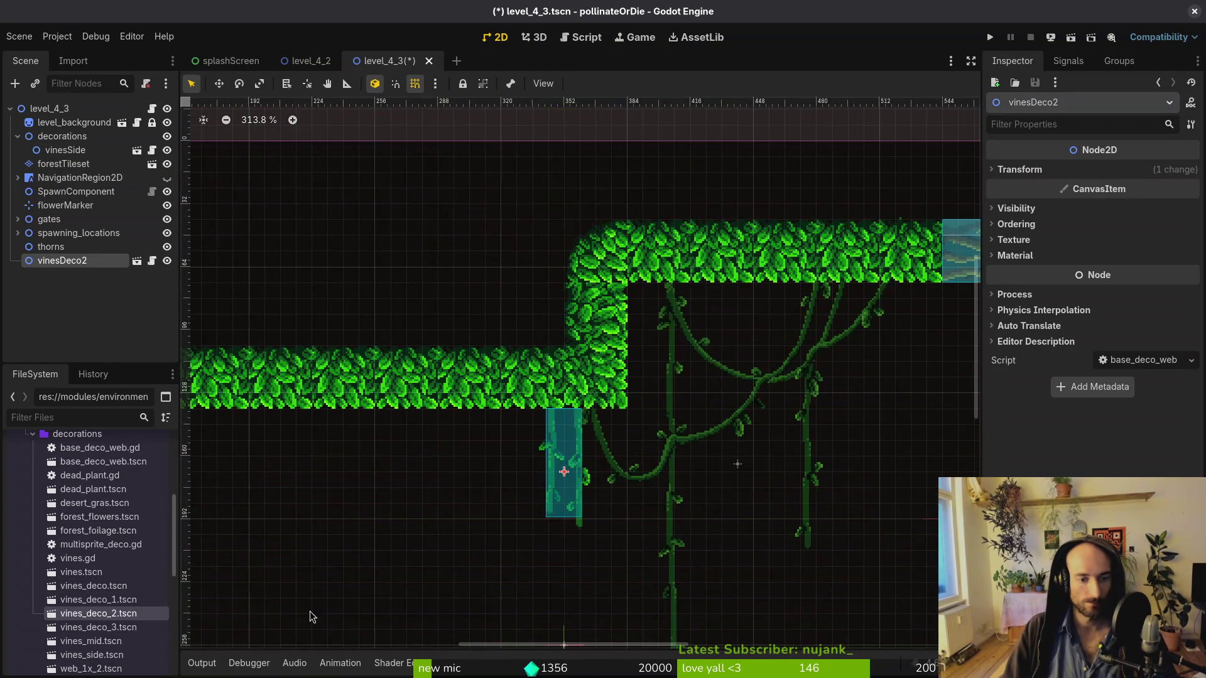
pyautogui.moveTo(98, 627)
pyautogui.mouseDown()
pyautogui.moveTo(405, 497)
pyautogui.moveTo(713, 385)
pyautogui.moveTo(887, 396)
pyautogui.mouseUp()
pyautogui.hscroll(5, 888, 395)
pyautogui.moveTo(556, 422); pyautogui.dragTo(856, 389)
pyautogui.scroll(-2, 855, 389)
pyautogui.scroll(-4, 720, 340)
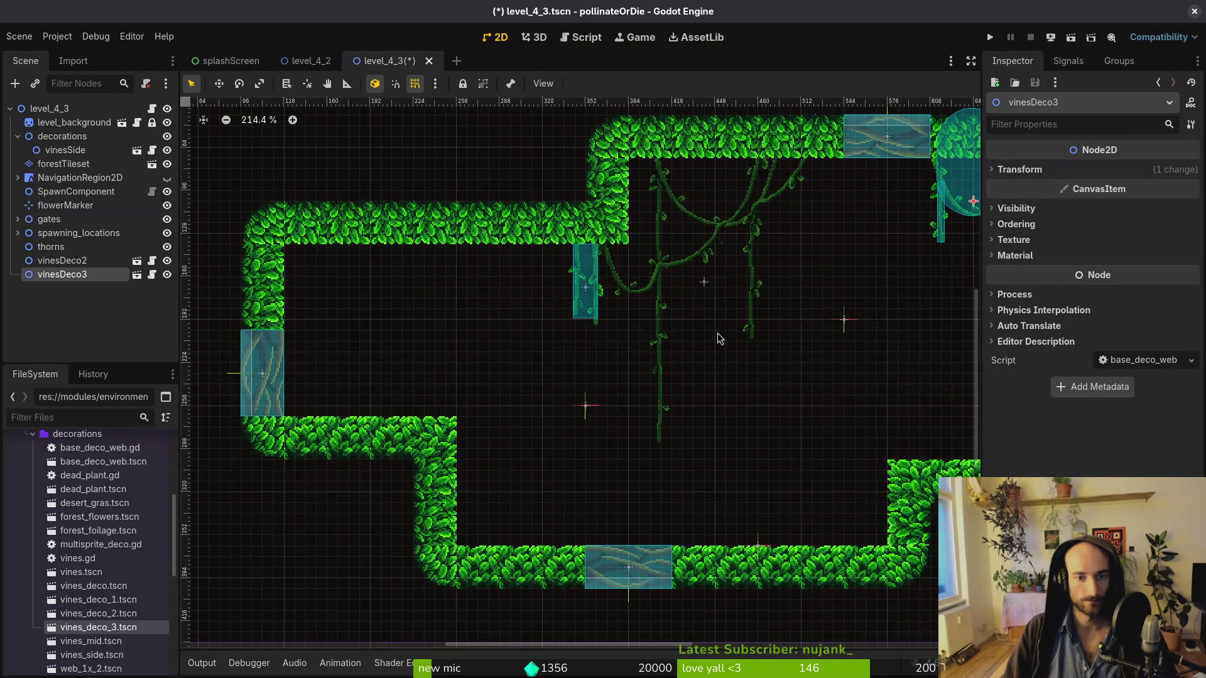
pyautogui.scroll(3, 720, 340)
pyautogui.hscroll(3, 720, 339)
pyautogui.moveTo(888, 292)
pyautogui.mouseDown()
pyautogui.moveTo(673, 281)
pyautogui.moveTo(717, 281)
pyautogui.mouseUp()
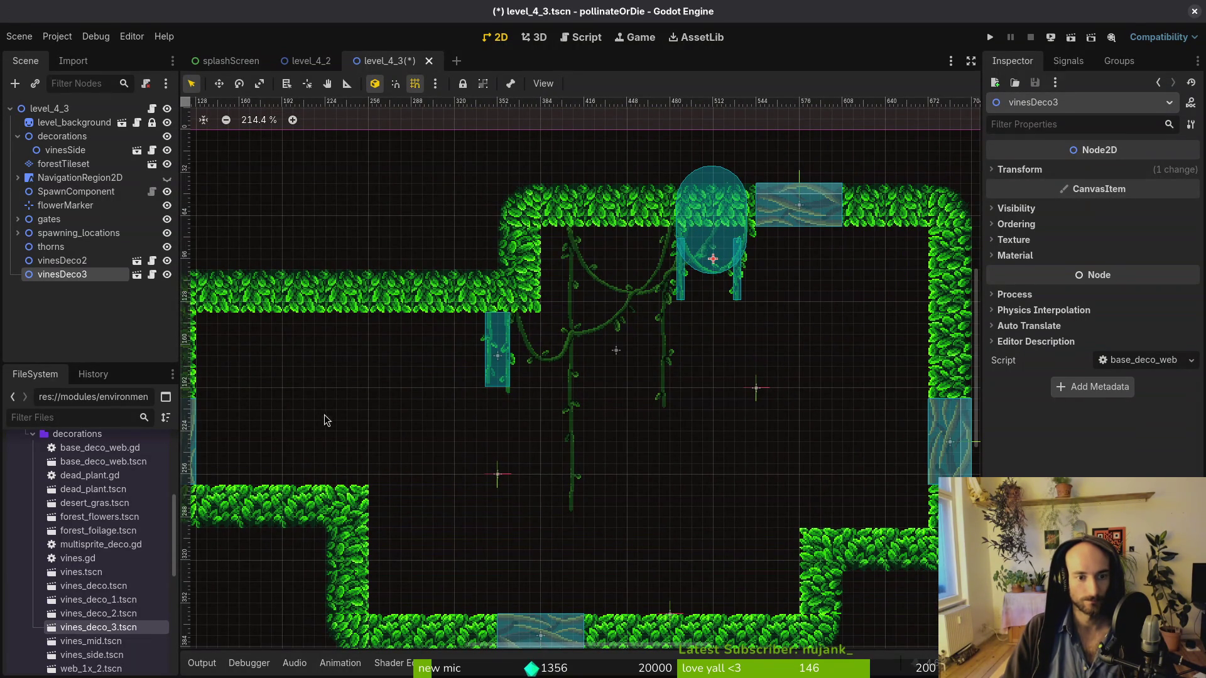
# Add another vines_deco_2 upper right, vines_deco_1 upper left, and a forest foliage clump
pyautogui.moveTo(122, 619)
pyautogui.mouseDown()
pyautogui.moveTo(747, 402)
pyautogui.moveTo(887, 264)
pyautogui.moveTo(865, 274)
pyautogui.mouseUp()
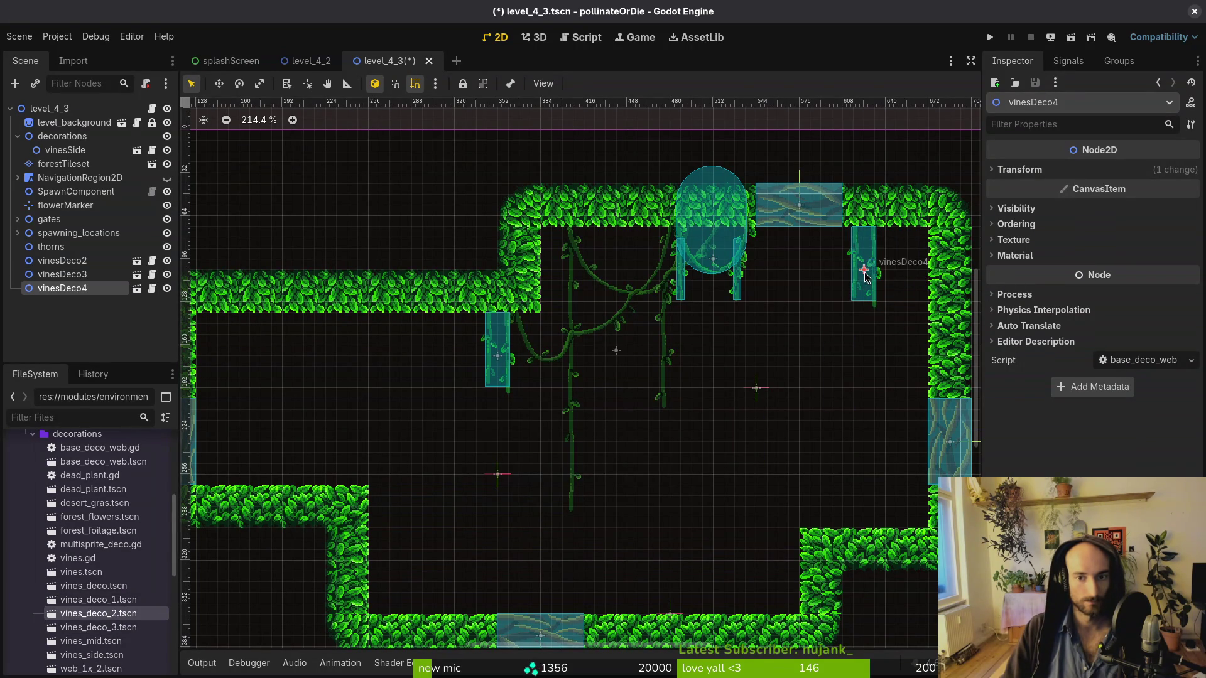
pyautogui.moveTo(99, 599)
pyautogui.mouseDown()
pyautogui.moveTo(393, 369)
pyautogui.moveTo(436, 358)
pyautogui.mouseUp()
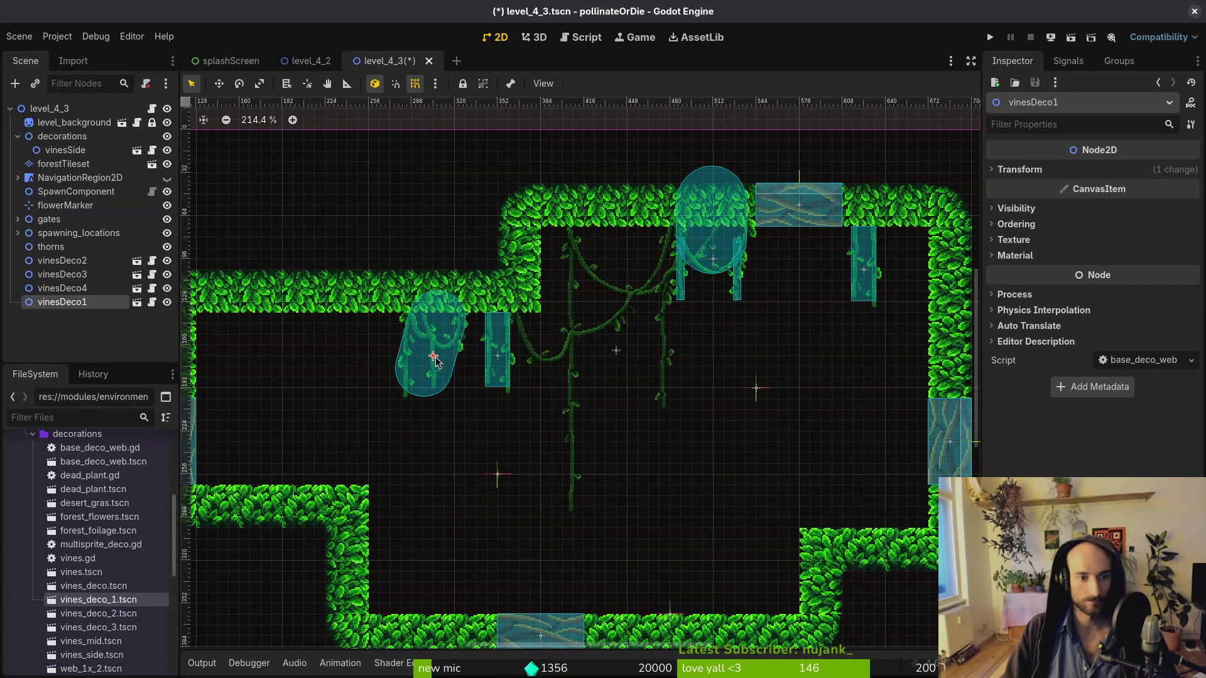
pyautogui.hscroll(-3, 319, 413)
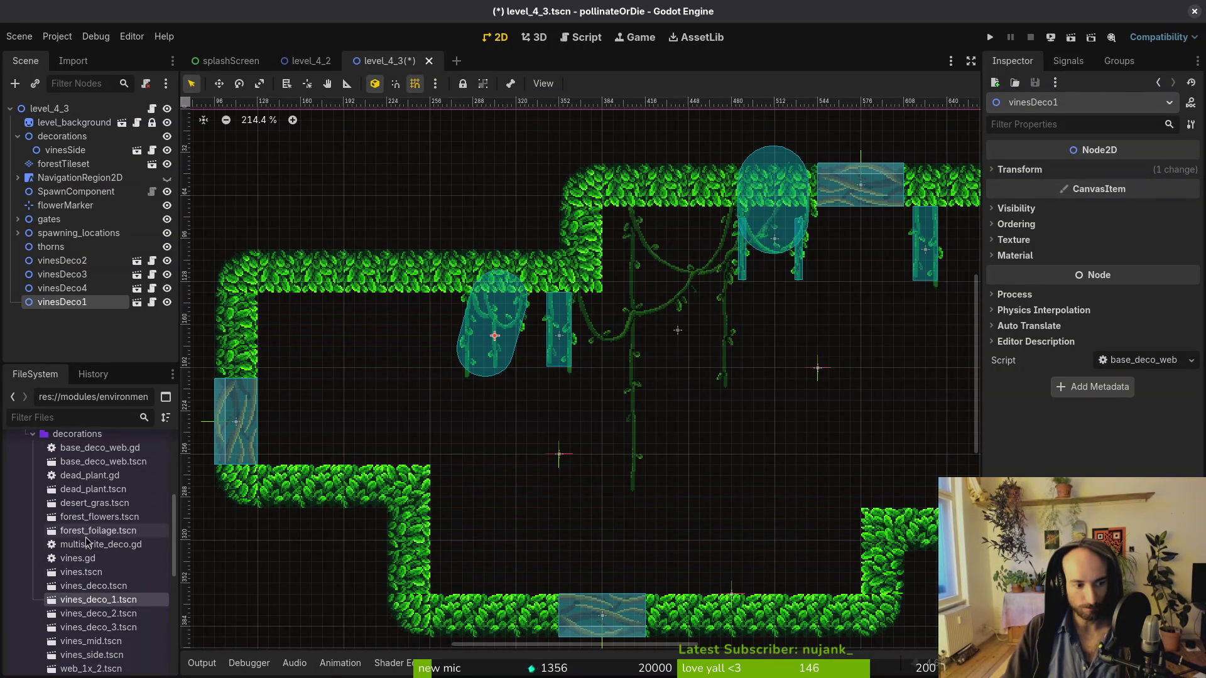
pyautogui.moveTo(91, 530)
pyautogui.mouseDown()
pyautogui.moveTo(635, 525)
pyautogui.moveTo(182, 531)
pyautogui.moveTo(540, 512)
pyautogui.moveTo(612, 521)
pyautogui.moveTo(572, 547)
pyautogui.mouseUp()
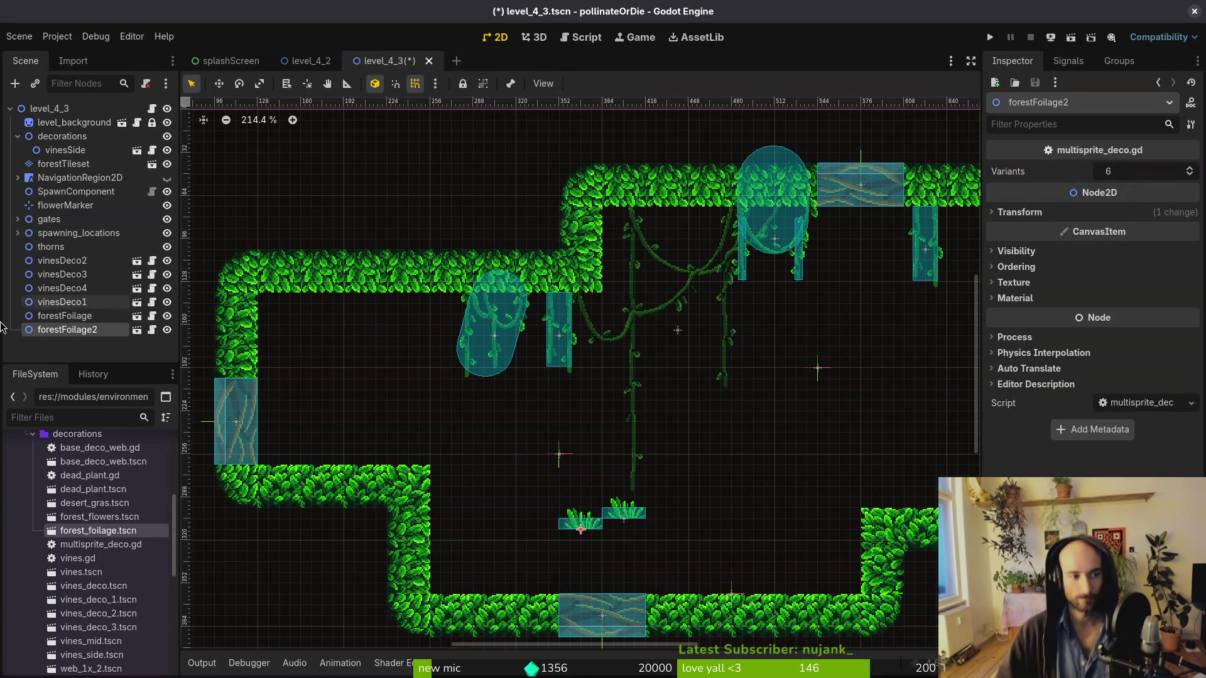
# Select the six new vine and foliage nodes and move them under decorations
pyautogui.keyDown('shift'); pyautogui.click(69, 263); pyautogui.keyUp('shift')
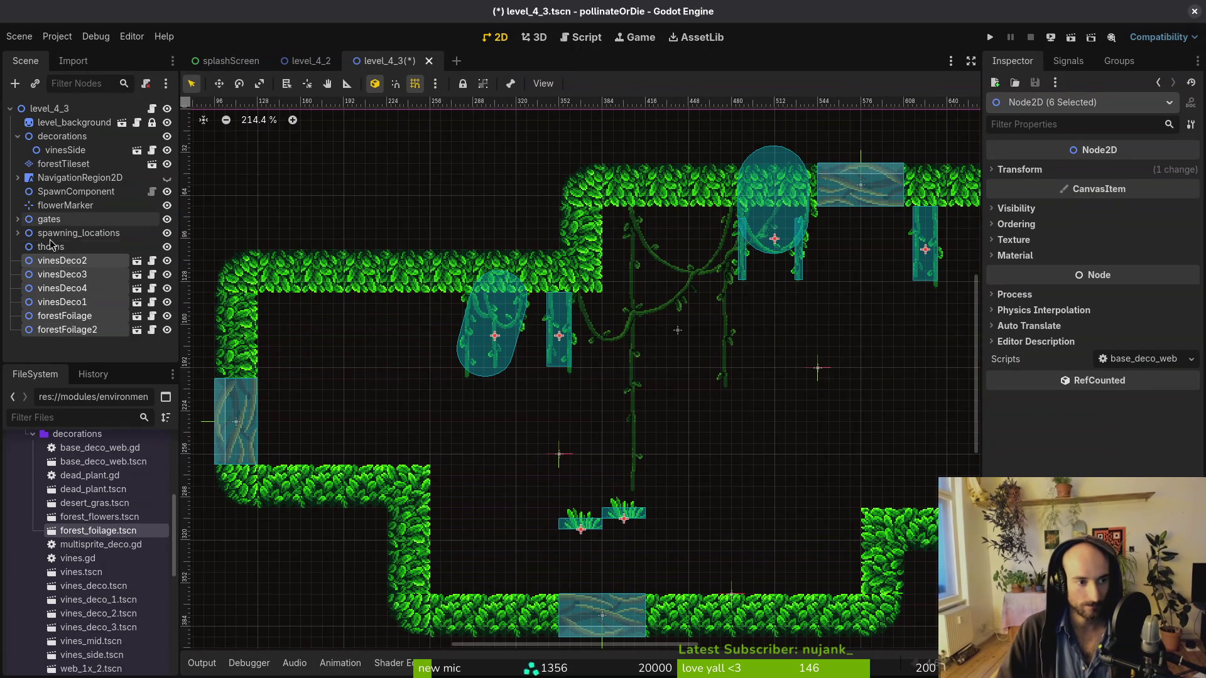
pyautogui.moveTo(74, 264)
pyautogui.mouseDown()
pyautogui.moveTo(69, 129)
pyautogui.moveTo(69, 146)
pyautogui.mouseUp()
# Save the scene, run the game from its main menu, and maximize its window
pyautogui.hotkey('ctrl', 's')
pyautogui.click(990, 37)
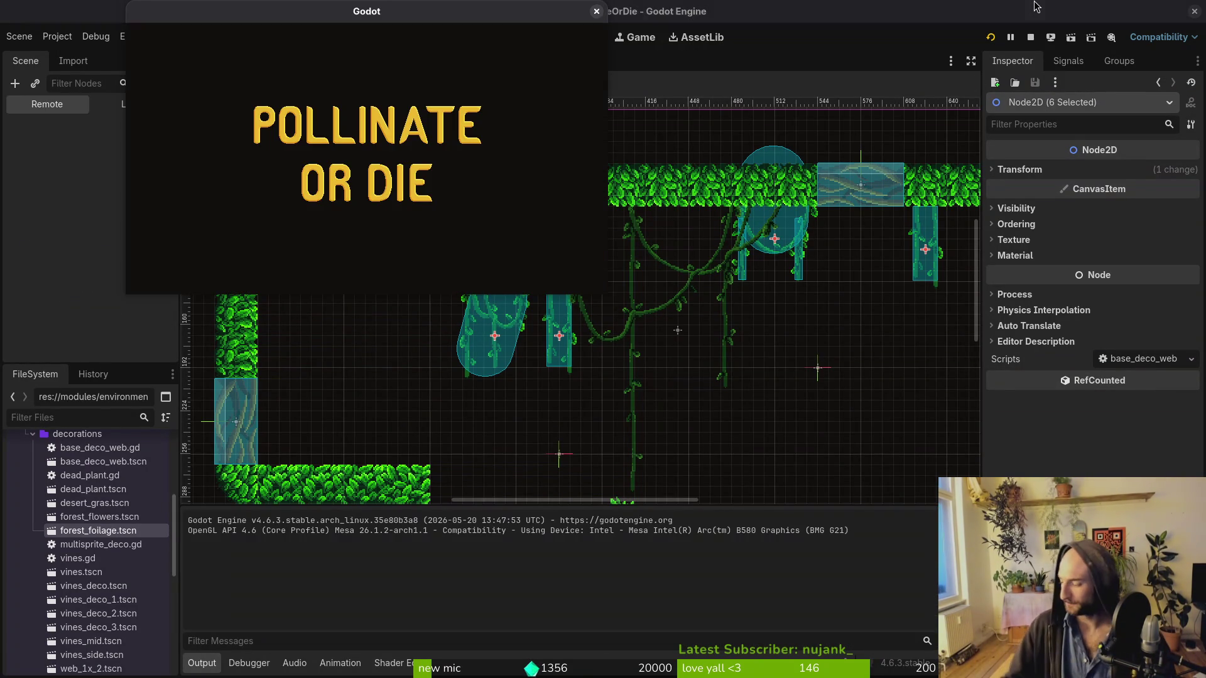
pyautogui.press('Return')
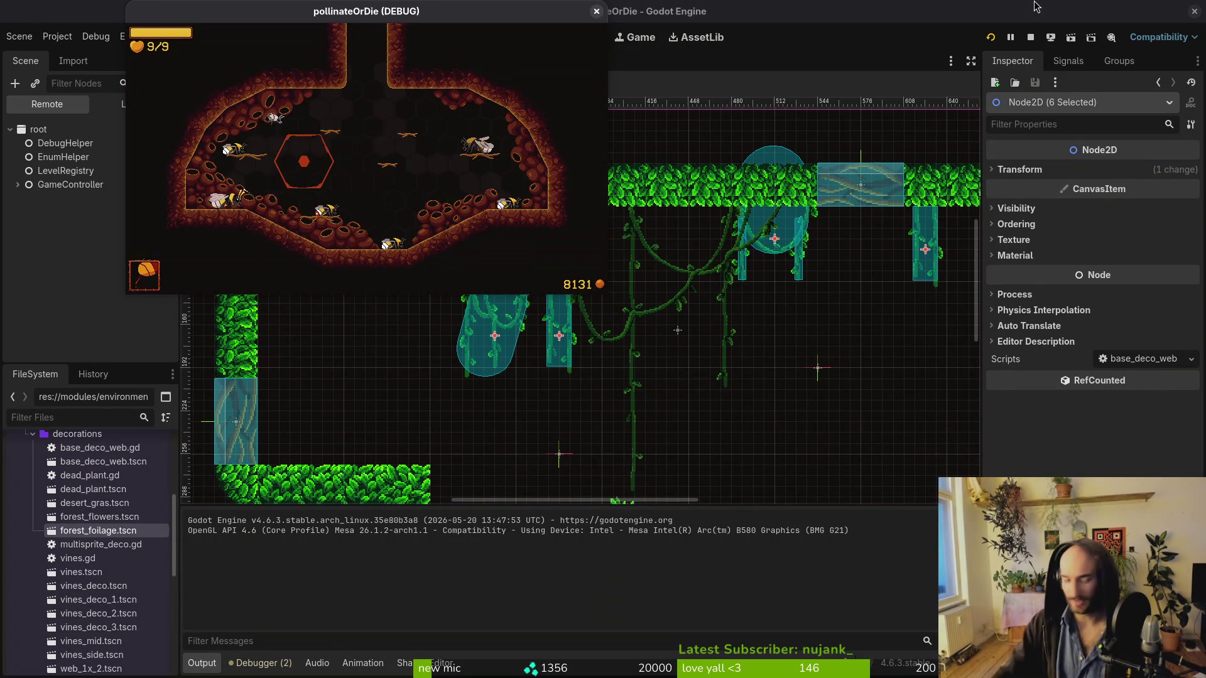
pyautogui.doubleClick(499, 19)
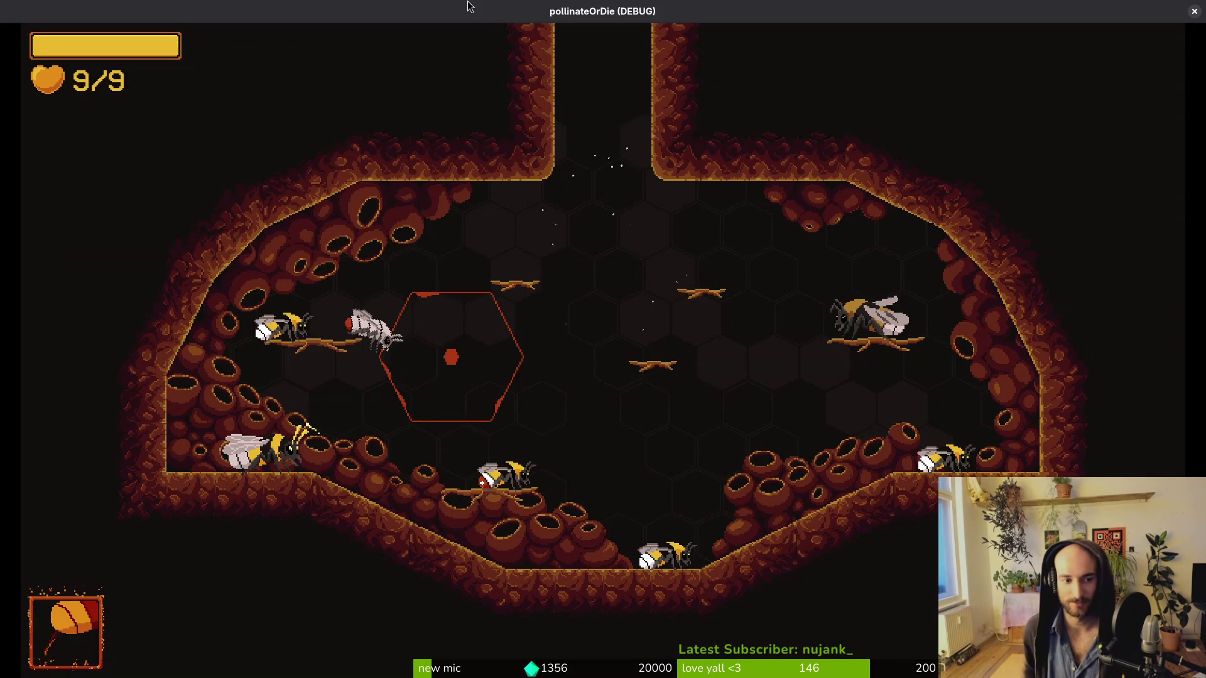
# Play level 2-4 from the debug level select, then pause and close the game
pyautogui.press('Escape')
pyautogui.press('Up')
pyautogui.press('Left')
pyautogui.press('Left')
pyautogui.press('Left')
pyautogui.press('Return')
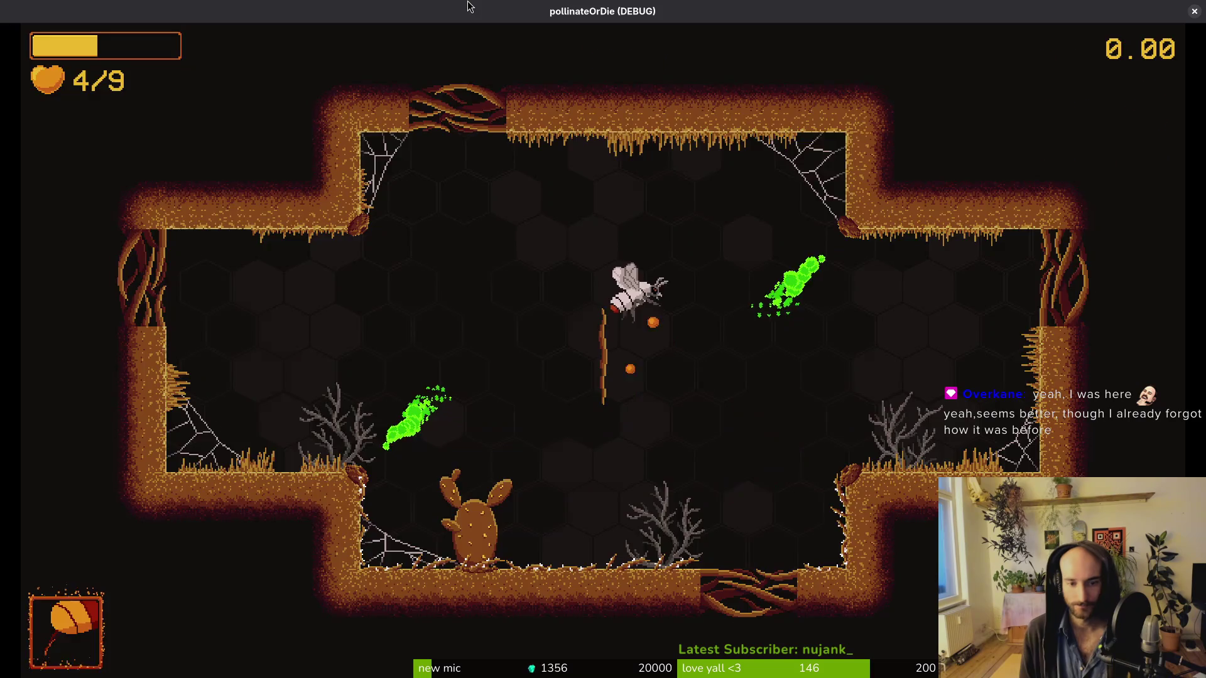
pyautogui.press('Escape')
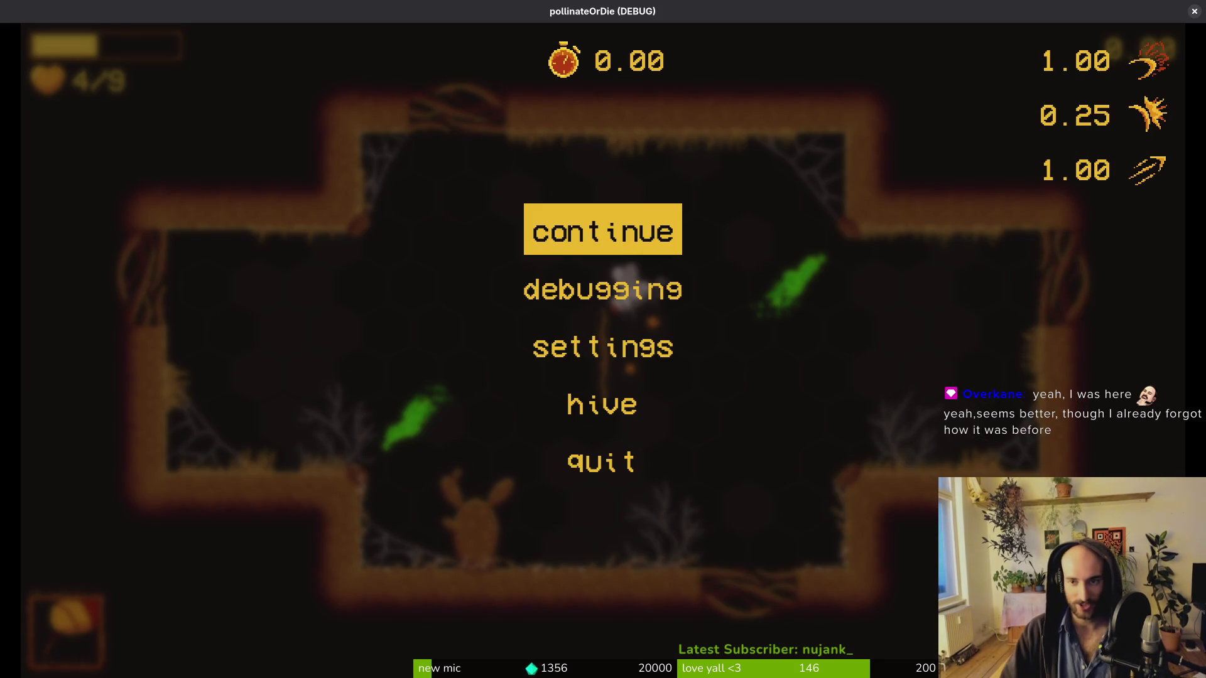
pyautogui.click(1193, 12)
pyautogui.scroll(-2, 502, 346)
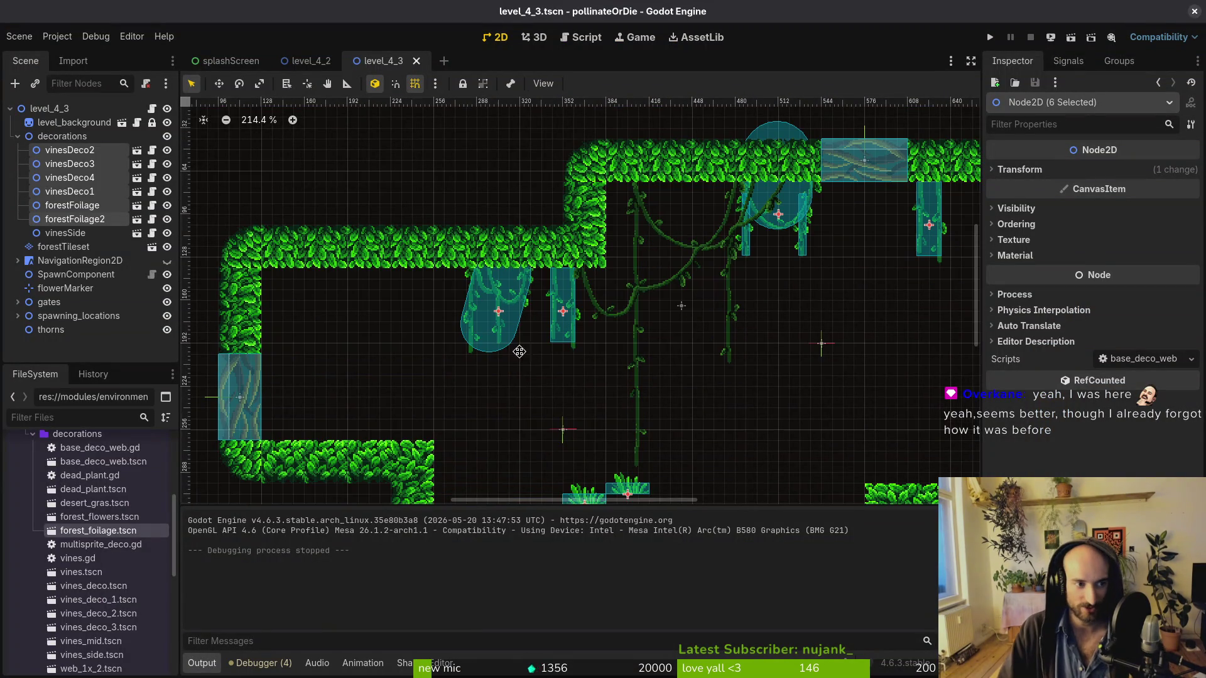
# Paste copies of the two foliage clumps and move the first pair into place
pyautogui.keyDown('shift'); pyautogui.click(58, 217); pyautogui.keyUp('shift')
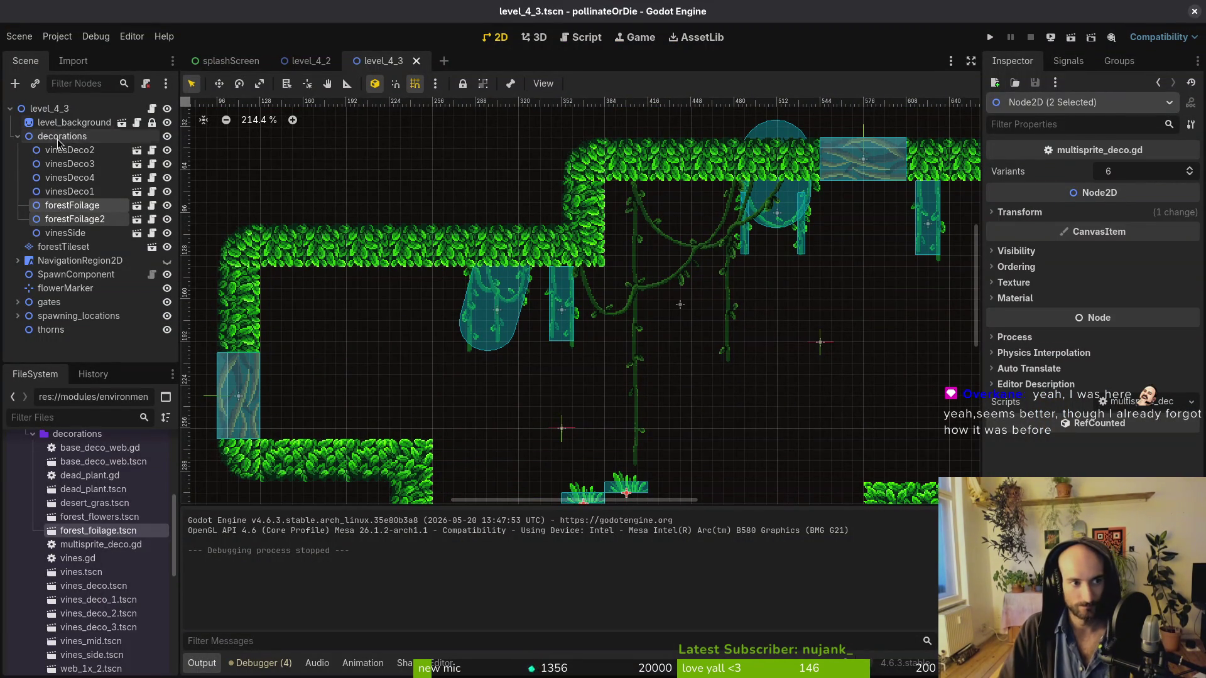
pyautogui.hotkey('ctrl', 'v')
pyautogui.scroll(-3, 566, 346)
pyautogui.moveTo(598, 398)
pyautogui.mouseDown()
pyautogui.moveTo(576, 366)
pyautogui.moveTo(546, 391)
pyautogui.moveTo(512, 392)
pyautogui.moveTo(865, 360)
pyautogui.mouseUp()
pyautogui.hotkey('ctrl', 'v')
pyautogui.hotkey('ctrl', 'v')
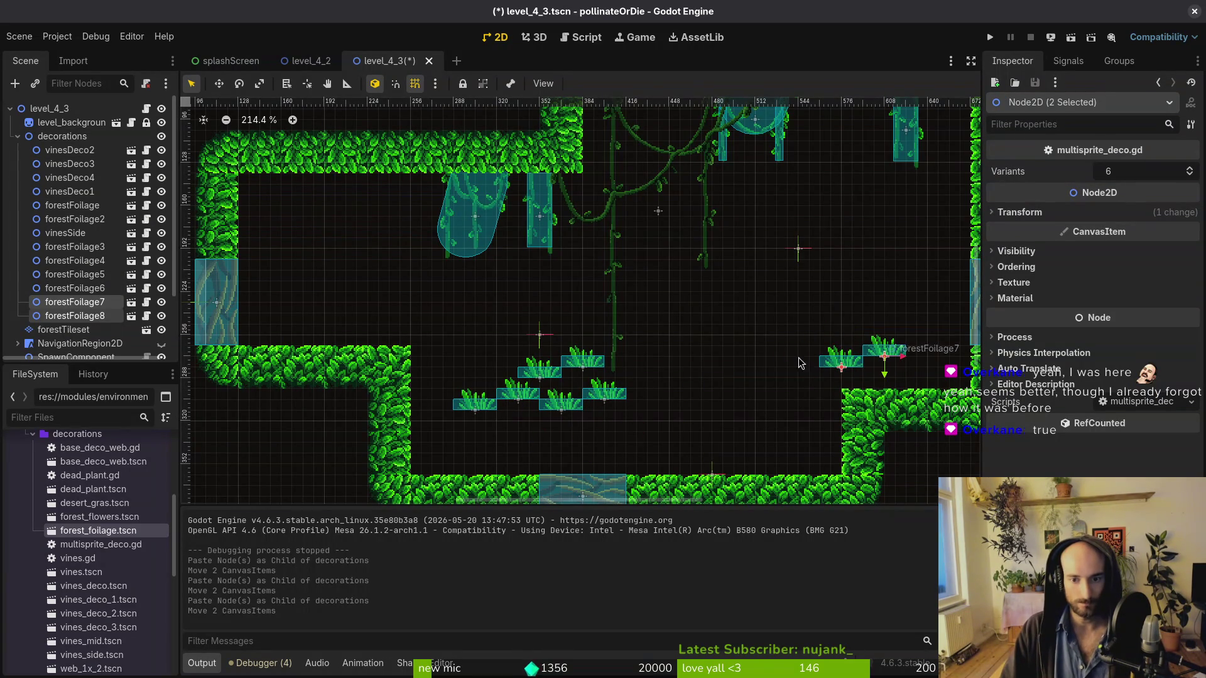
# Paste three more sets of four foliage clumps and spread them across the open space
pyautogui.keyDown('shift'); pyautogui.click(99, 276); pyautogui.keyUp('shift')
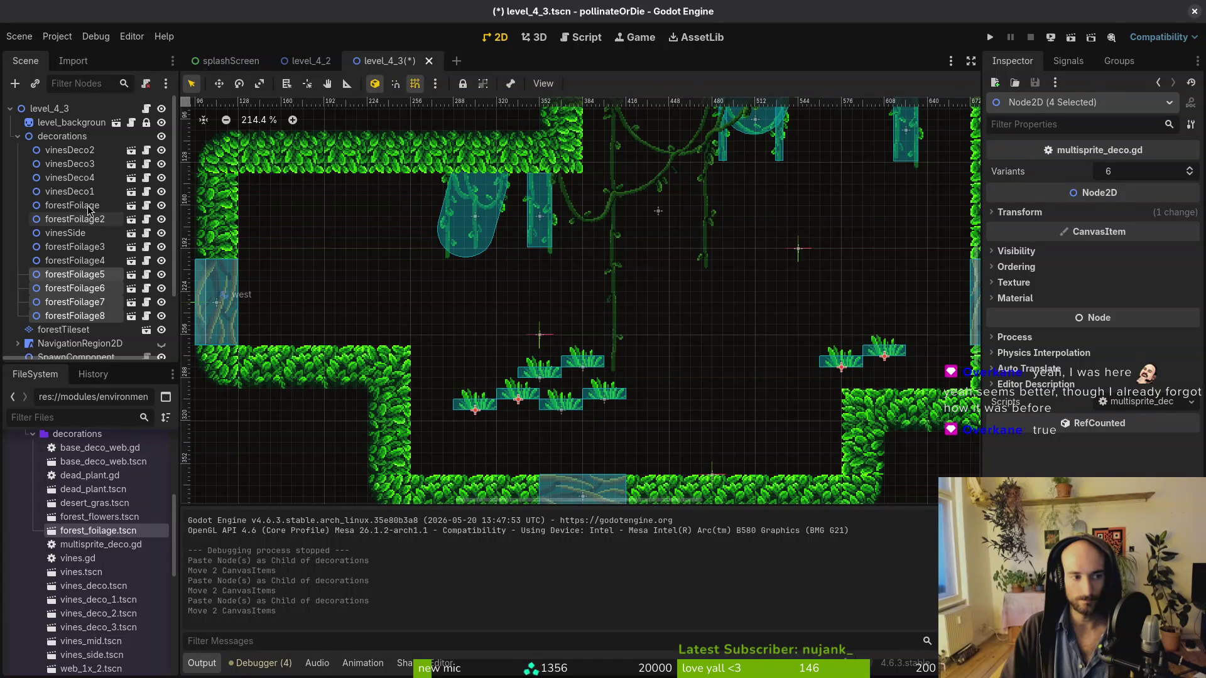
pyautogui.hotkey('ctrl', 'v')
pyautogui.moveTo(525, 392)
pyautogui.mouseDown()
pyautogui.moveTo(343, 274)
pyautogui.moveTo(342, 198)
pyautogui.mouseUp()
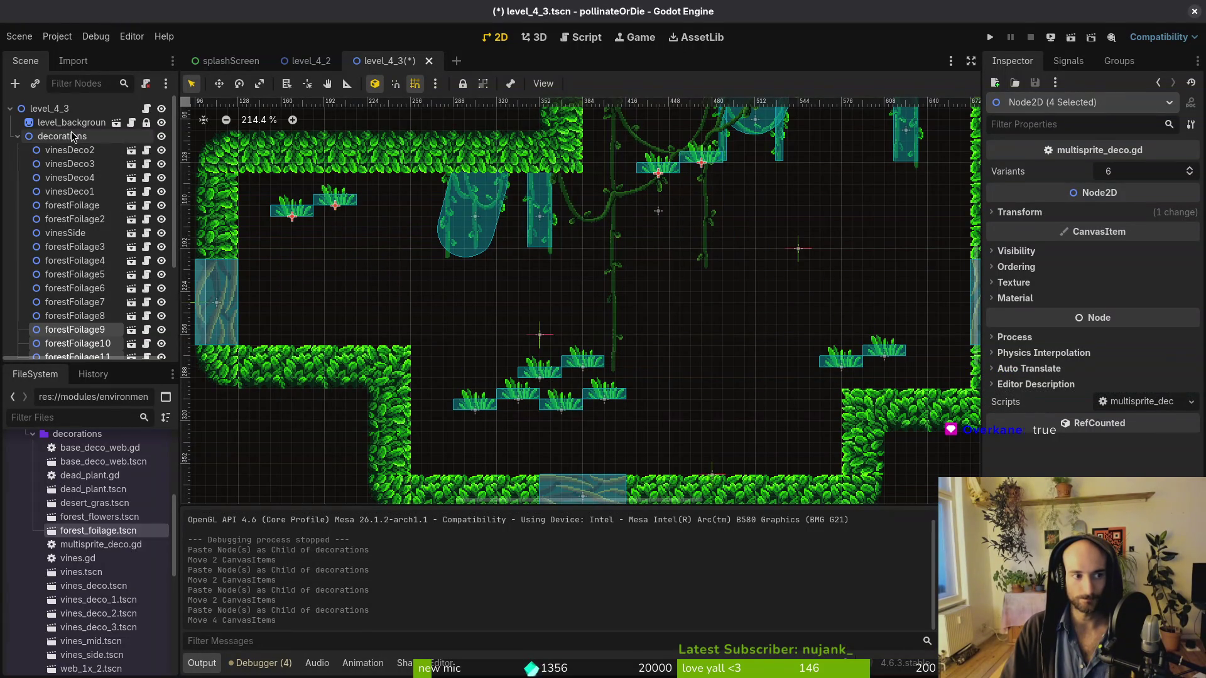
pyautogui.hotkey('ctrl', 'v')
pyautogui.moveTo(531, 396)
pyautogui.mouseDown()
pyautogui.moveTo(314, 232)
pyautogui.moveTo(339, 231)
pyautogui.mouseUp()
pyautogui.hscroll(5, 346, 323)
pyautogui.scroll(1, 347, 323)
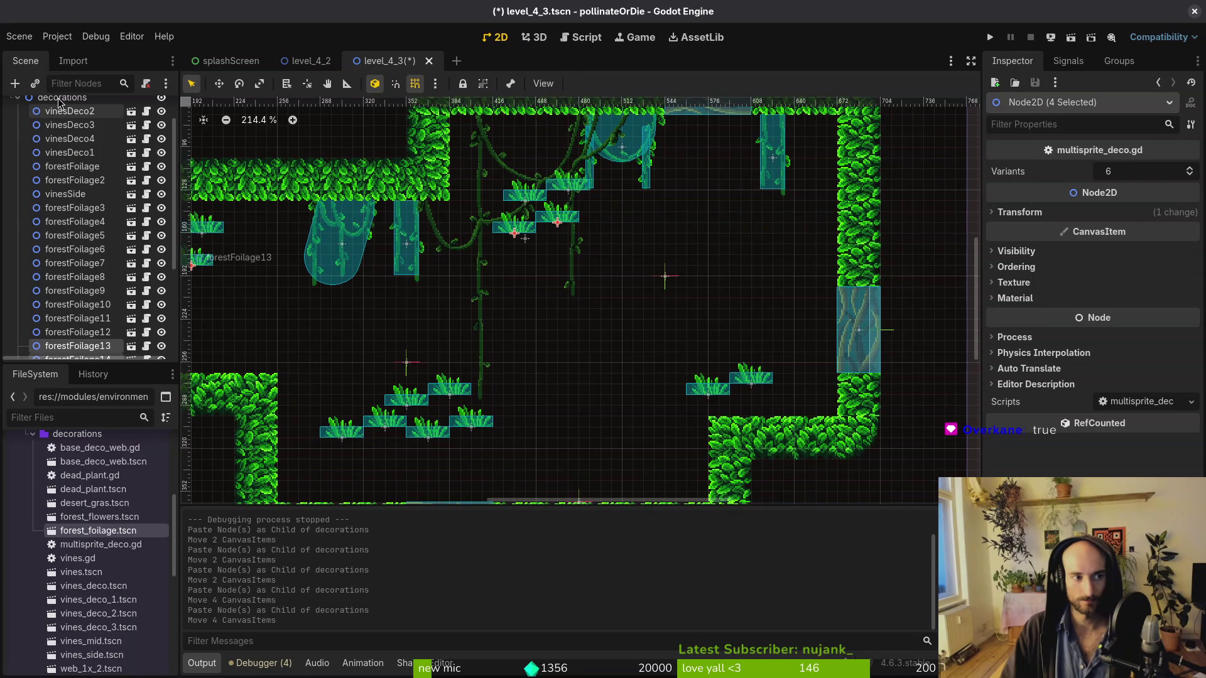
pyautogui.hotkey('ctrl', 'v')
pyautogui.moveTo(723, 394)
pyautogui.mouseDown()
pyautogui.moveTo(716, 371)
pyautogui.moveTo(770, 210)
pyautogui.moveTo(766, 245)
pyautogui.moveTo(743, 266)
pyautogui.mouseUp()
pyautogui.click(671, 346)
# Add a forest_flowers decoration to the level
pyautogui.scroll(-3, 461, 390)
pyautogui.hscroll(-2, 462, 390)
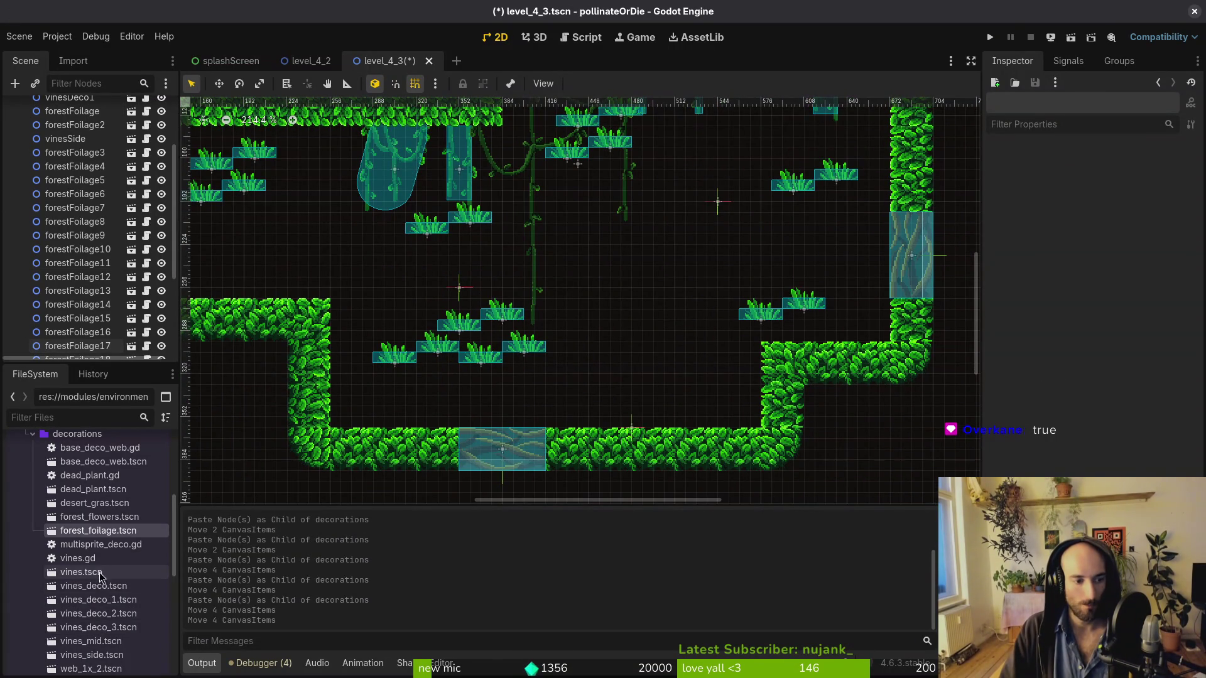
pyautogui.moveTo(92, 517)
pyautogui.mouseDown()
pyautogui.moveTo(151, 510)
pyautogui.moveTo(376, 315)
pyautogui.mouseUp()
# Move forestFlowers into decorations and paste several flower copies across the level
pyautogui.moveTo(61, 350); pyautogui.dragTo(84, 249)
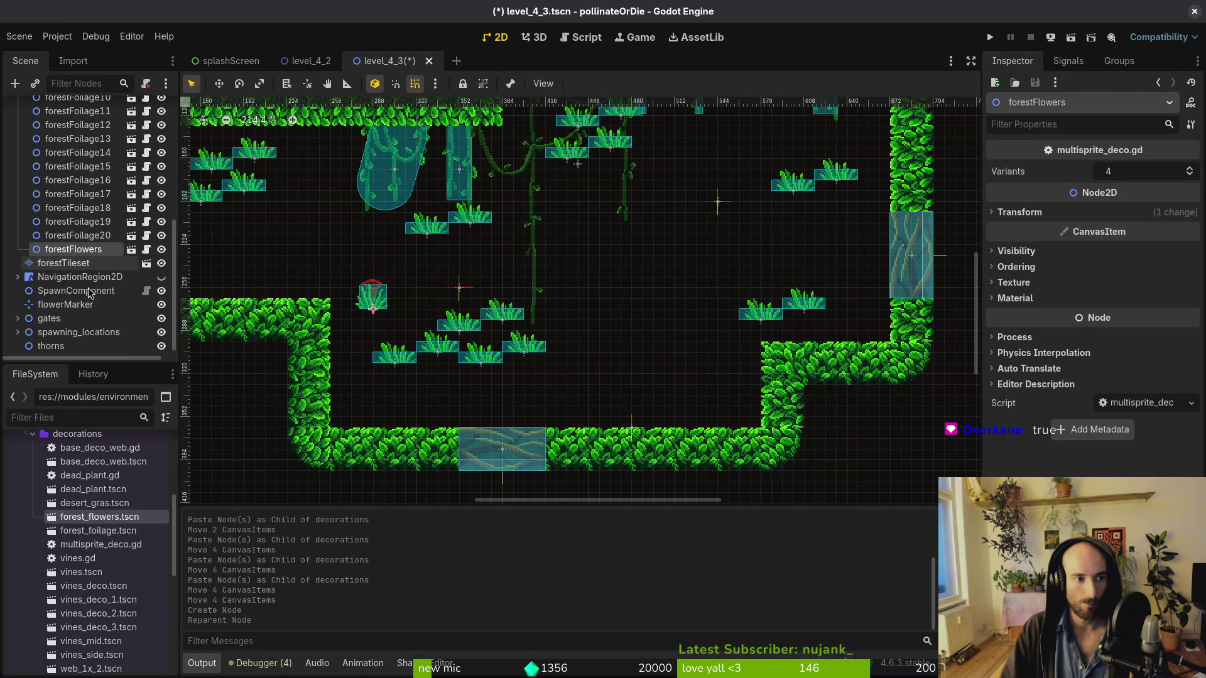
pyautogui.scroll(5, 83, 220)
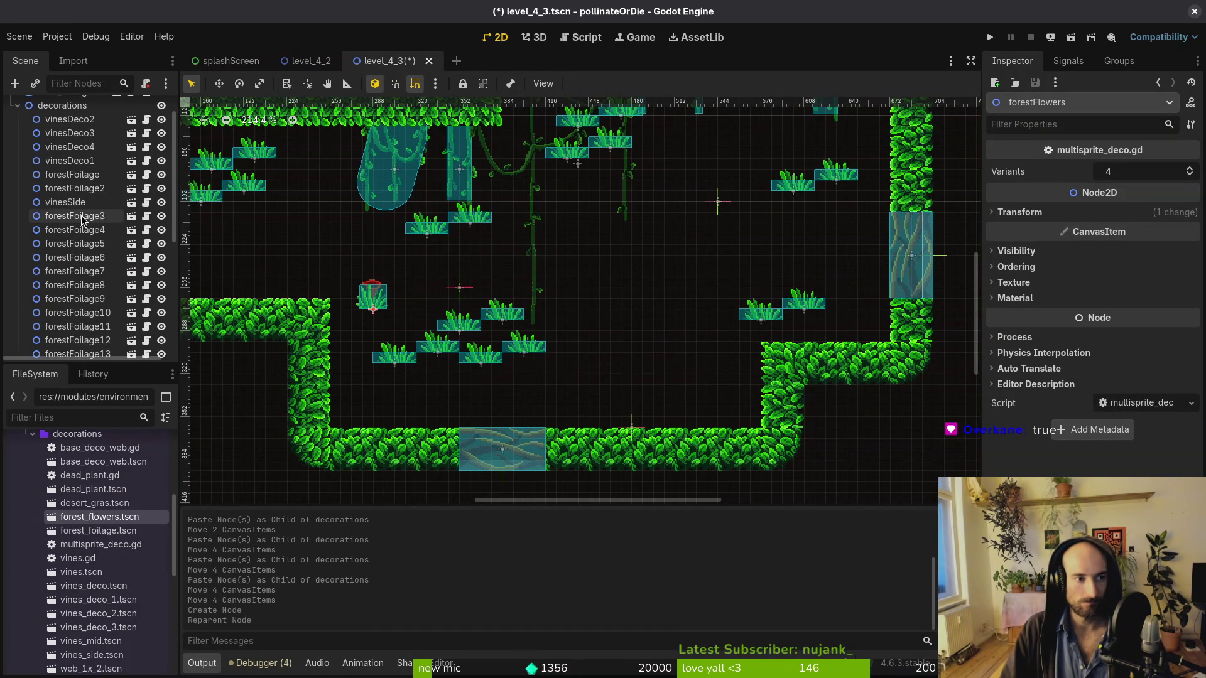
pyautogui.hotkey('ctrl', 'v')
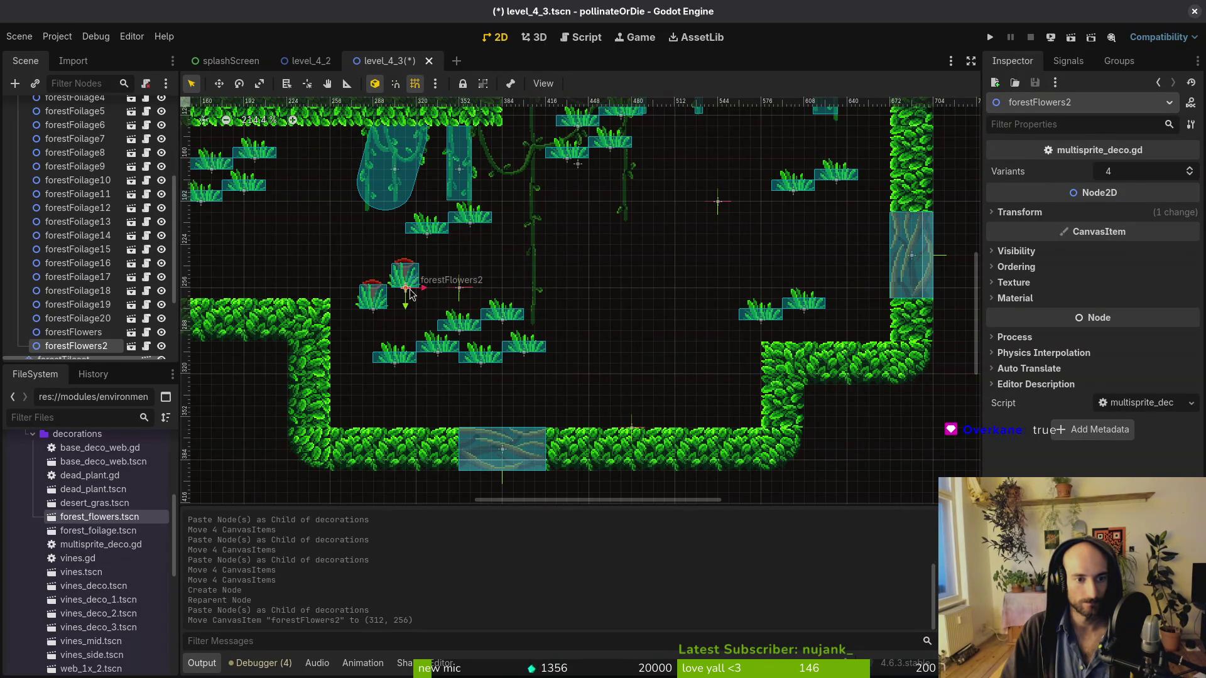
pyautogui.moveTo(410, 290); pyautogui.dragTo(410, 290)
pyautogui.scroll(-3, 86, 242)
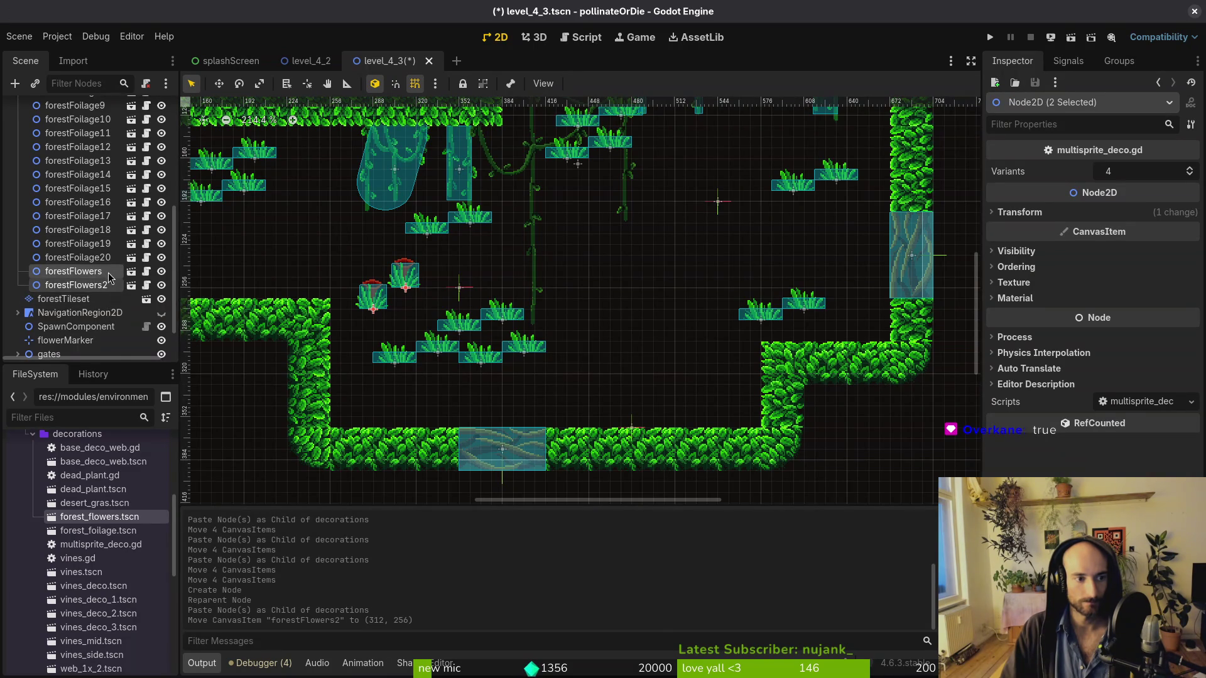
pyautogui.scroll(8, 87, 251)
pyautogui.click(62, 136)
pyautogui.hotkey('ctrl', 'v')
pyautogui.moveTo(374, 296); pyautogui.dragTo(331, 274)
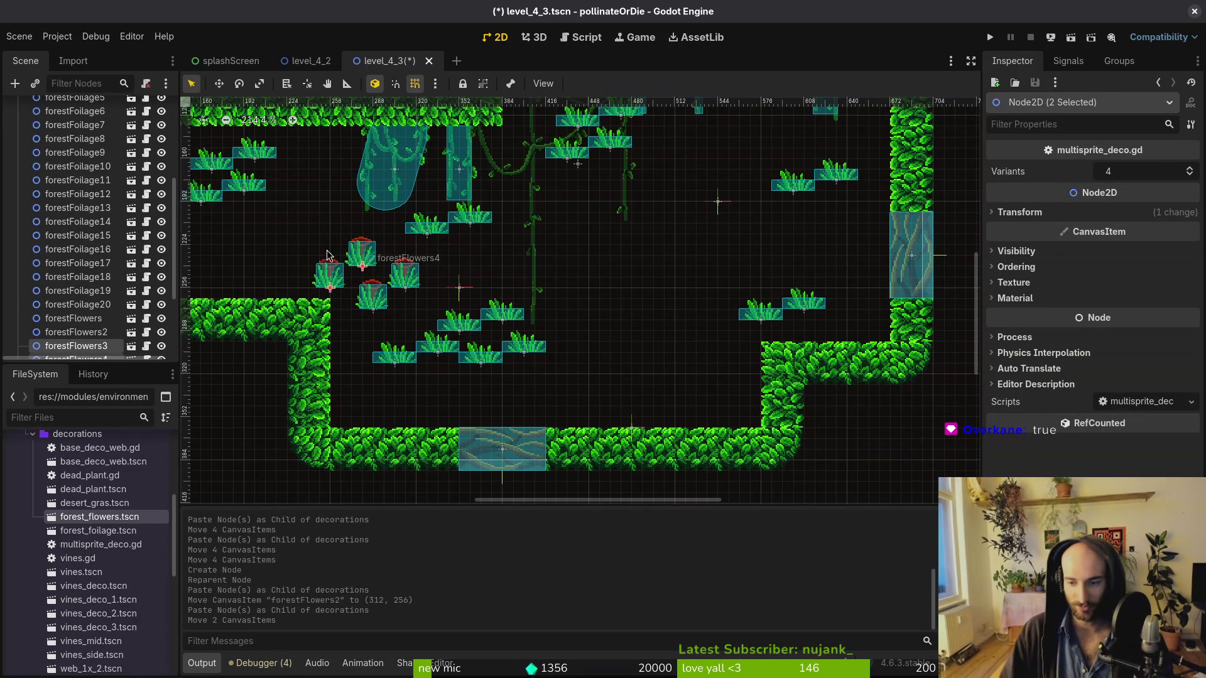
pyautogui.scroll(-3, 51, 274)
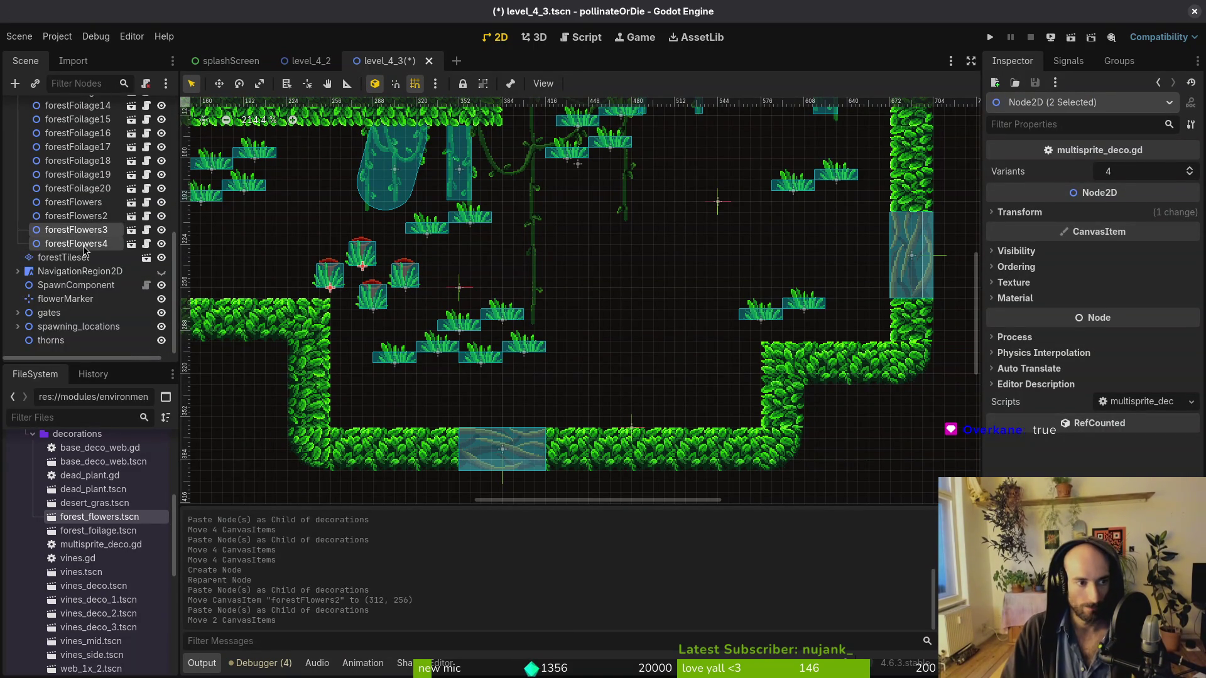
pyautogui.hotkey('ctrl', 'v')
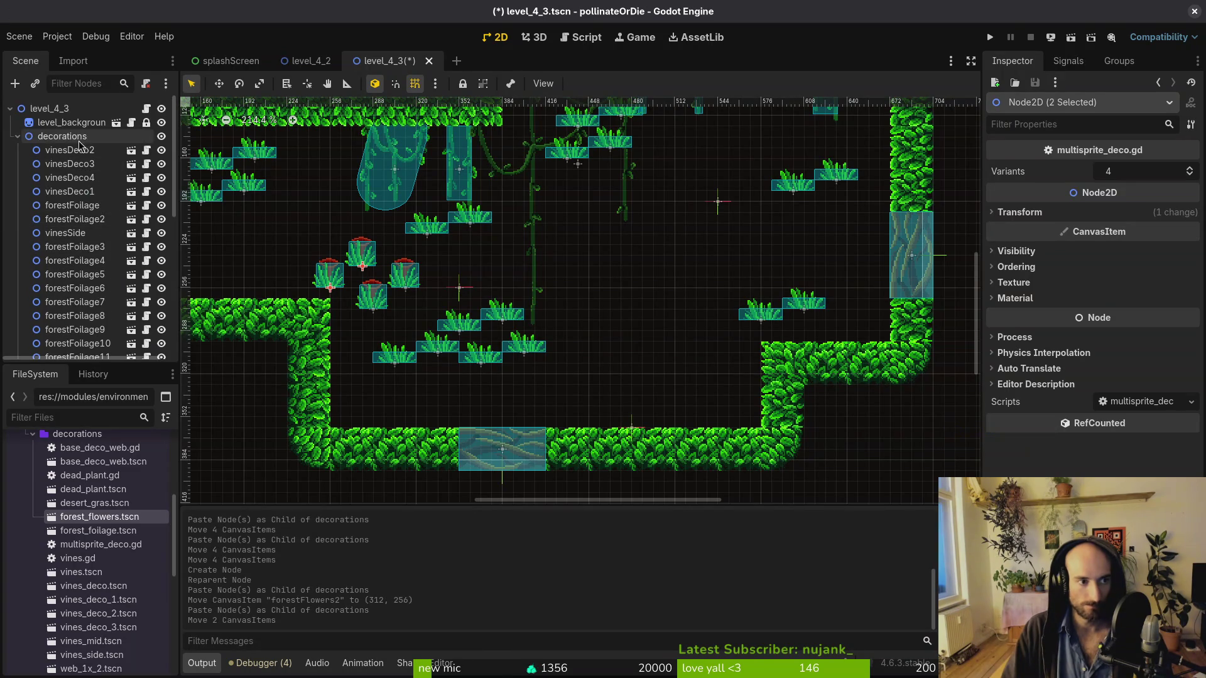
pyautogui.moveTo(388, 281)
pyautogui.mouseDown()
pyautogui.moveTo(568, 335)
pyautogui.moveTo(615, 290)
pyautogui.mouseUp()
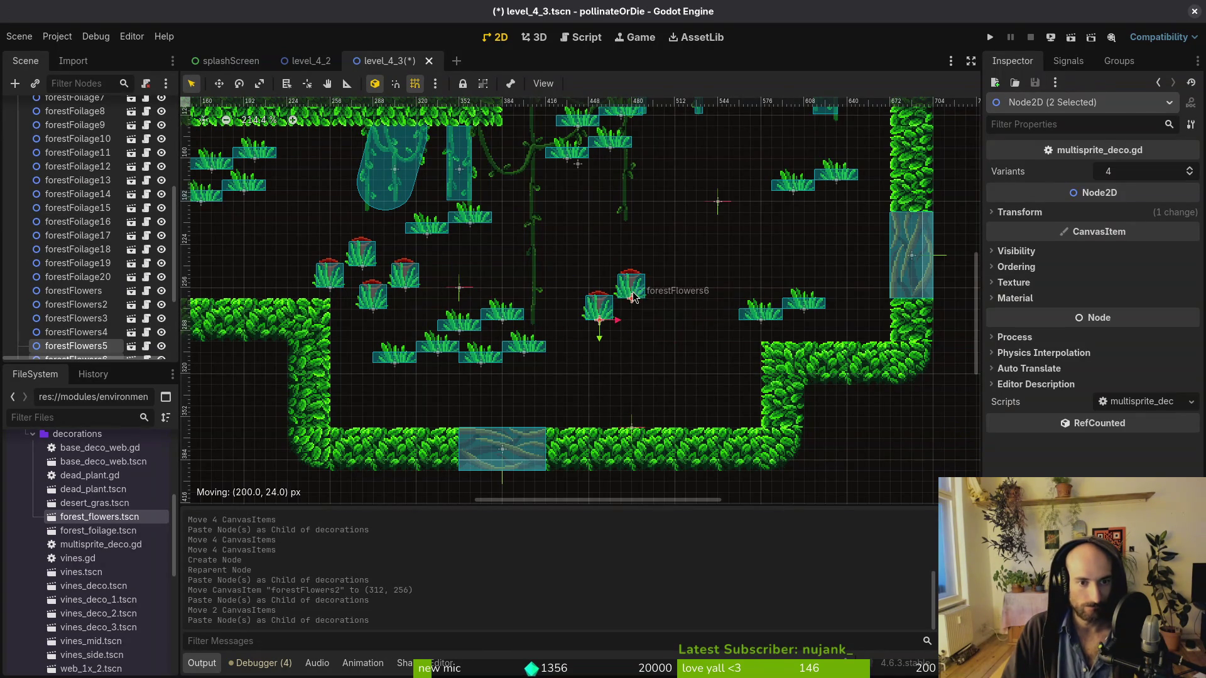
pyautogui.click(658, 351)
# Place forestFlowers5 on the cave floor and forestFlowers6 on the right ledge
pyautogui.scroll(2, 608, 345)
pyautogui.scroll(2, 608, 345)
pyautogui.scroll(-3, 552, 283)
pyautogui.scroll(1, 529, 229)
pyautogui.moveTo(529, 230); pyautogui.dragTo(670, 371)
pyautogui.scroll(3, 433, 301)
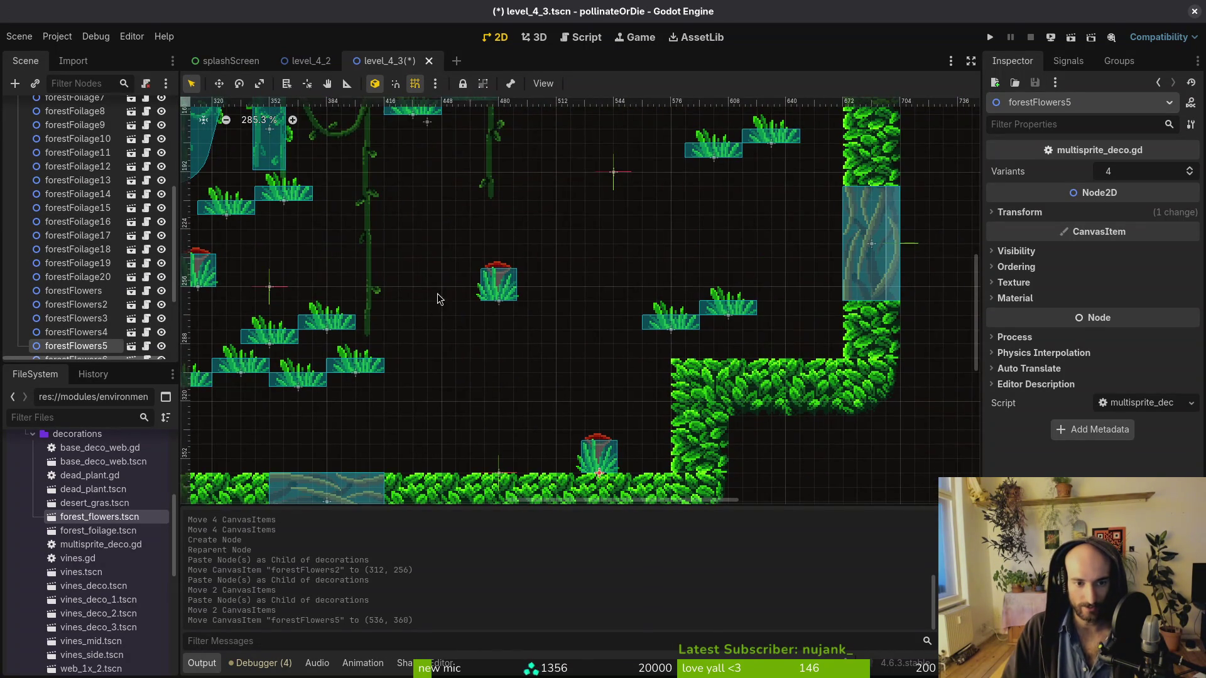
pyautogui.moveTo(480, 292)
pyautogui.mouseDown()
pyautogui.moveTo(794, 318)
pyautogui.moveTo(732, 344)
pyautogui.mouseUp()
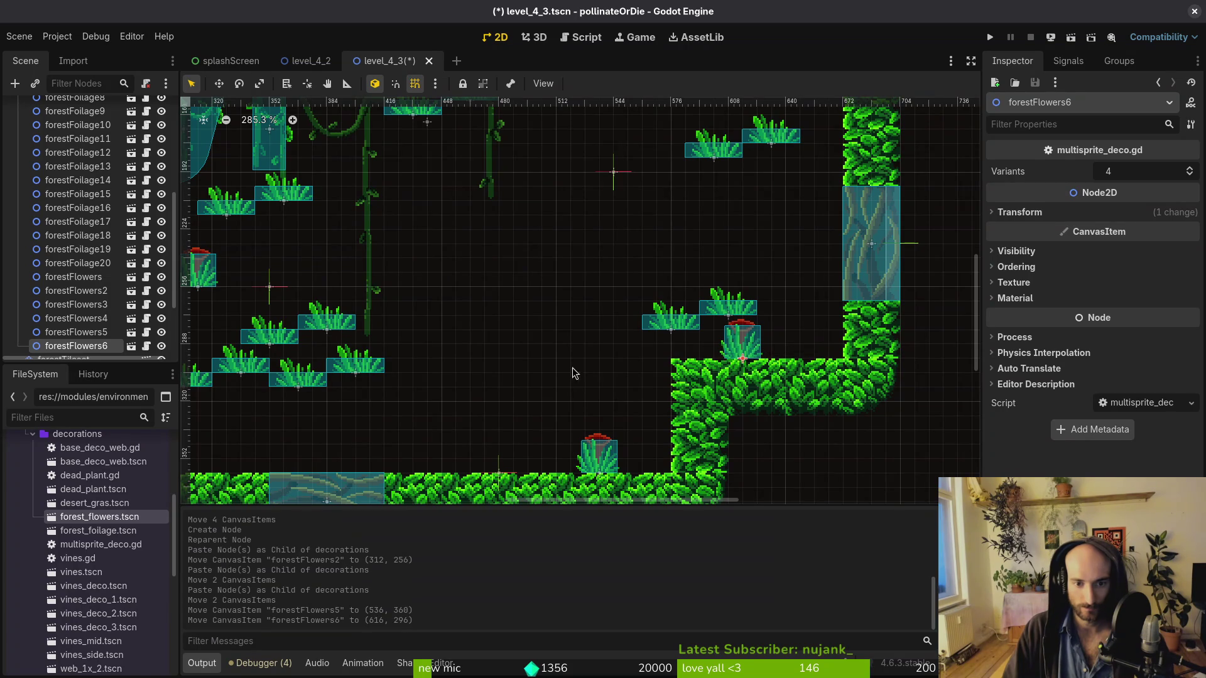
# Rotate forestFlowers2 90° against the ledge wall and set forestFlowers3 on a grass ledge
pyautogui.hscroll(-3, 635, 366)
pyautogui.hscroll(-5, 518, 362)
pyautogui.moveTo(574, 312); pyautogui.dragTo(502, 427)
pyautogui.moveTo(502, 427)
pyautogui.mouseDown()
pyautogui.moveTo(500, 447)
pyautogui.moveTo(484, 377)
pyautogui.mouseUp()
pyautogui.moveTo(523, 329)
pyautogui.mouseDown()
pyautogui.moveTo(352, 300)
pyautogui.moveTo(352, 314)
pyautogui.mouseUp()
pyautogui.scroll(3, 377, 248)
pyautogui.moveTo(487, 402)
pyautogui.mouseDown()
pyautogui.moveTo(716, 277)
pyautogui.moveTo(747, 173)
pyautogui.moveTo(511, 232)
pyautogui.moveTo(530, 251)
pyautogui.moveTo(788, 264)
pyautogui.moveTo(760, 261)
pyautogui.moveTo(779, 327)
pyautogui.moveTo(755, 317)
pyautogui.moveTo(799, 304)
pyautogui.mouseUp()
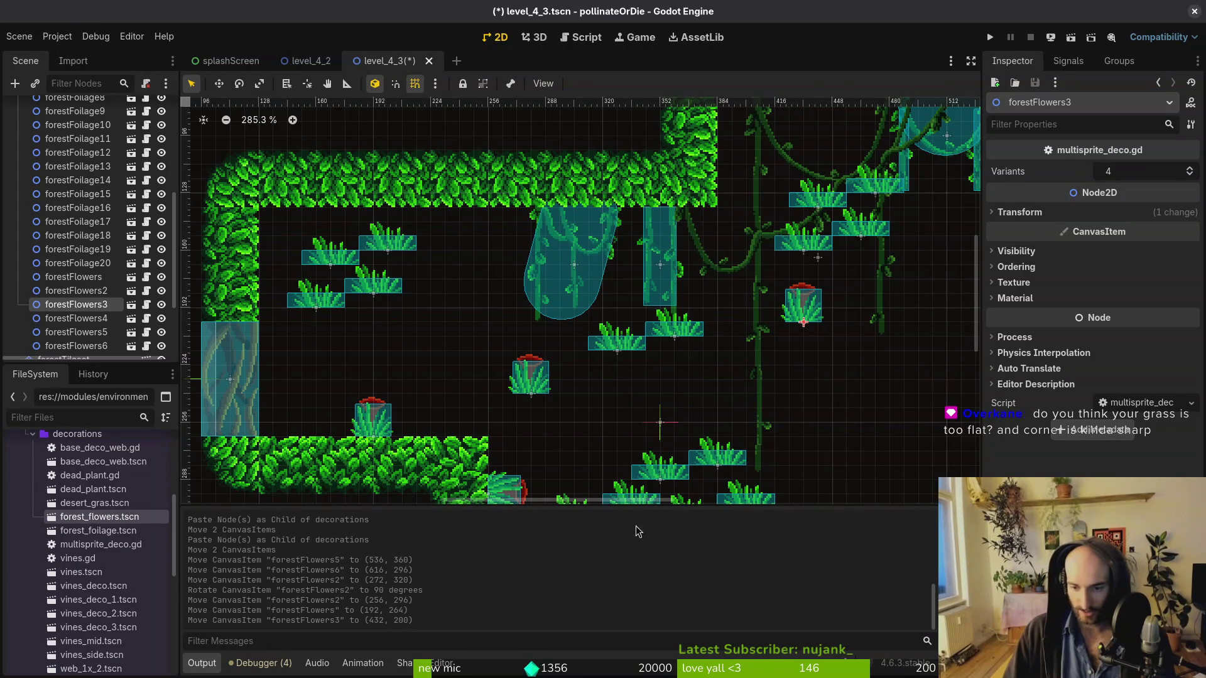
# Flip forestFlowers3 upside down and hang it from the ceiling, one grid step right
pyautogui.scroll(-3, 583, 429)
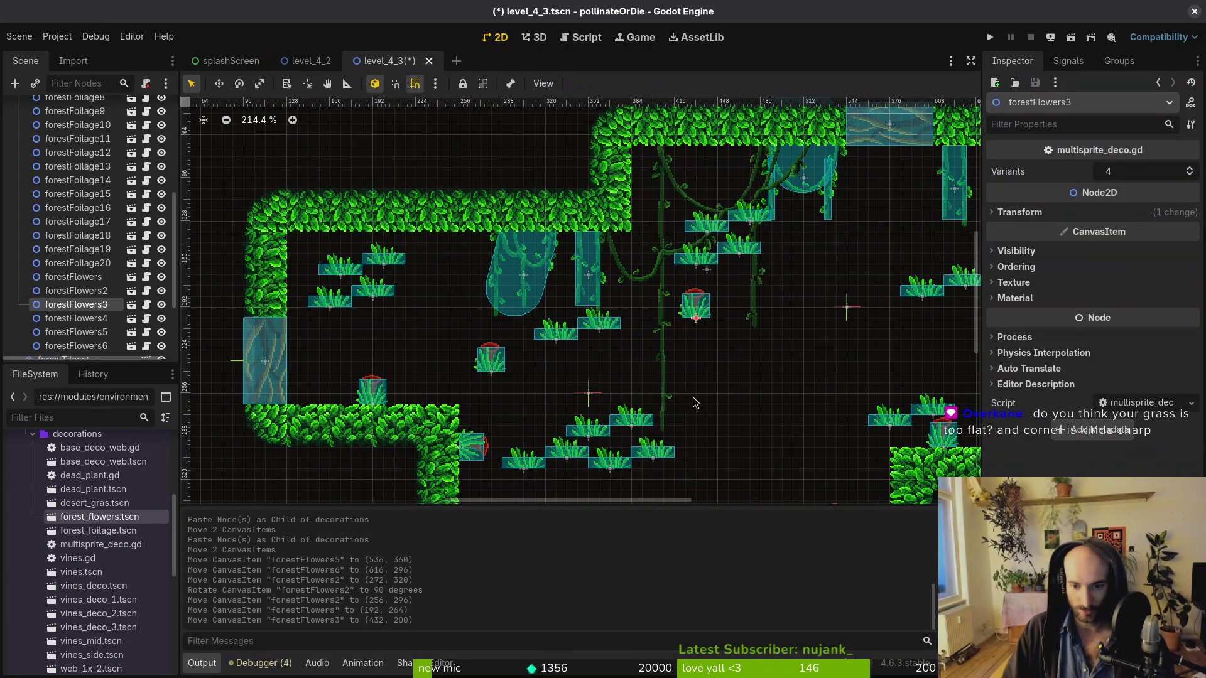
pyautogui.hscroll(5, 598, 332)
pyautogui.scroll(-2, 598, 331)
pyautogui.scroll(4, 773, 385)
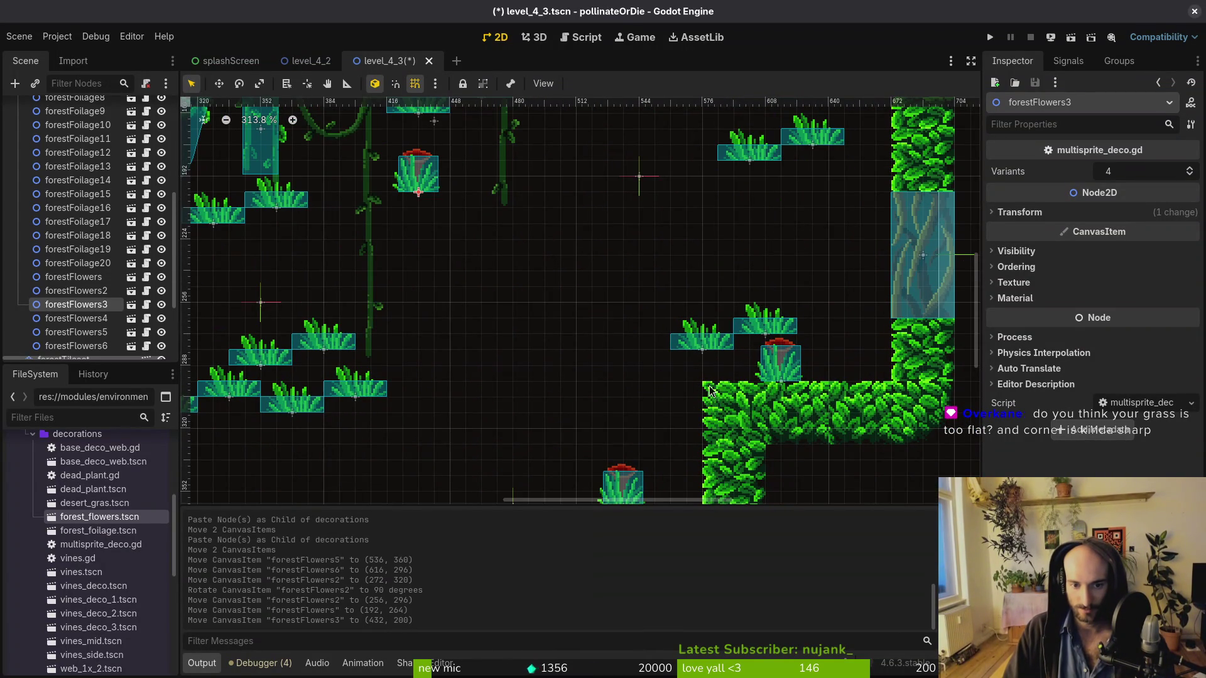
pyautogui.scroll(-8, 689, 392)
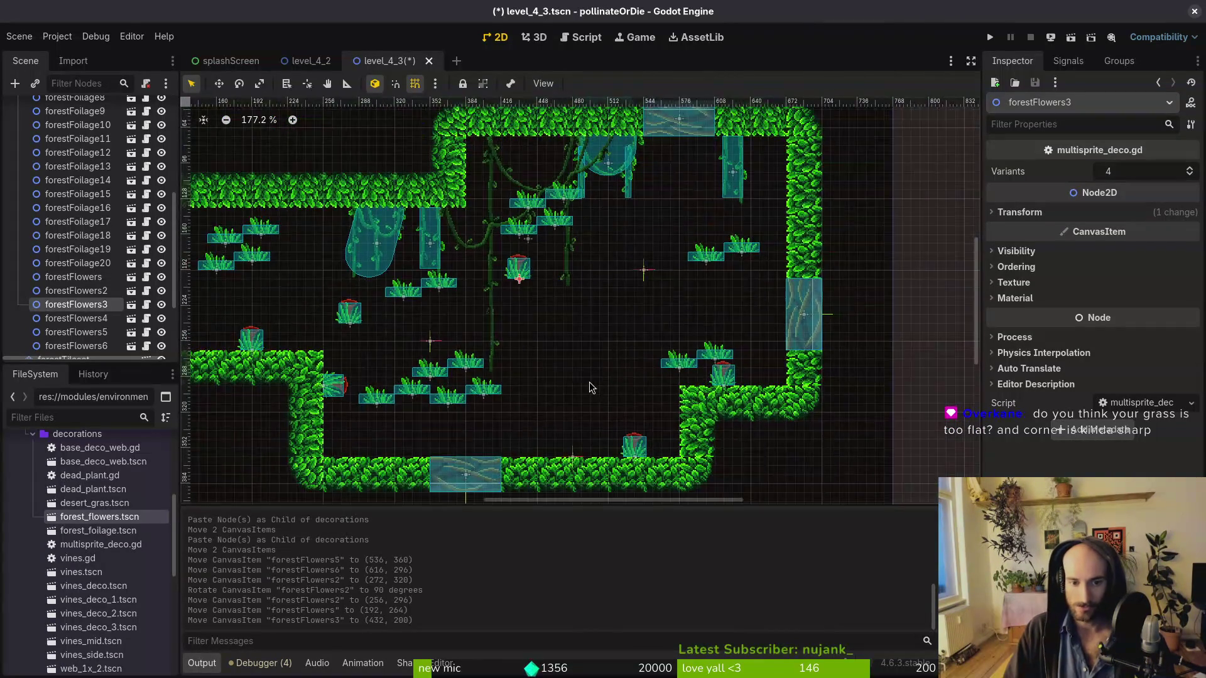
pyautogui.scroll(13, 514, 394)
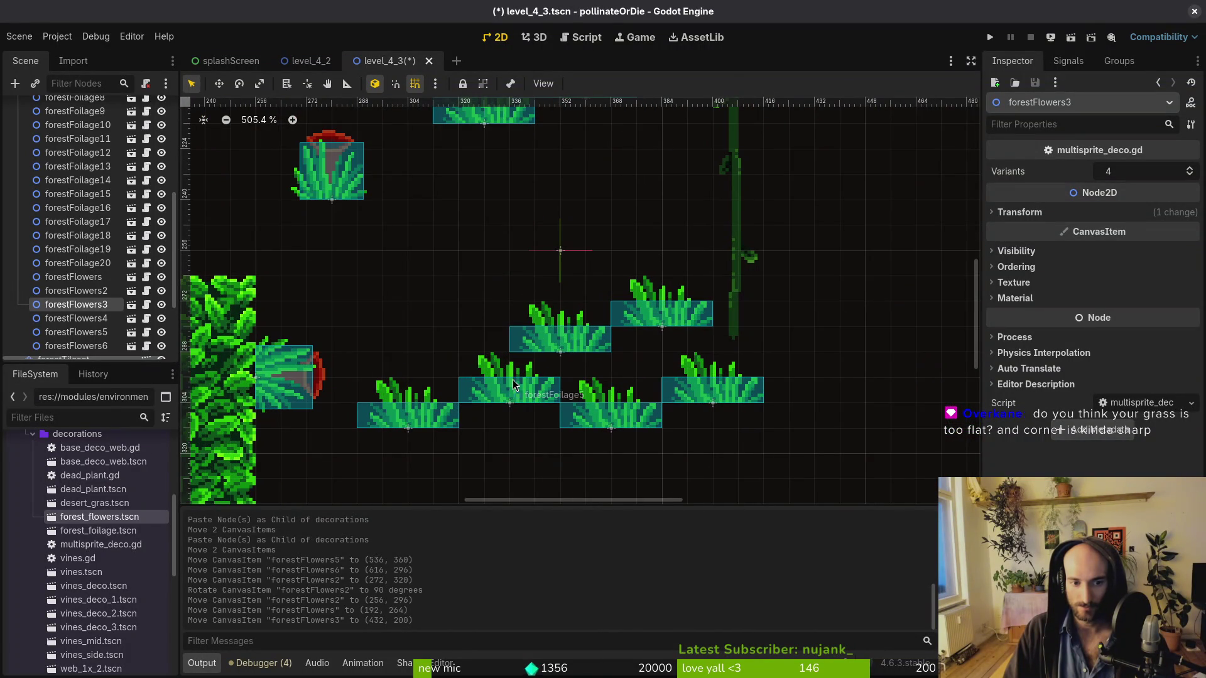
pyautogui.scroll(-4, 550, 344)
pyautogui.scroll(6, 551, 395)
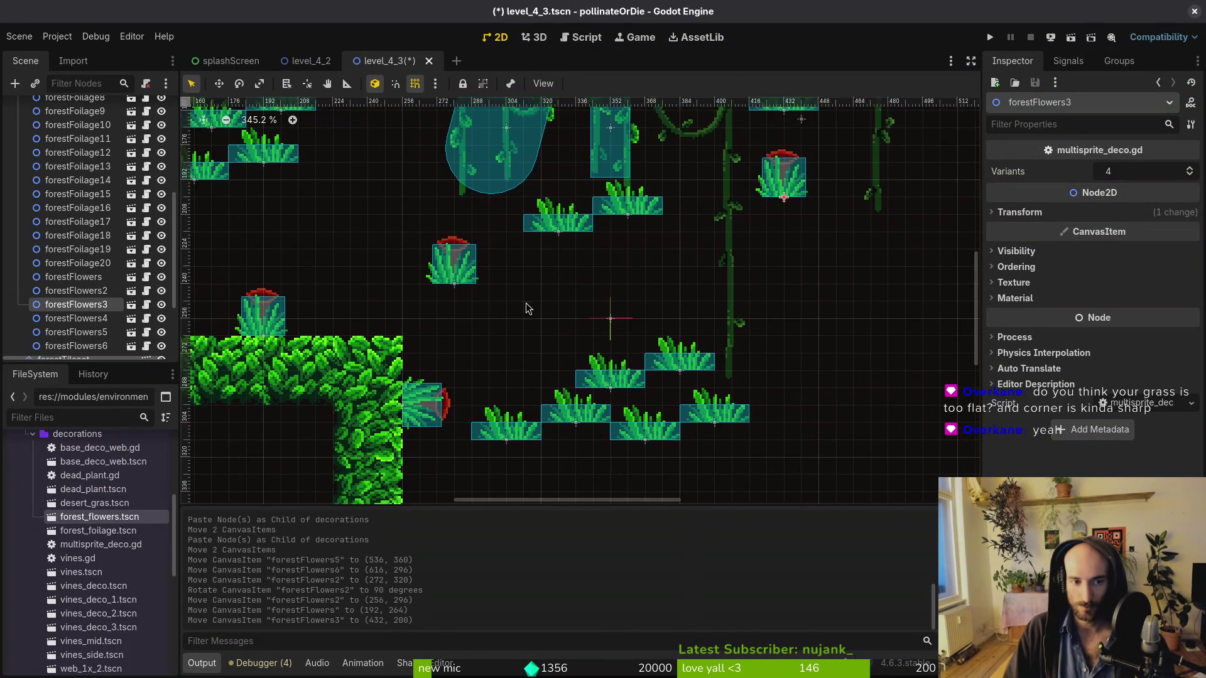
pyautogui.moveTo(755, 309)
pyautogui.mouseDown()
pyautogui.moveTo(761, 396)
pyautogui.moveTo(746, 192)
pyautogui.mouseUp()
pyautogui.scroll(-4, 743, 370)
pyautogui.moveTo(500, 402); pyautogui.dragTo(792, 401)
pyautogui.hscroll(5, 443, 144)
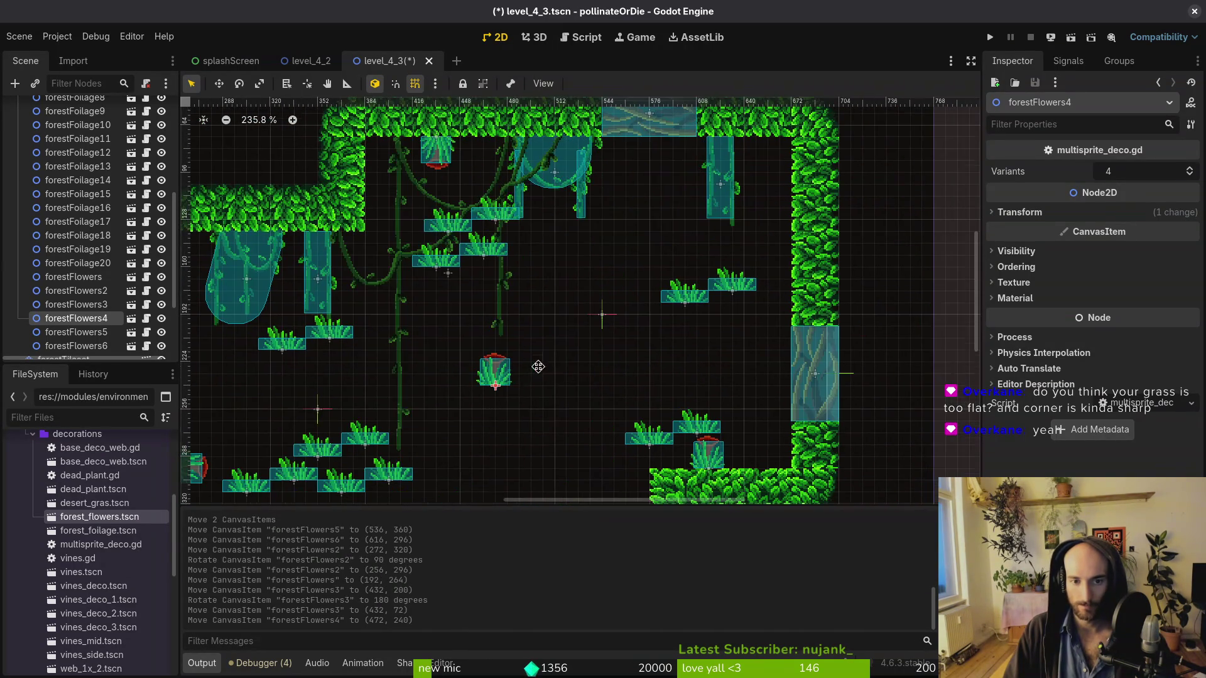
pyautogui.moveTo(443, 143); pyautogui.dragTo(478, 145)
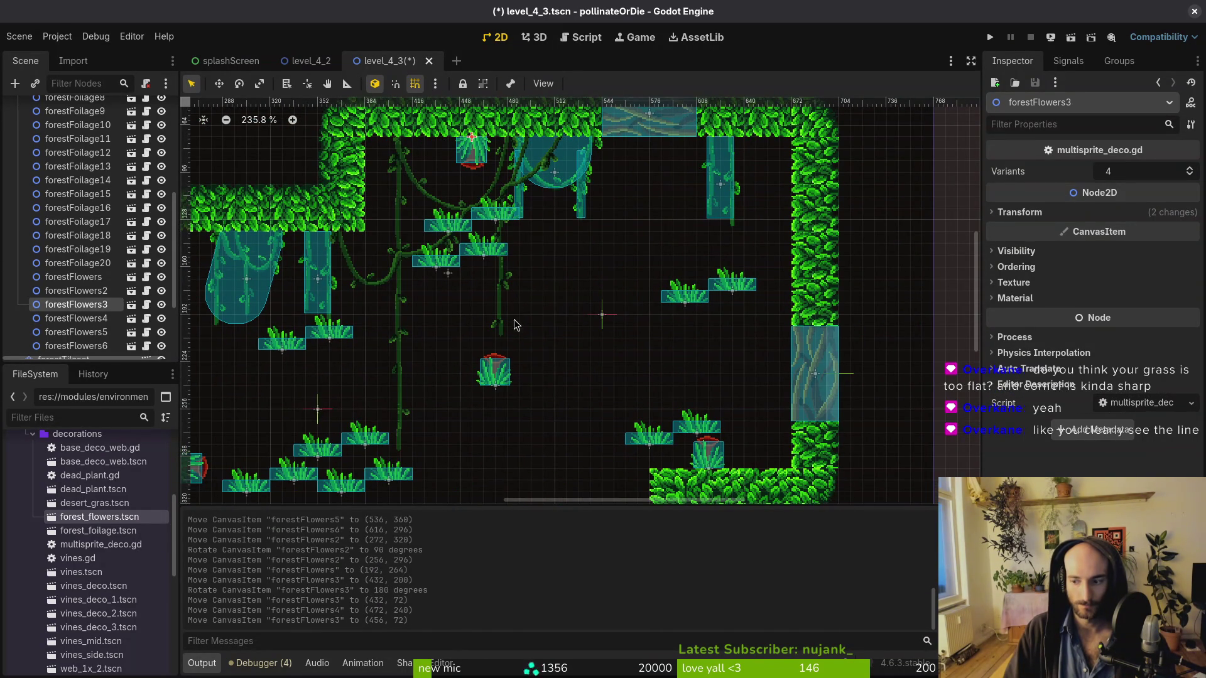
# Turn forestFlowers4 sideways by 90° and move it up beside the vines
pyautogui.moveTo(496, 384); pyautogui.dragTo(495, 359)
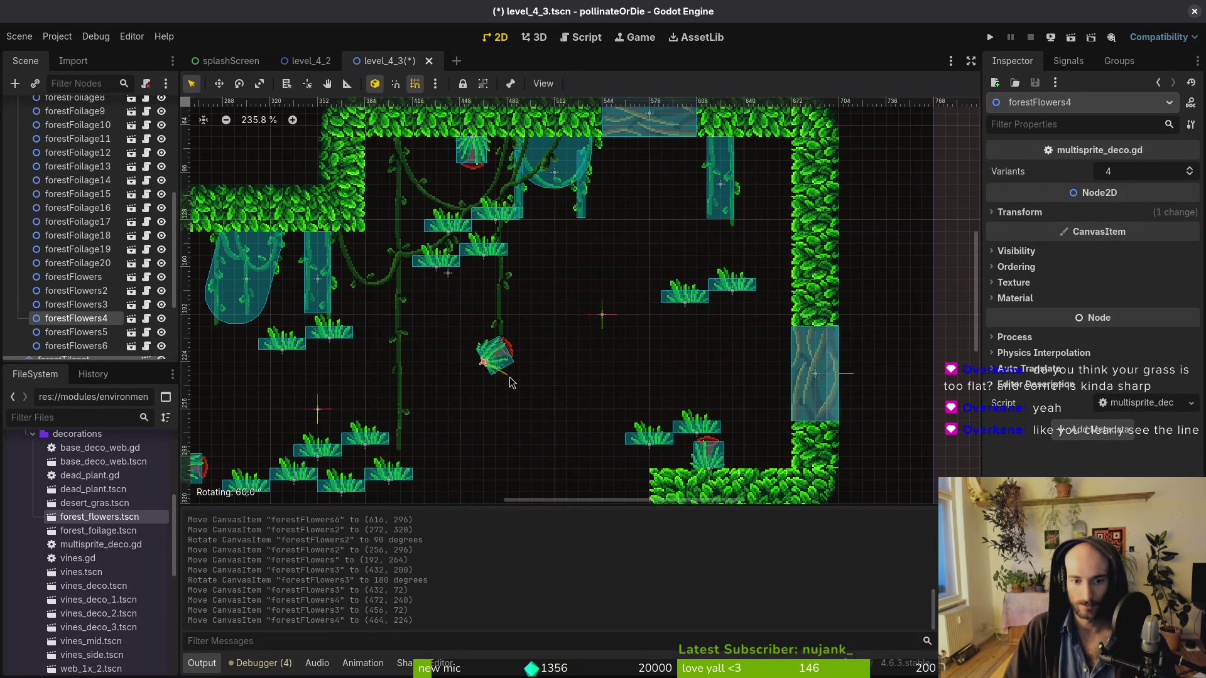
pyautogui.moveTo(510, 402); pyautogui.dragTo(510, 402)
pyautogui.moveTo(496, 359); pyautogui.dragTo(377, 181)
pyautogui.click(537, 396)
# Recentre the view on the level and select the forestFoliage6 clump
pyautogui.scroll(-3, 537, 395)
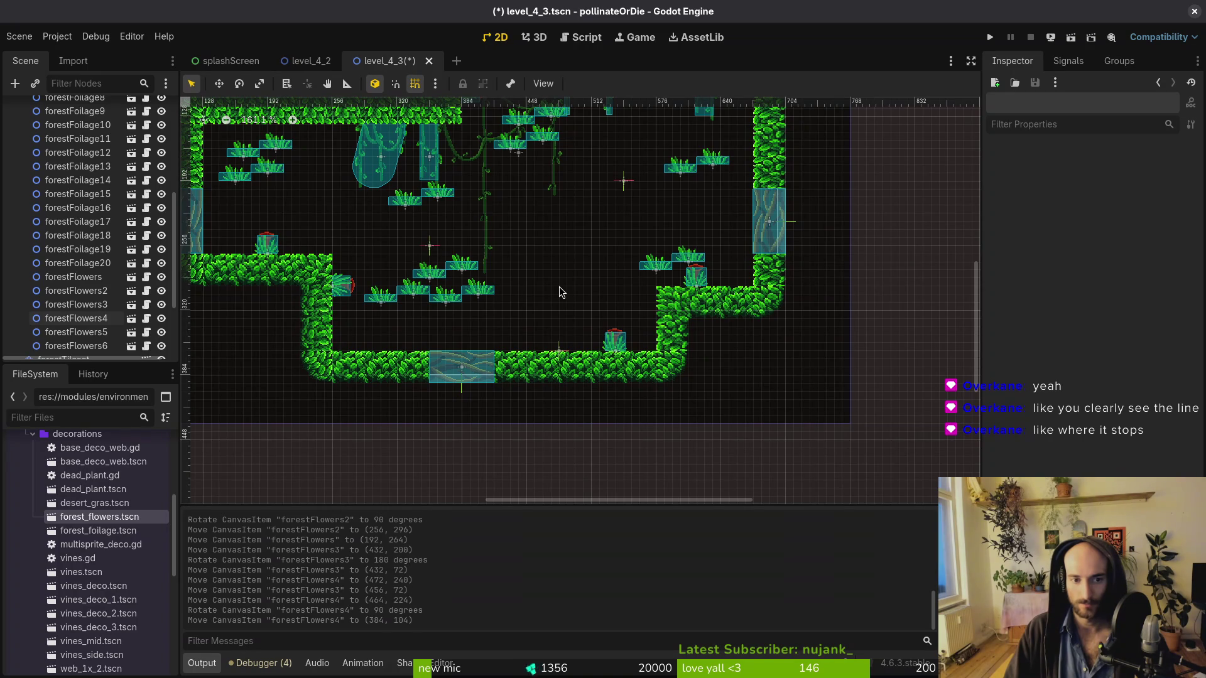
pyautogui.moveTo(557, 306); pyautogui.dragTo(578, 352)
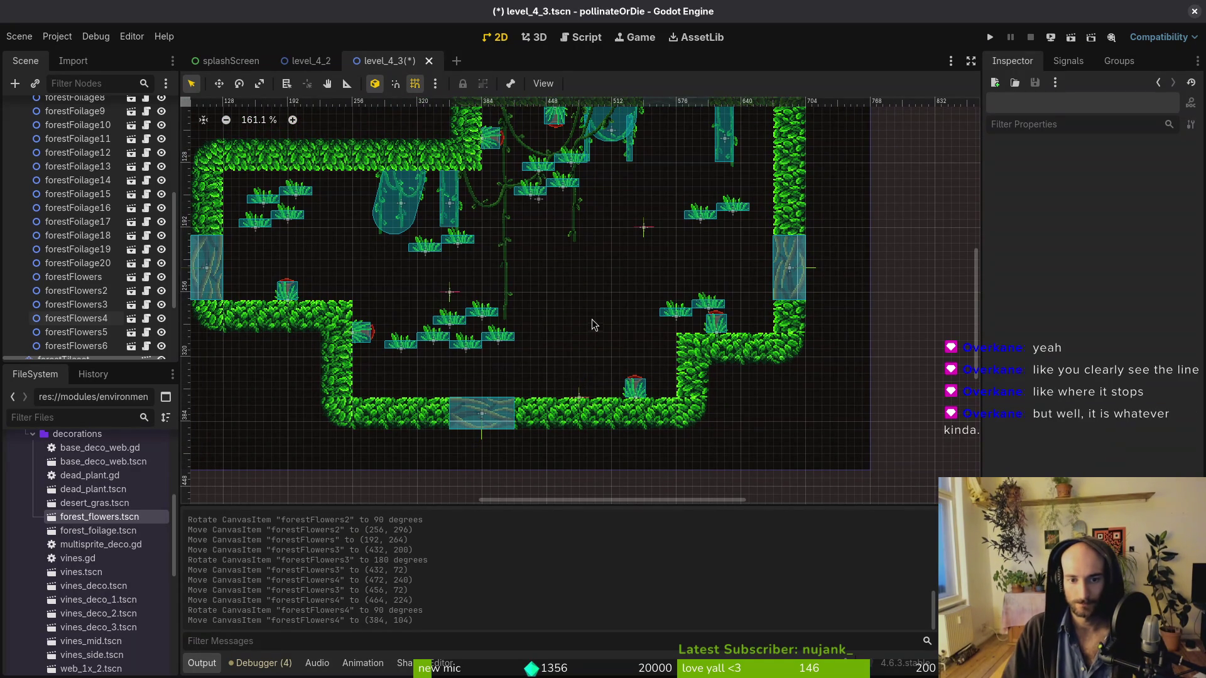
pyautogui.scroll(6, 527, 352)
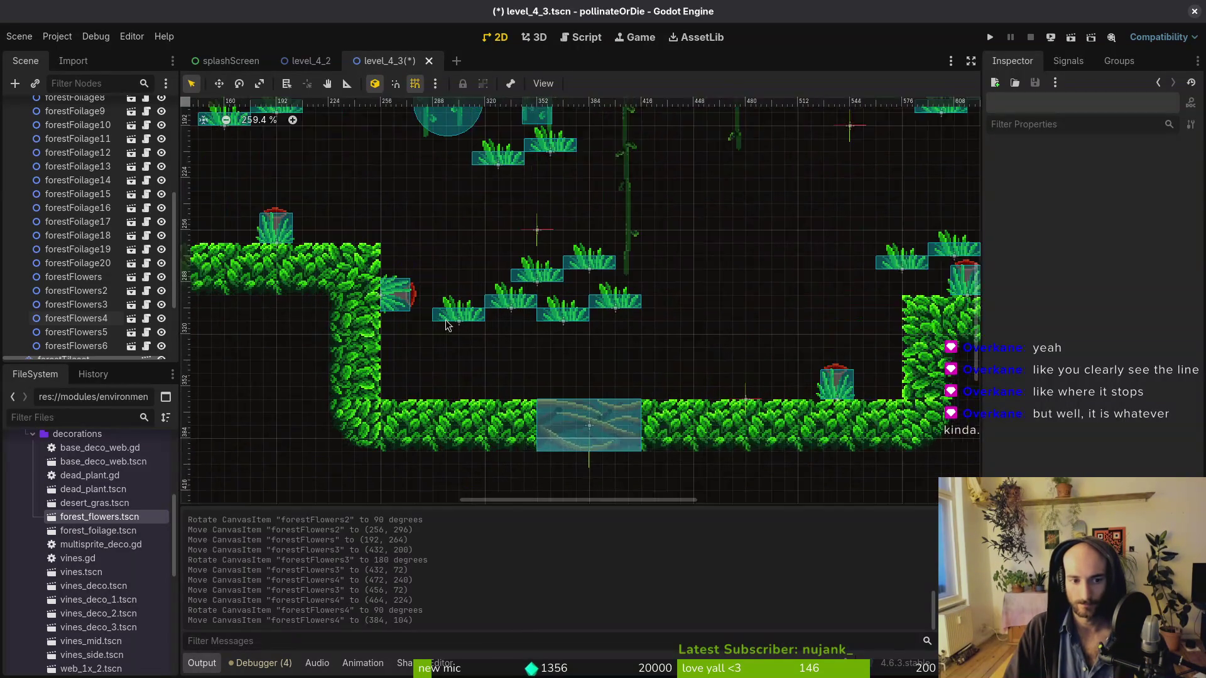
pyautogui.click(470, 322)
# Turn forestFoliage6 and forestFoliage5 sideways against the wall and nudge forestFlowers2 down
pyautogui.moveTo(466, 342)
pyautogui.mouseDown()
pyautogui.moveTo(394, 296)
pyautogui.moveTo(397, 329)
pyautogui.mouseUp()
pyautogui.click(397, 314)
pyautogui.moveTo(515, 300); pyautogui.dragTo(401, 387)
pyautogui.moveTo(402, 388)
pyautogui.mouseDown()
pyautogui.moveTo(421, 399)
pyautogui.moveTo(410, 414)
pyautogui.moveTo(380, 364)
pyautogui.mouseUp()
pyautogui.moveTo(562, 322); pyautogui.dragTo(443, 402)
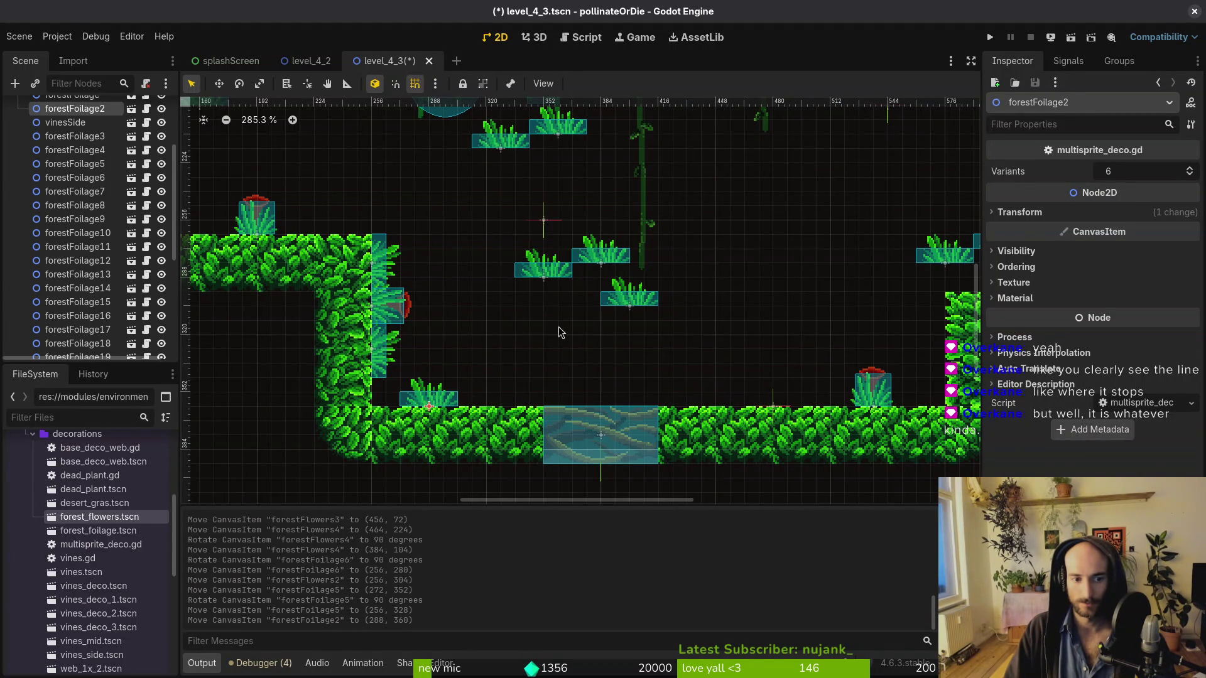
# Move forestFoliage4 and forestFoliage3 onto the ledges, shift forestFlowers right, drop forestFoliage to the floor
pyautogui.moveTo(539, 276)
pyautogui.mouseDown()
pyautogui.moveTo(296, 226)
pyautogui.moveTo(343, 231)
pyautogui.mouseUp()
pyautogui.moveTo(269, 234); pyautogui.dragTo(318, 234)
pyautogui.hscroll(-5, 681, 377)
pyautogui.scroll(2, 681, 377)
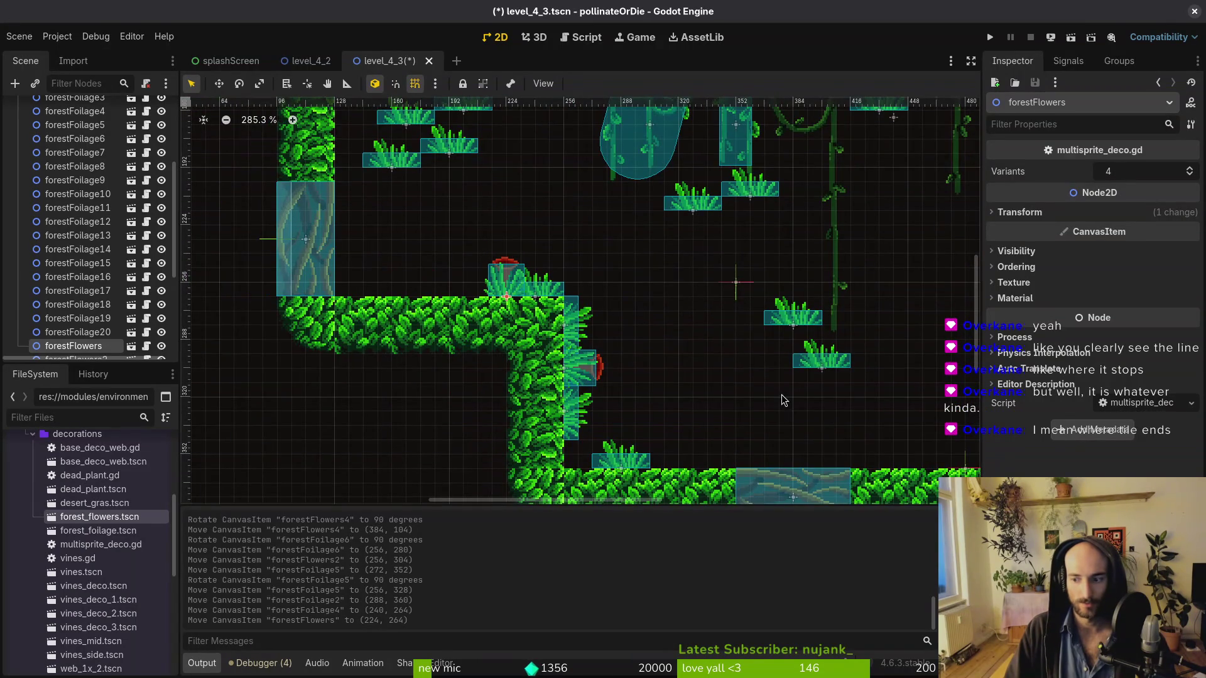
pyautogui.moveTo(775, 328); pyautogui.dragTo(442, 292)
pyautogui.scroll(-2, 608, 348)
pyautogui.hscroll(4, 609, 348)
pyautogui.moveTo(601, 326)
pyautogui.mouseDown()
pyautogui.moveTo(708, 411)
pyautogui.moveTo(743, 412)
pyautogui.mouseUp()
# Nudge forestFoliage17, 8, 7 and 19 a grid step each; raise forestFoliage20 toward the ceiling
pyautogui.hscroll(5, 743, 412)
pyautogui.click(572, 405)
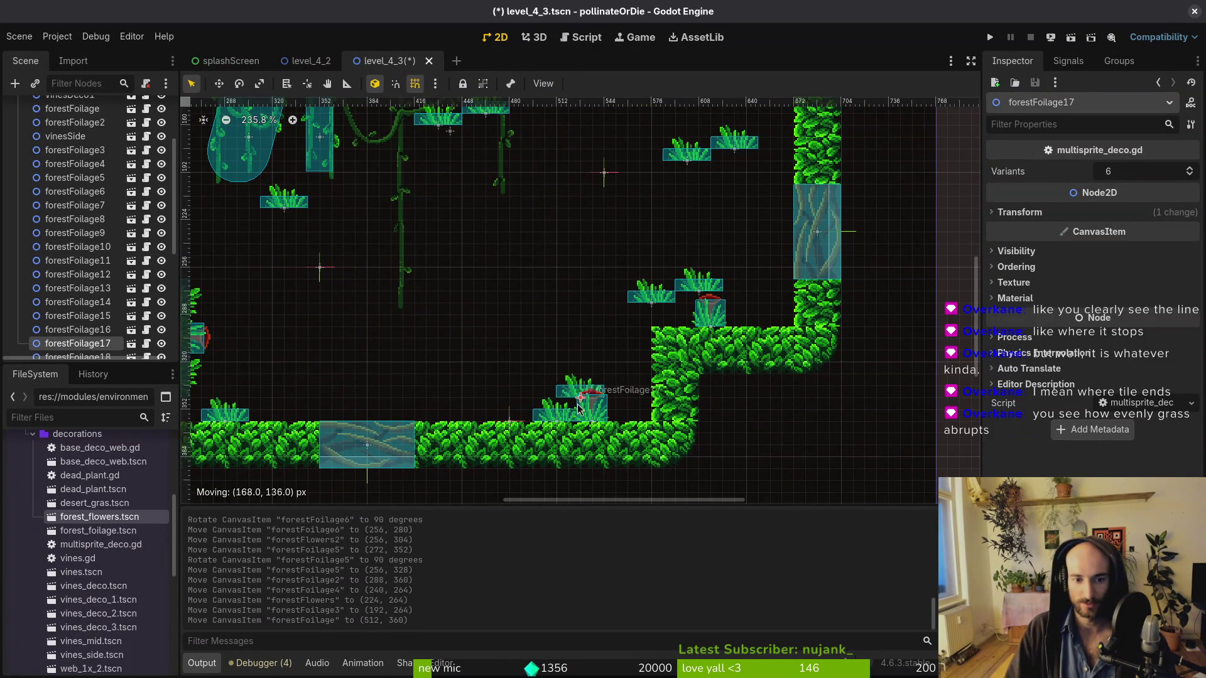
pyautogui.moveTo(614, 426); pyautogui.dragTo(614, 426)
pyautogui.scroll(1, 605, 358)
pyautogui.hscroll(1, 605, 357)
pyautogui.moveTo(635, 317)
pyautogui.mouseDown()
pyautogui.moveTo(658, 341)
pyautogui.moveTo(748, 342)
pyautogui.mouseUp()
pyautogui.click(697, 312)
pyautogui.scroll(2, 653, 331)
pyautogui.moveTo(759, 425); pyautogui.dragTo(746, 424)
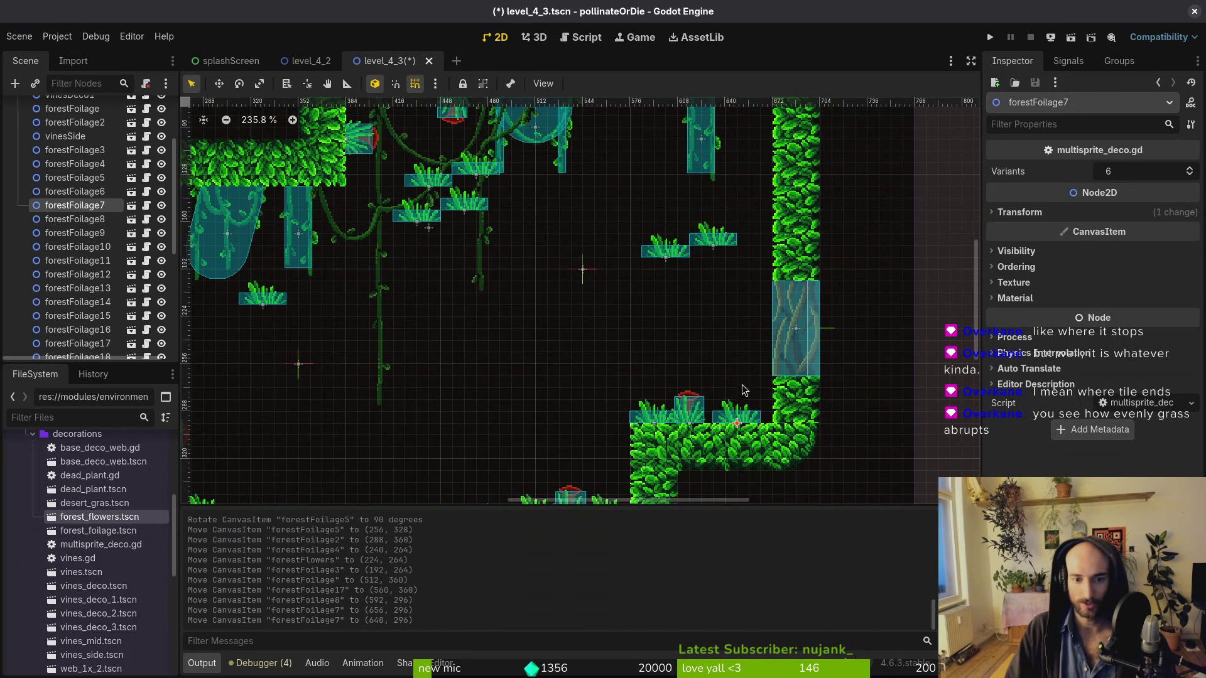
pyautogui.scroll(1, 722, 327)
pyautogui.moveTo(704, 267)
pyautogui.mouseDown()
pyautogui.moveTo(717, 267)
pyautogui.moveTo(702, 286)
pyautogui.moveTo(760, 281)
pyautogui.mouseUp()
pyautogui.moveTo(656, 277); pyautogui.dragTo(744, 220)
# Flip forestFoliage11 upside down onto the ceiling and set forestFoliage15 sideways near it
pyautogui.scroll(-4, 744, 220)
pyautogui.scroll(4, 753, 314)
pyautogui.moveTo(671, 231); pyautogui.dragTo(686, 231)
pyautogui.moveTo(708, 319)
pyautogui.mouseDown()
pyautogui.moveTo(637, 302)
pyautogui.moveTo(649, 311)
pyautogui.mouseUp()
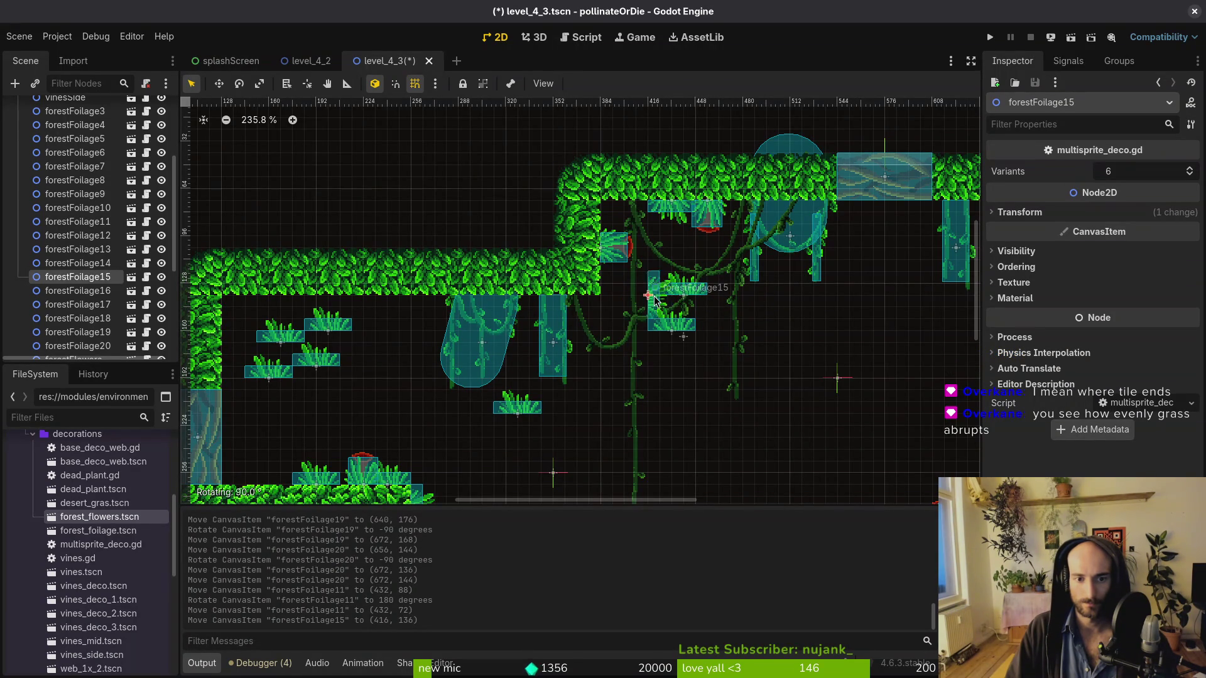
pyautogui.moveTo(659, 303)
pyautogui.mouseDown()
pyautogui.moveTo(611, 231)
pyautogui.moveTo(621, 284)
pyautogui.moveTo(614, 265)
pyautogui.moveTo(604, 330)
pyautogui.moveTo(579, 306)
pyautogui.mouseUp()
# Place forestFoliage16 and forestFoliage10 under the left ceiling and turn forestFoliage18 sideways onto the left wall
pyautogui.moveTo(672, 325)
pyautogui.mouseDown()
pyautogui.moveTo(390, 332)
pyautogui.moveTo(409, 342)
pyautogui.moveTo(402, 350)
pyautogui.moveTo(445, 314)
pyautogui.moveTo(421, 314)
pyautogui.mouseUp()
pyautogui.moveTo(496, 412)
pyautogui.mouseDown()
pyautogui.moveTo(271, 468)
pyautogui.moveTo(264, 405)
pyautogui.moveTo(275, 416)
pyautogui.mouseUp()
pyautogui.moveTo(275, 417)
pyautogui.mouseDown()
pyautogui.moveTo(227, 346)
pyautogui.moveTo(285, 349)
pyautogui.moveTo(249, 302)
pyautogui.mouseUp()
pyautogui.click(267, 344)
pyautogui.moveTo(316, 361)
pyautogui.mouseDown()
pyautogui.moveTo(423, 370)
pyautogui.moveTo(292, 308)
pyautogui.mouseUp()
# Move forestFoliage13 from the ceiling to the floor and forestFoilage14 to the upper right
pyautogui.scroll(-4, 401, 333)
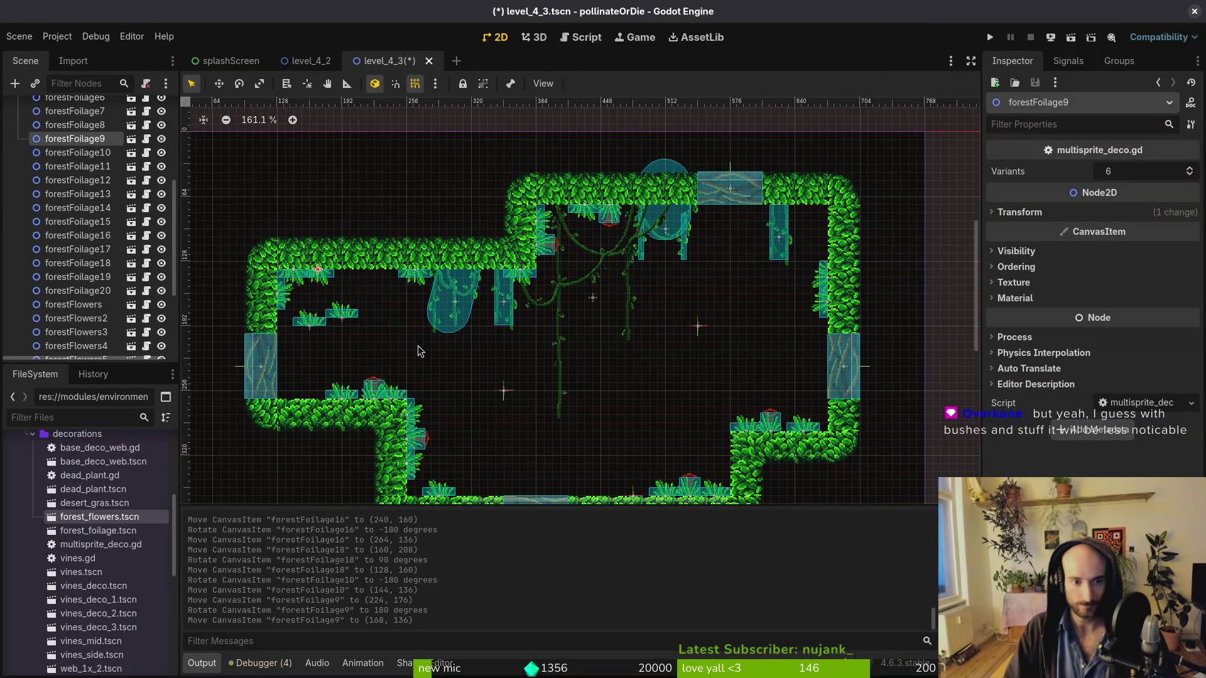
pyautogui.scroll(-3, 501, 333)
pyautogui.moveTo(350, 264)
pyautogui.mouseDown()
pyautogui.moveTo(537, 349)
pyautogui.moveTo(612, 443)
pyautogui.mouseUp()
pyautogui.scroll(1, 646, 471)
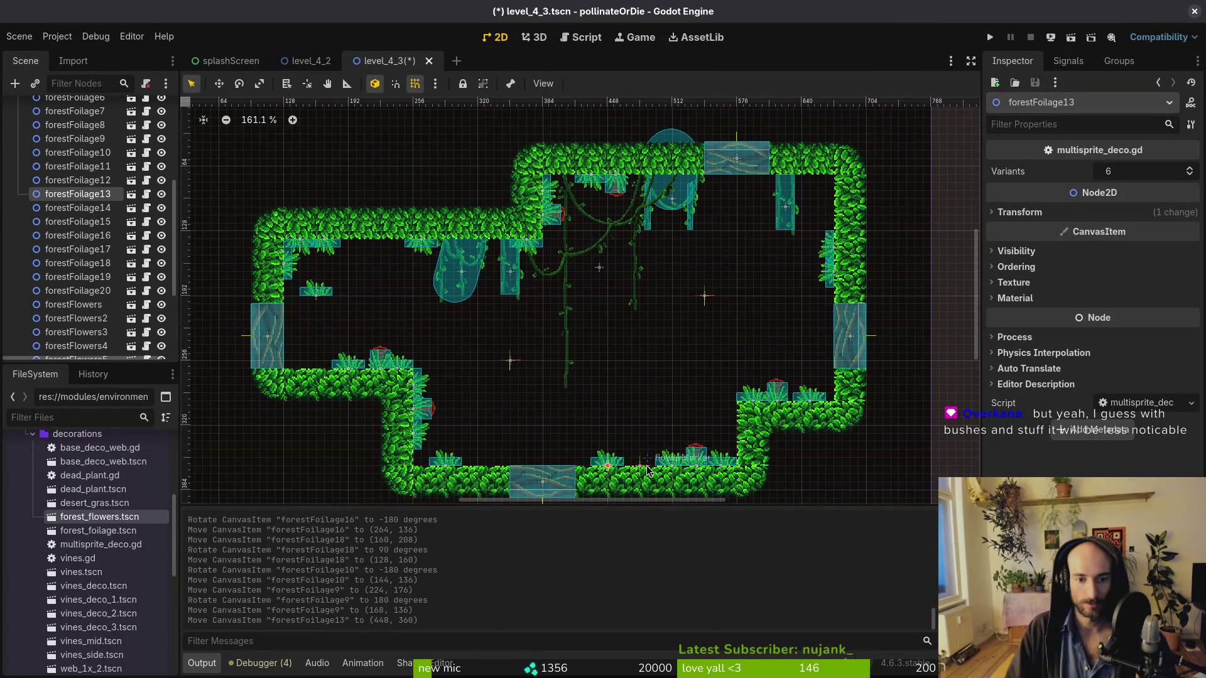
pyautogui.moveTo(316, 296)
pyautogui.mouseDown()
pyautogui.moveTo(763, 237)
pyautogui.moveTo(788, 251)
pyautogui.moveTo(835, 188)
pyautogui.moveTo(811, 177)
pyautogui.mouseUp()
# Deselect the foliage and save level_4_3 with Ctrl+S
pyautogui.scroll(-1, 597, 329)
pyautogui.click(598, 329)
pyautogui.scroll(-3, 598, 329)
pyautogui.hotkey('ctrl', 's')
pyautogui.scroll(10, 76, 251)
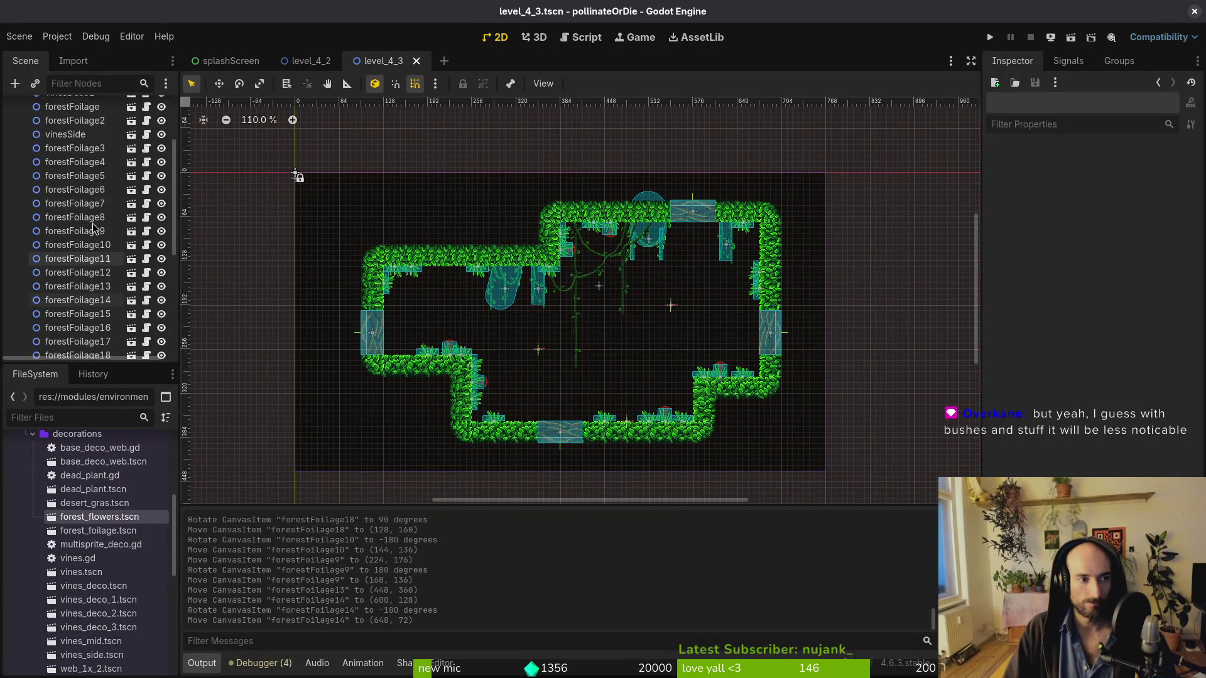
# Collapse the decorations node and folder, then drag thorns.tscn from the thorns folder into the level
pyautogui.click(18, 136)
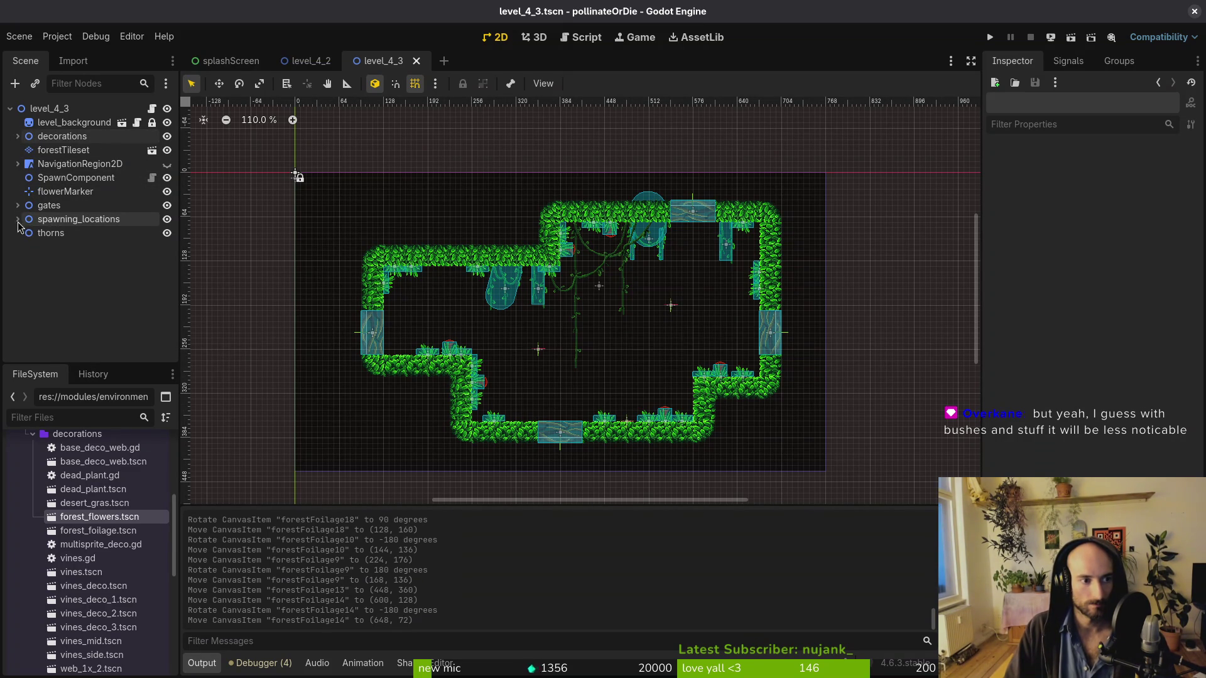
pyautogui.scroll(-5, 90, 553)
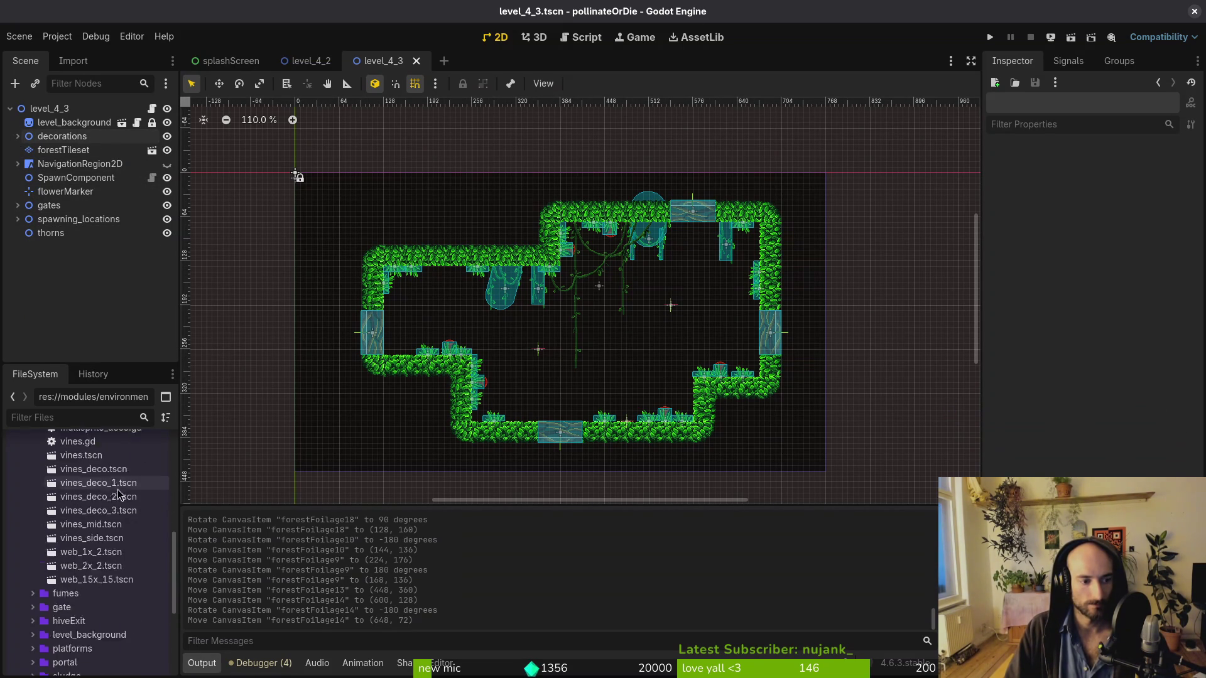
pyautogui.scroll(2, 76, 540)
pyautogui.click(32, 463)
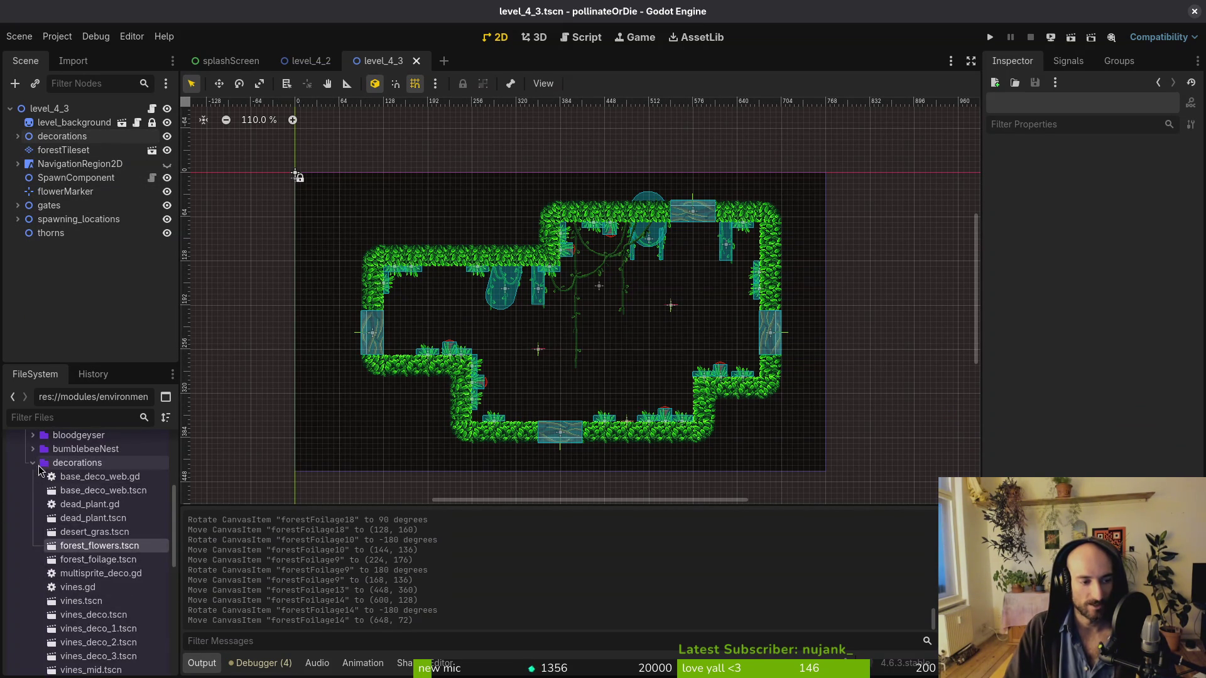
pyautogui.click(33, 587)
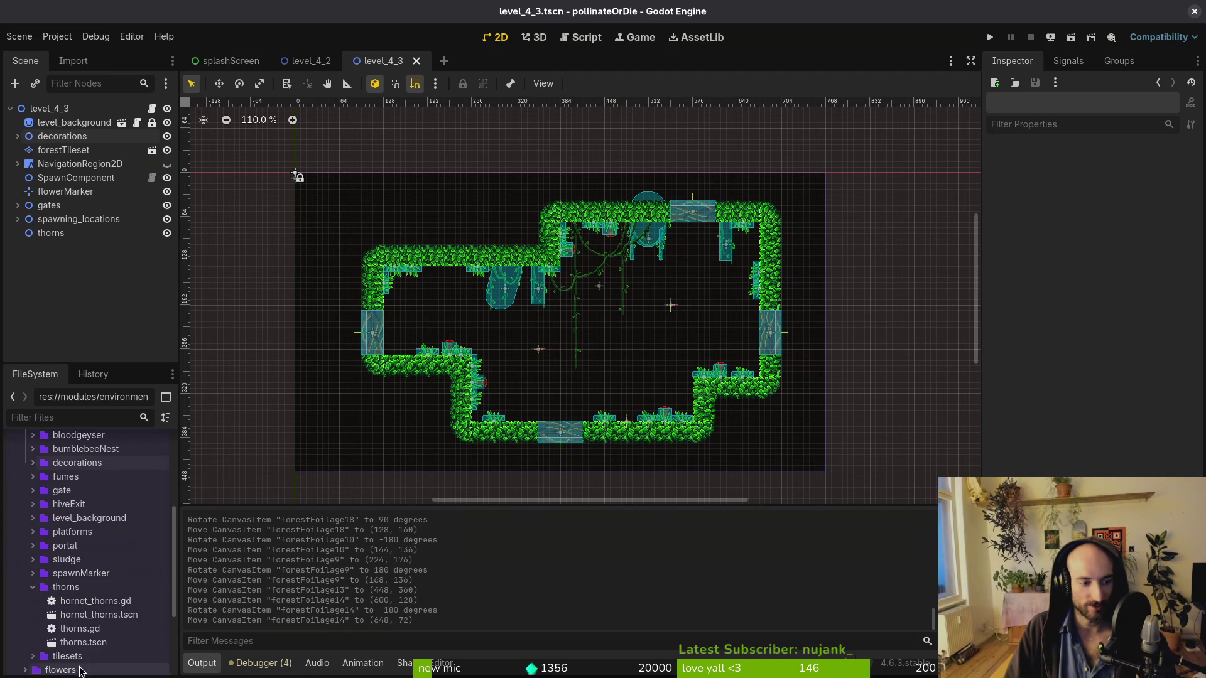
pyautogui.moveTo(89, 649)
pyautogui.mouseDown()
pyautogui.moveTo(574, 423)
pyautogui.moveTo(479, 304)
pyautogui.moveTo(513, 427)
pyautogui.moveTo(581, 432)
pyautogui.moveTo(558, 448)
pyautogui.moveTo(387, 289)
pyautogui.mouseUp()
pyautogui.scroll(6, 568, 419)
pyautogui.scroll(5, 559, 448)
# Paste a thorns copy into the thorns group along the ceiling and move thorns2 into the group
pyautogui.click(64, 238)
pyautogui.hotkey('ctrl', 'v')
pyautogui.moveTo(398, 297); pyautogui.dragTo(461, 297)
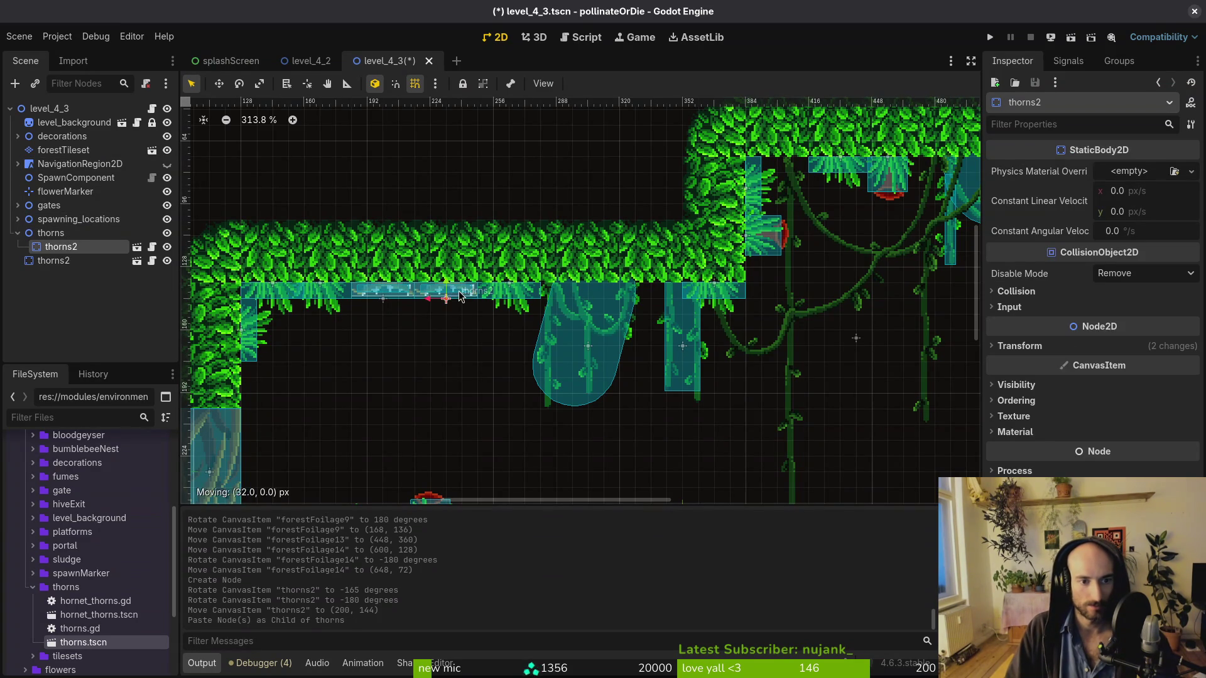
pyautogui.moveTo(54, 260); pyautogui.dragTo(60, 240)
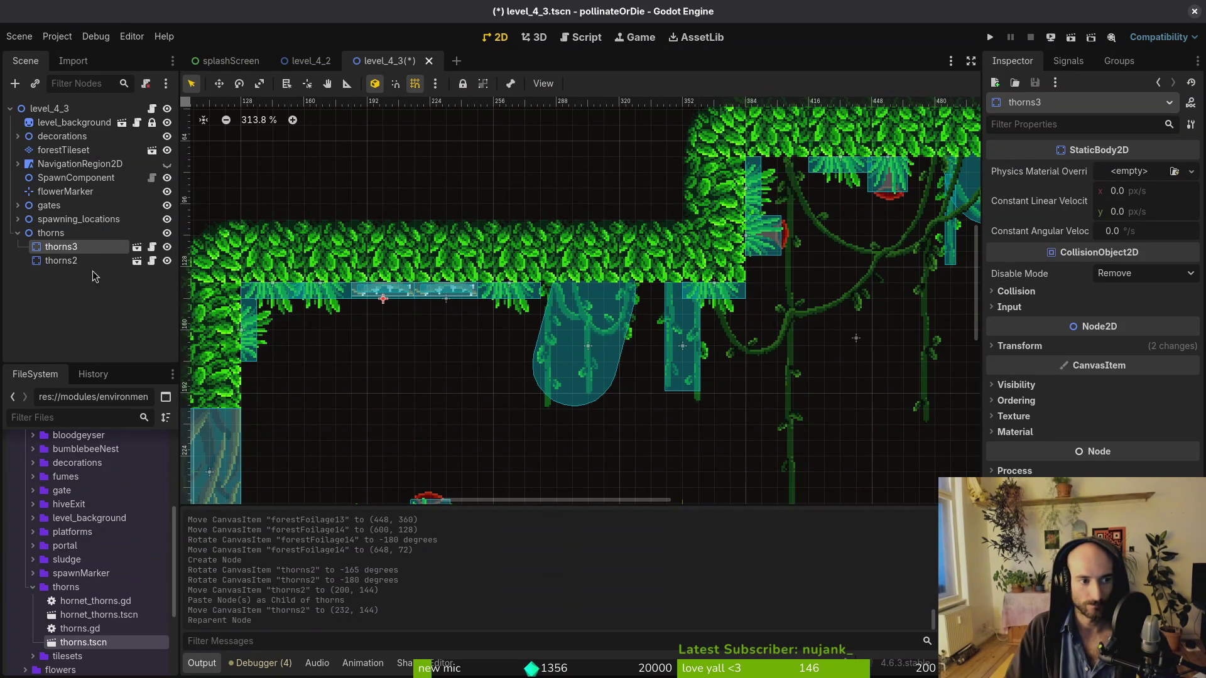
# Copy the two ceiling thorns and paste the pair at the lower right of the level
pyautogui.keyDown('shift'); pyautogui.click(85, 261); pyautogui.keyUp('shift')
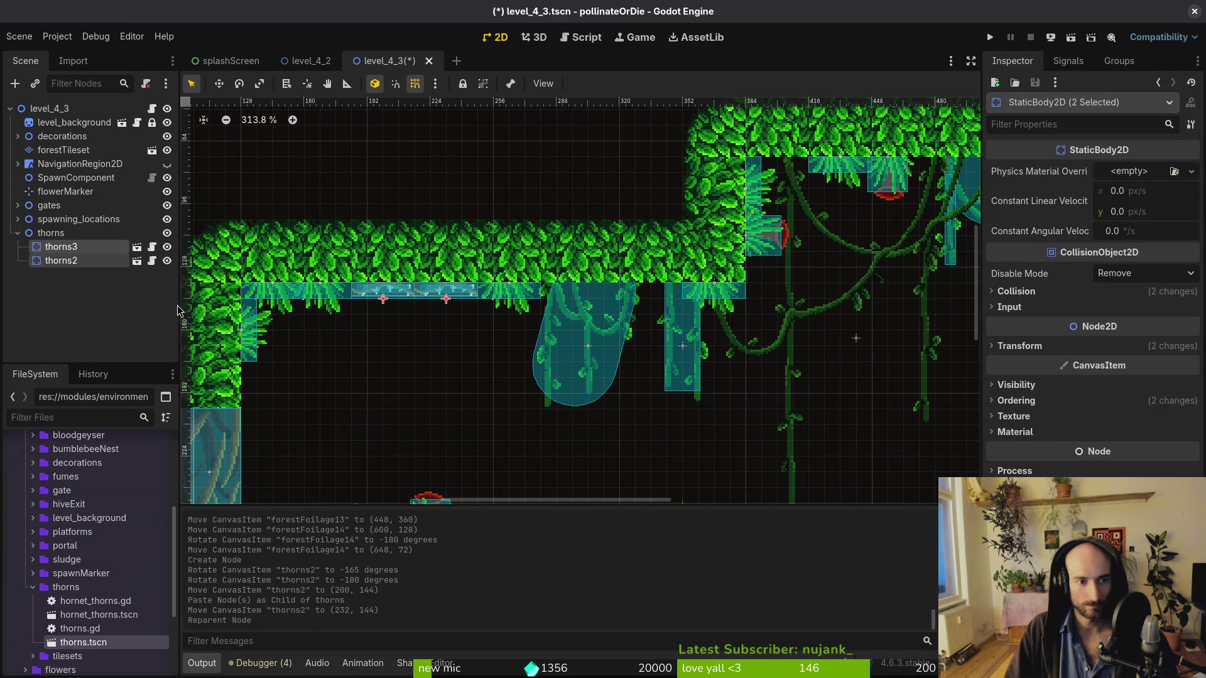
pyautogui.hotkey('ctrl', 'c')
pyautogui.hotkey('ctrl', 'v')
pyautogui.scroll(-5, 270, 285)
pyautogui.moveTo(240, 229)
pyautogui.mouseDown()
pyautogui.moveTo(652, 235)
pyautogui.moveTo(641, 280)
pyautogui.moveTo(661, 314)
pyautogui.moveTo(630, 259)
pyautogui.moveTo(628, 276)
pyautogui.moveTo(595, 297)
pyautogui.mouseUp()
# Arrange thorns5 and thorns4 on the ledge, then raise thorns5 onto the upper right wall
pyautogui.click(633, 257)
pyautogui.moveTo(633, 258); pyautogui.dragTo(605, 382)
pyautogui.moveTo(593, 253); pyautogui.dragTo(597, 411)
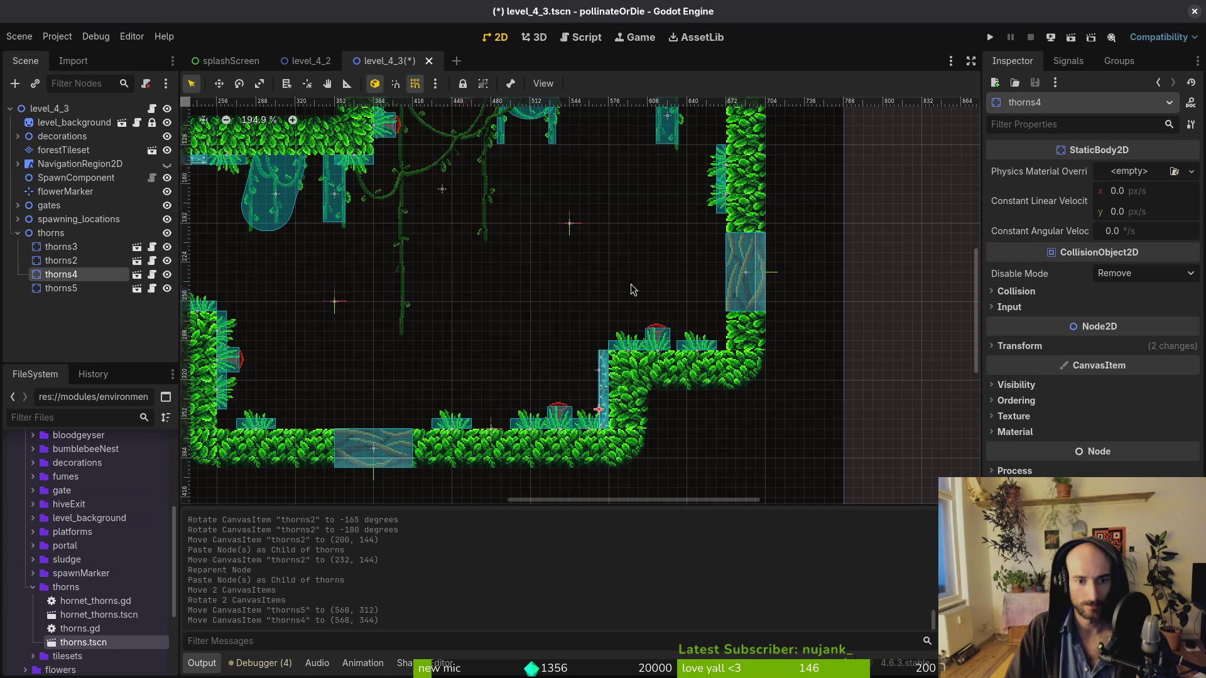
pyautogui.scroll(-3, 632, 282)
pyautogui.hscroll(-1, 615, 368)
pyautogui.scroll(-1, 619, 358)
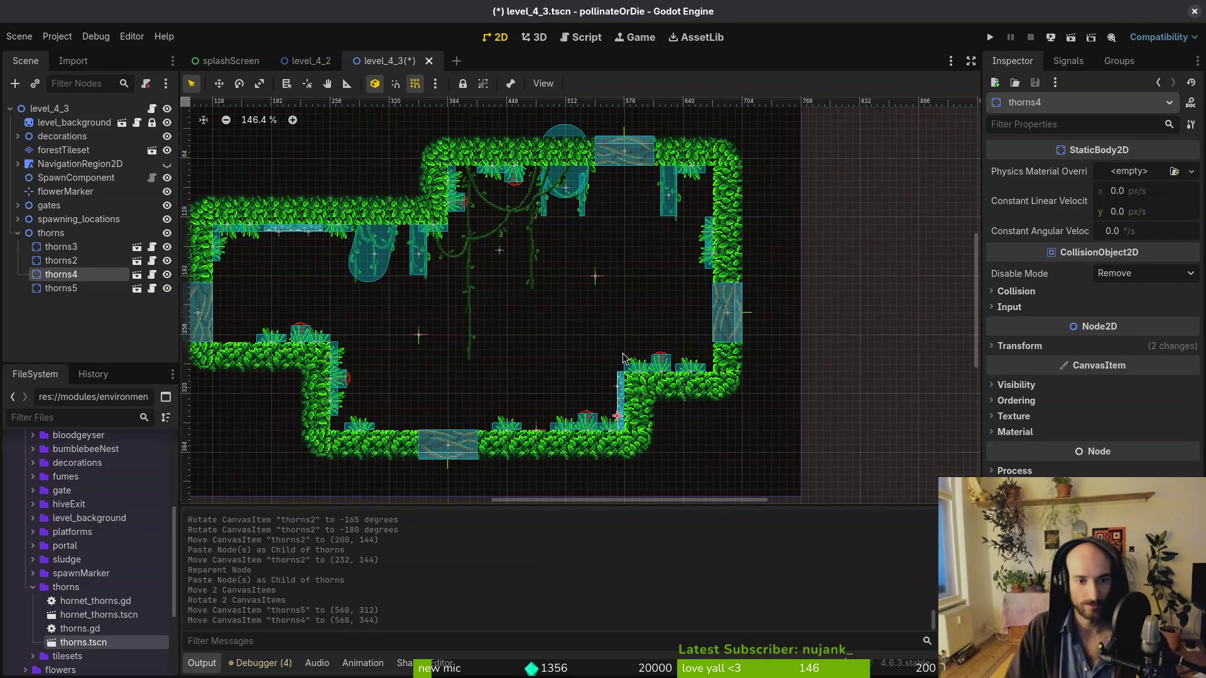
pyautogui.moveTo(619, 392)
pyautogui.mouseDown()
pyautogui.moveTo(725, 169)
pyautogui.moveTo(706, 181)
pyautogui.mouseUp()
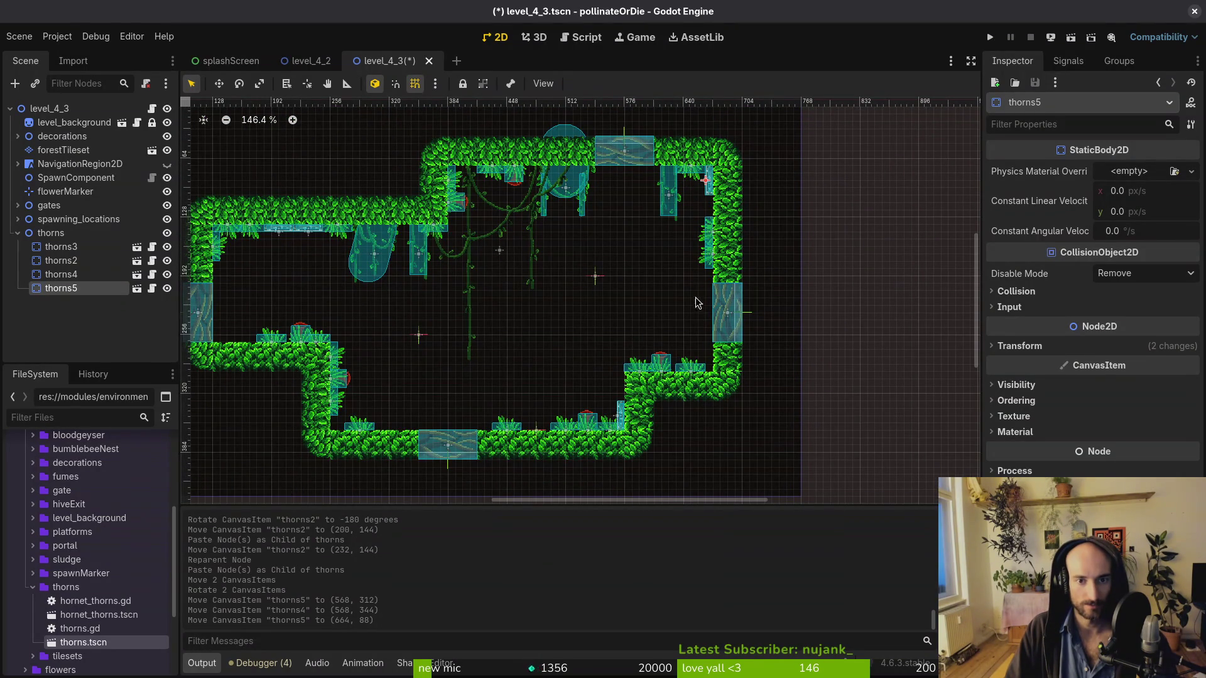
# Move the right-wall foliage tuft to (672, 176) and duplicate it
pyautogui.scroll(5, 701, 270)
pyautogui.click(705, 297)
pyautogui.moveTo(705, 296); pyautogui.dragTo(703, 245)
pyautogui.hotkey('ctrl', 'd')
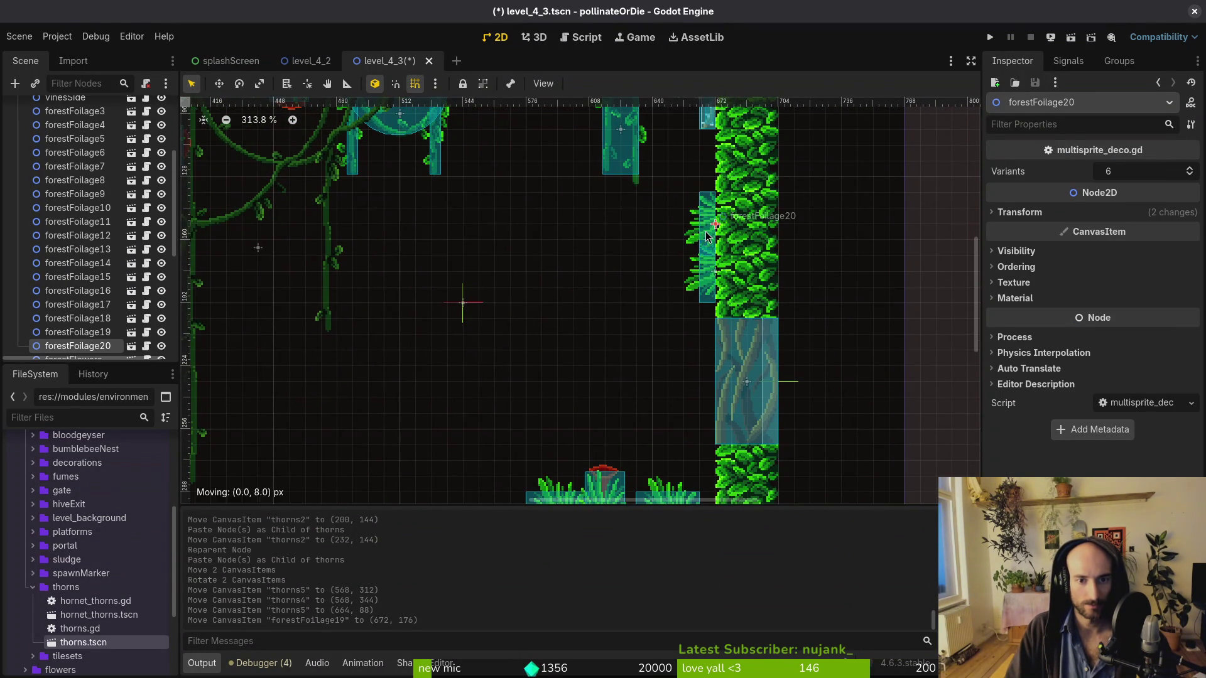
pyautogui.scroll(-4, 675, 332)
# Move thorns4 up the right wall to (664, 120) and save the scene
pyautogui.moveTo(581, 461); pyautogui.dragTo(688, 212)
pyautogui.scroll(-3, 615, 292)
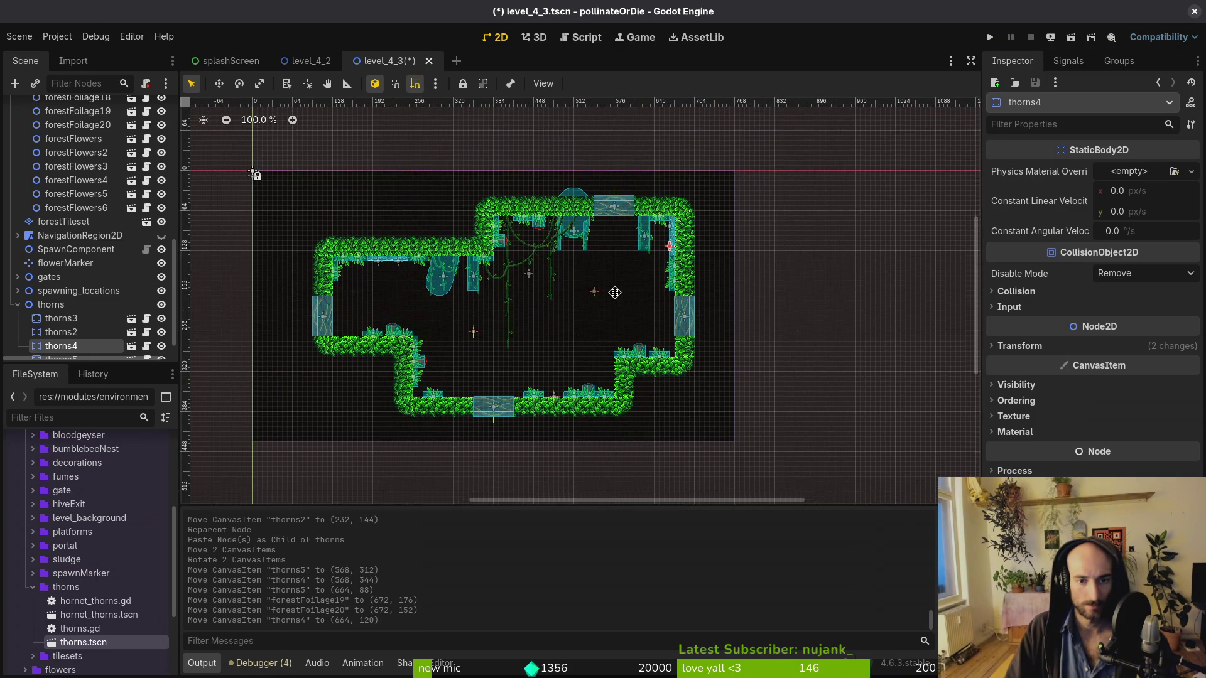
pyautogui.click(581, 303)
pyautogui.hotkey('ctrl', 's')
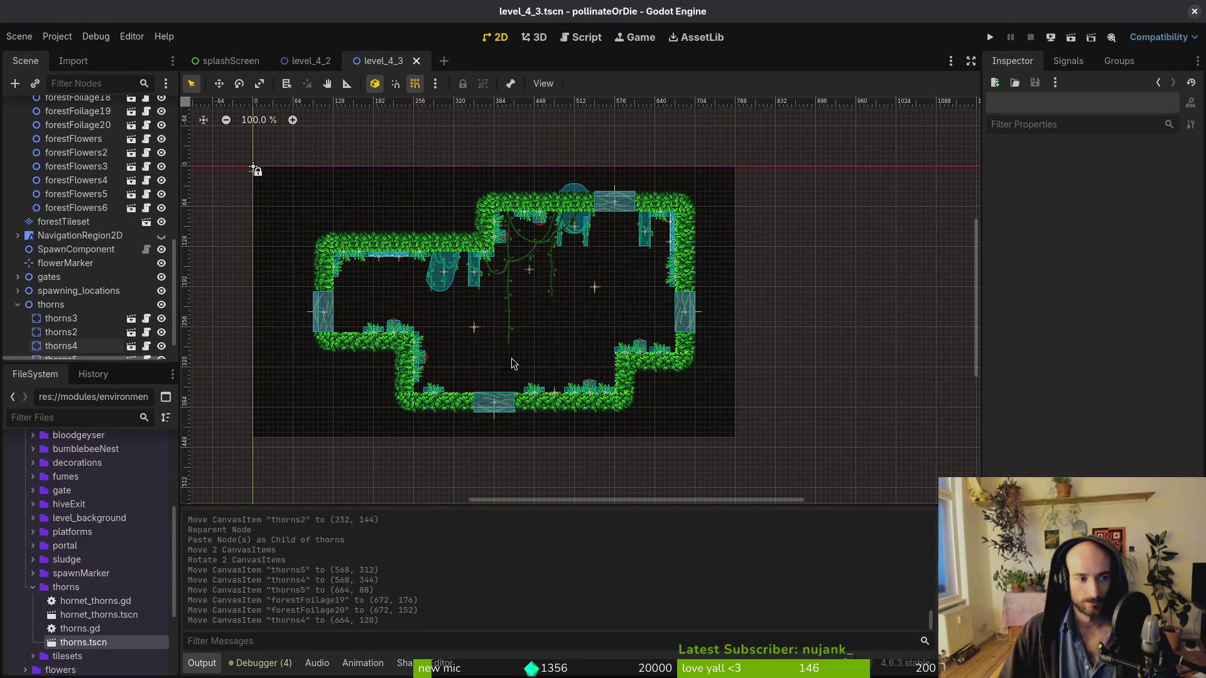
pyautogui.scroll(-2, 510, 360)
# Drag another thorns instance into the level
pyautogui.moveTo(83, 642)
pyautogui.mouseDown()
pyautogui.moveTo(512, 318)
pyautogui.moveTo(507, 378)
pyautogui.mouseUp()
pyautogui.scroll(4, 512, 318)
pyautogui.scroll(4, 506, 371)
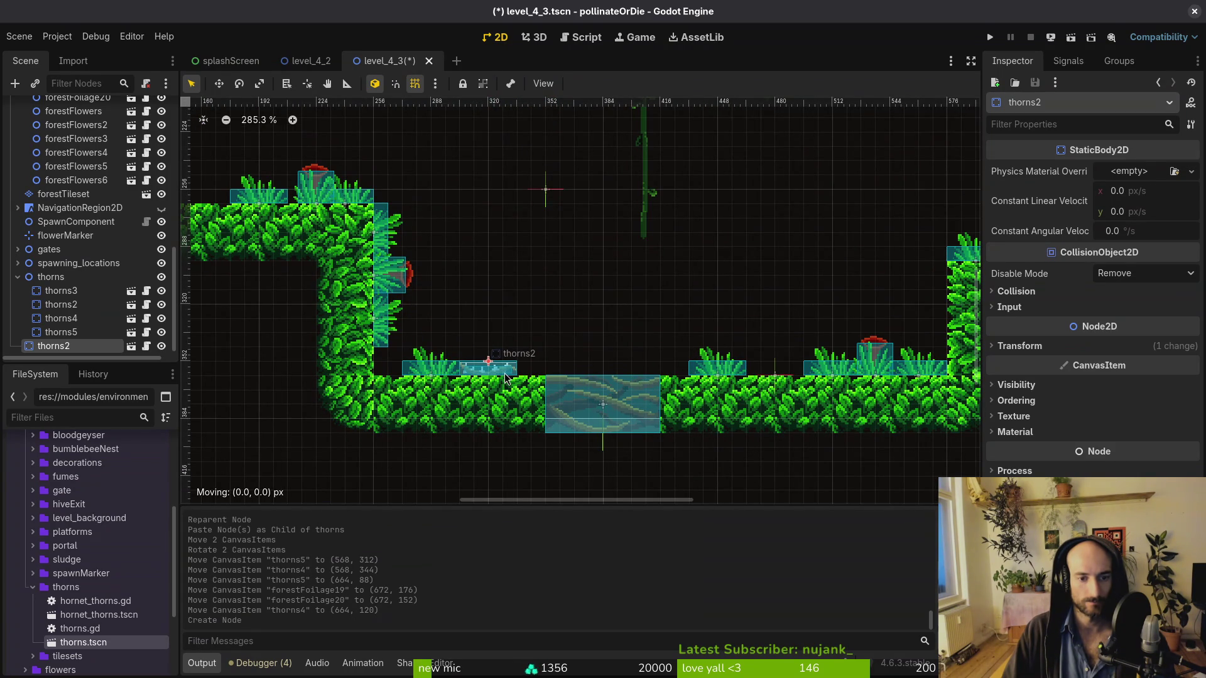
pyautogui.scroll(-5, 689, 380)
pyautogui.scroll(4, 549, 385)
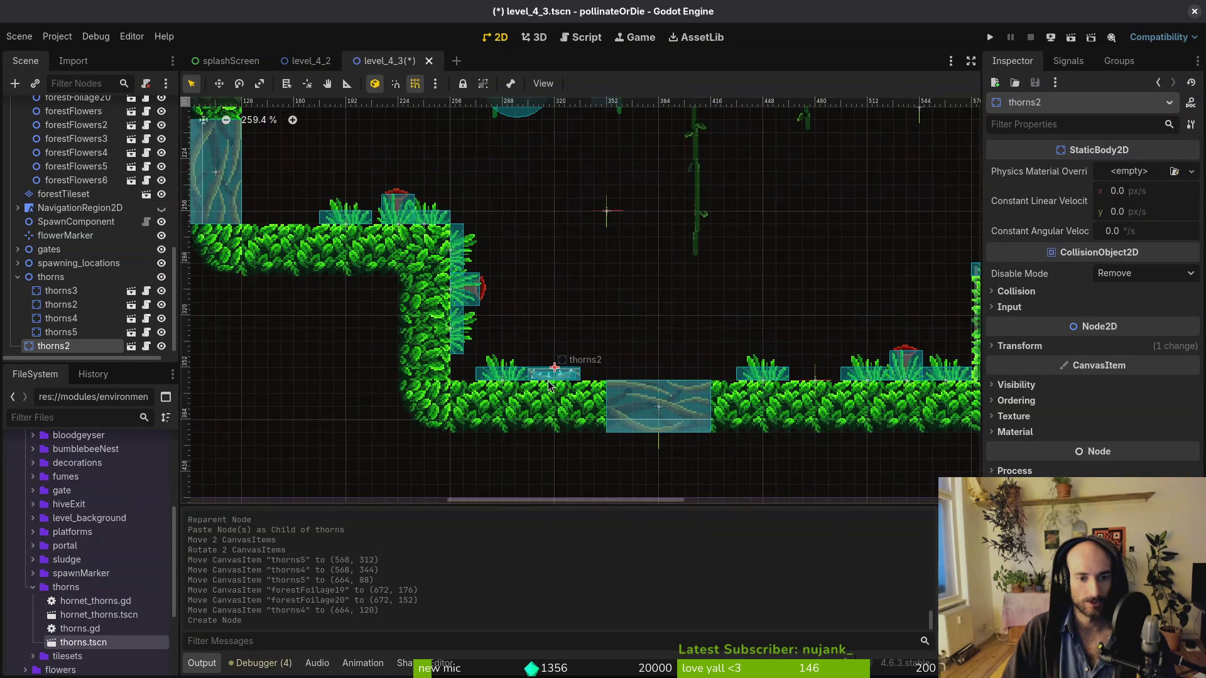
pyautogui.scroll(-4, 526, 390)
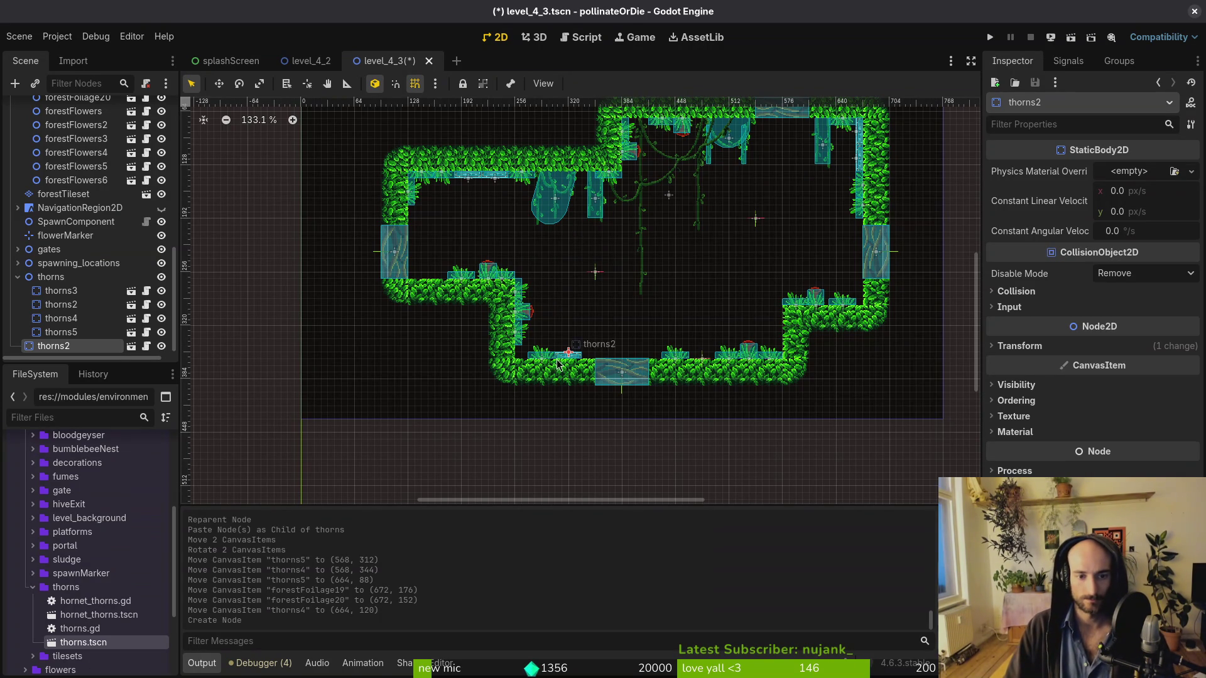
# Restore thorns2 after deleting it, flip it upside down, save, and move it into the thorns group
pyautogui.press('Delete')
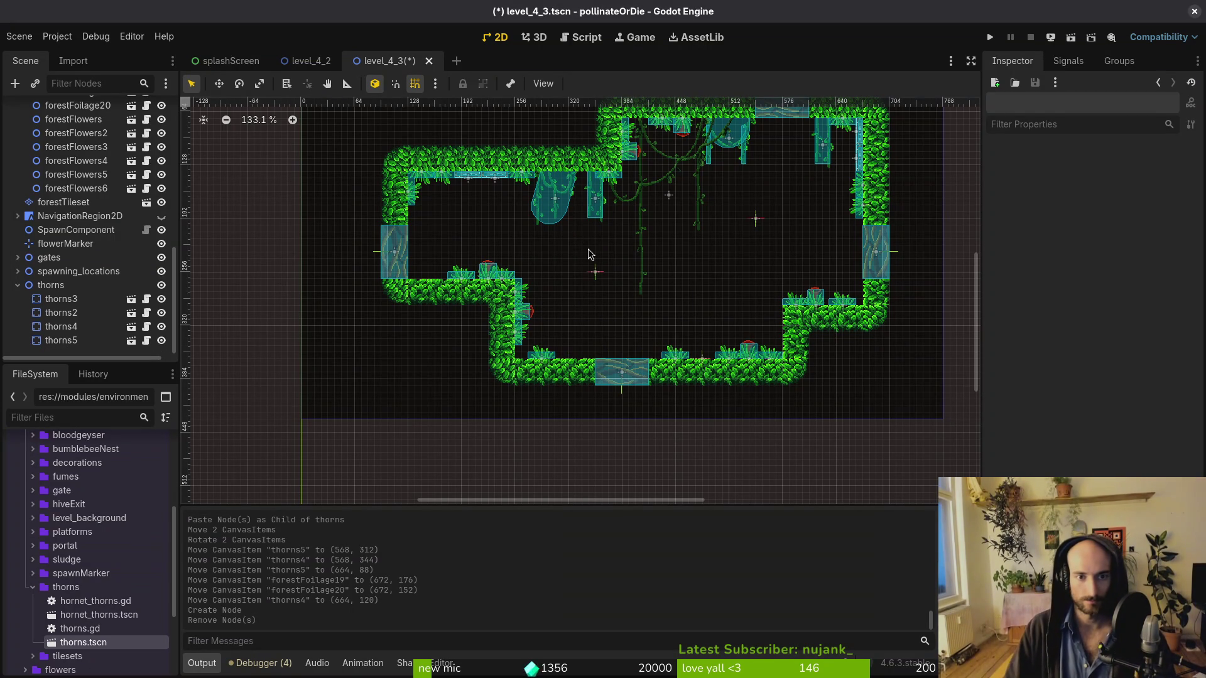
pyautogui.scroll(3, 460, 161)
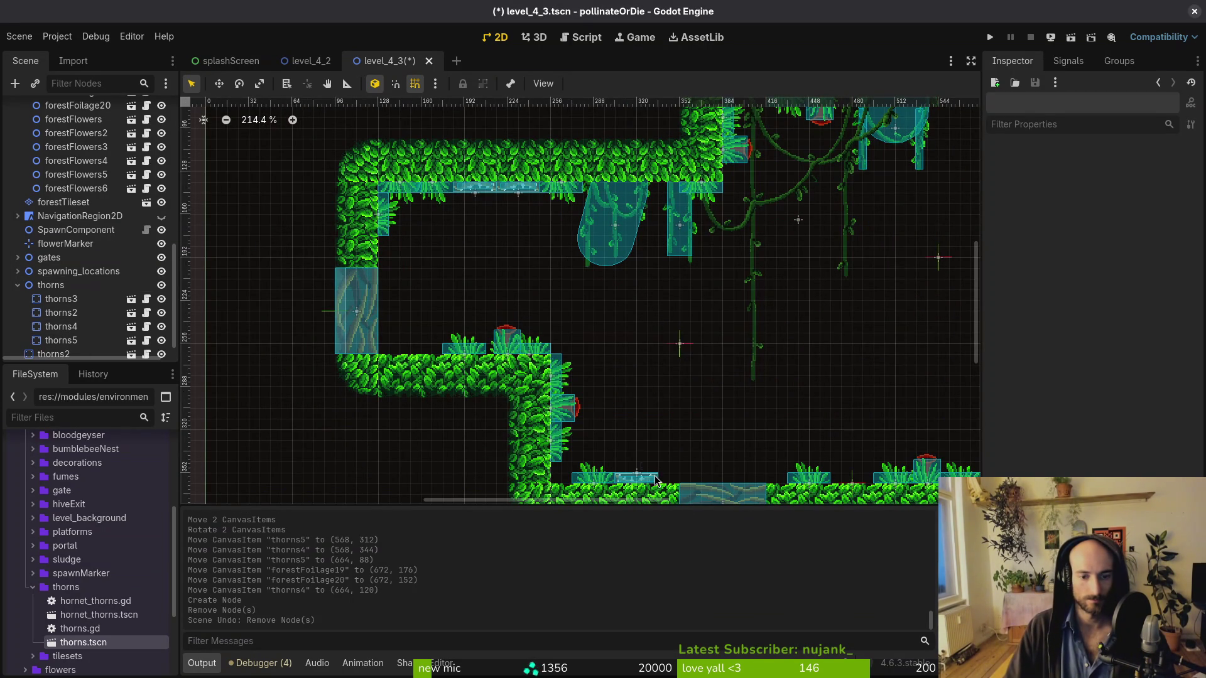
pyautogui.hotkey('ctrl', 'z')
pyautogui.moveTo(650, 486)
pyautogui.mouseDown()
pyautogui.moveTo(647, 239)
pyautogui.moveTo(624, 457)
pyautogui.moveTo(628, 186)
pyautogui.mouseUp()
pyautogui.scroll(5, 628, 182)
pyautogui.scroll(-5, 627, 186)
pyautogui.click(618, 267)
pyautogui.hotkey('ctrl', 's')
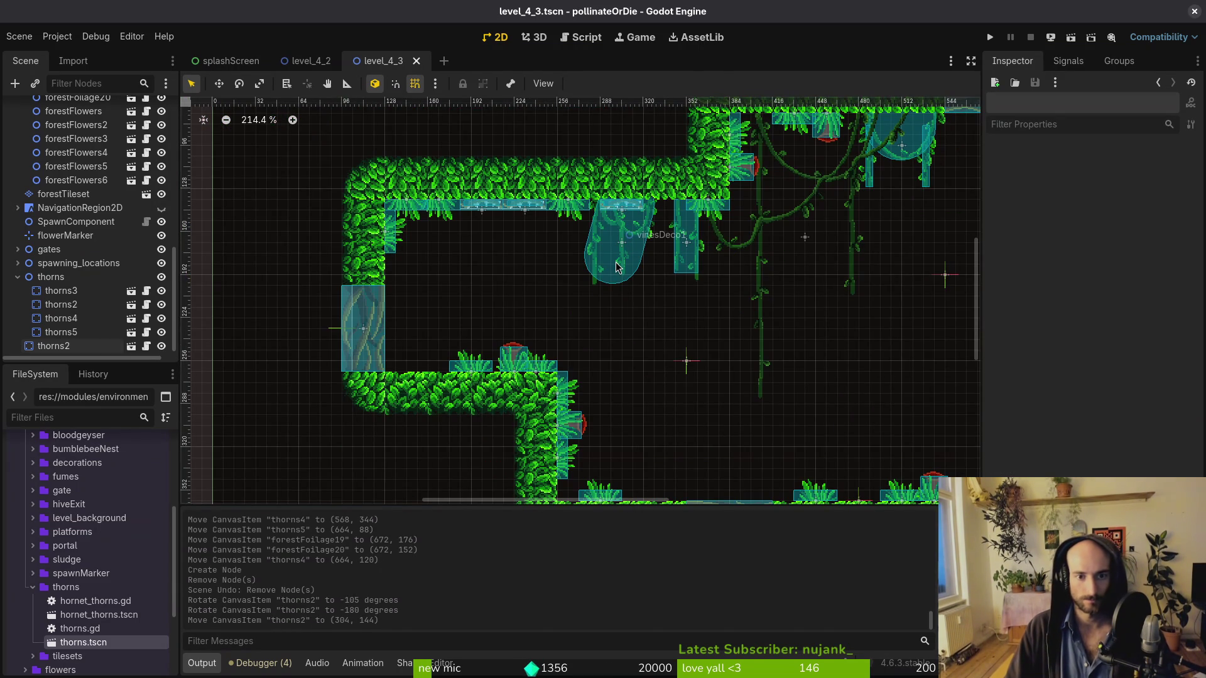
pyautogui.moveTo(54, 345); pyautogui.dragTo(78, 290)
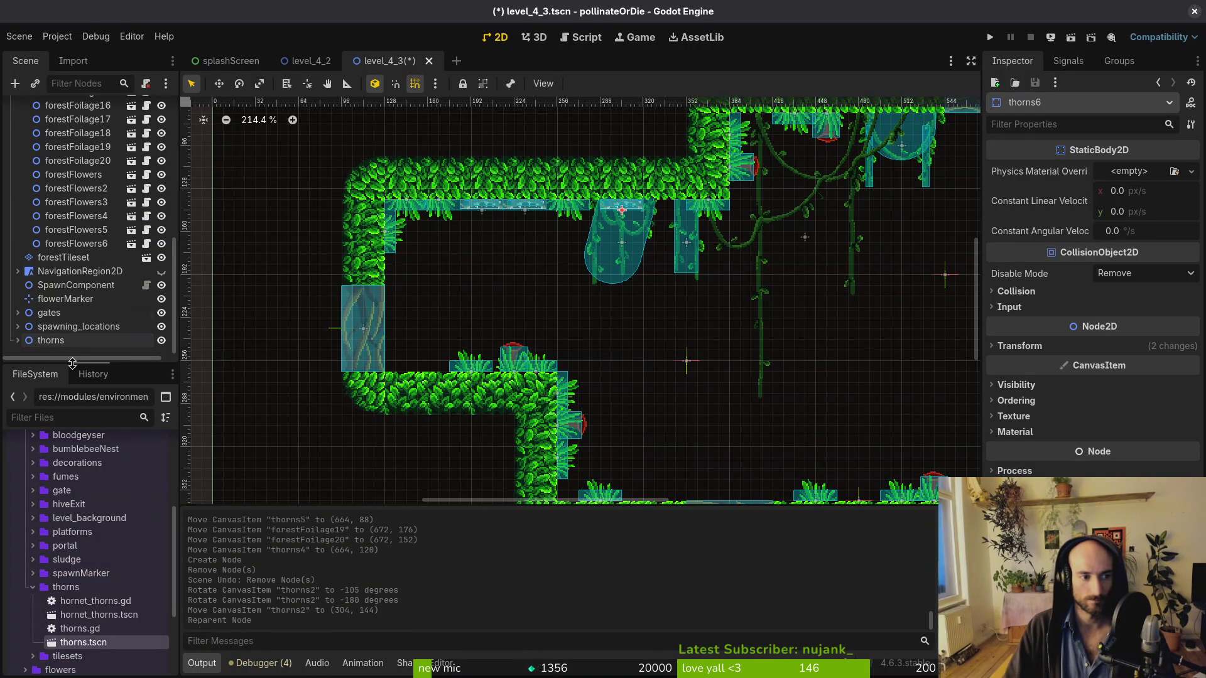
pyautogui.click(17, 326)
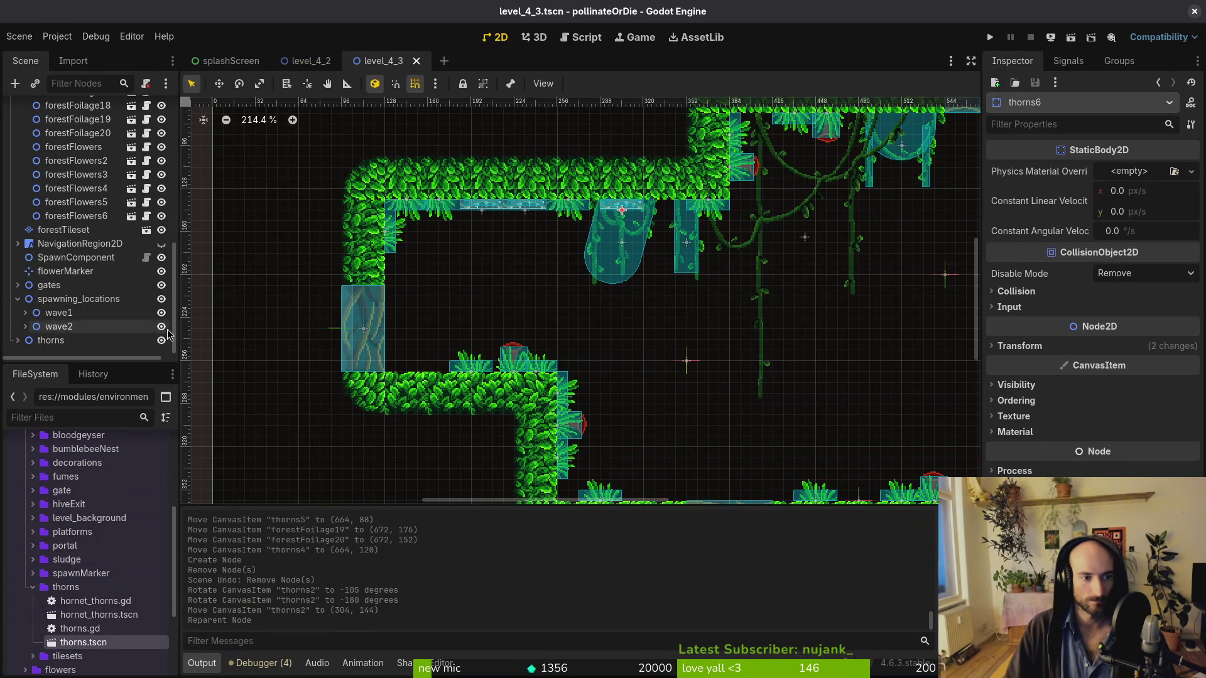
# Hide the wave2 spawn group and expand wave1 to show its markers
pyautogui.click(161, 326)
pyautogui.scroll(1, 70, 311)
pyautogui.scroll(-1, 69, 311)
pyautogui.click(25, 313)
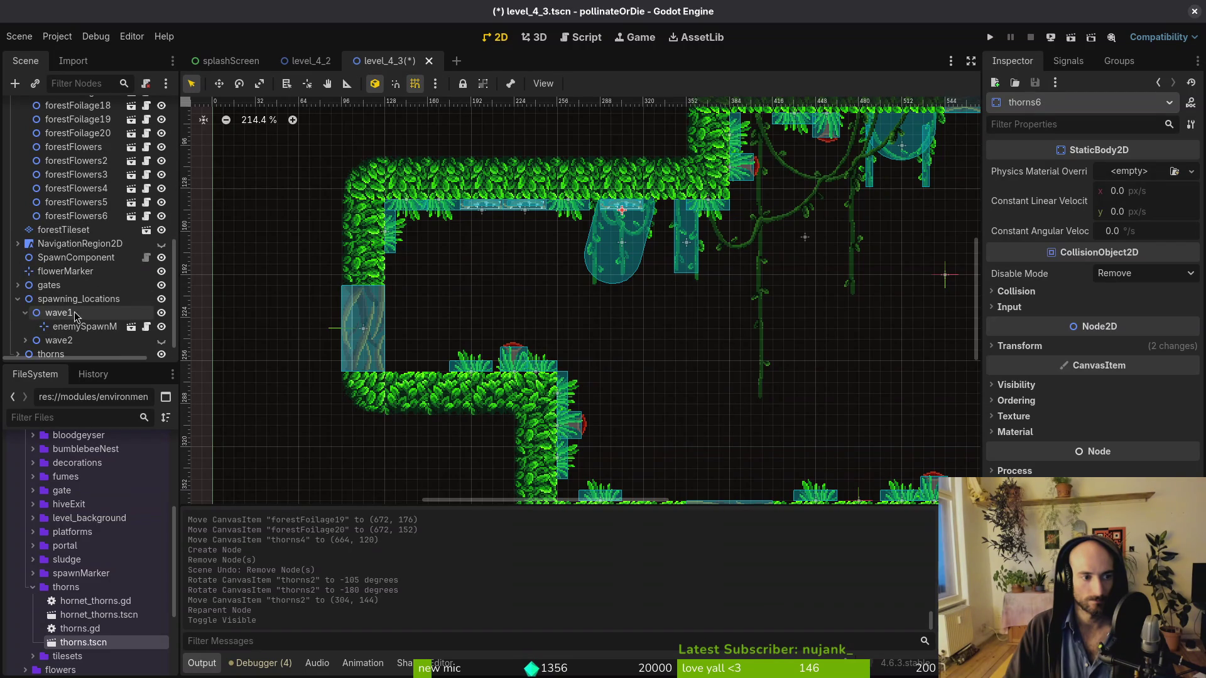
pyautogui.scroll(-1, 63, 314)
# Set the wave1 spawn marker's enemy type to Spanishfly and move it left to (448, 224)
pyautogui.click(63, 314)
pyautogui.scroll(-3, 655, 254)
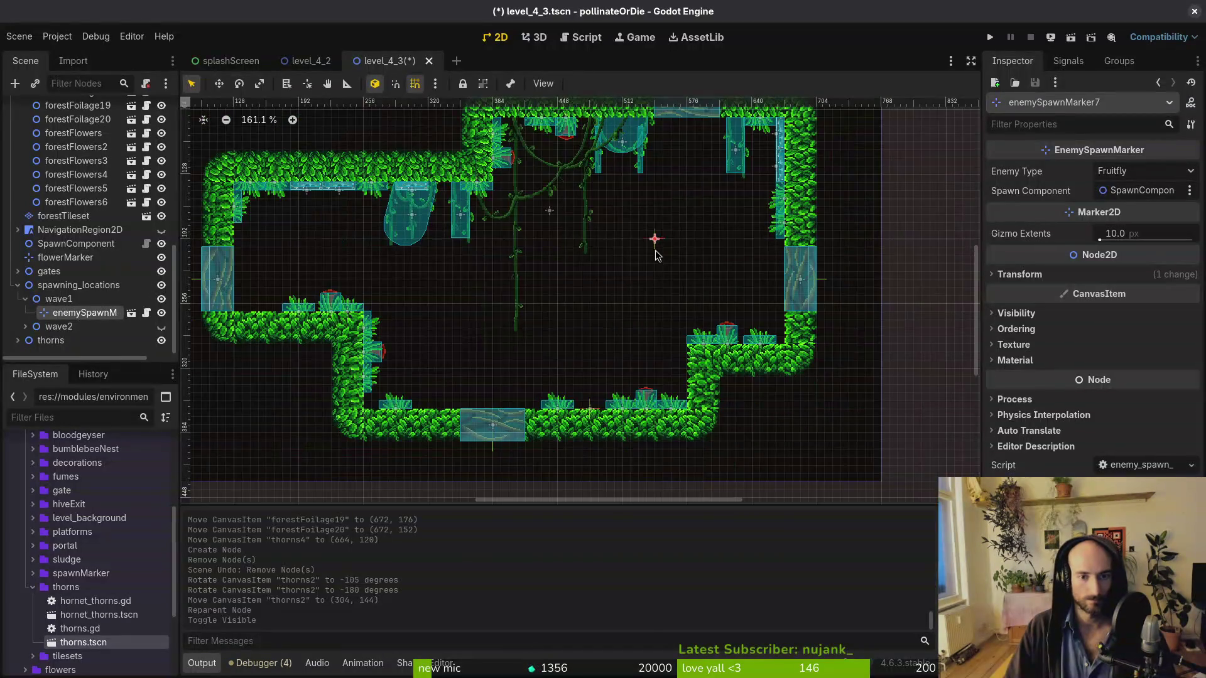
pyautogui.click(1134, 171)
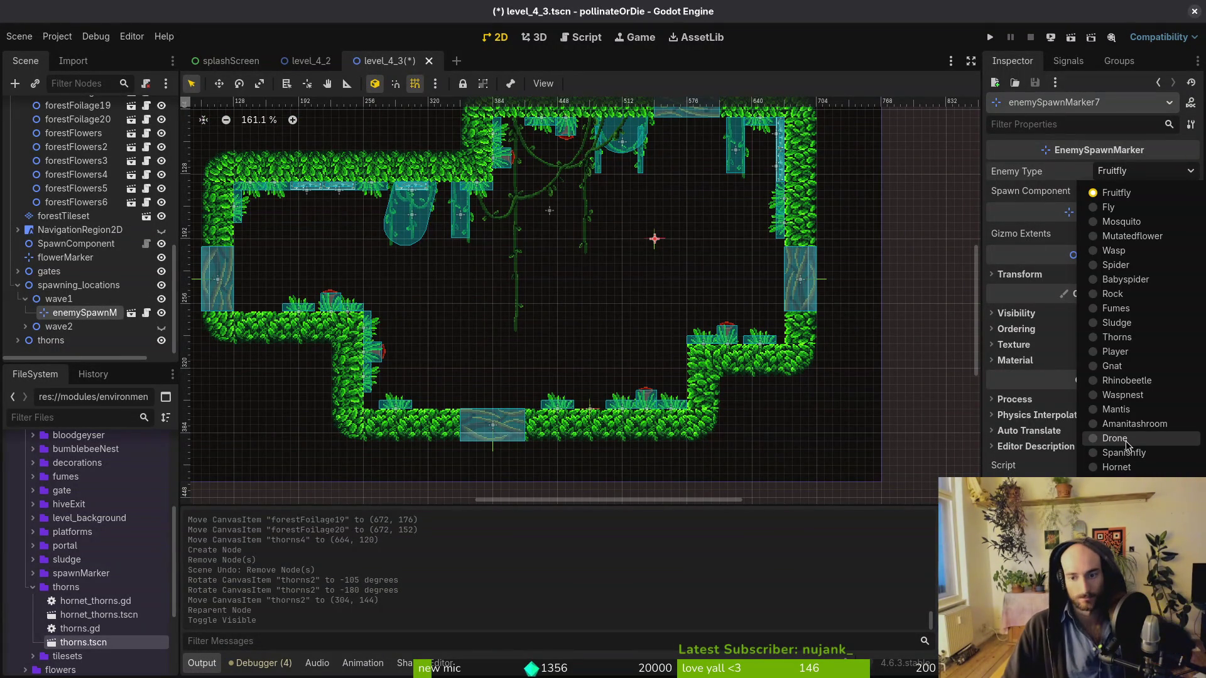
pyautogui.click(1130, 453)
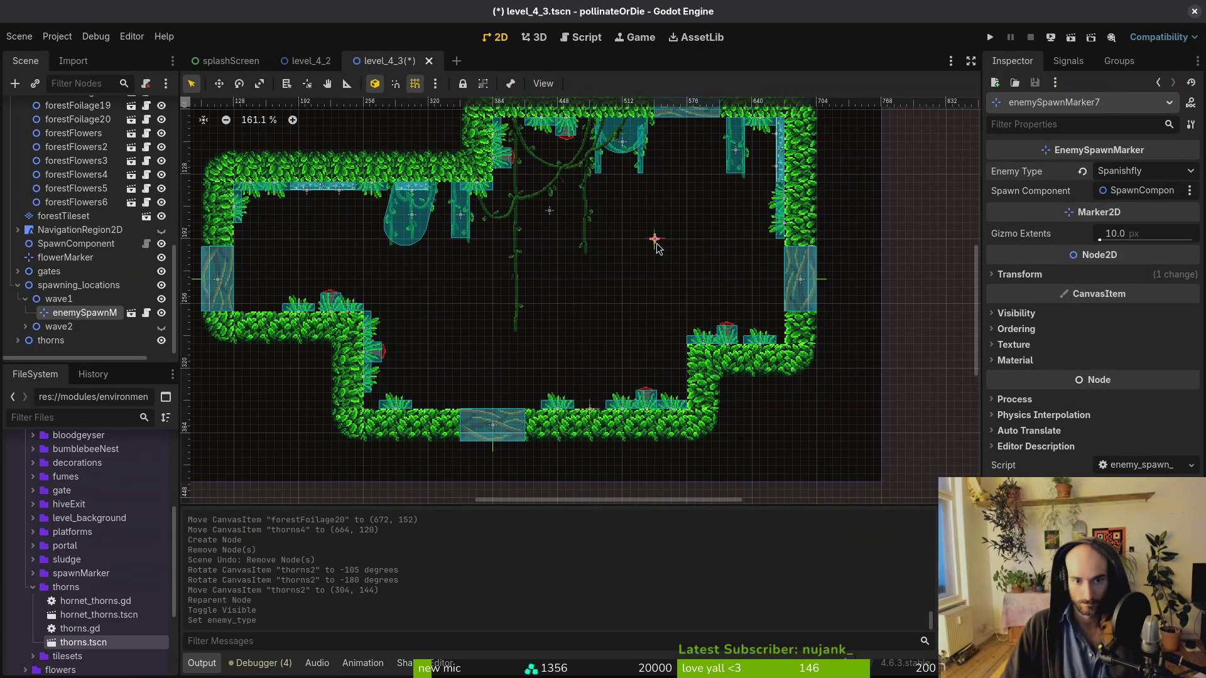
pyautogui.moveTo(655, 245)
pyautogui.mouseDown()
pyautogui.moveTo(595, 284)
pyautogui.moveTo(558, 250)
pyautogui.moveTo(560, 277)
pyautogui.mouseUp()
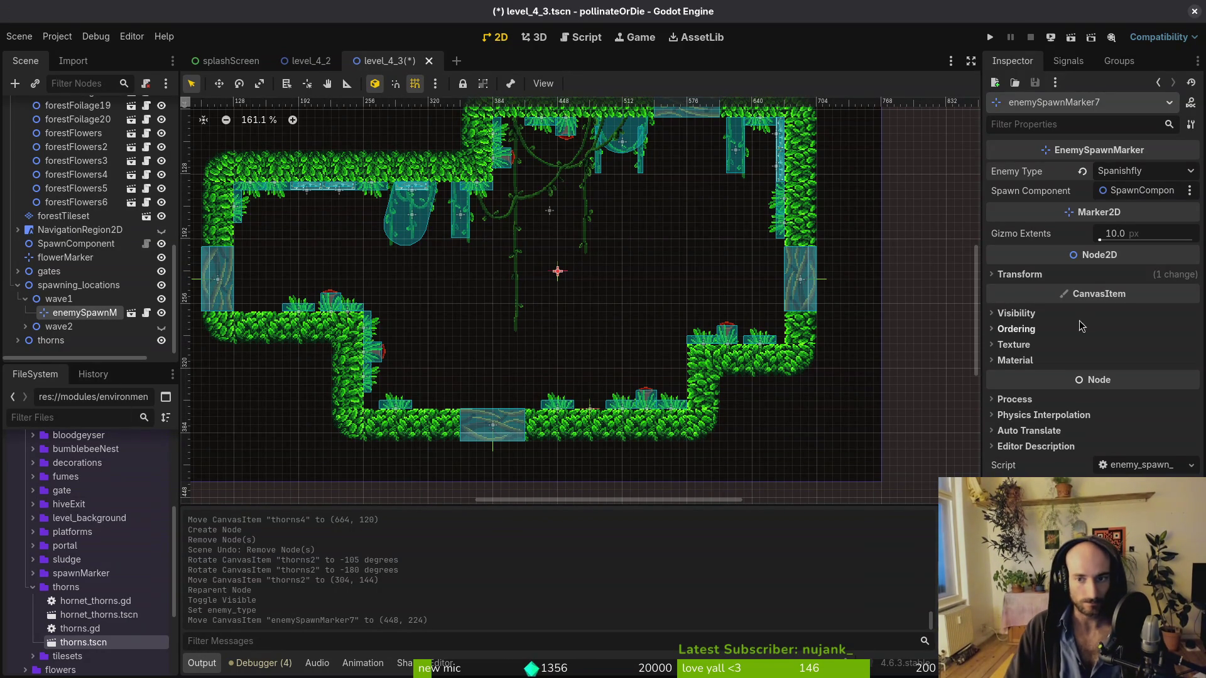
# Paste two enemySpawnMarker copies into wave1, placing one low in the room and one upper right
pyautogui.hotkey('ctrl', 'v')
pyautogui.moveTo(555, 276); pyautogui.dragTo(537, 297)
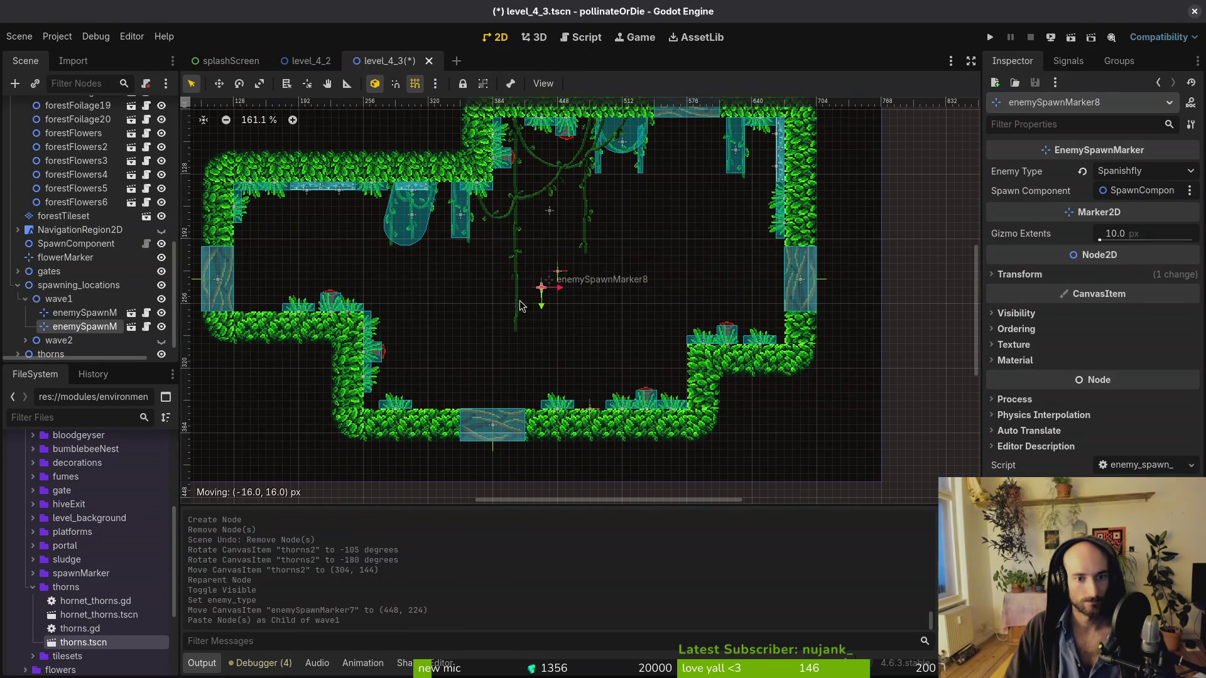
pyautogui.moveTo(481, 323); pyautogui.dragTo(480, 324)
pyautogui.hotkey('ctrl', 'v')
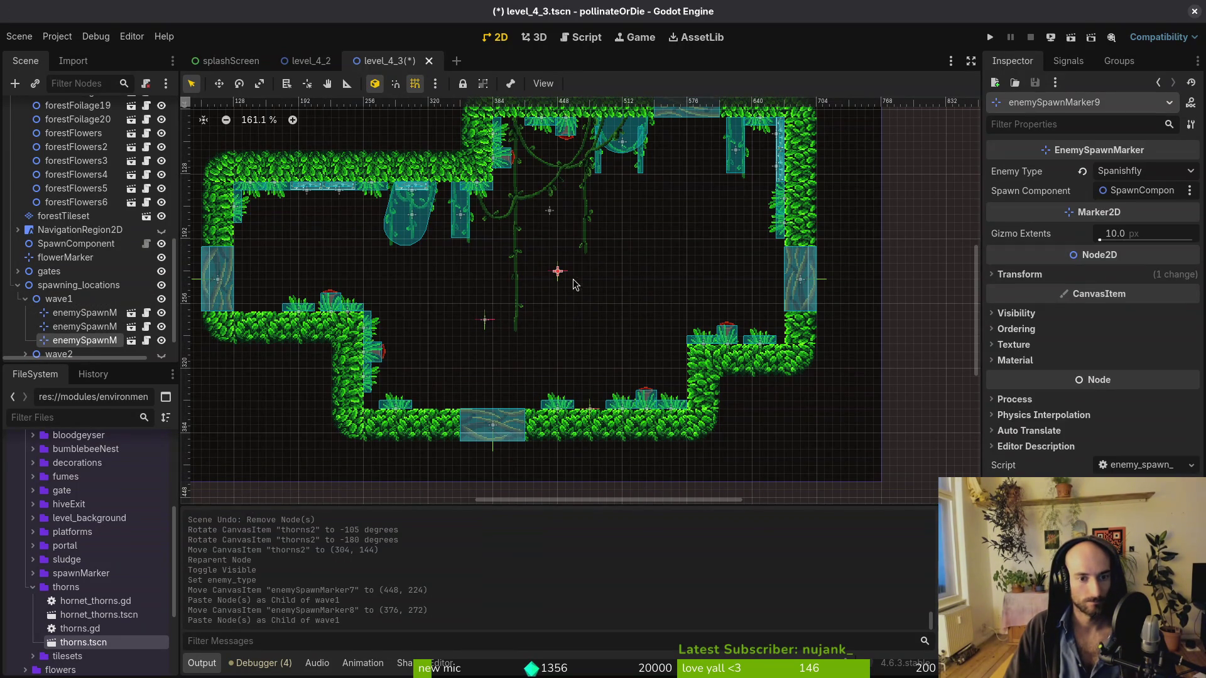
pyautogui.moveTo(559, 281); pyautogui.dragTo(672, 224)
pyautogui.moveTo(485, 331); pyautogui.dragTo(477, 347)
# Paste two more spawn markers into wave1 and place them on the room's left and right sides
pyautogui.click(59, 298)
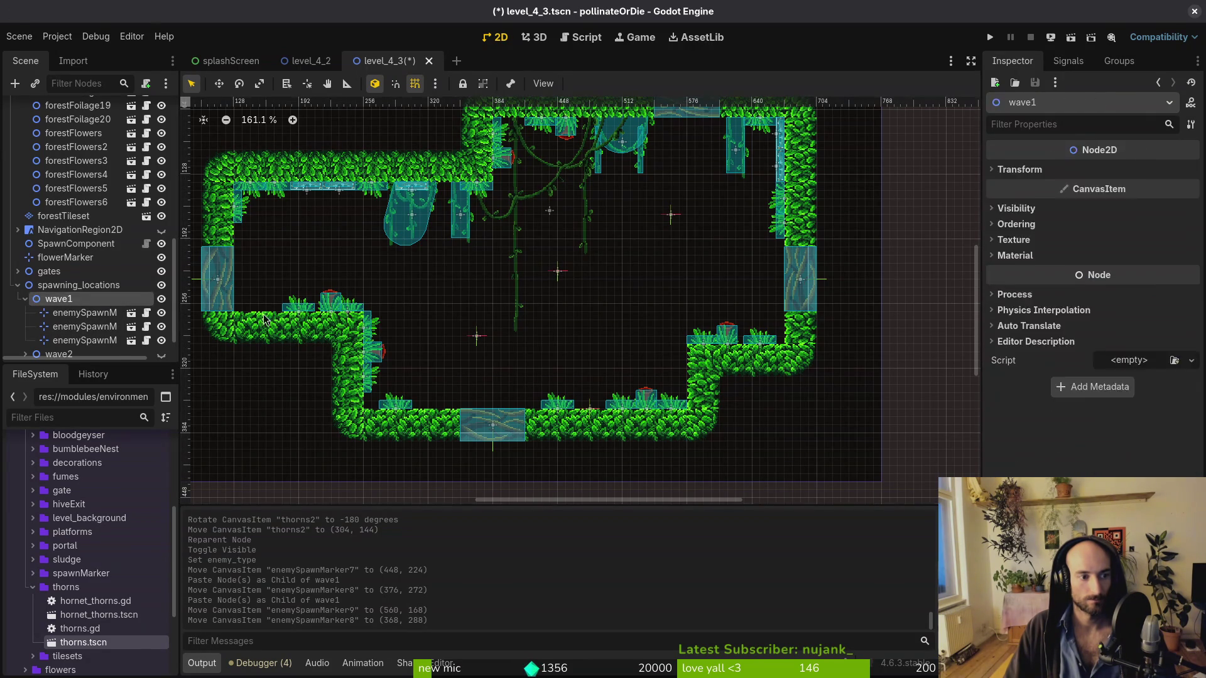
pyautogui.hotkey('ctrl', 'v')
pyautogui.moveTo(558, 271)
pyautogui.mouseDown()
pyautogui.moveTo(306, 253)
pyautogui.moveTo(349, 249)
pyautogui.mouseUp()
pyautogui.click(59, 292)
pyautogui.hotkey('ctrl', 'v')
pyautogui.moveTo(558, 279); pyautogui.dragTo(703, 279)
# Fine-tune the upper, right-hand, central and lower-left markers' positions
pyautogui.moveTo(670, 219); pyautogui.dragTo(621, 195)
pyautogui.moveTo(704, 277); pyautogui.dragTo(704, 253)
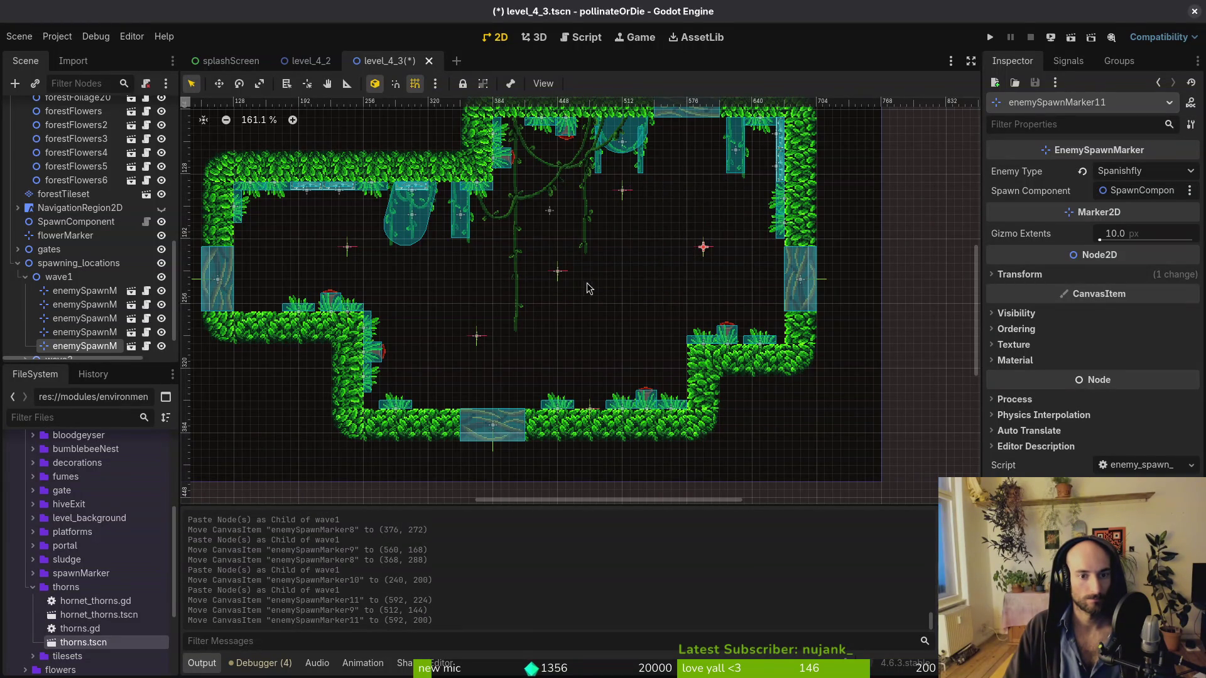
pyautogui.moveTo(561, 275)
pyautogui.mouseDown()
pyautogui.moveTo(574, 339)
pyautogui.moveTo(557, 271)
pyautogui.moveTo(591, 271)
pyautogui.mouseUp()
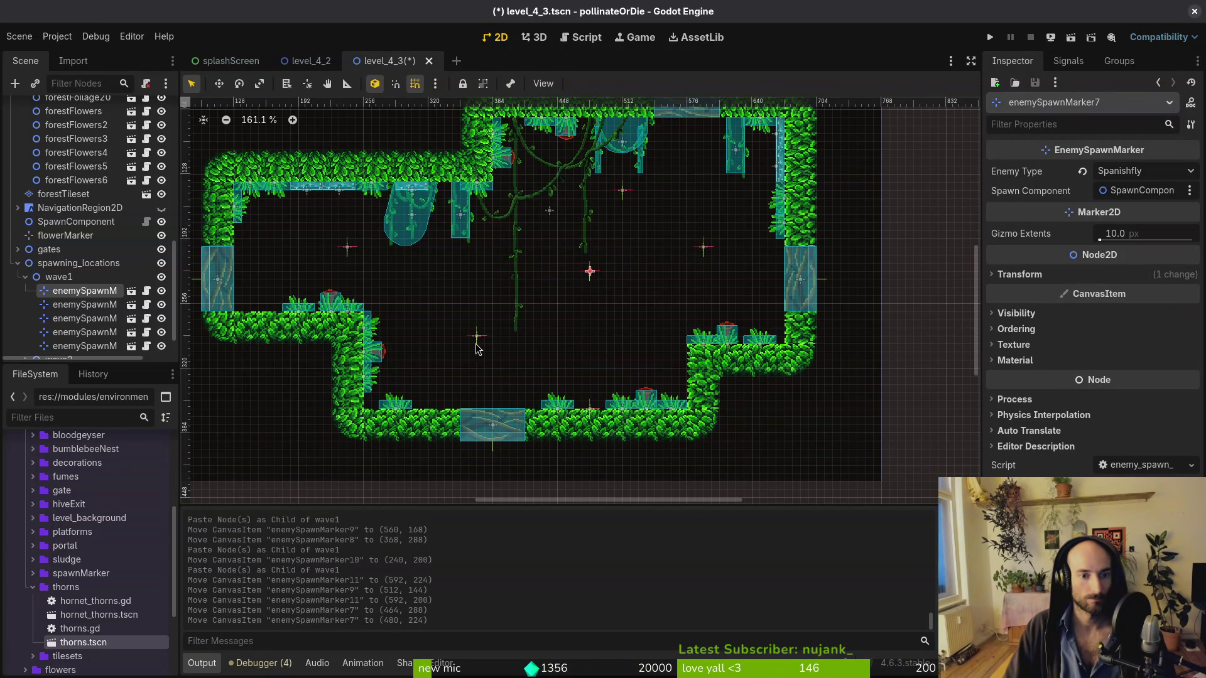
pyautogui.moveTo(476, 341); pyautogui.dragTo(477, 333)
# Nudge the central marker left and keep the upper-right marker's enemy type as Spanishfly
pyautogui.moveTo(593, 276); pyautogui.dragTo(584, 277)
pyautogui.click(1143, 171)
pyautogui.click(1143, 452)
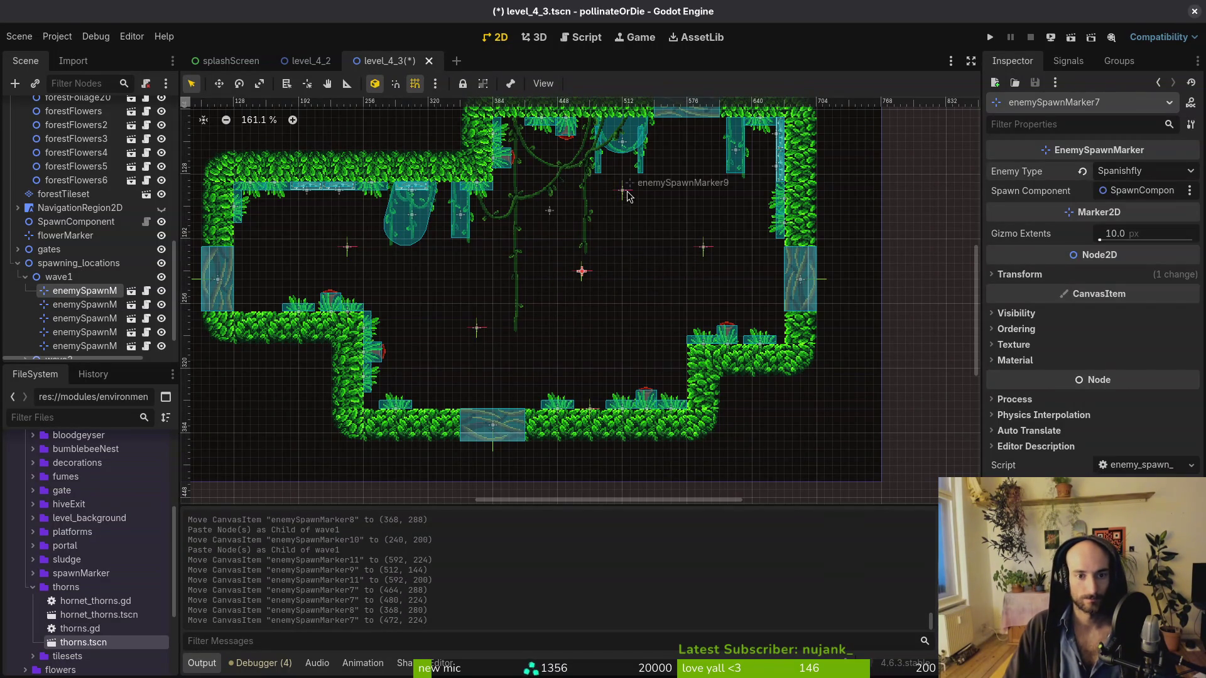
pyautogui.click(623, 191)
pyautogui.click(1143, 171)
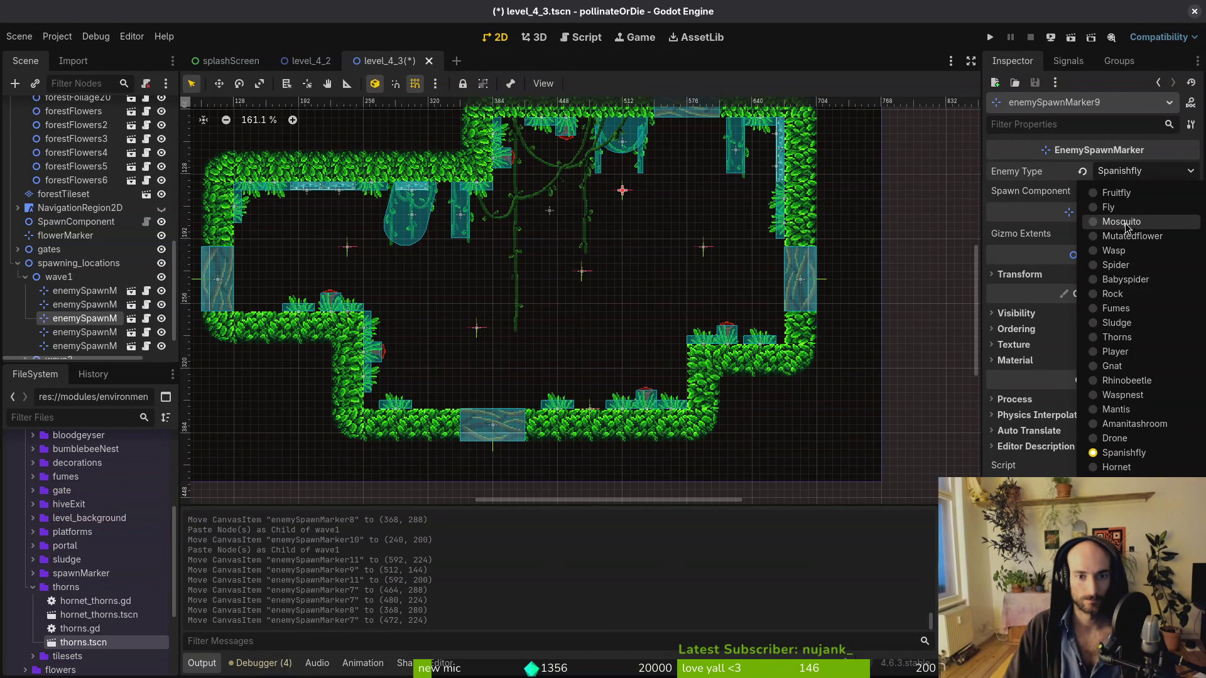
pyautogui.click(1124, 452)
# Move the right-hand spawn marker down to sit just above the ledge
pyautogui.moveTo(704, 247); pyautogui.dragTo(706, 278)
pyautogui.click(1143, 171)
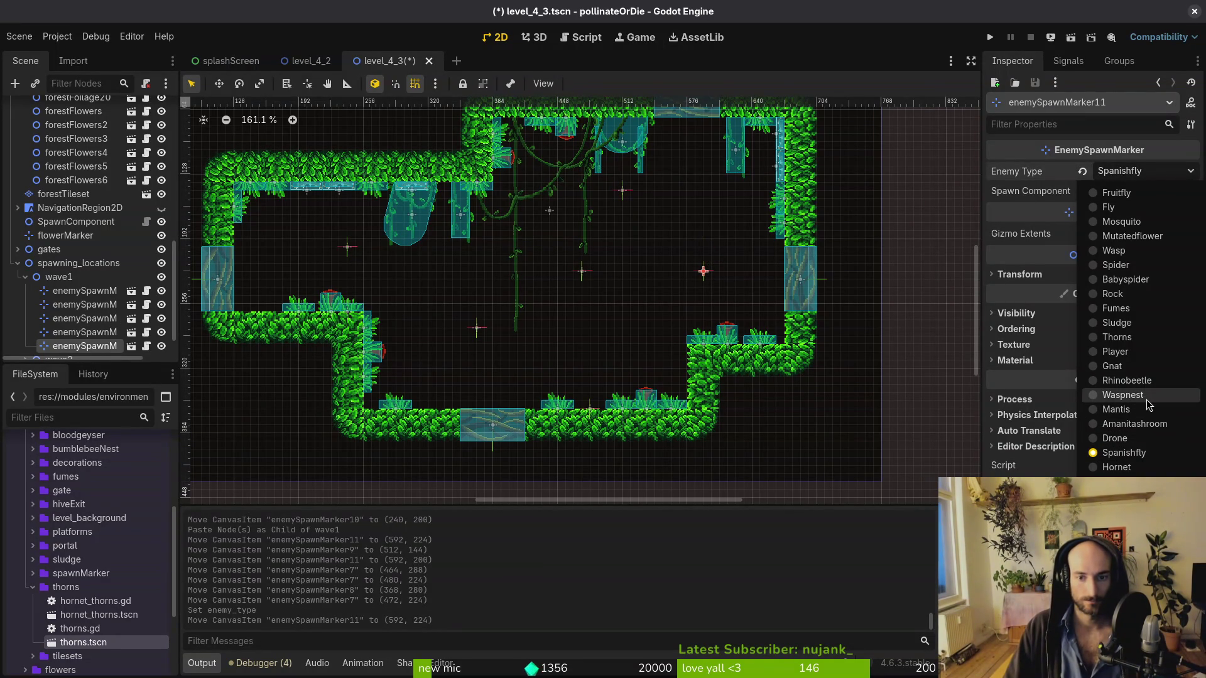
pyautogui.click(705, 280)
pyautogui.moveTo(705, 280)
pyautogui.mouseDown()
pyautogui.moveTo(703, 325)
pyautogui.moveTo(645, 368)
pyautogui.mouseUp()
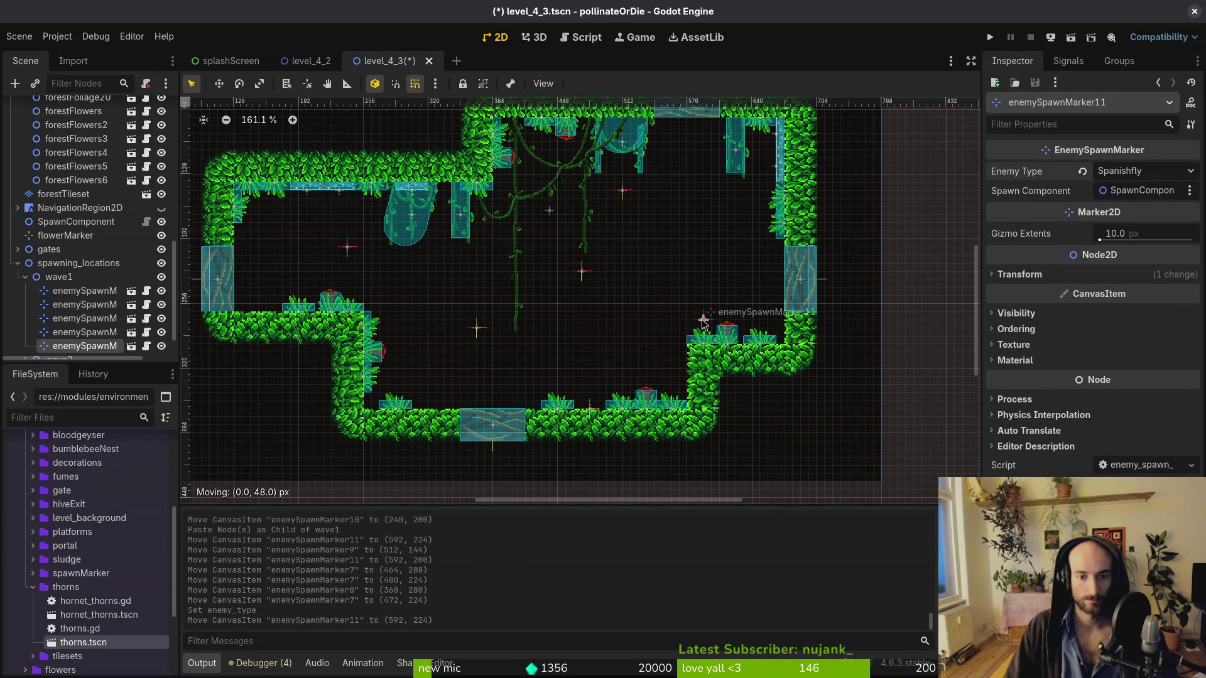
pyautogui.moveTo(704, 323); pyautogui.dragTo(703, 322)
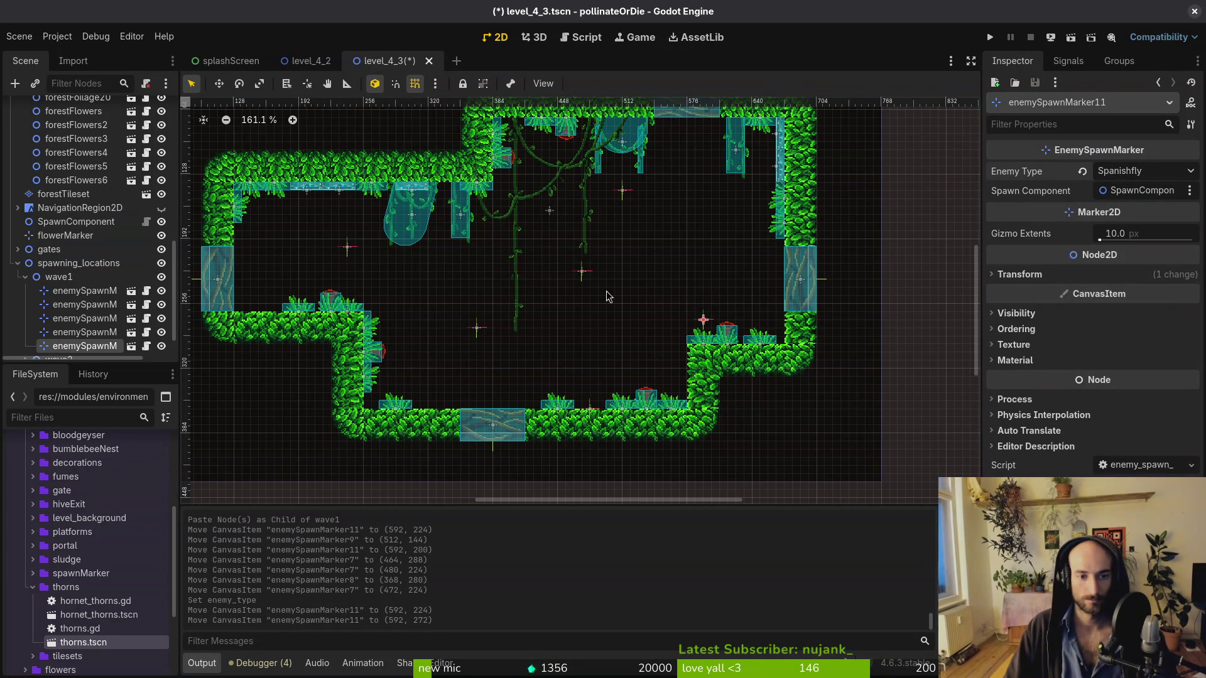
# Set the marker's enemy type to Amanitashroom and reposition the upper-right marker
pyautogui.click(1145, 170)
pyautogui.click(1115, 470)
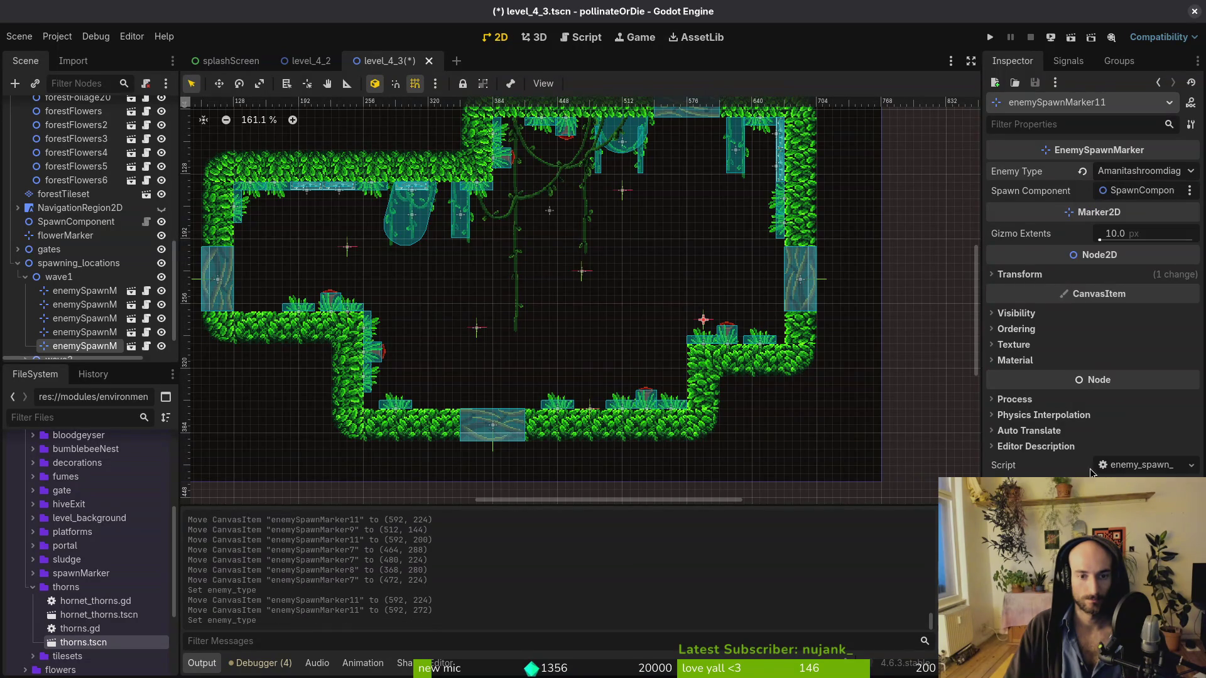
pyautogui.click(1144, 171)
pyautogui.click(1124, 438)
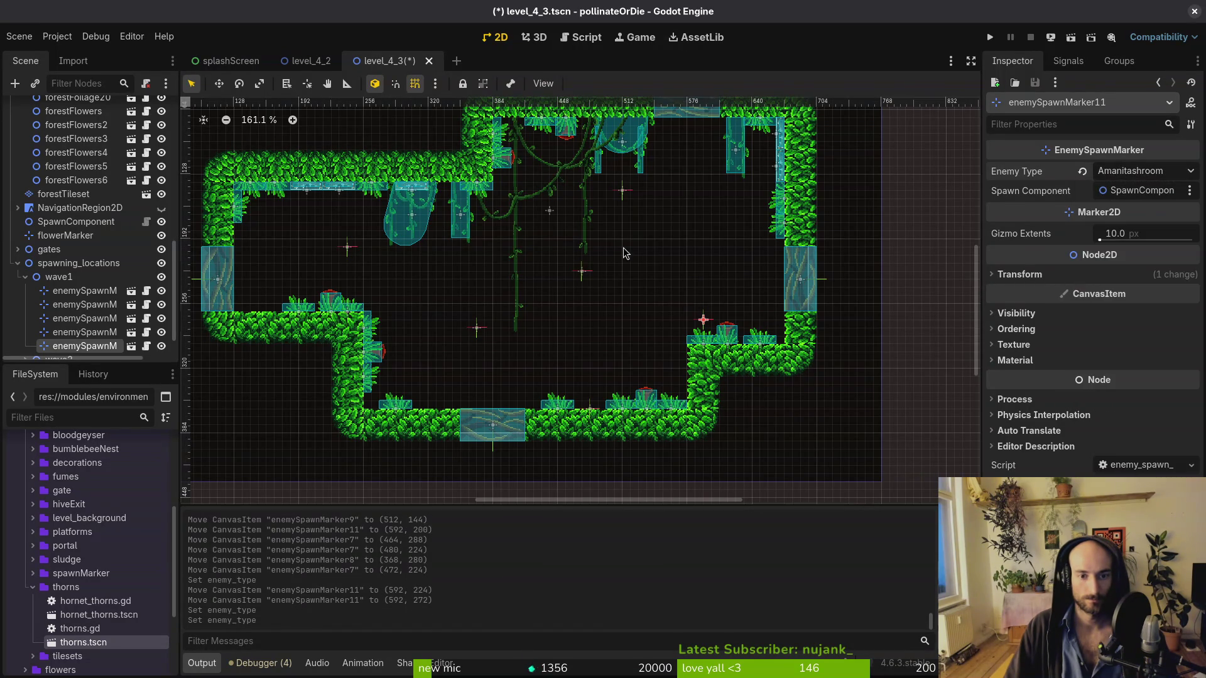
pyautogui.moveTo(625, 196)
pyautogui.mouseDown()
pyautogui.moveTo(677, 220)
pyautogui.moveTo(666, 205)
pyautogui.mouseUp()
# Make the lower-left spawn marker spawn Fly enemies
pyautogui.click(1107, 175)
pyautogui.click(582, 271)
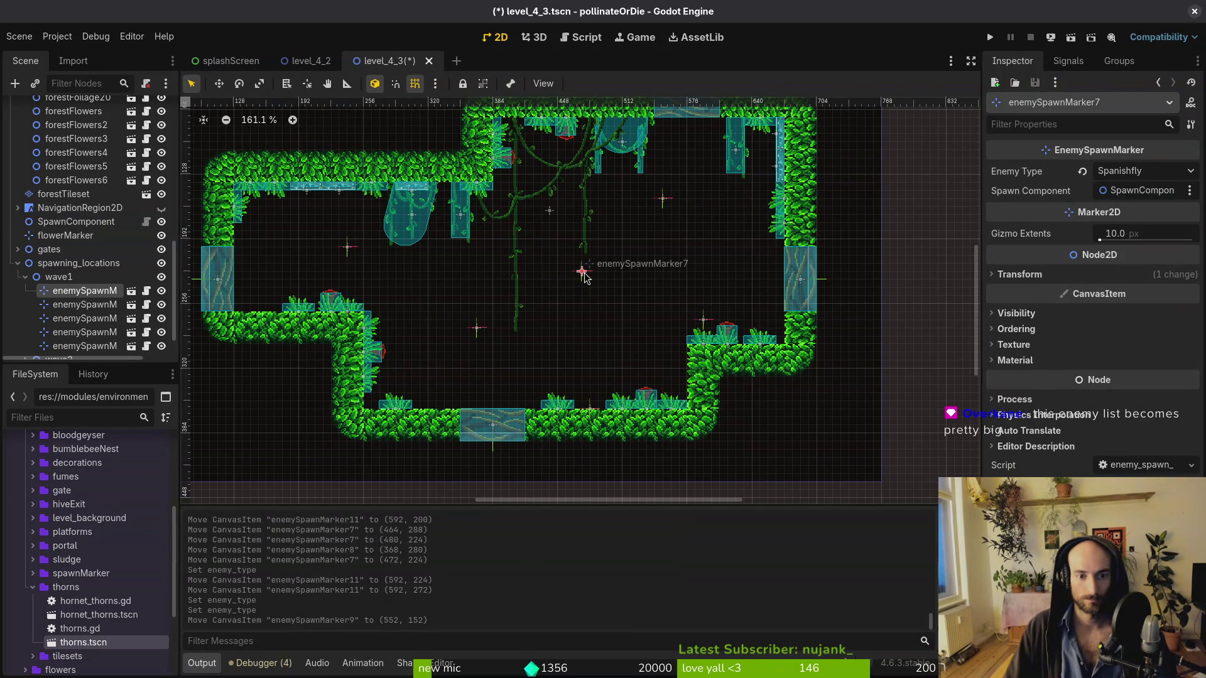
pyautogui.click(478, 328)
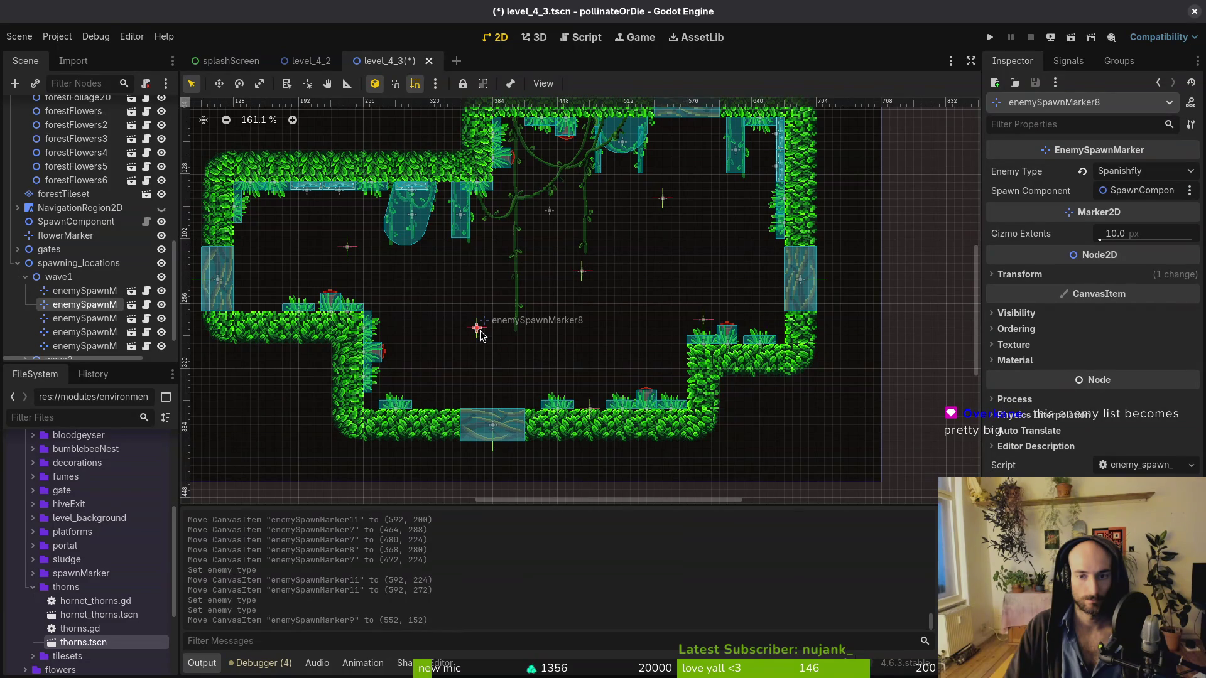
pyautogui.click(1121, 172)
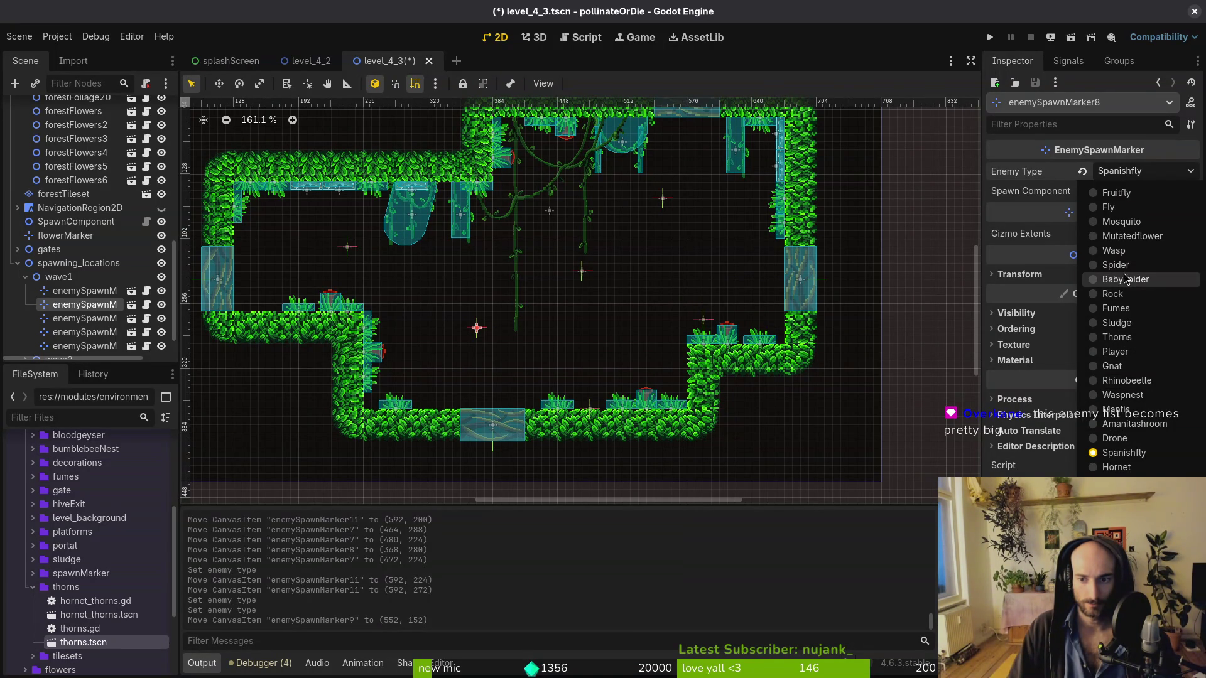
pyautogui.click(662, 199)
pyautogui.click(663, 200)
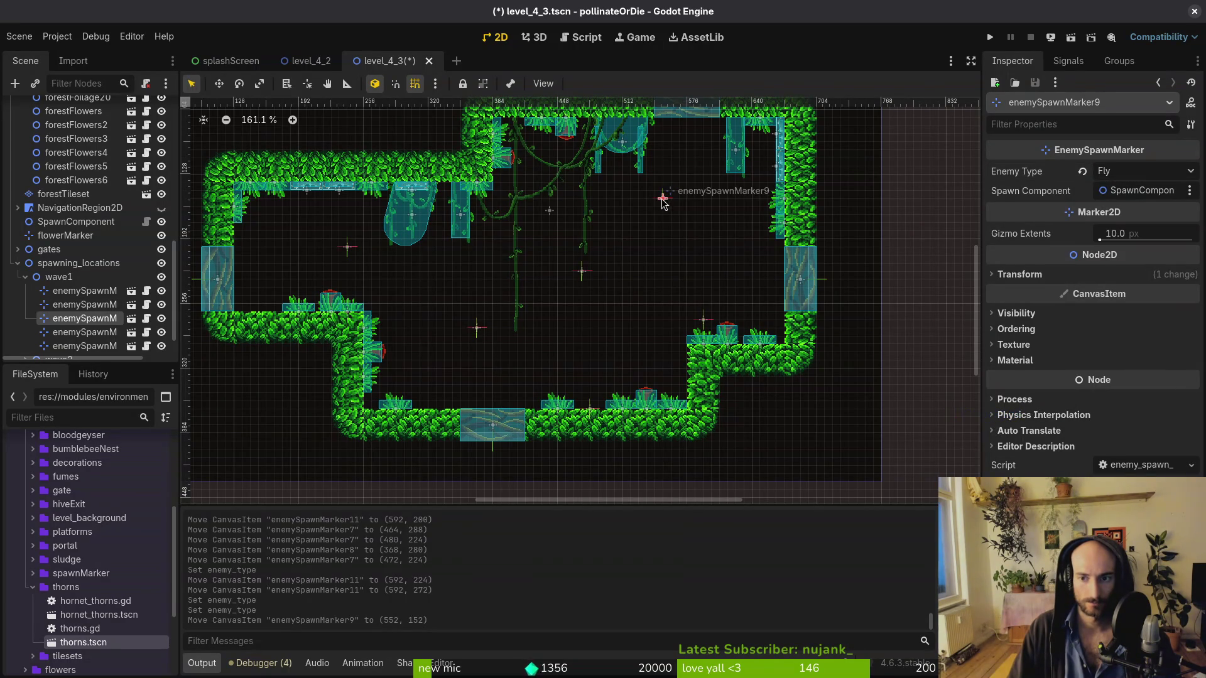
pyautogui.click(477, 329)
pyautogui.click(1143, 171)
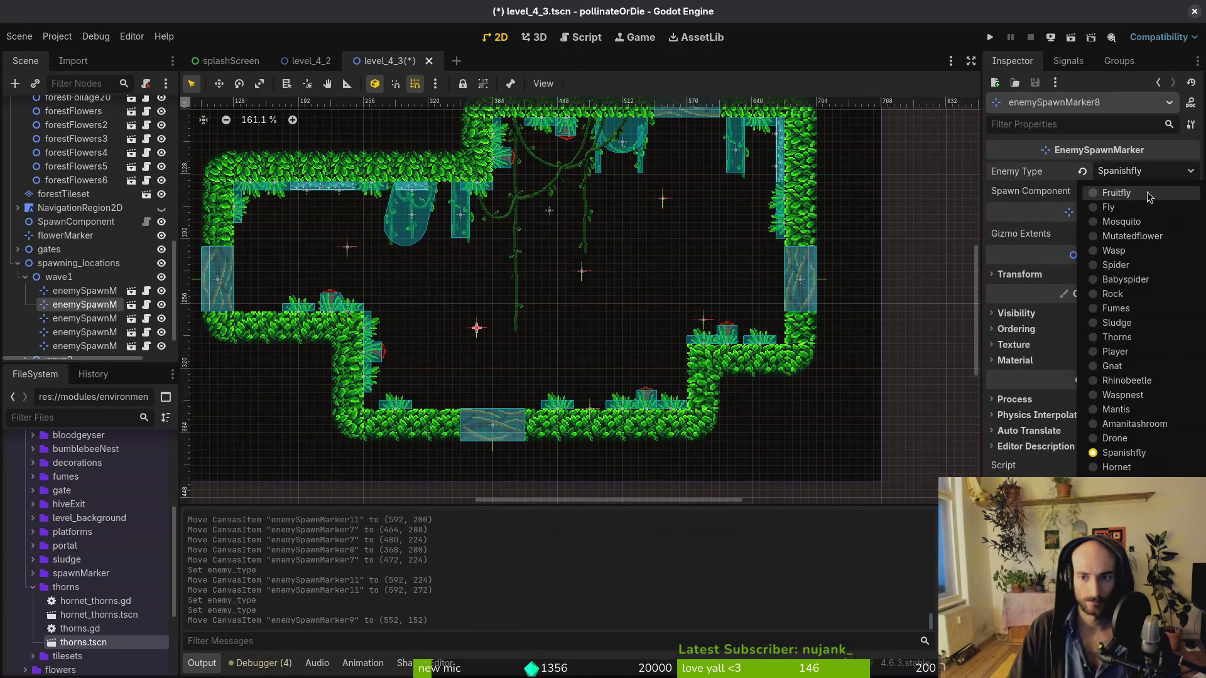
pyautogui.click(1121, 200)
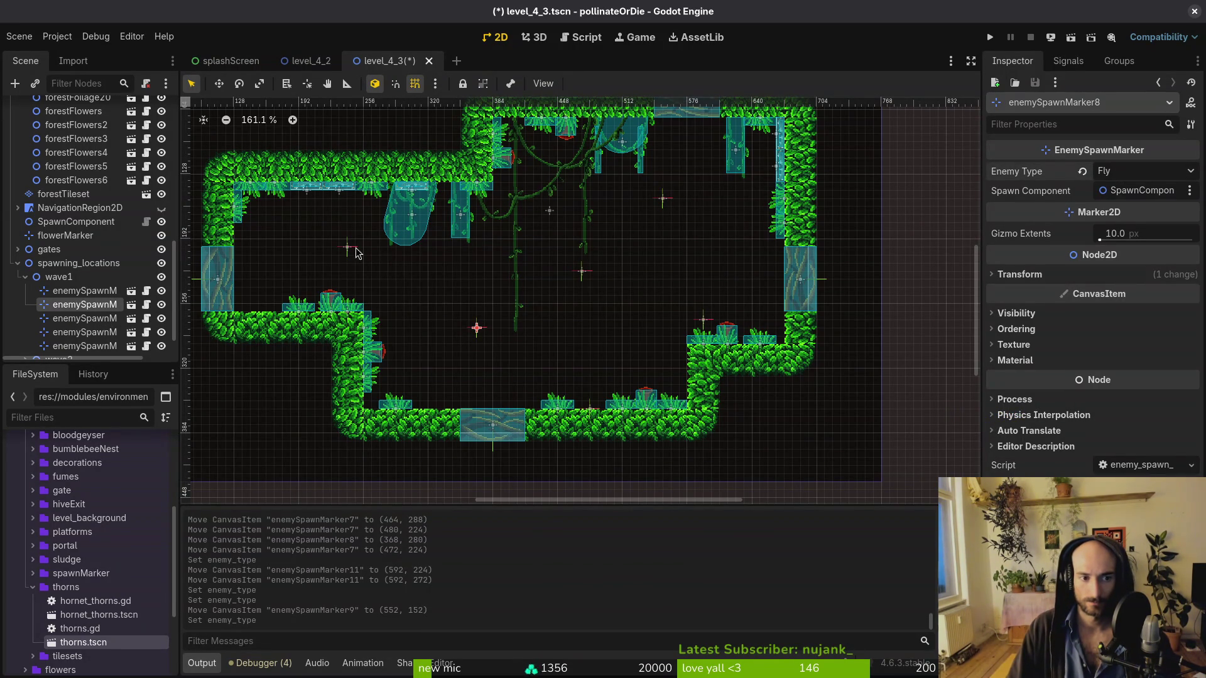
# Set the left-side and upper-right markers to Fruitfly, lowering the upper-right one slightly
pyautogui.click(355, 250)
pyautogui.click(1152, 172)
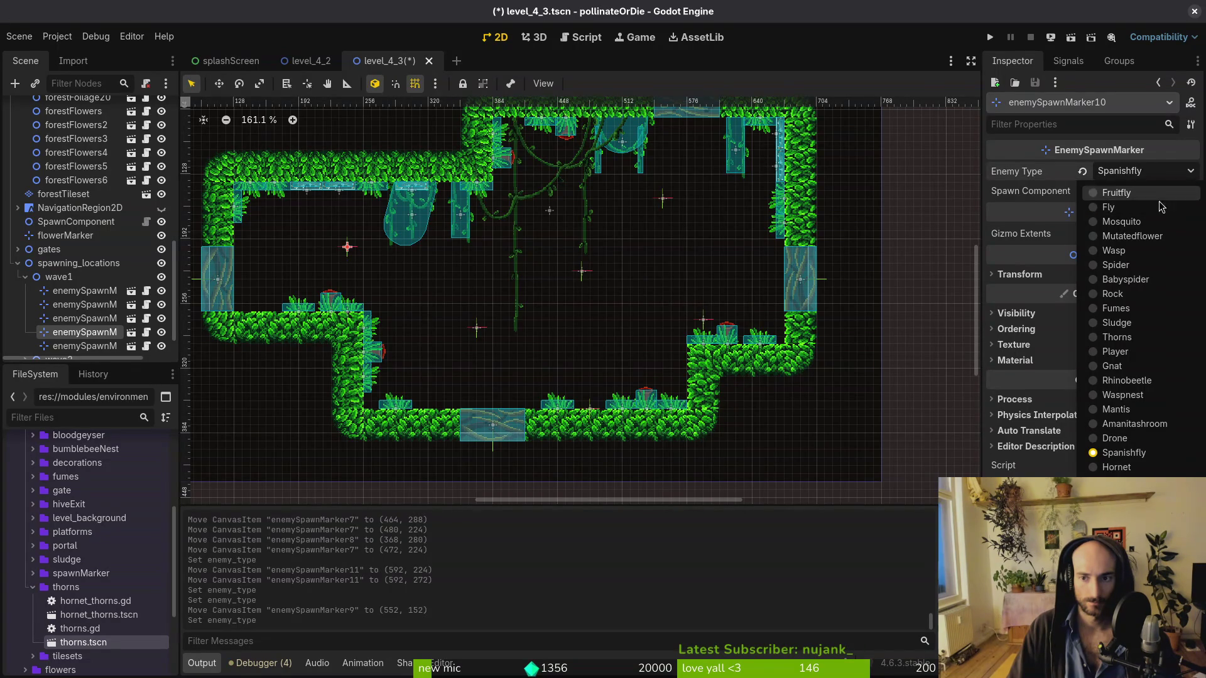
pyautogui.click(1125, 195)
pyautogui.moveTo(666, 204); pyautogui.dragTo(667, 229)
pyautogui.click(1138, 175)
pyautogui.click(1116, 193)
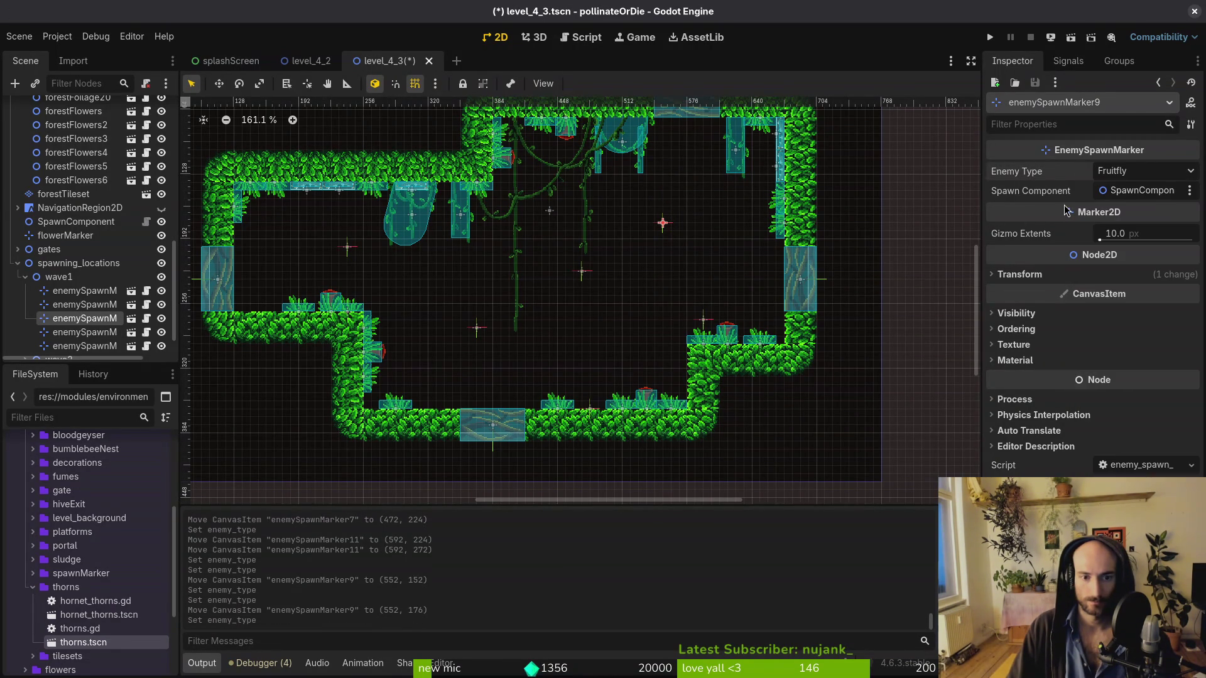
# Adjust the central and lower-left marker positions and change a marker's enemy type
pyautogui.moveTo(583, 277)
pyautogui.mouseDown()
pyautogui.moveTo(573, 290)
pyautogui.moveTo(591, 284)
pyautogui.mouseUp()
pyautogui.moveTo(486, 329); pyautogui.dragTo(503, 338)
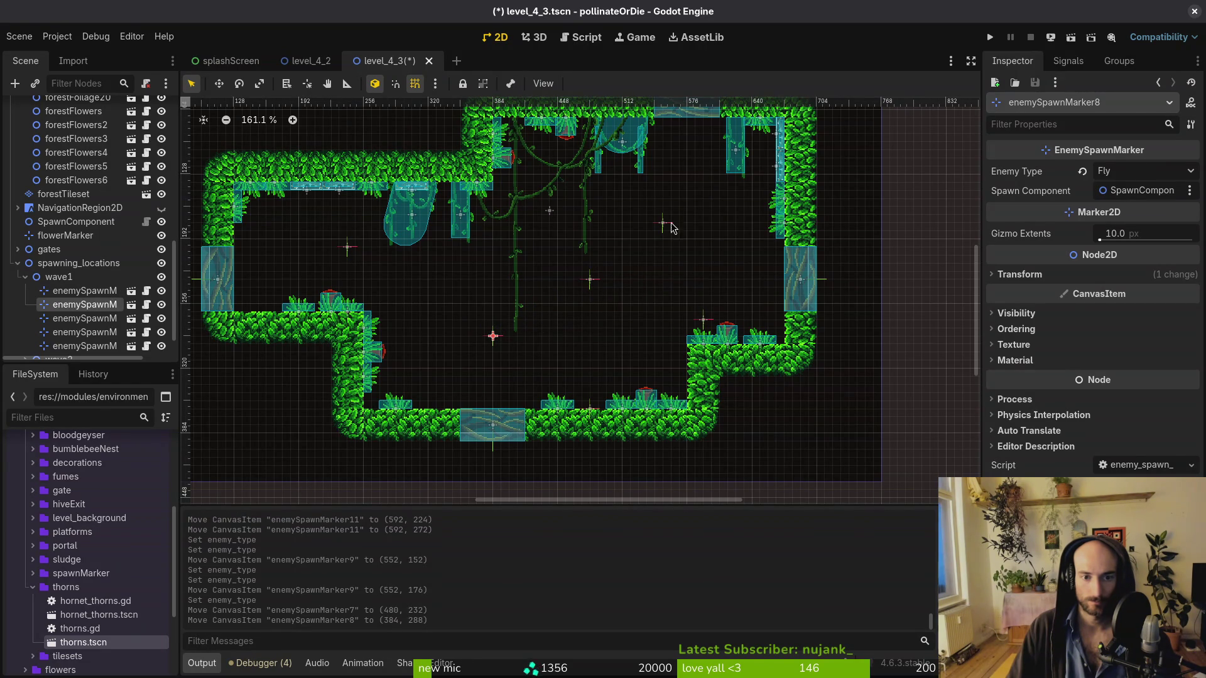
pyautogui.click(1124, 173)
pyautogui.click(1125, 408)
pyautogui.moveTo(592, 282); pyautogui.dragTo(573, 269)
# Shift the central and left markers further left and nudge the upper-right marker down
pyautogui.click(348, 246)
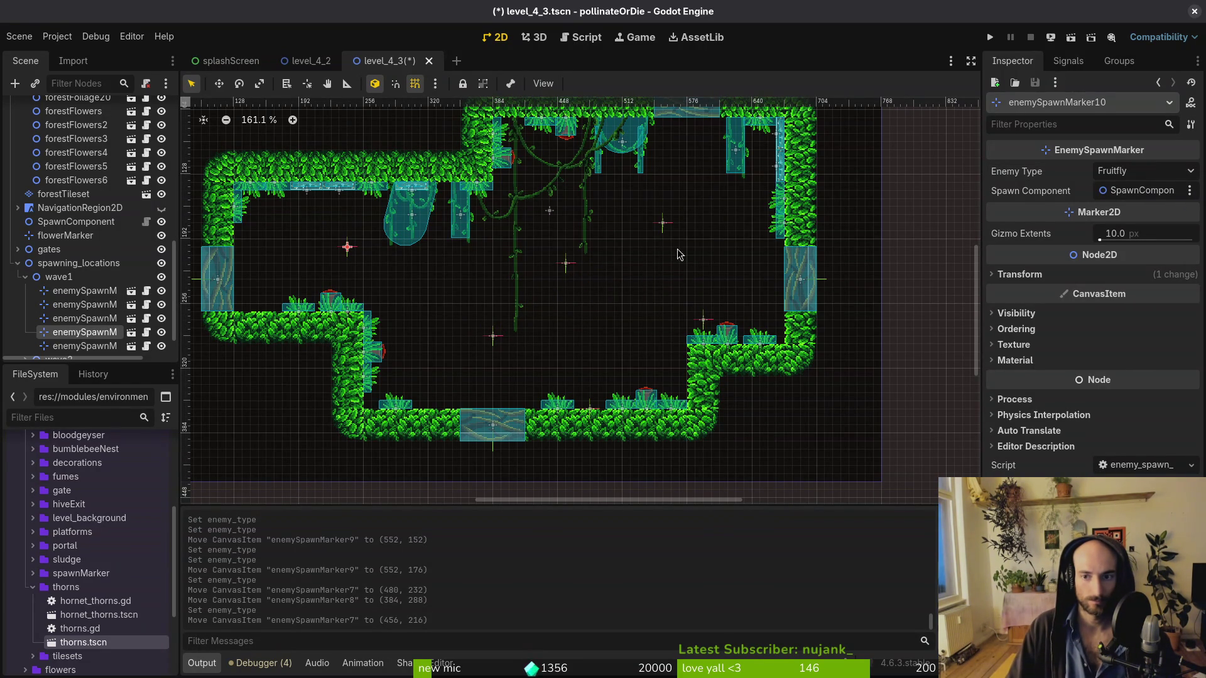
pyautogui.click(663, 226)
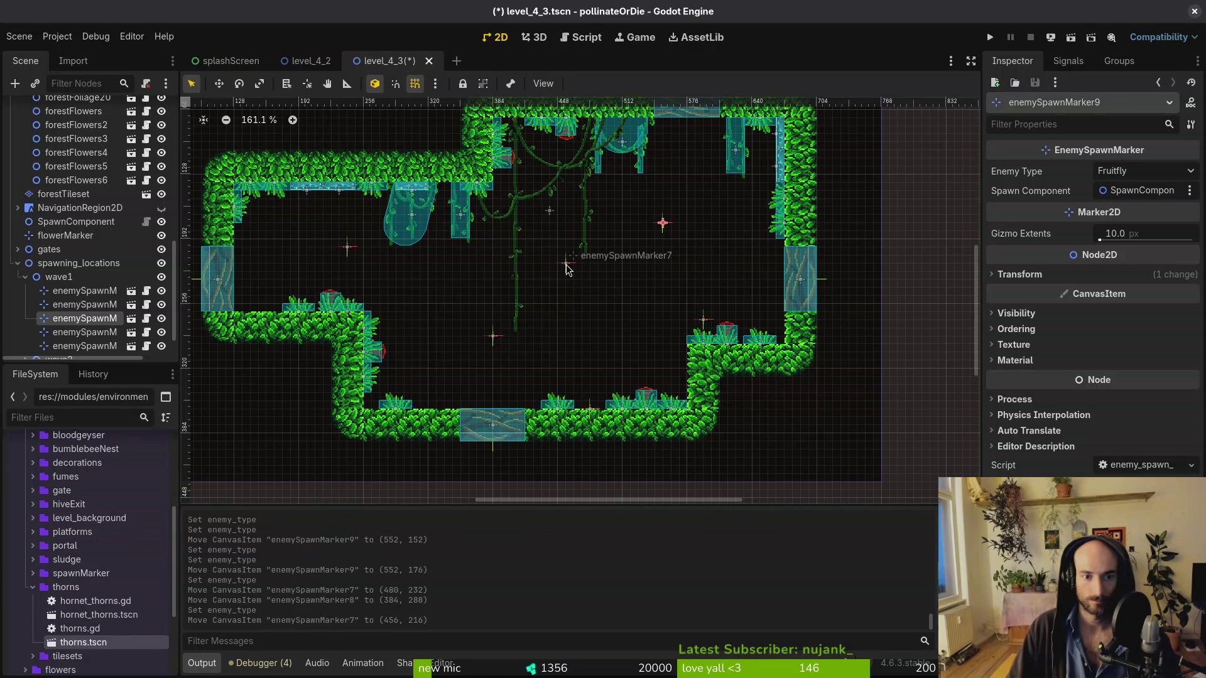
pyautogui.moveTo(565, 268); pyautogui.dragTo(550, 268)
pyautogui.moveTo(344, 248); pyautogui.dragTo(336, 248)
pyautogui.moveTo(668, 231); pyautogui.dragTo(678, 237)
# Hide the wave1 markers and collapse the wave1 group
pyautogui.scroll(-2, 619, 338)
pyautogui.click(162, 277)
pyautogui.click(24, 277)
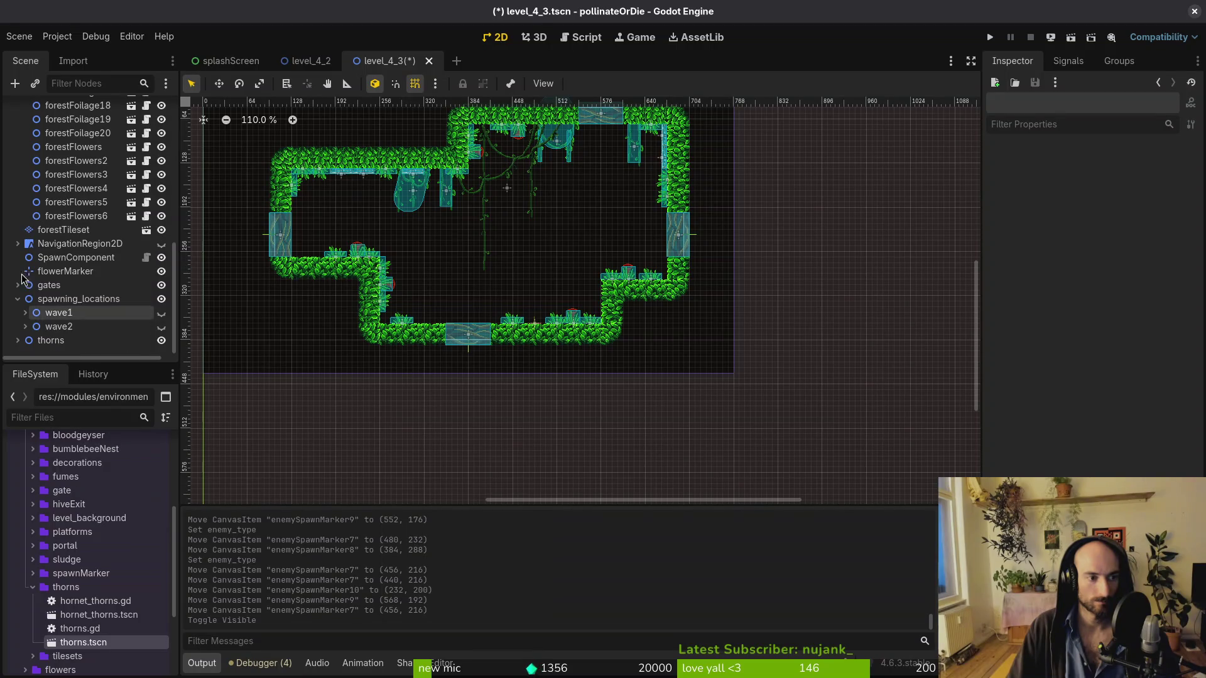
# Show and expand wave2, then move its Fruitfly spawn marker to the room's left side
pyautogui.click(161, 327)
pyautogui.click(25, 327)
pyautogui.scroll(-1, 105, 319)
pyautogui.click(85, 326)
pyautogui.scroll(3, 440, 248)
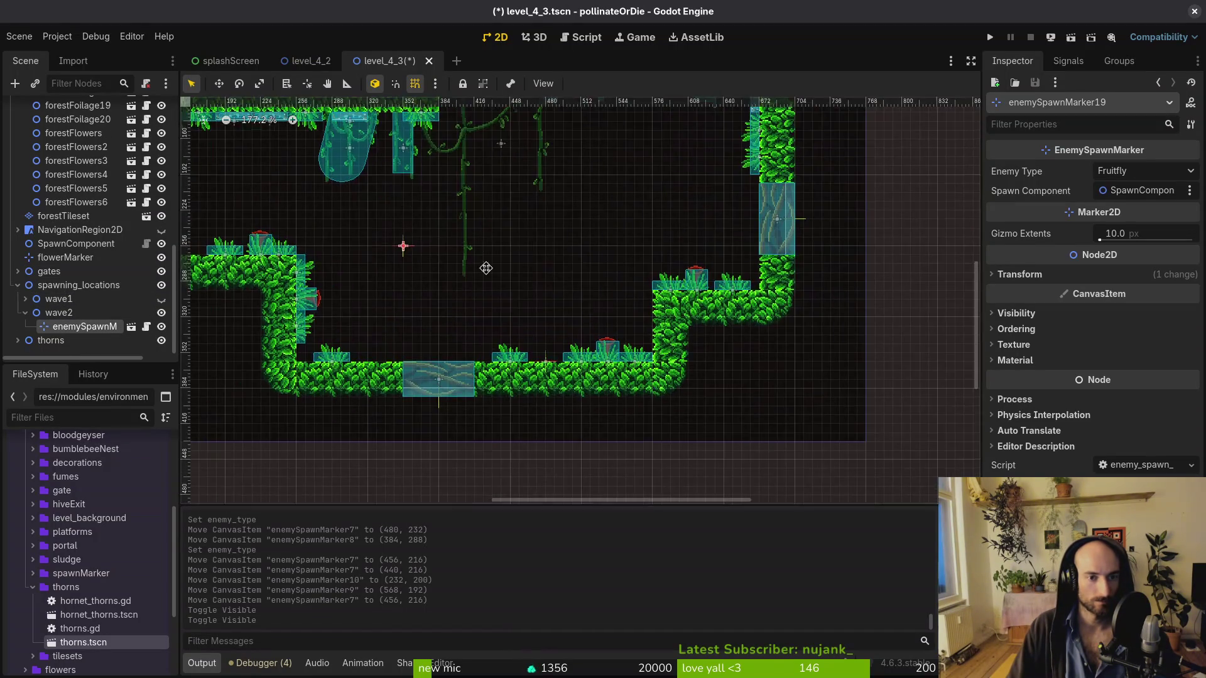
pyautogui.moveTo(476, 303); pyautogui.dragTo(321, 254)
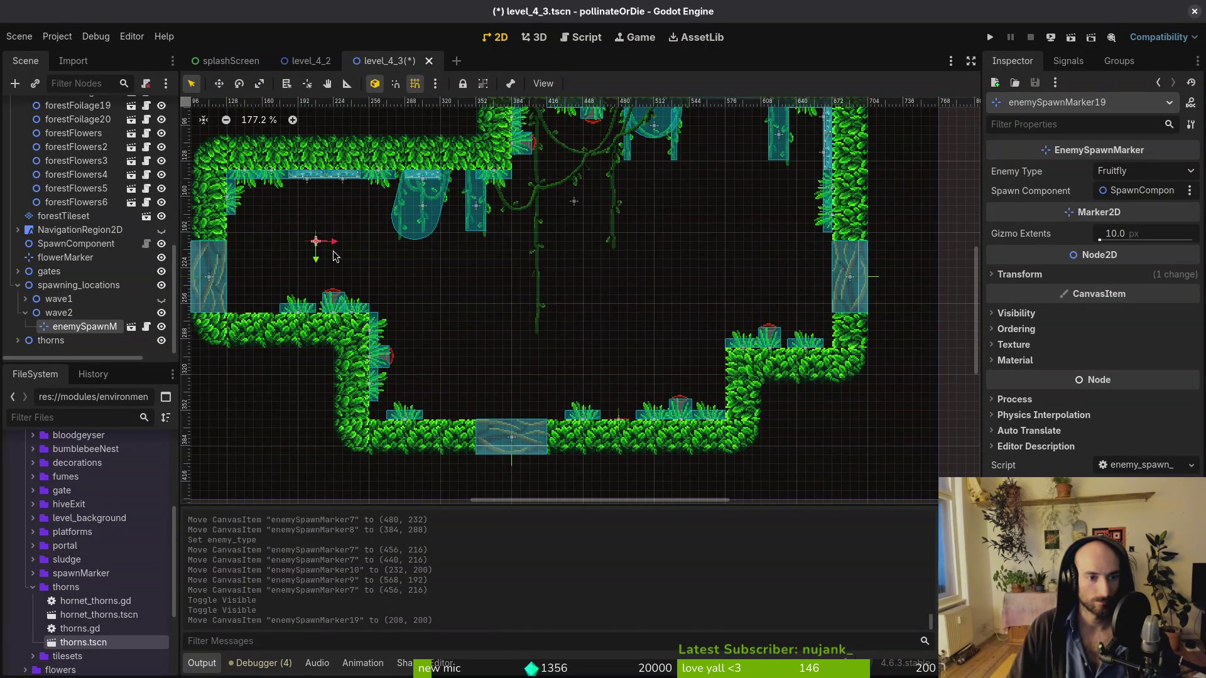
pyautogui.click(1129, 173)
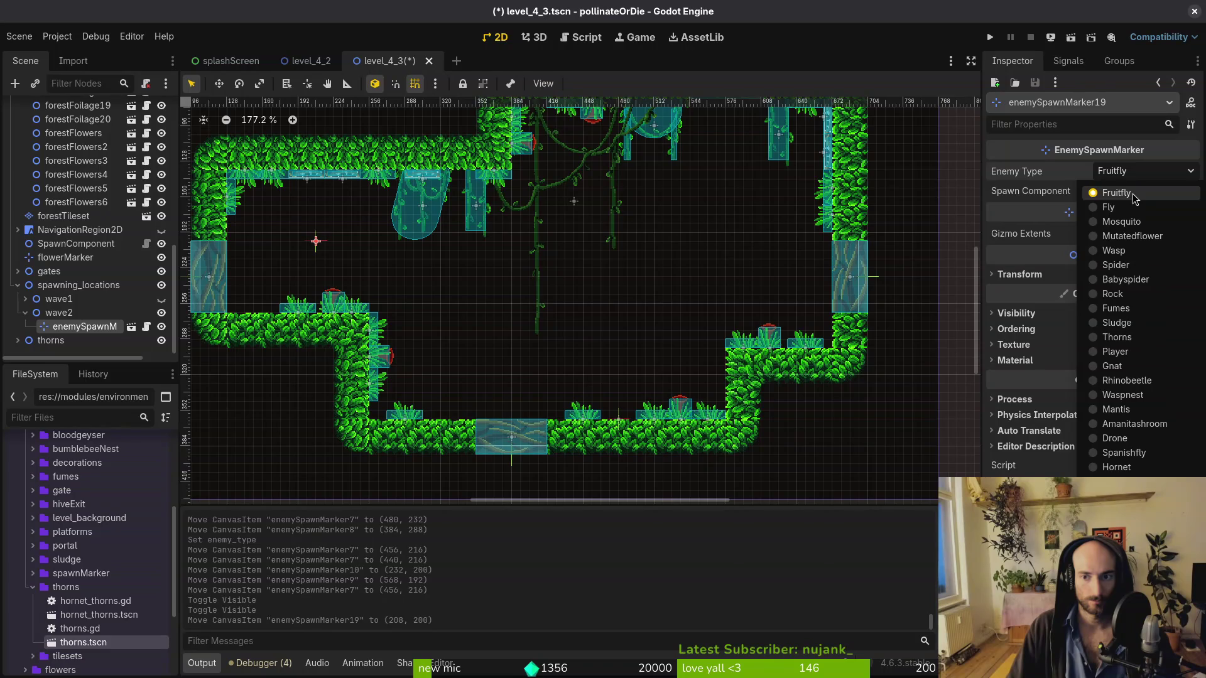
pyautogui.click(1137, 192)
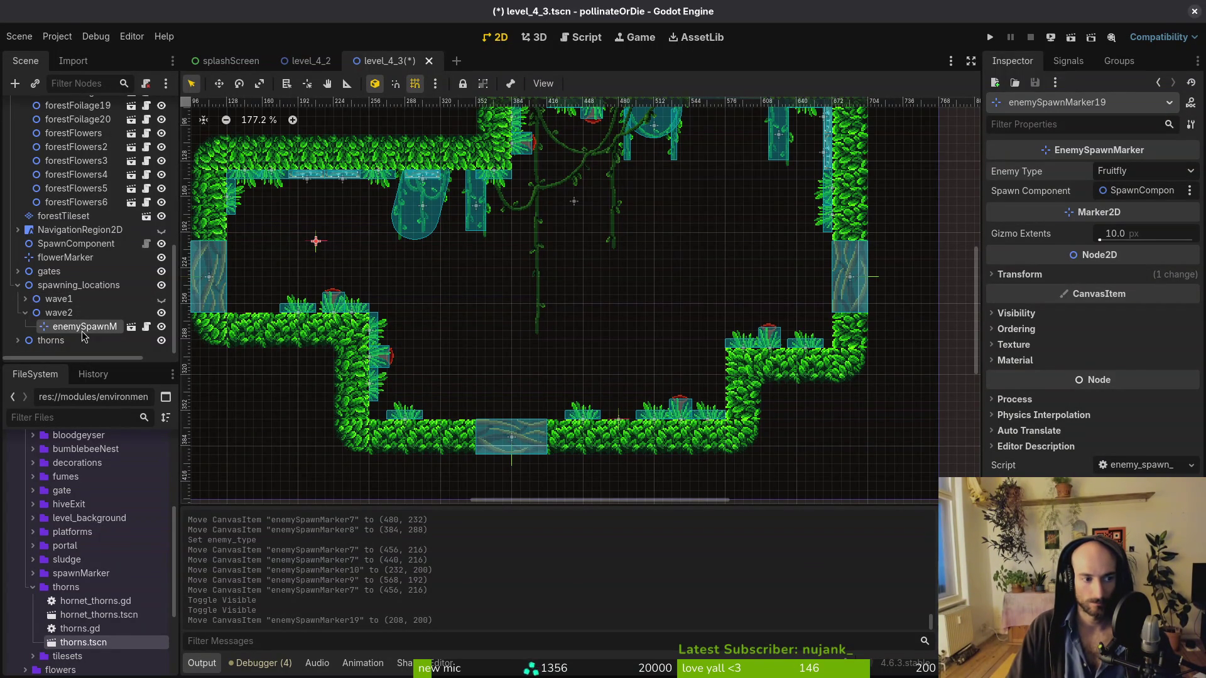
# Paste a second wave2 marker near the room centre and make it a Rhinobeetle
pyautogui.hotkey('ctrl', 'v')
pyautogui.moveTo(322, 249); pyautogui.dragTo(567, 283)
pyautogui.click(1143, 171)
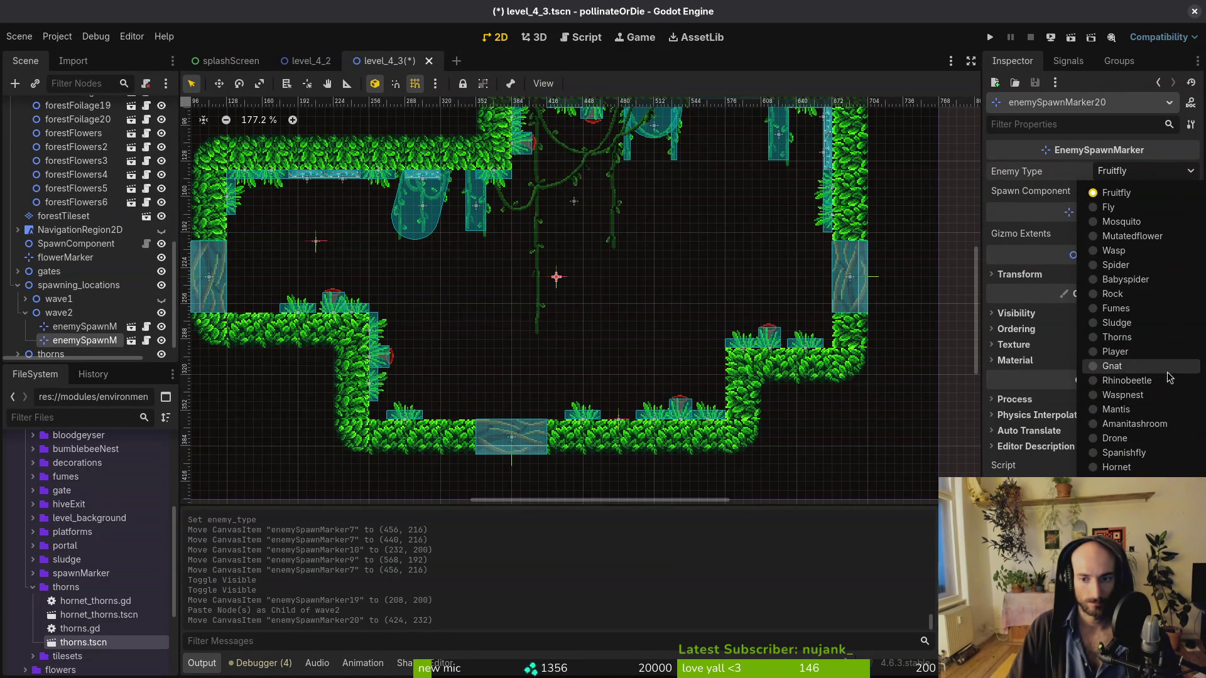
pyautogui.click(1126, 381)
pyautogui.moveTo(556, 284)
pyautogui.mouseDown()
pyautogui.moveTo(556, 415)
pyautogui.moveTo(618, 259)
pyautogui.mouseUp()
# Paste another wave2 marker set to Fruitfly and place it at (424, 240)
pyautogui.click(59, 314)
pyautogui.hotkey('ctrl', 'v')
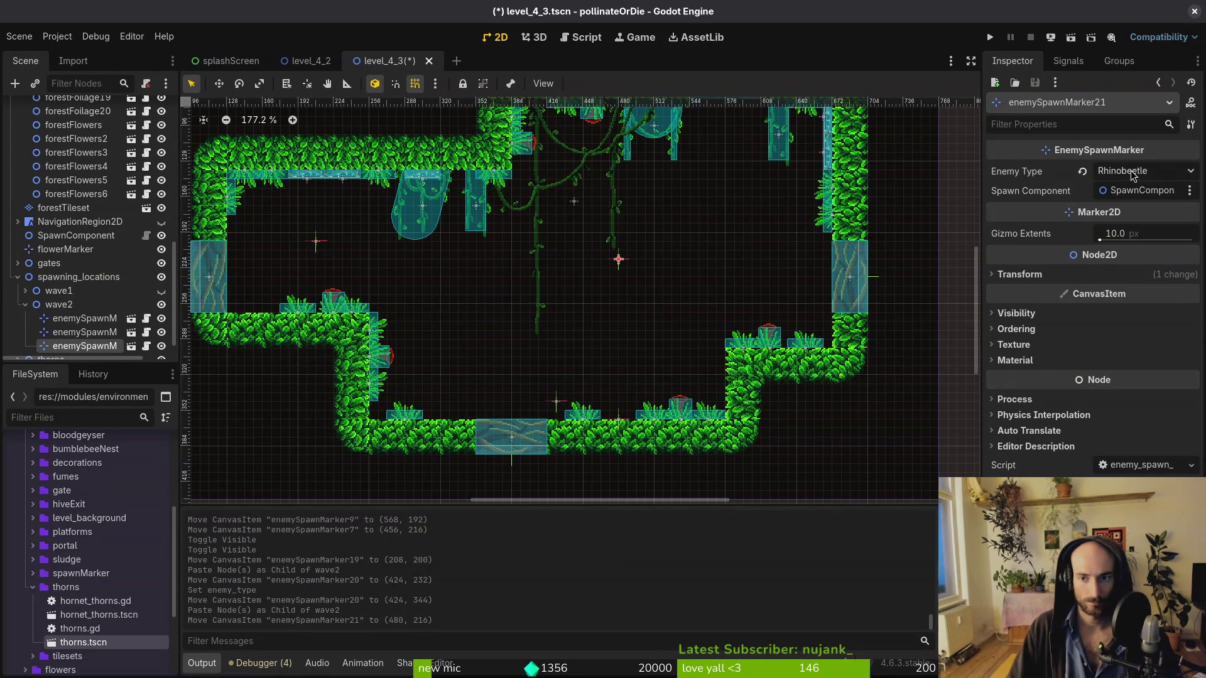
pyautogui.click(1136, 171)
pyautogui.click(1116, 193)
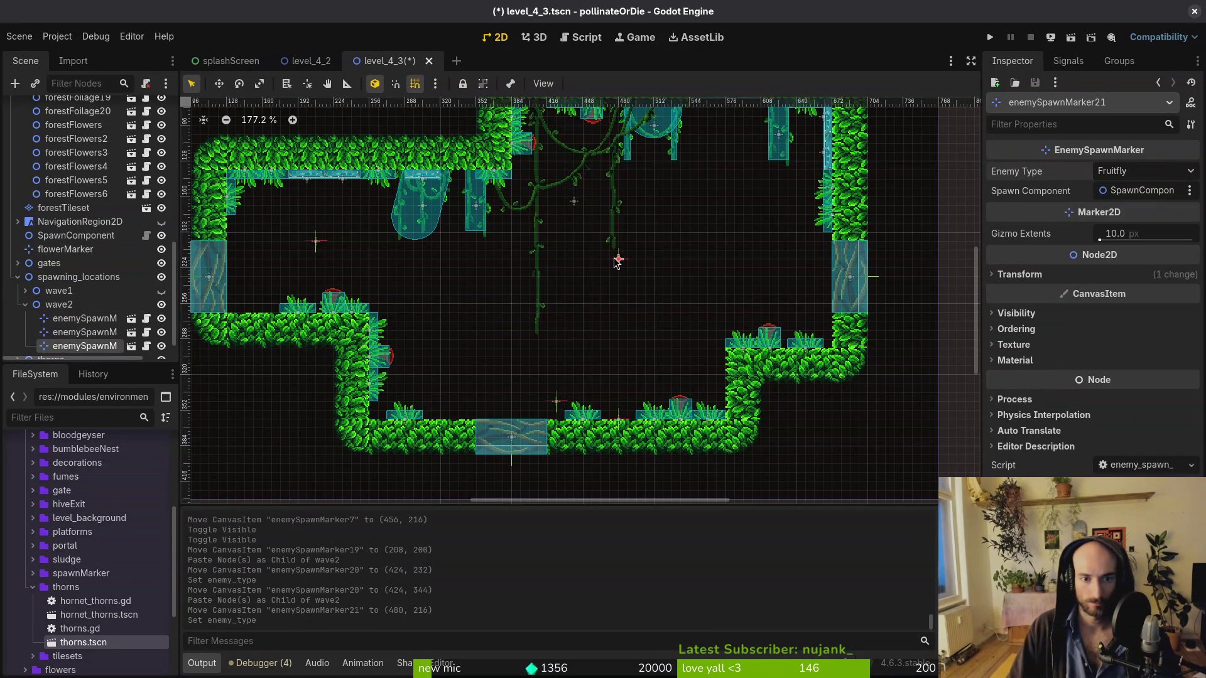
pyautogui.moveTo(619, 260)
pyautogui.mouseDown()
pyautogui.moveTo(546, 281)
pyautogui.moveTo(571, 264)
pyautogui.moveTo(590, 308)
pyautogui.mouseUp()
# Add a Wasp spawn marker on the left and a copy of it near the upper right
pyautogui.hotkey('ctrl', 'v')
pyautogui.hotkey('ctrl', 'v')
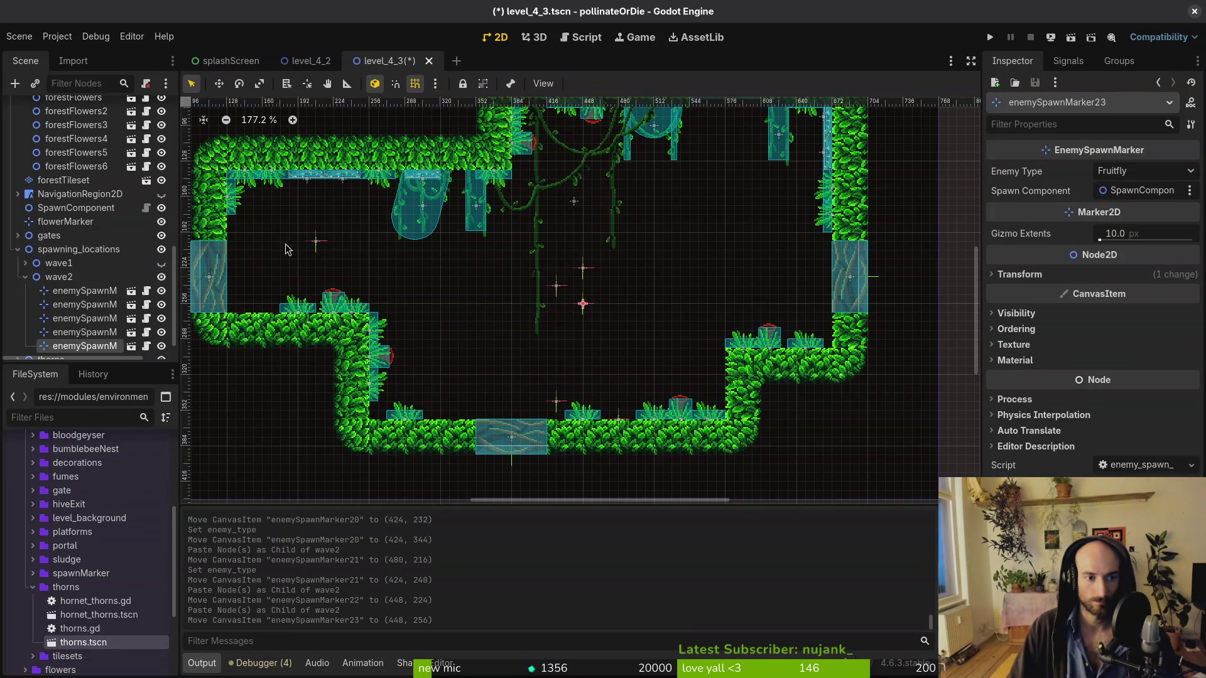
pyautogui.moveTo(319, 246); pyautogui.dragTo(346, 246)
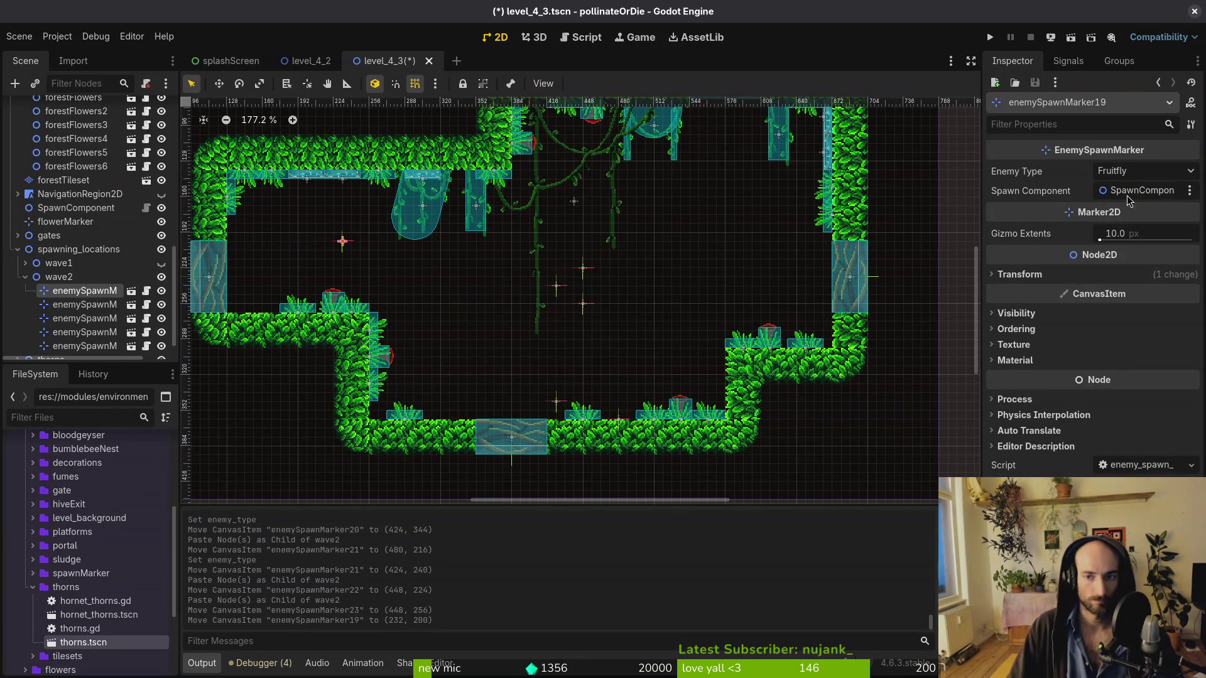
pyautogui.click(1135, 176)
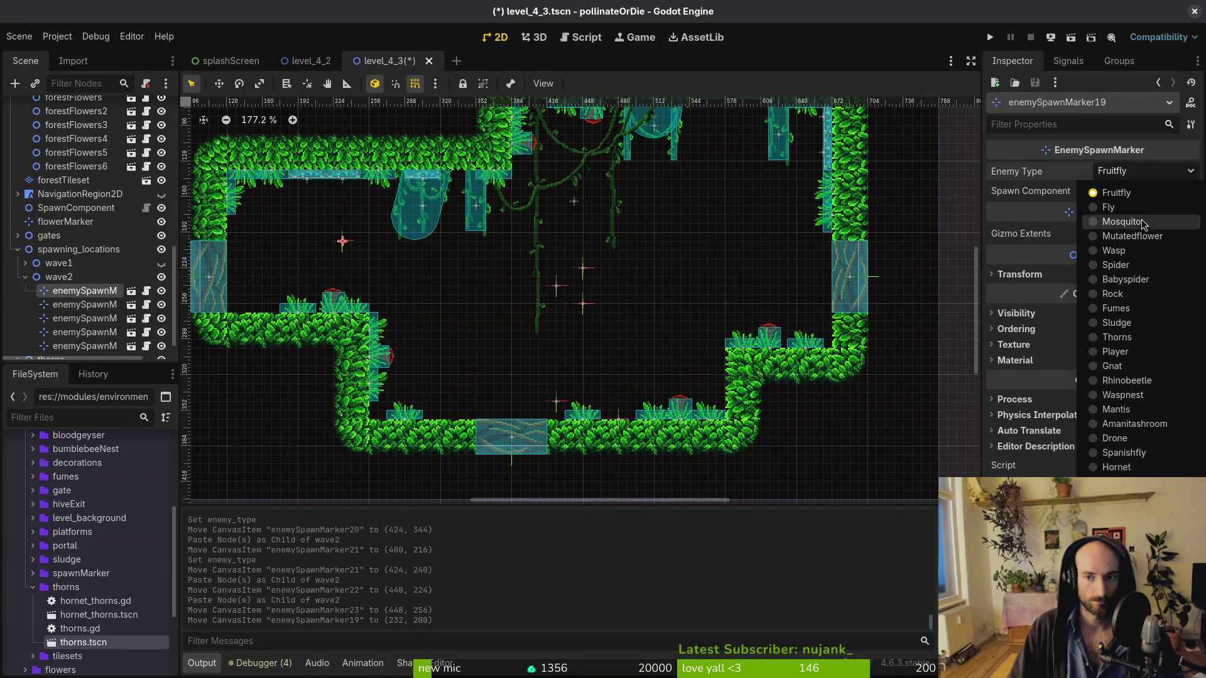
pyautogui.click(1140, 257)
pyautogui.click(59, 277)
pyautogui.hotkey('ctrl', 'v')
pyautogui.moveTo(345, 242); pyautogui.dragTo(698, 209)
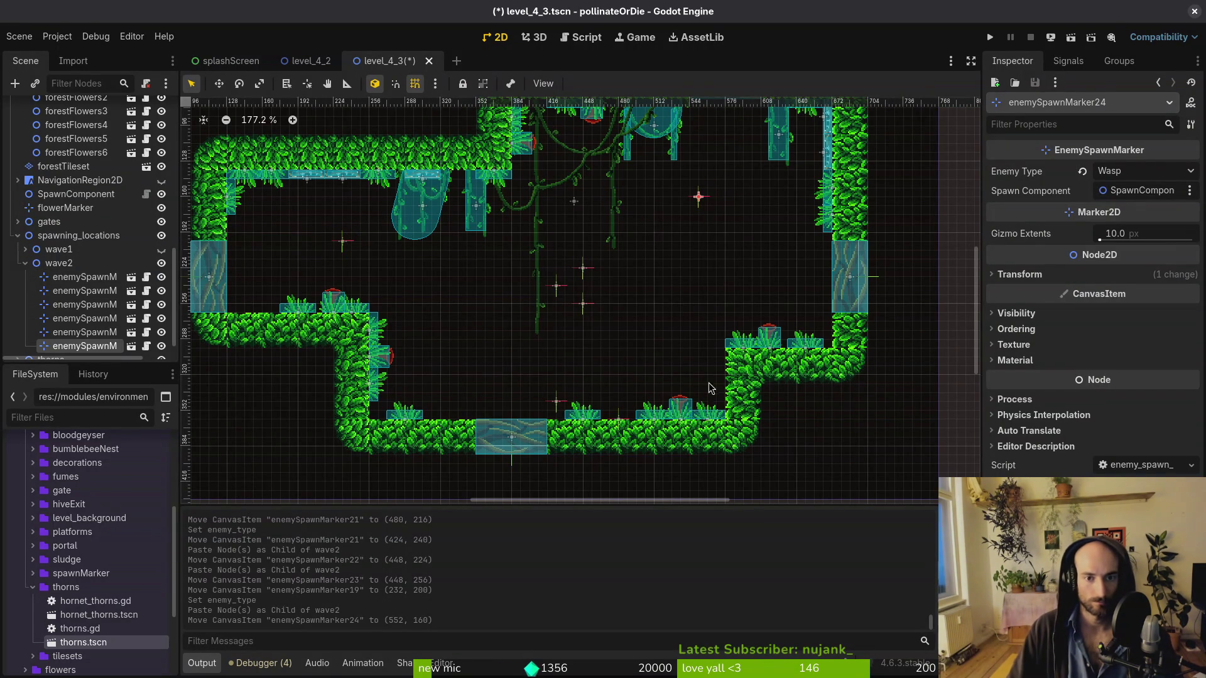
# Clear the selection, save level_4_3, and collapse the wave2 group
pyautogui.scroll(3, 691, 376)
pyautogui.click(601, 327)
pyautogui.hotkey('ctrl', 's')
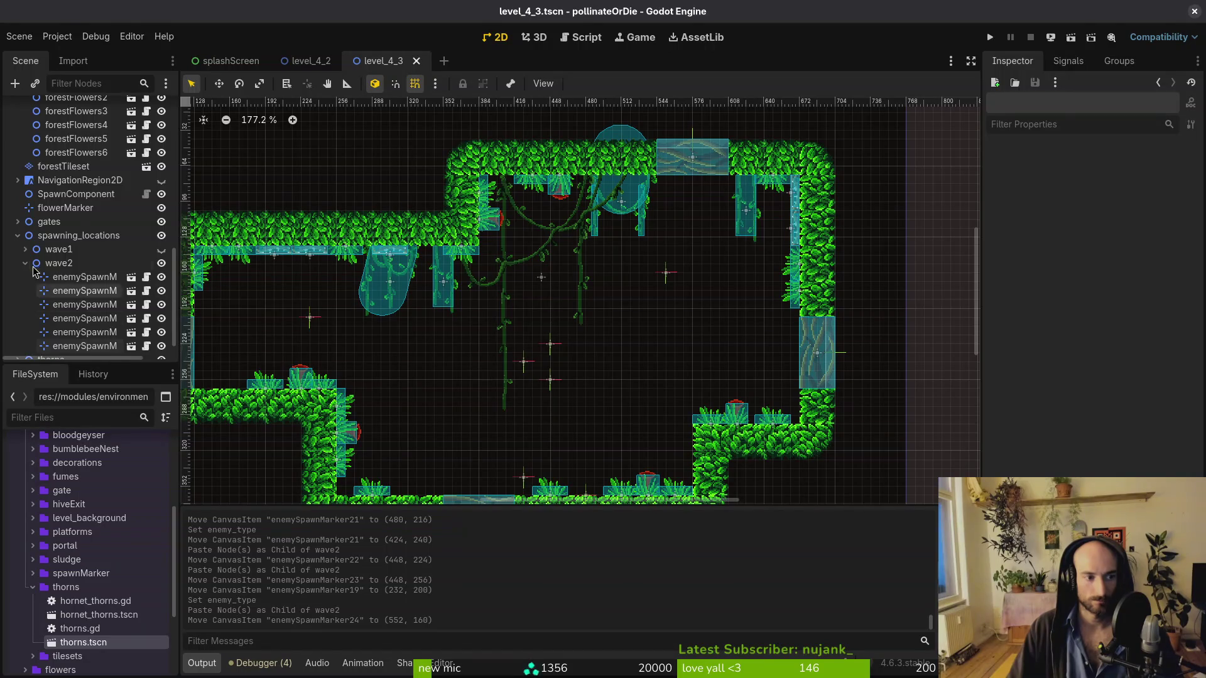
pyautogui.click(26, 263)
# Show the wave1 markers again, save level_4_3, and collapse spawning_locations
pyautogui.click(162, 313)
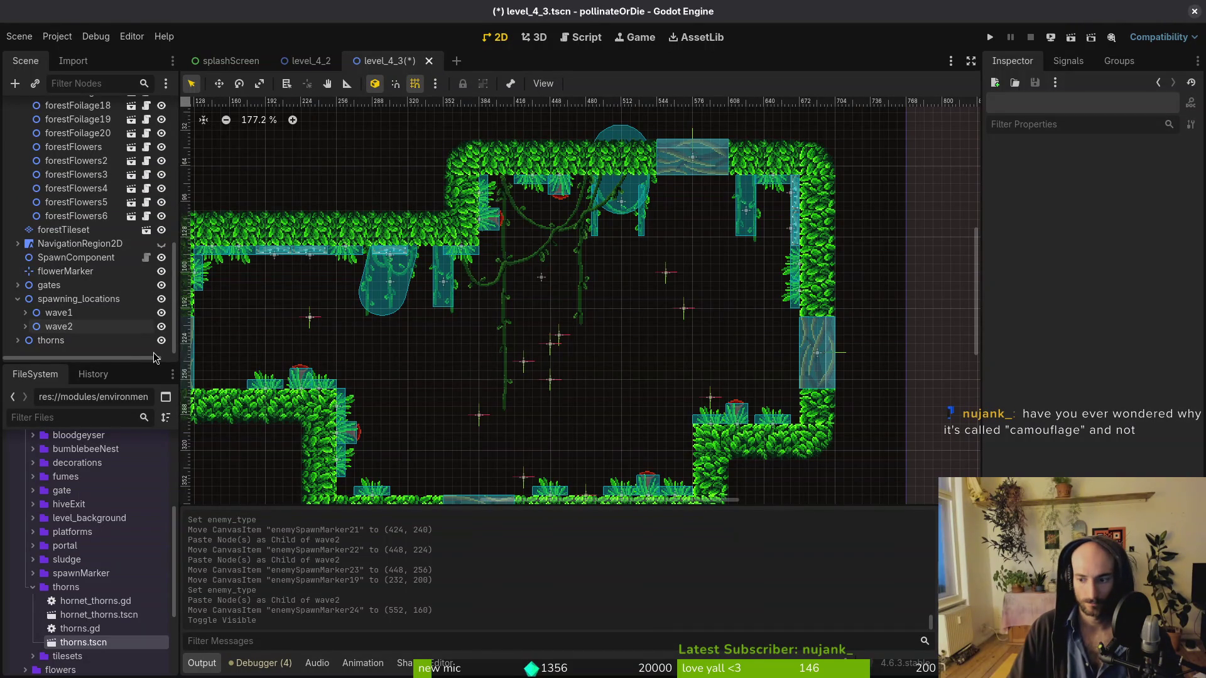
pyautogui.hotkey('ctrl', 's')
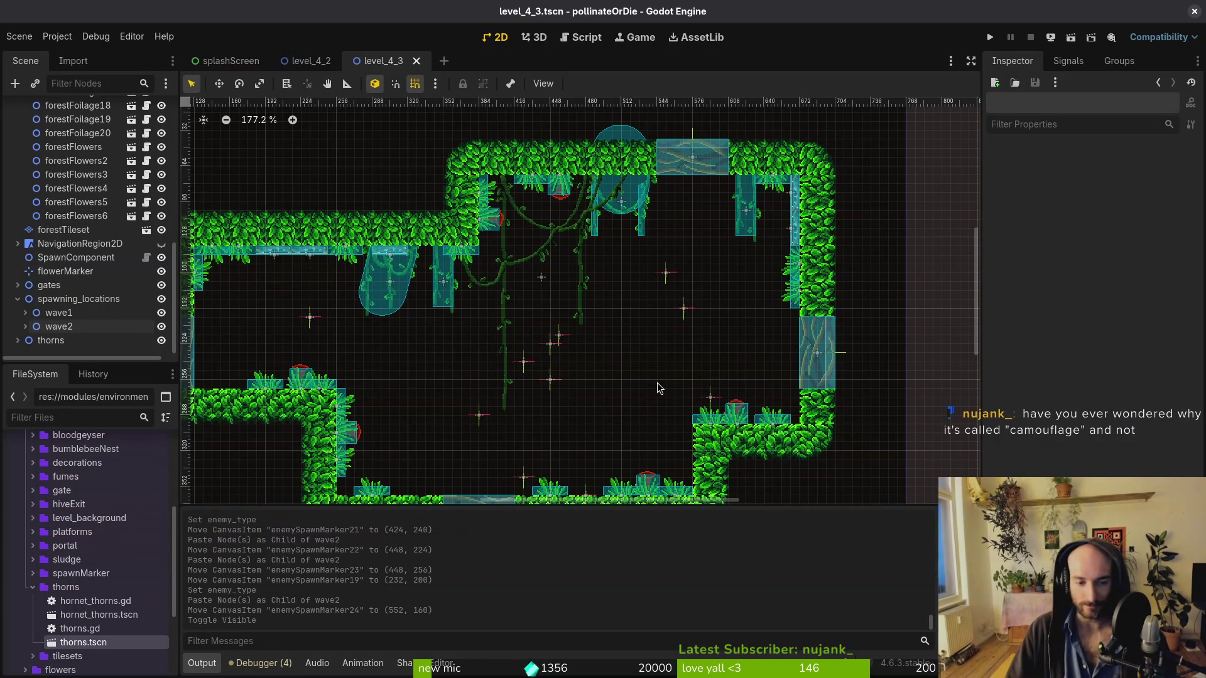
pyautogui.click(19, 300)
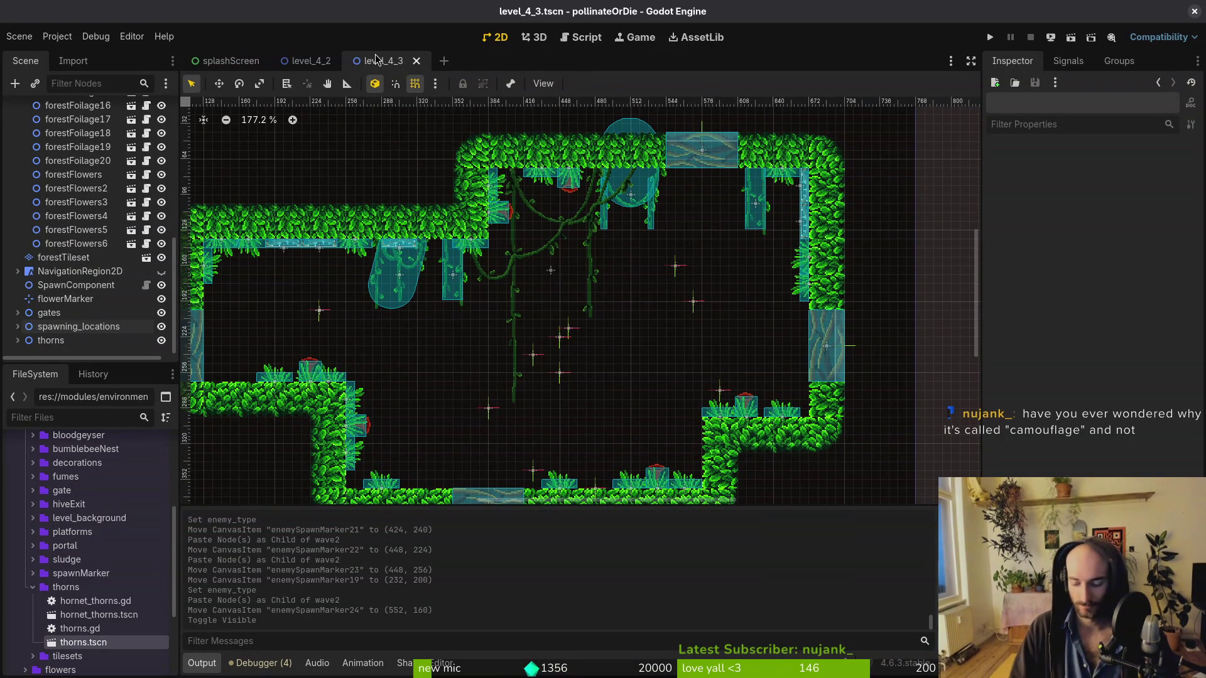
# Quick-open level_4_4.tscn by filtering for '4_4' and pan across the level
pyautogui.hotkey('ctrl', 'shift', 'o')
pyautogui.write('4_4')
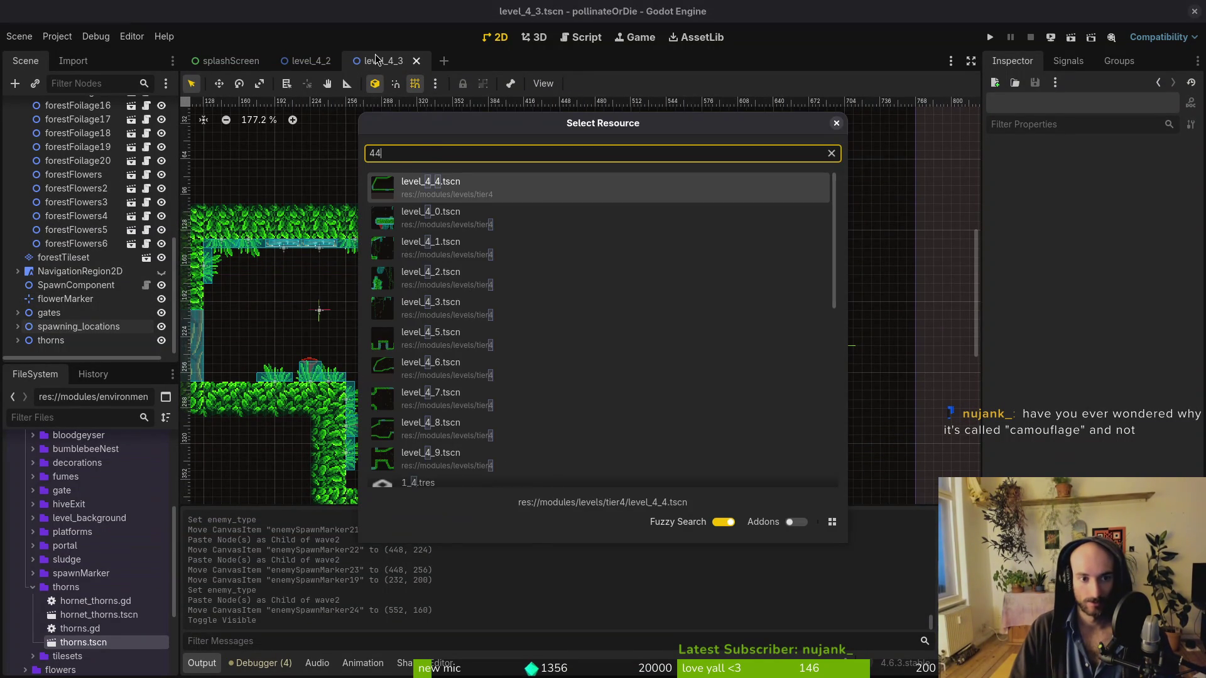
pyautogui.press('Return')
pyautogui.moveTo(622, 325); pyautogui.dragTo(597, 276)
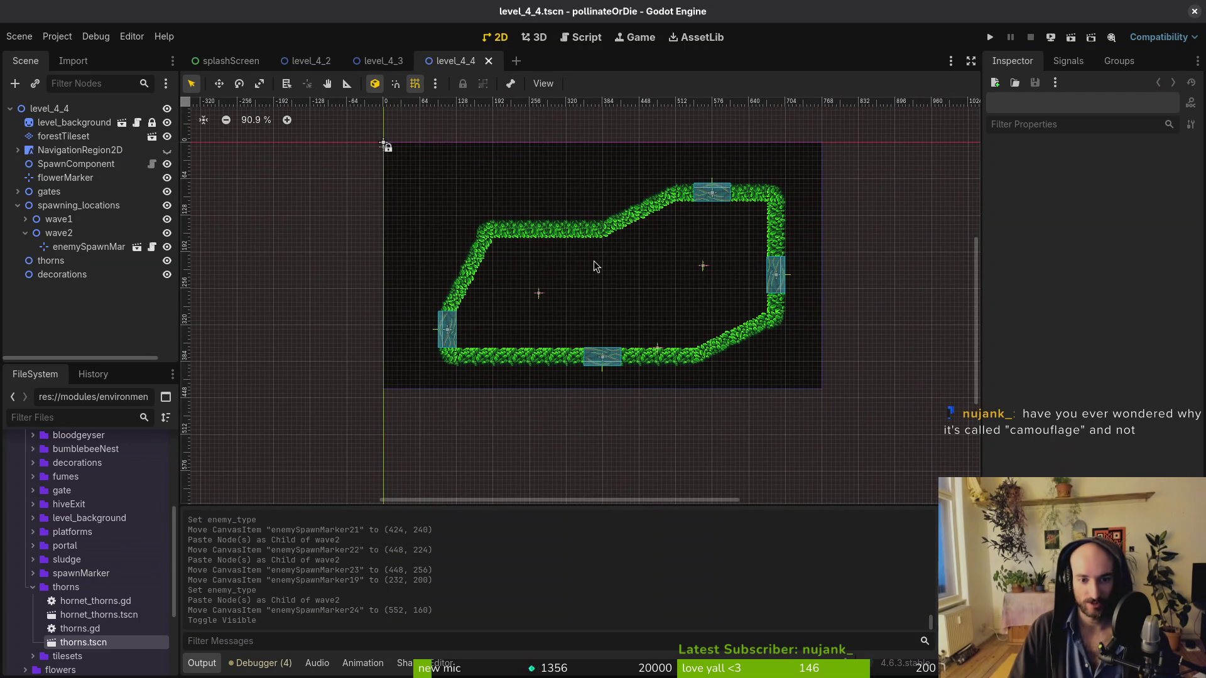
# Reposition enemySpawnMarker19 and enemySpawnMarker7, then save level_4_4
pyautogui.scroll(5, 476, 277)
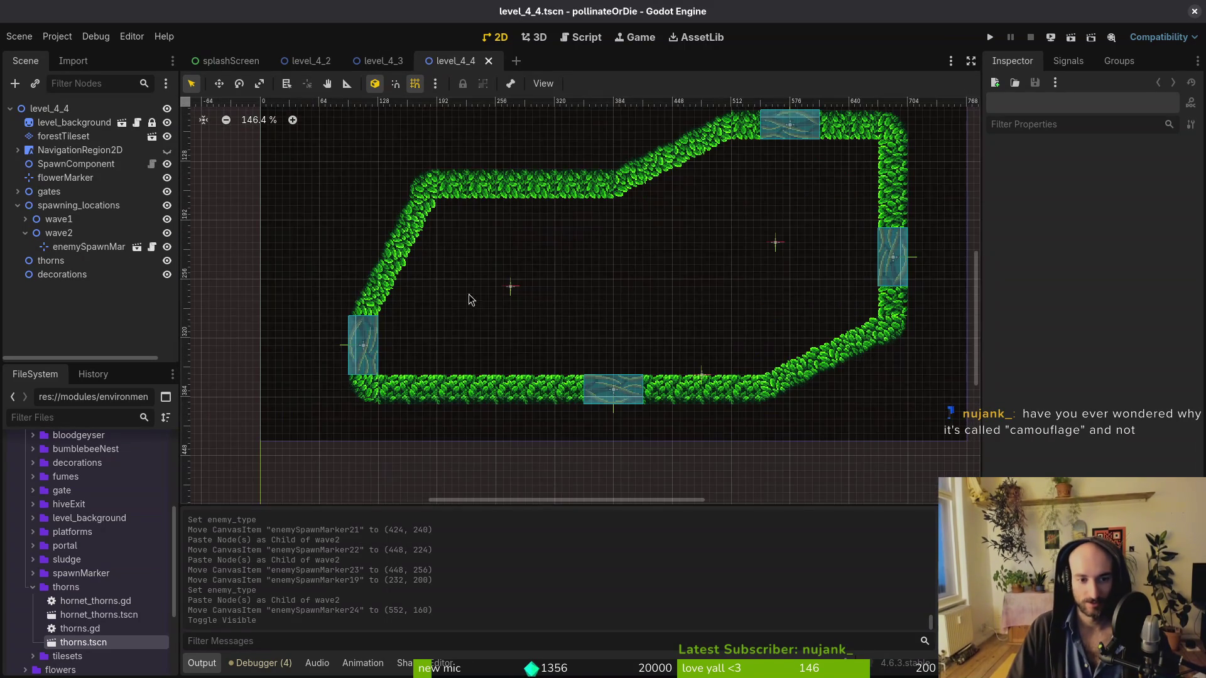
pyautogui.moveTo(510, 294); pyautogui.dragTo(517, 301)
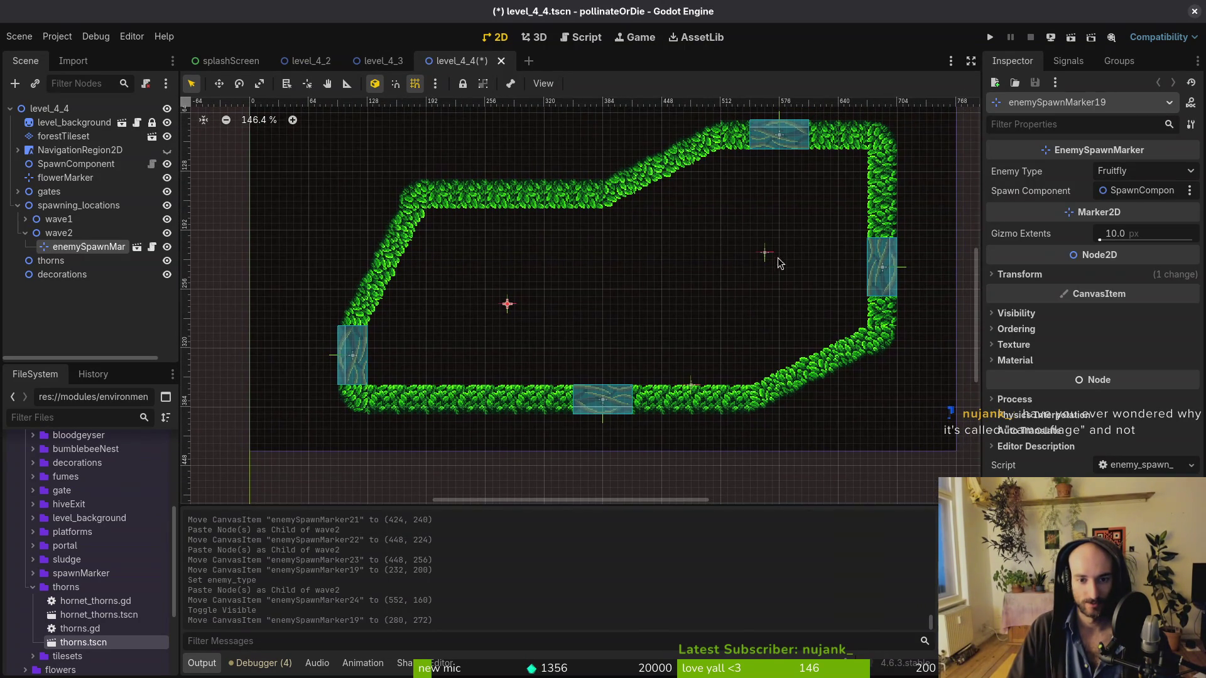
pyautogui.moveTo(771, 261); pyautogui.dragTo(756, 267)
pyautogui.press('Escape')
pyautogui.hotkey('ctrl', 's')
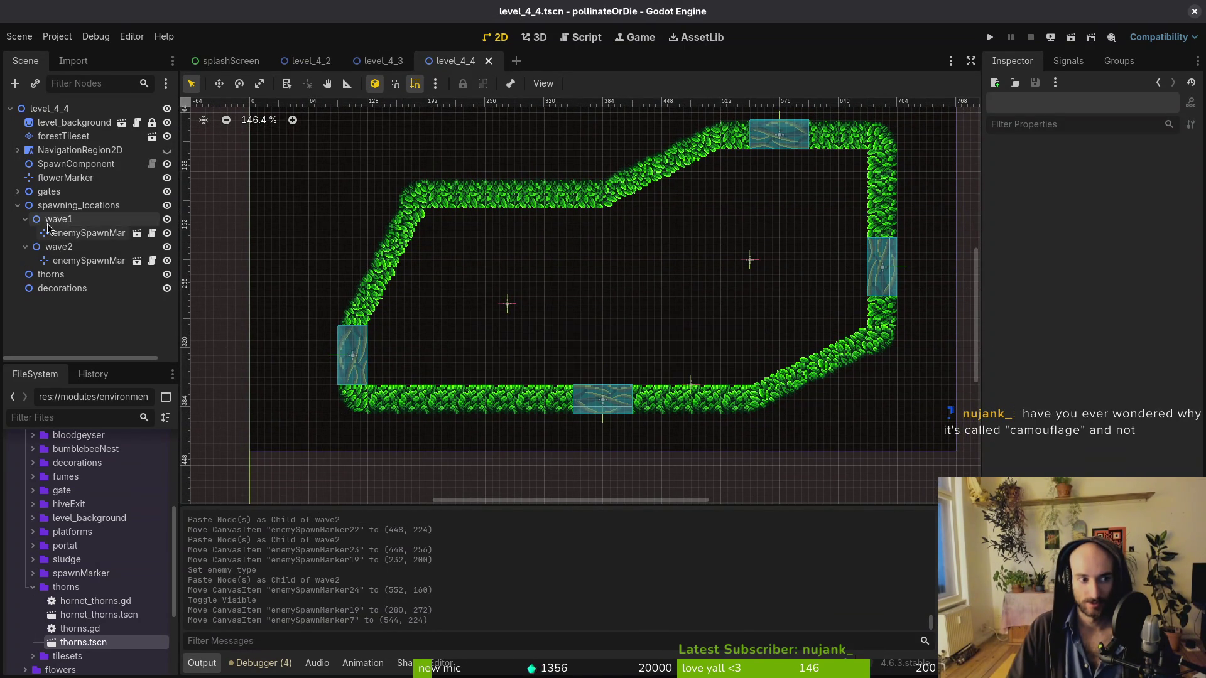
# Collapse wave2, move decorations just below level_background, and drag in a thorns instance
pyautogui.click(26, 232)
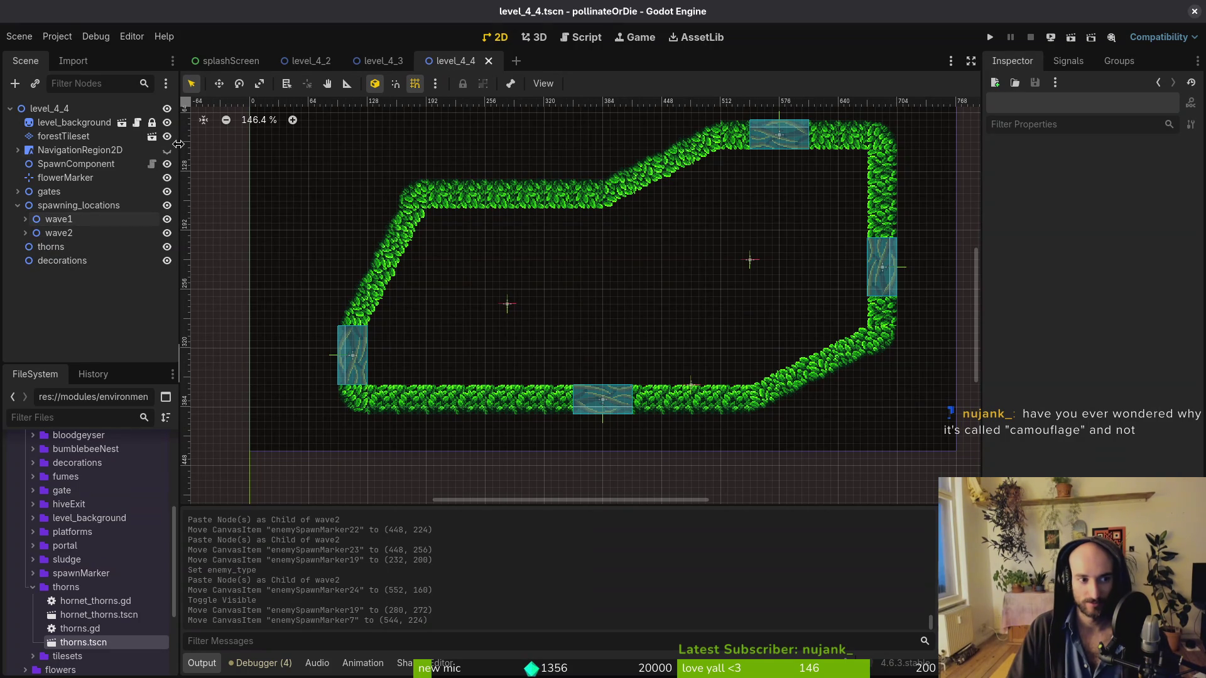
pyautogui.moveTo(56, 260)
pyautogui.mouseDown()
pyautogui.moveTo(71, 216)
pyautogui.moveTo(55, 135)
pyautogui.mouseUp()
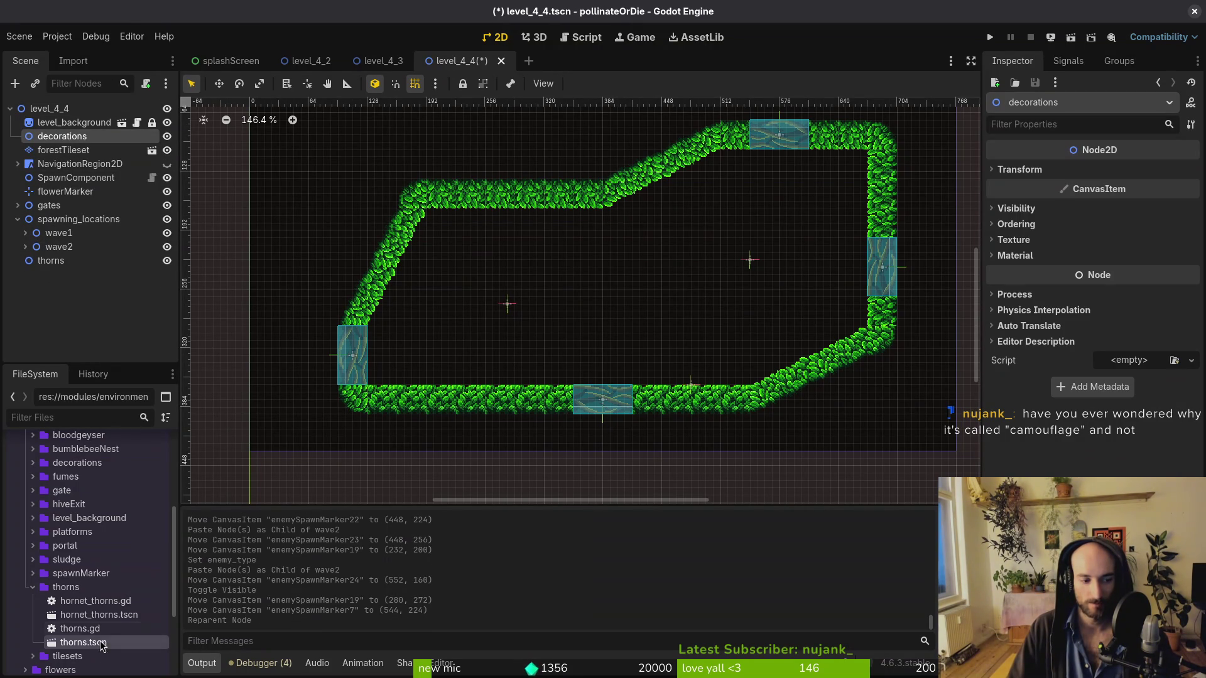
pyautogui.moveTo(75, 642)
pyautogui.mouseDown()
pyautogui.moveTo(559, 336)
pyautogui.moveTo(532, 376)
pyautogui.moveTo(616, 247)
pyautogui.mouseUp()
# Place thorns2 flipped under the ceiling, with thorns3 and a flipped thorns4 beside it
pyautogui.scroll(5, 541, 358)
pyautogui.scroll(3, 606, 295)
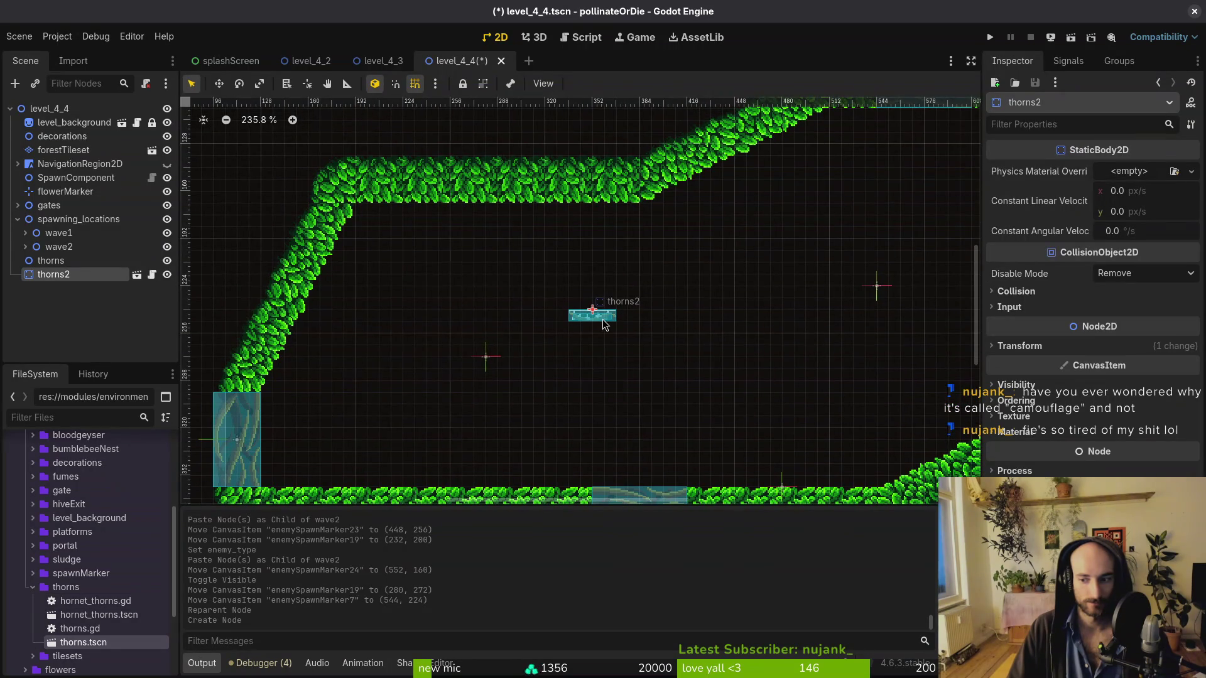
pyautogui.moveTo(594, 315)
pyautogui.mouseDown()
pyautogui.moveTo(559, 222)
pyautogui.moveTo(614, 248)
pyautogui.moveTo(619, 229)
pyautogui.moveTo(578, 246)
pyautogui.moveTo(620, 196)
pyautogui.moveTo(642, 197)
pyautogui.moveTo(583, 196)
pyautogui.mouseUp()
pyautogui.scroll(3, 578, 247)
pyautogui.moveTo(84, 641)
pyautogui.mouseDown()
pyautogui.moveTo(413, 240)
pyautogui.moveTo(467, 227)
pyautogui.moveTo(468, 237)
pyautogui.moveTo(484, 190)
pyautogui.moveTo(503, 195)
pyautogui.mouseUp()
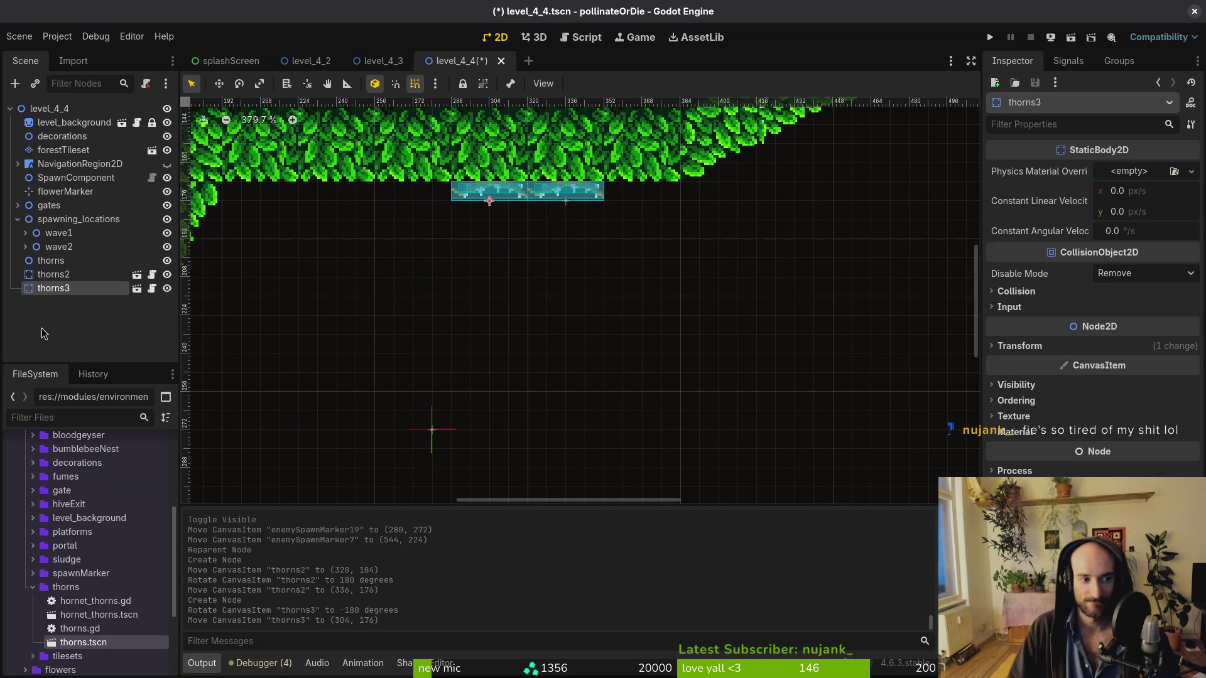
pyautogui.moveTo(86, 648)
pyautogui.mouseDown()
pyautogui.moveTo(377, 214)
pyautogui.moveTo(402, 207)
pyautogui.moveTo(426, 165)
pyautogui.moveTo(448, 194)
pyautogui.mouseUp()
pyautogui.scroll(-5, 444, 231)
pyautogui.scroll(5, 530, 221)
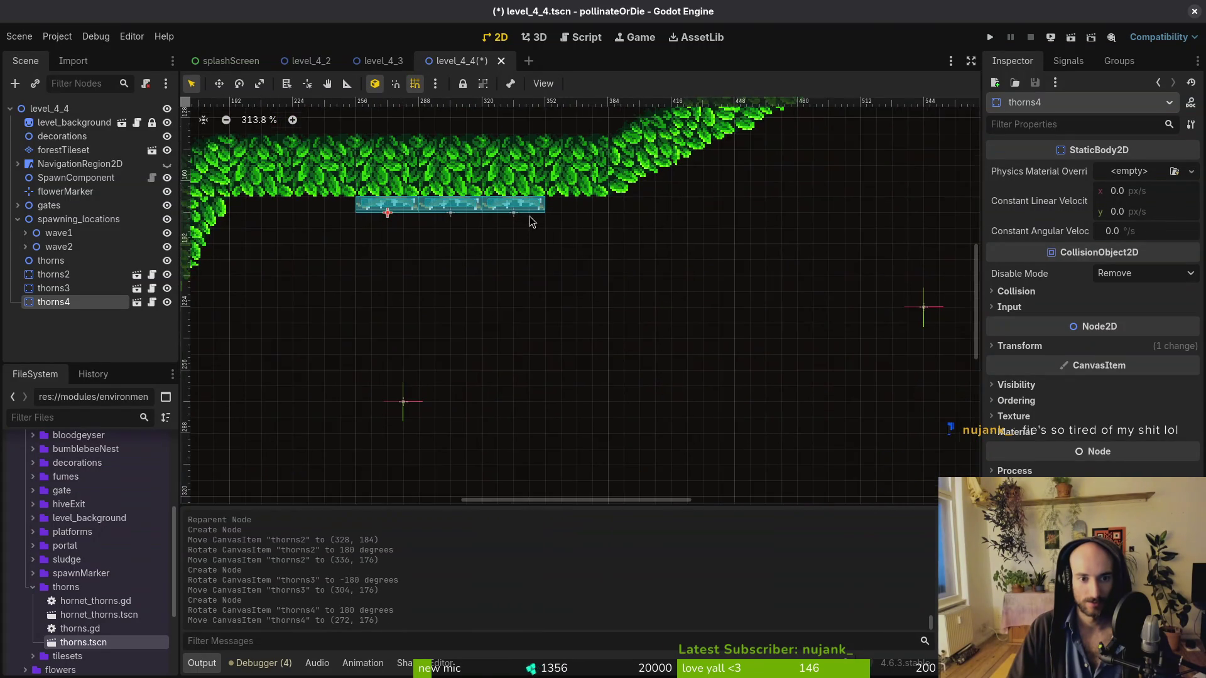
pyautogui.scroll(-5, 527, 216)
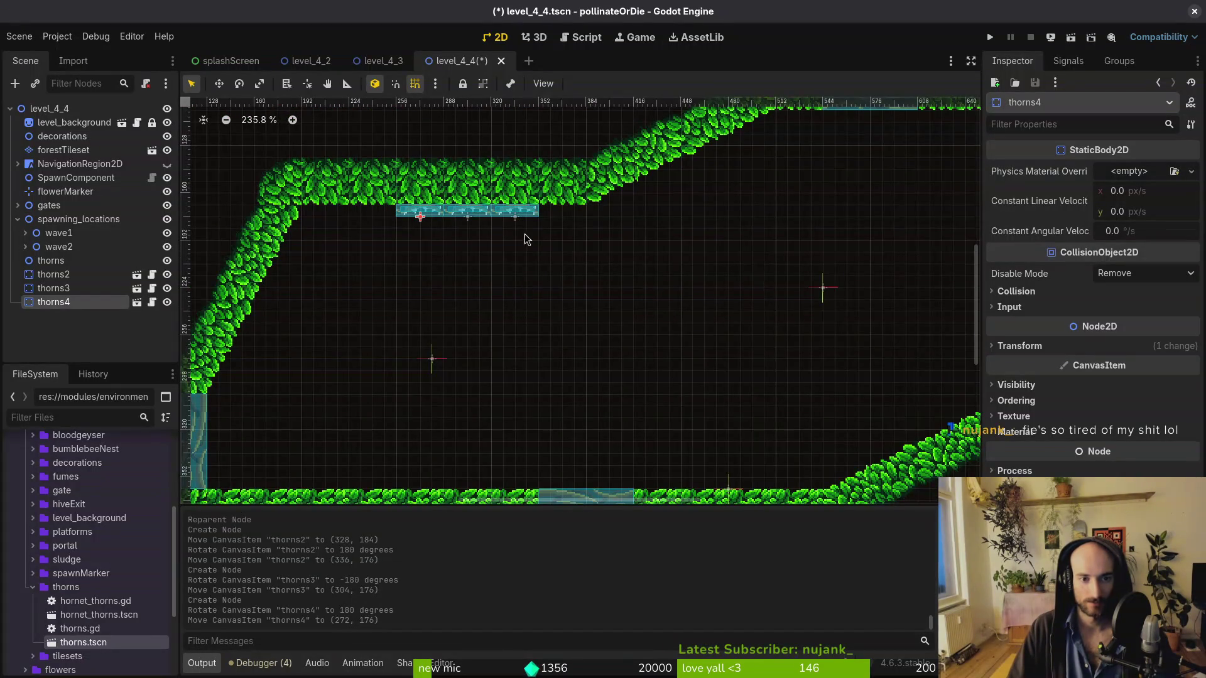
pyautogui.moveTo(518, 217); pyautogui.dragTo(519, 216)
pyautogui.scroll(-5, 518, 215)
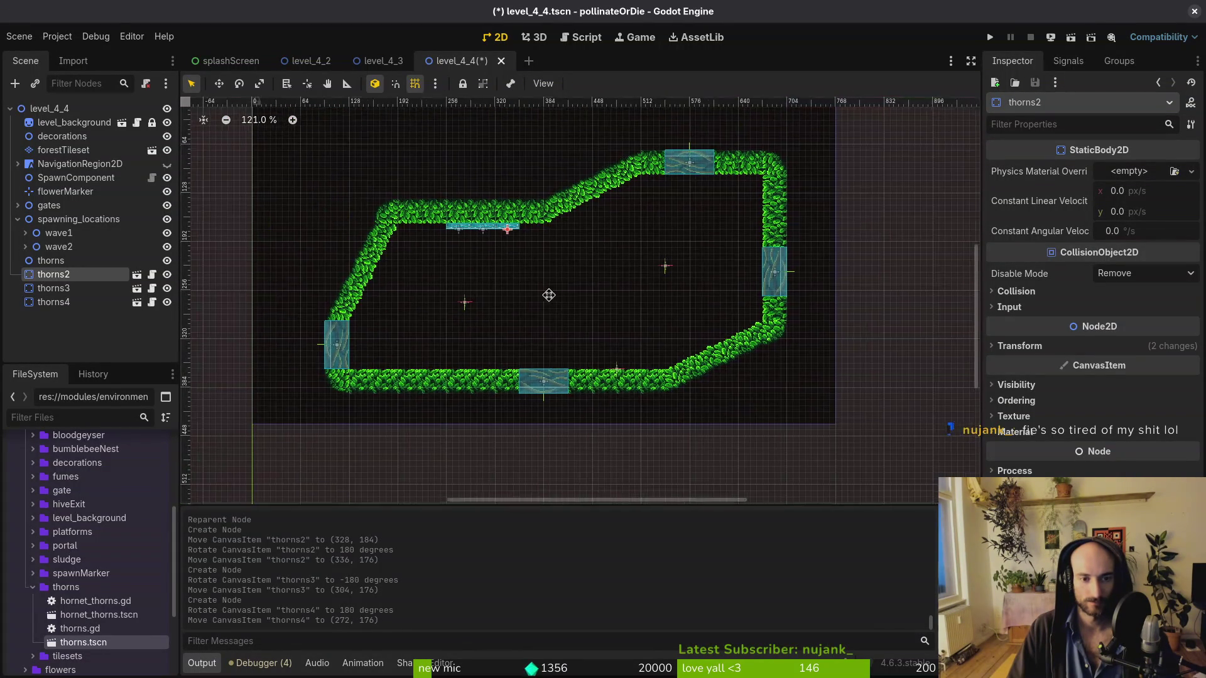
# Add thorns5–7 near the right wall and group thorns2–10 under the thorns node
pyautogui.moveTo(99, 650)
pyautogui.mouseDown()
pyautogui.moveTo(565, 373)
pyautogui.moveTo(400, 365)
pyautogui.moveTo(754, 182)
pyautogui.moveTo(708, 209)
pyautogui.mouseUp()
pyautogui.moveTo(116, 649)
pyautogui.mouseDown()
pyautogui.moveTo(713, 208)
pyautogui.moveTo(100, 647)
pyautogui.moveTo(714, 266)
pyautogui.moveTo(714, 221)
pyautogui.mouseUp()
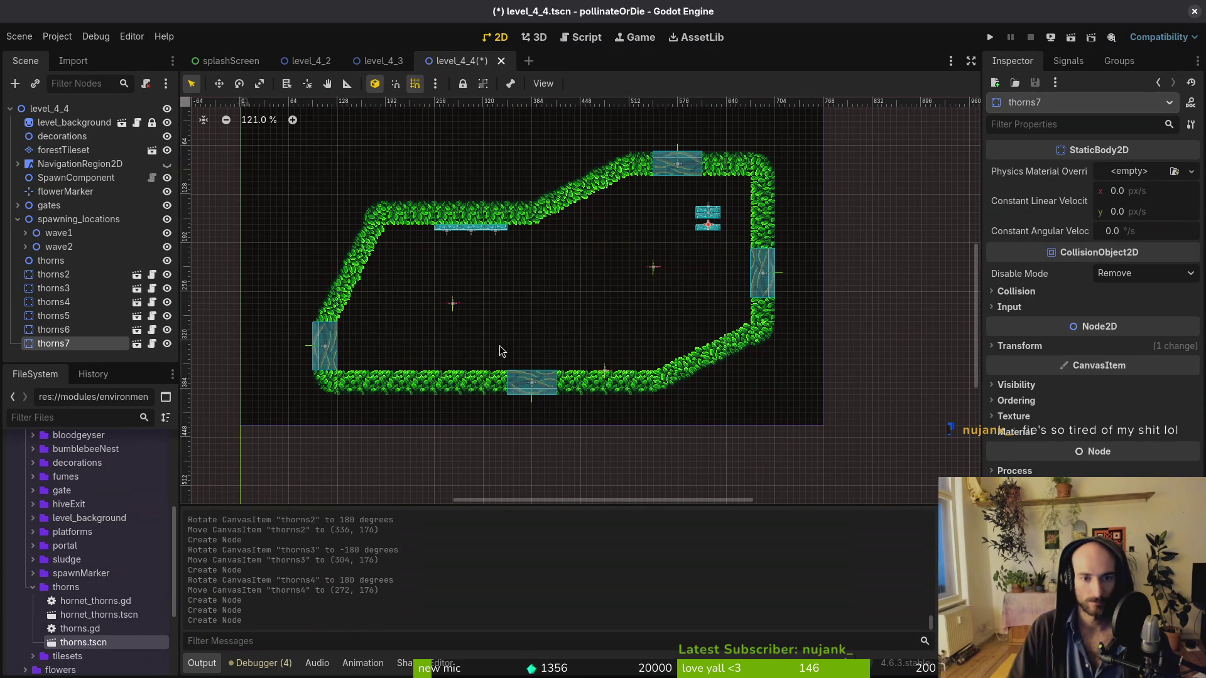
pyautogui.moveTo(83, 641)
pyautogui.mouseDown()
pyautogui.moveTo(393, 367)
pyautogui.moveTo(449, 361)
pyautogui.moveTo(403, 422)
pyautogui.moveTo(459, 331)
pyautogui.mouseUp()
pyautogui.scroll(8, 433, 349)
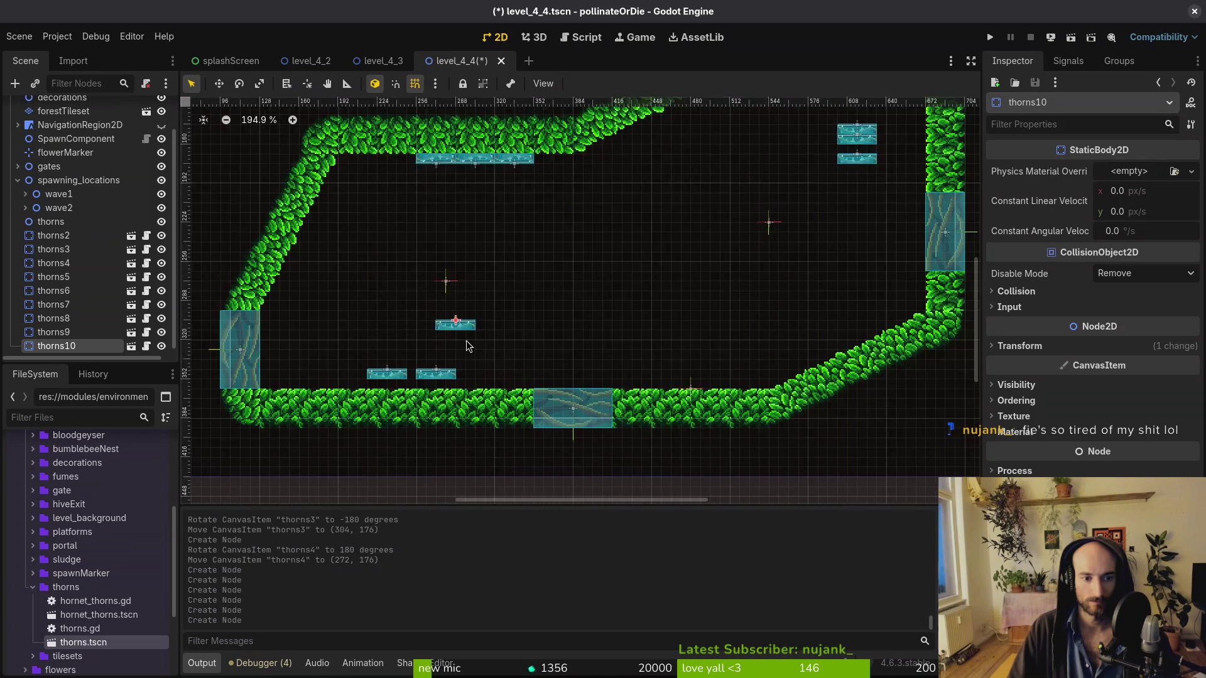
pyautogui.keyDown('shift'); pyautogui.click(61, 237); pyautogui.keyUp('shift')
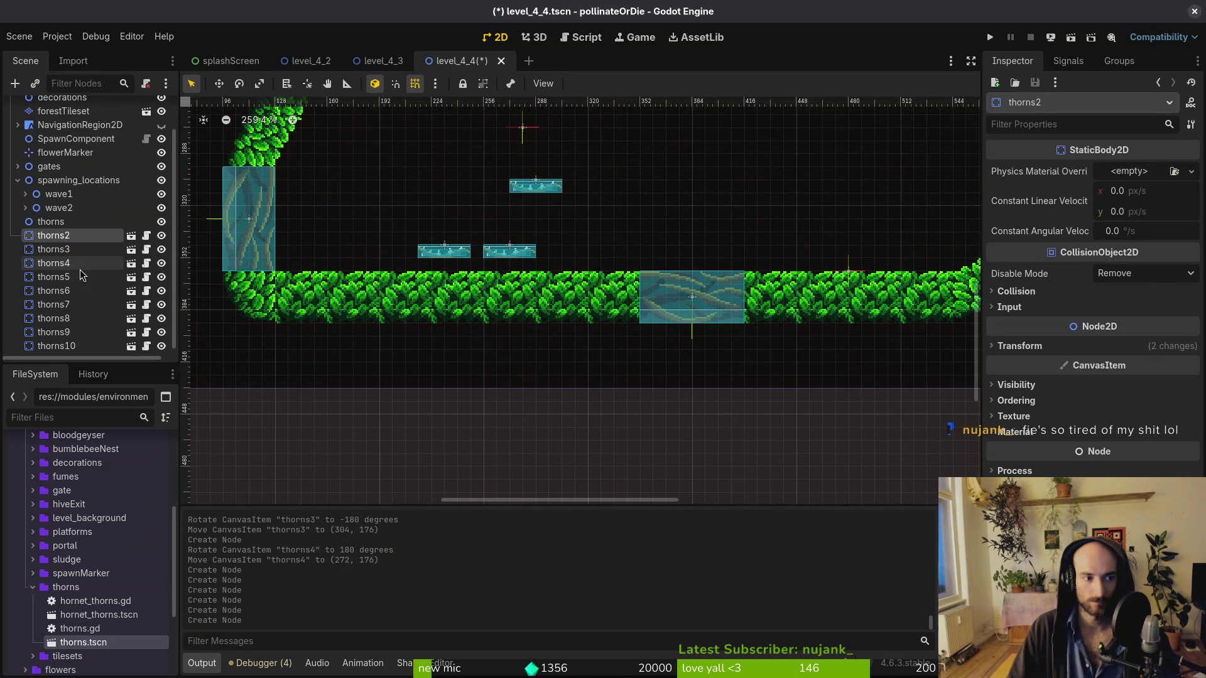
pyautogui.moveTo(61, 238); pyautogui.dragTo(63, 228)
# Set thorns9 and thorns10 on the floor beside thorns8
pyautogui.moveTo(444, 252); pyautogui.dragTo(418, 264)
pyautogui.moveTo(503, 261); pyautogui.dragTo(464, 274)
pyautogui.moveTo(550, 182); pyautogui.dragTo(537, 259)
pyautogui.scroll(9, 545, 334)
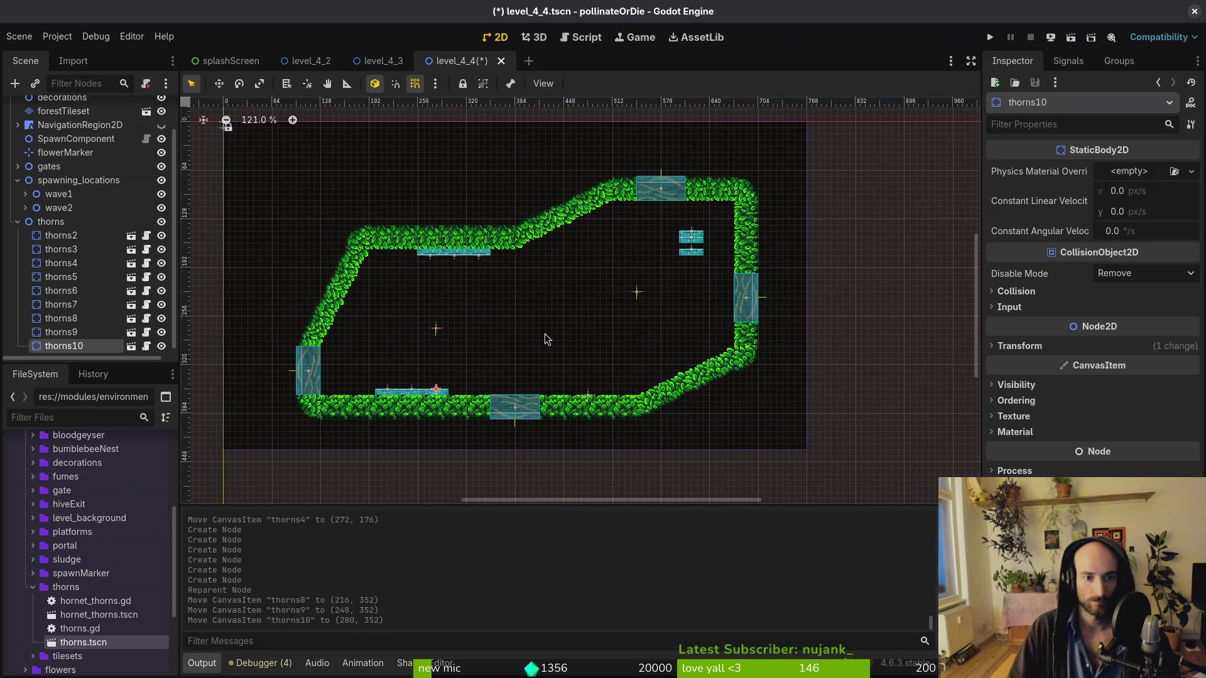
# Stack thorns5, thorns6 and thorns7 in a column beside the top-right vine wall
pyautogui.click(490, 344)
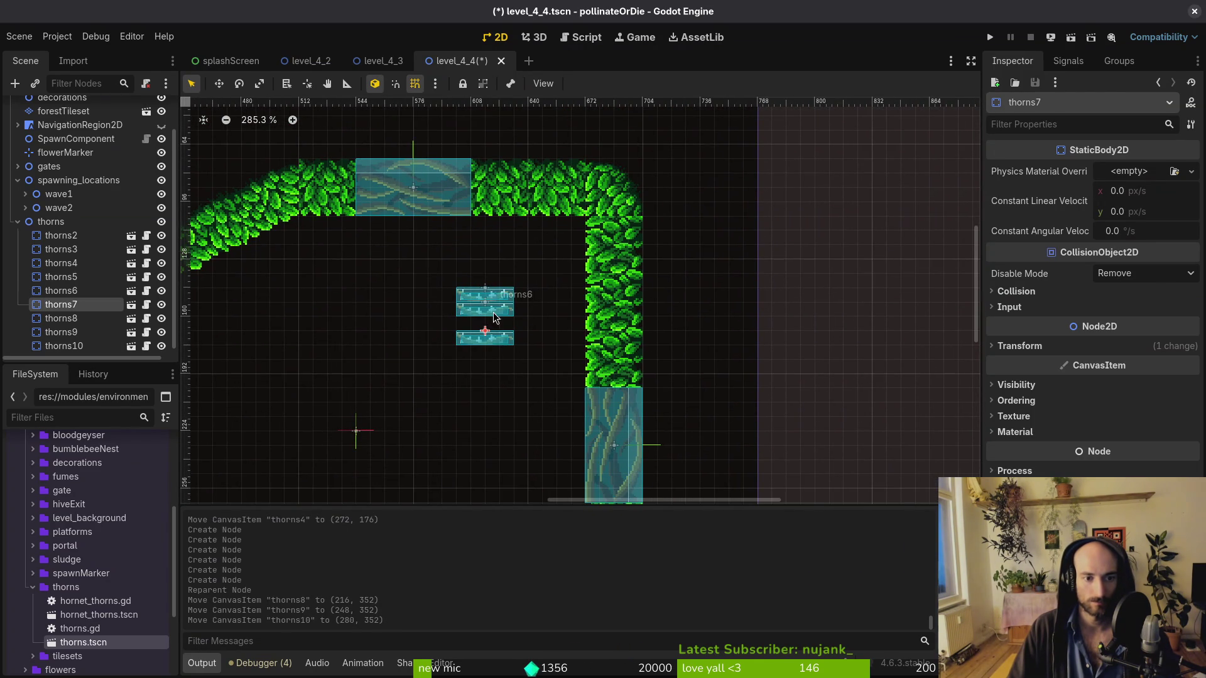
pyautogui.keyDown('shift'); pyautogui.click(496, 308); pyautogui.keyUp('shift')
pyautogui.keyDown('shift'); pyautogui.click(496, 294); pyautogui.keyUp('shift')
pyautogui.moveTo(496, 294); pyautogui.dragTo(520, 379)
pyautogui.moveTo(496, 273); pyautogui.dragTo(582, 247)
pyautogui.click(490, 283)
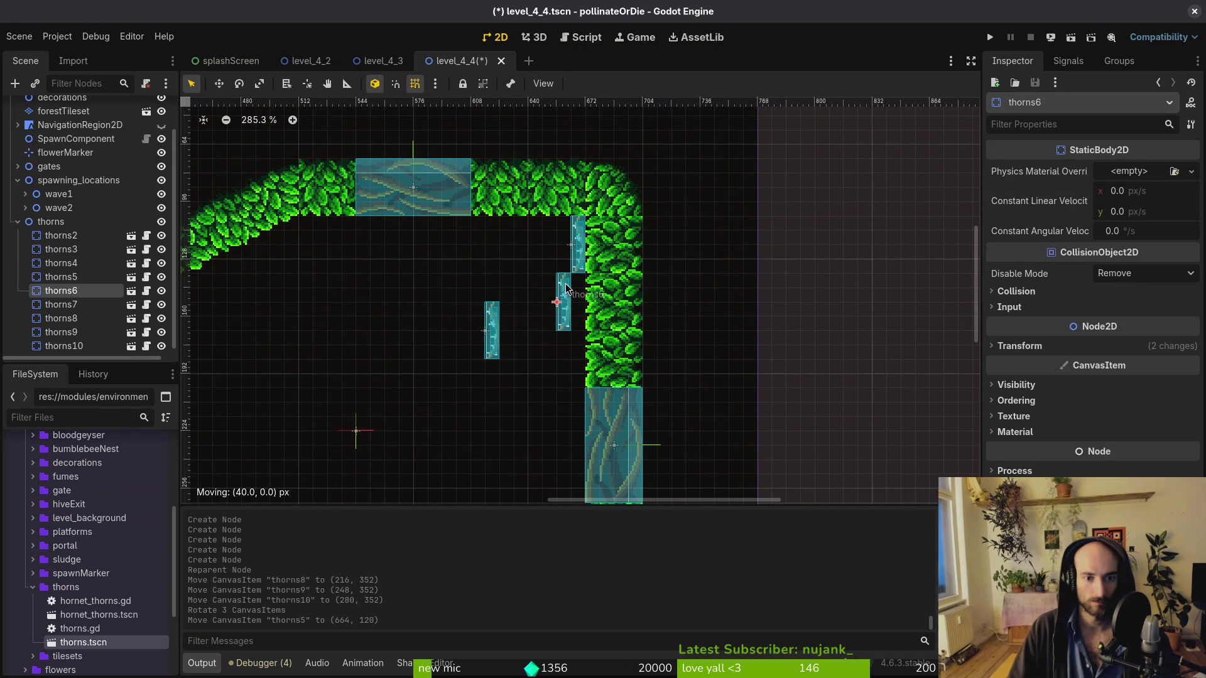
pyautogui.moveTo(566, 288); pyautogui.dragTo(577, 293)
pyautogui.moveTo(492, 328); pyautogui.dragTo(575, 356)
pyautogui.scroll(-5, 498, 397)
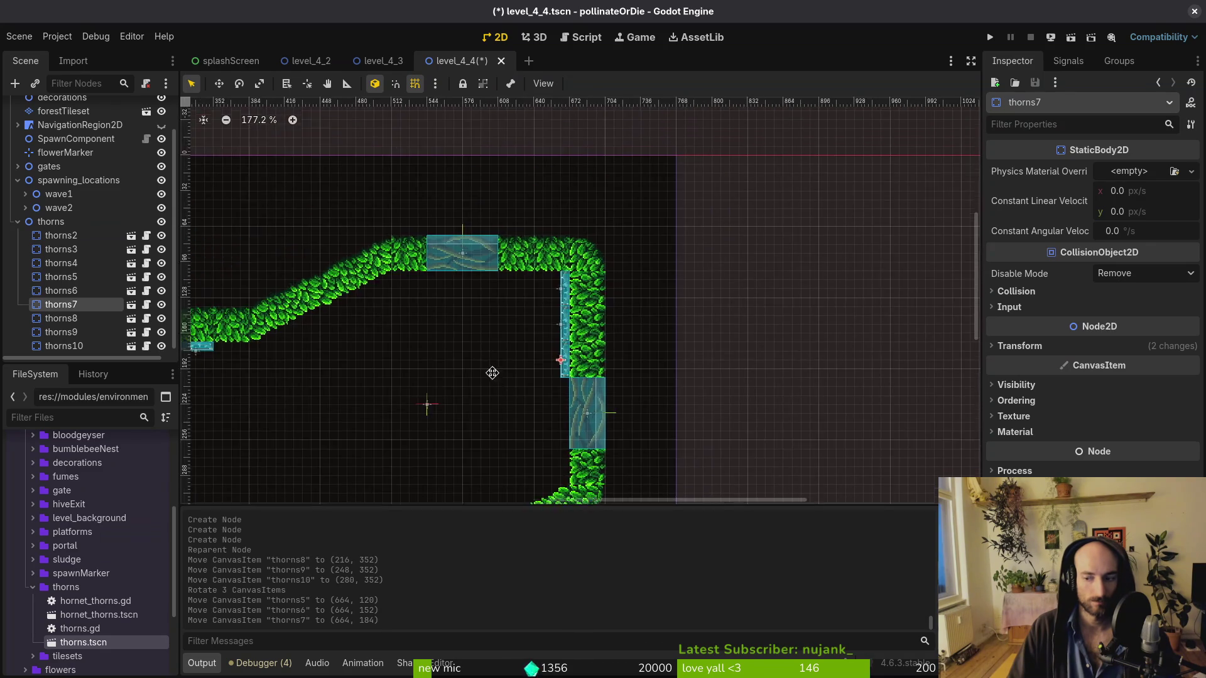
pyautogui.scroll(-6, 502, 364)
pyautogui.click(508, 329)
# Save the level scene, then delete thorns7
pyautogui.hotkey('ctrl', 's')
pyautogui.scroll(10, 667, 235)
pyautogui.scroll(2, 667, 235)
pyautogui.scroll(-4, 602, 296)
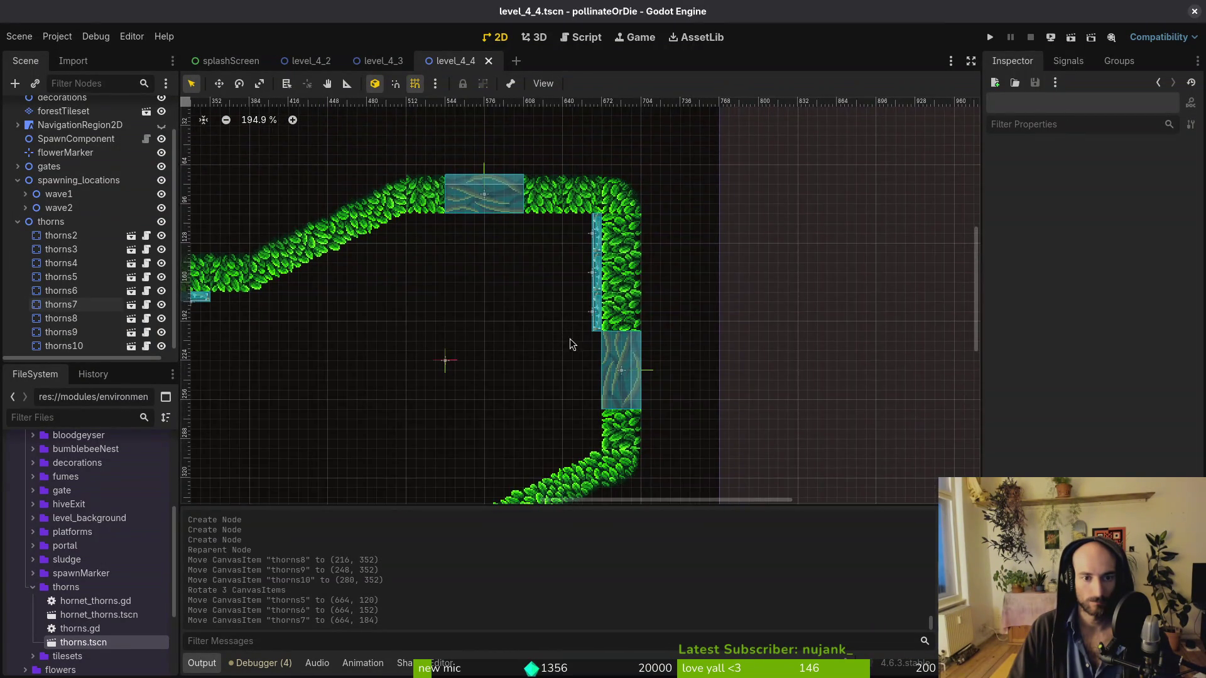
pyautogui.scroll(-6, 507, 394)
pyautogui.scroll(4, 649, 339)
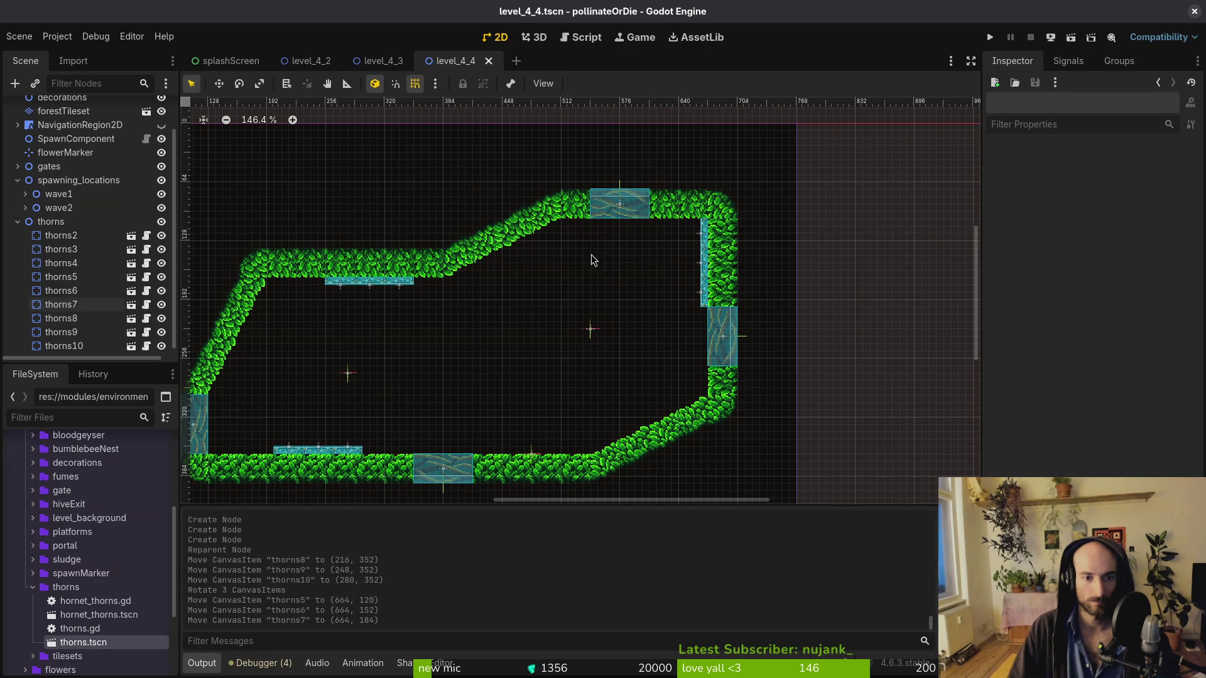
pyautogui.click(707, 299)
pyautogui.press('Delete')
pyautogui.press('Return')
# Nudge thorns6 and thorns5 down 8 px to (664, 160) and (664, 128)
pyautogui.scroll(5, 691, 276)
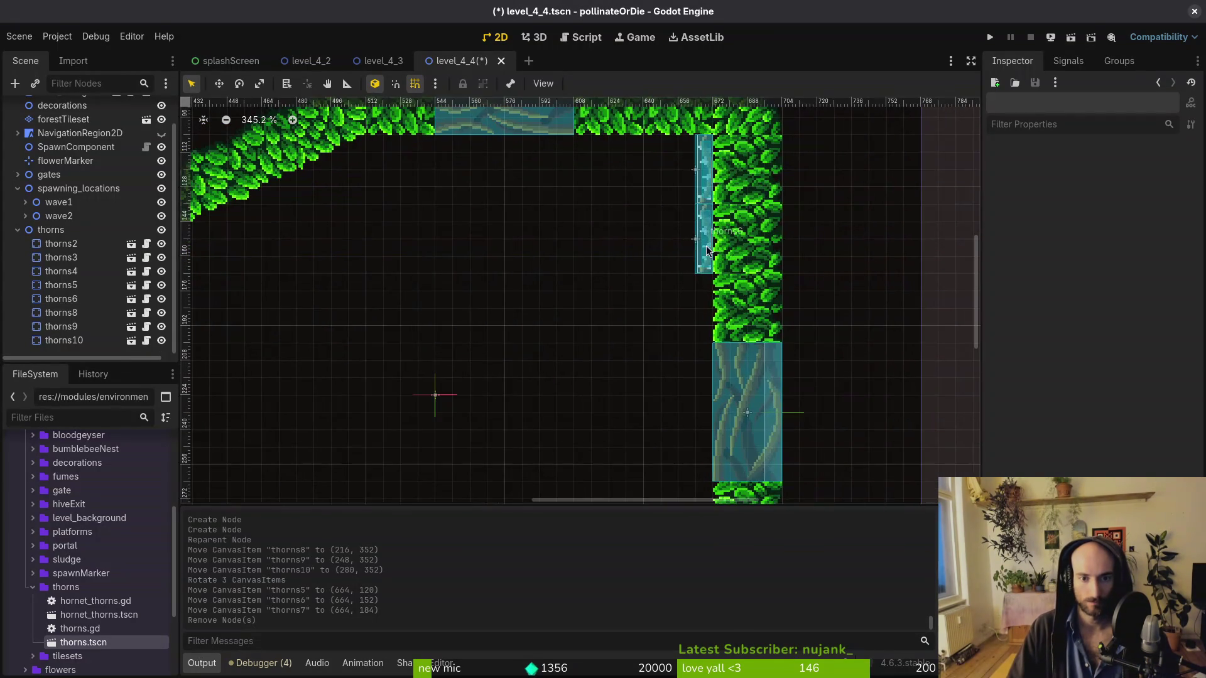
pyautogui.moveTo(706, 250); pyautogui.dragTo(706, 267)
pyautogui.scroll(2, 704, 270)
pyautogui.moveTo(685, 208); pyautogui.dragTo(685, 225)
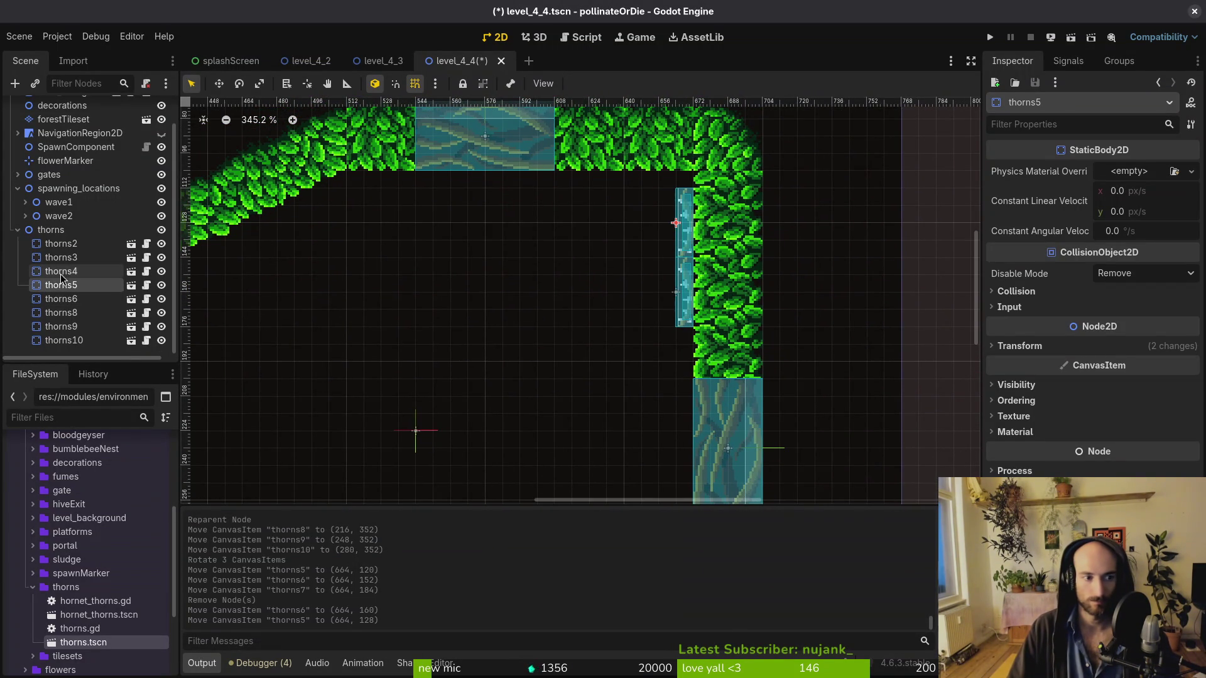
pyautogui.click(30, 590)
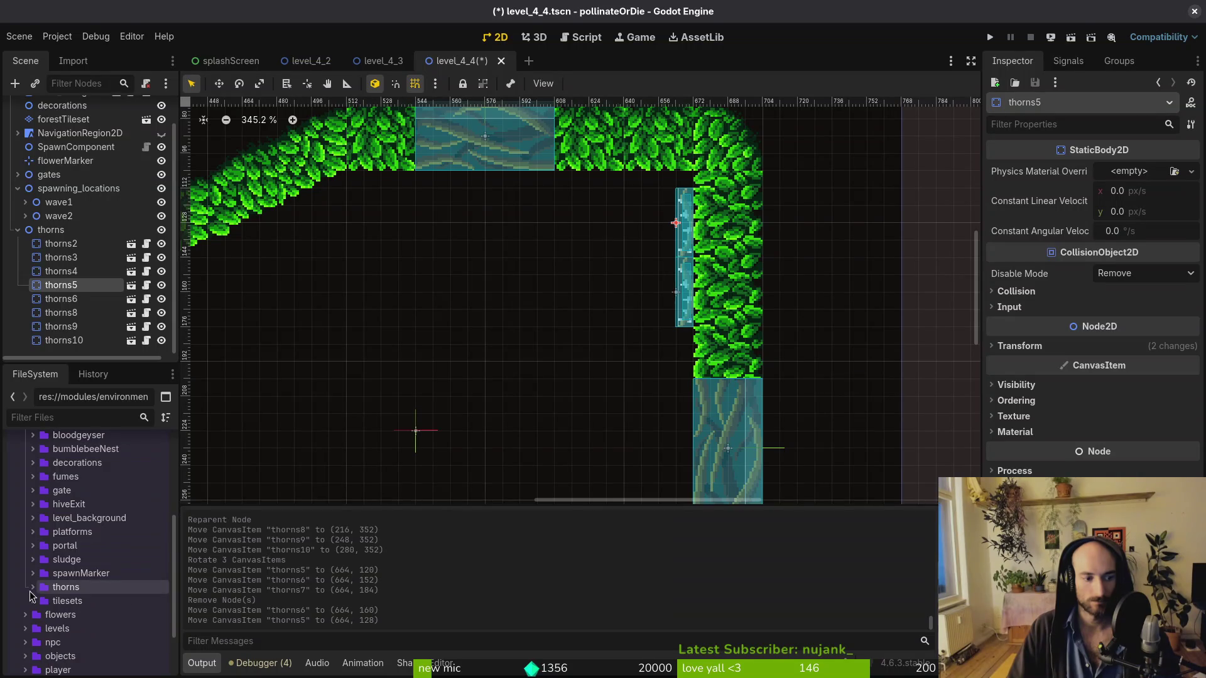
# Hang vines_side from the ceiling using the decorations folder scenes
pyautogui.scroll(5, 30, 594)
pyautogui.click(33, 610)
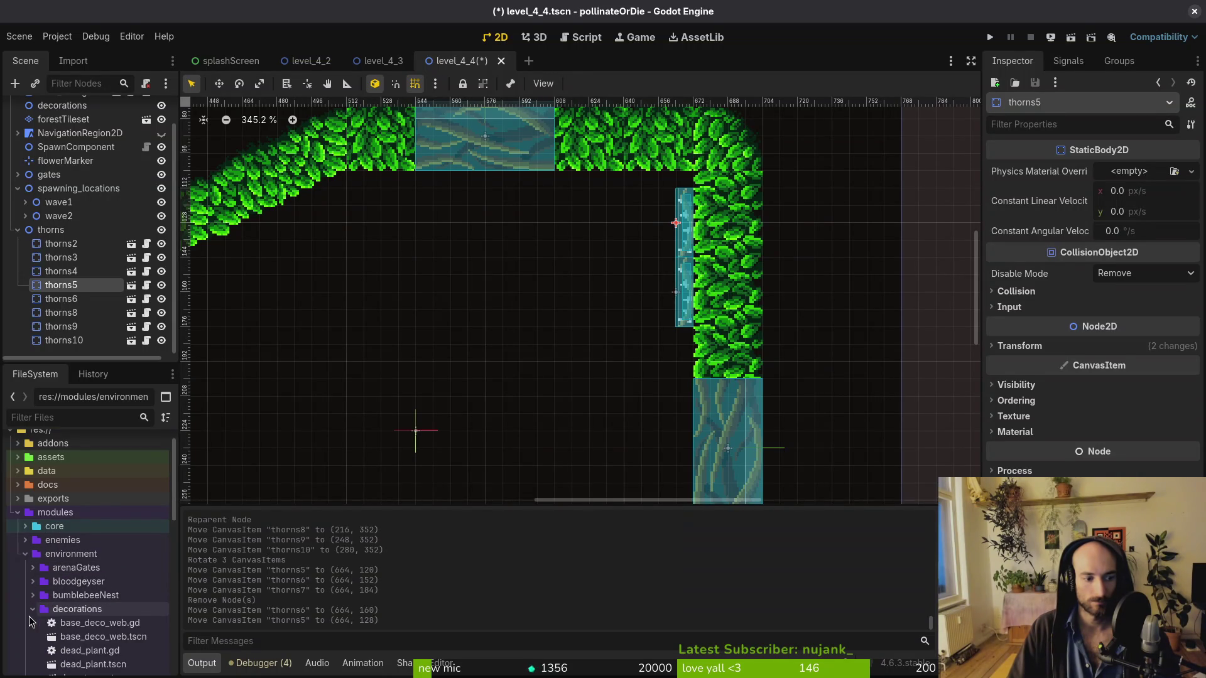
pyautogui.scroll(-5, 63, 597)
pyautogui.scroll(-3, 514, 373)
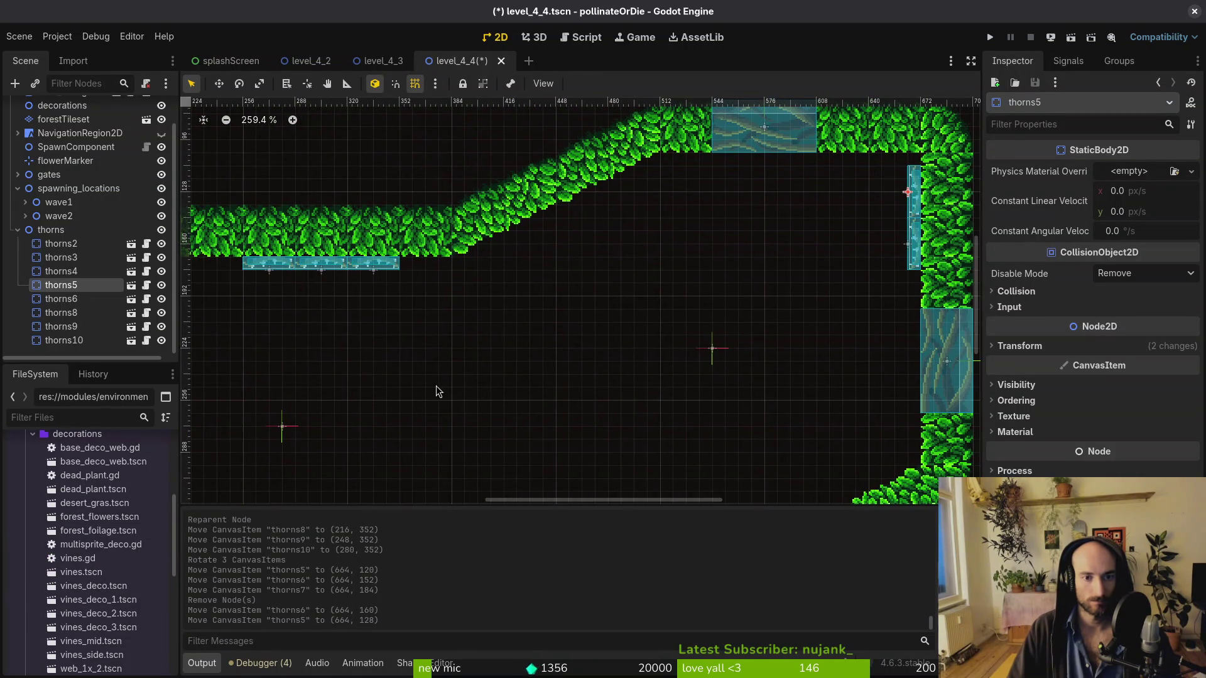
pyautogui.moveTo(100, 656)
pyautogui.mouseDown()
pyautogui.moveTo(616, 357)
pyautogui.moveTo(574, 355)
pyautogui.moveTo(568, 339)
pyautogui.mouseUp()
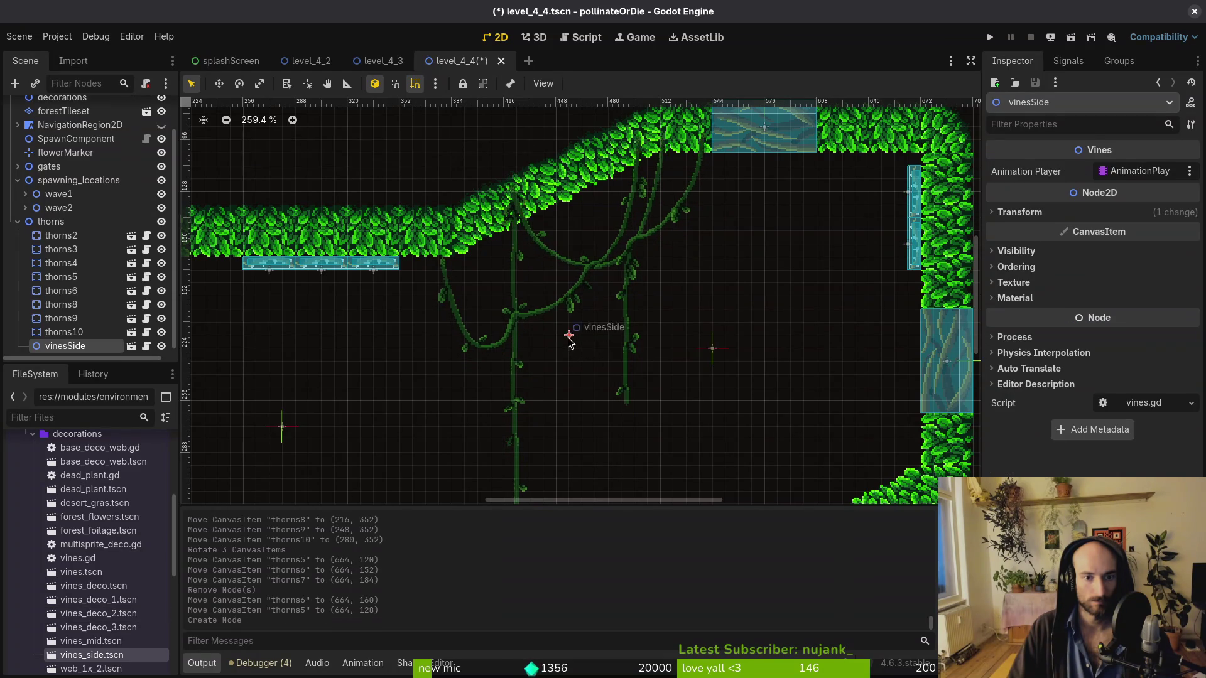
pyautogui.scroll(-2, 569, 339)
# Hang vines_deco_2, vines_deco_1 and another vines_deco_2 along the ceilings, undoing a vines_mid drop
pyautogui.moveTo(100, 641)
pyautogui.mouseDown()
pyautogui.moveTo(643, 348)
pyautogui.moveTo(705, 337)
pyautogui.moveTo(704, 324)
pyautogui.mouseUp()
pyautogui.hotkey('ctrl', 'z')
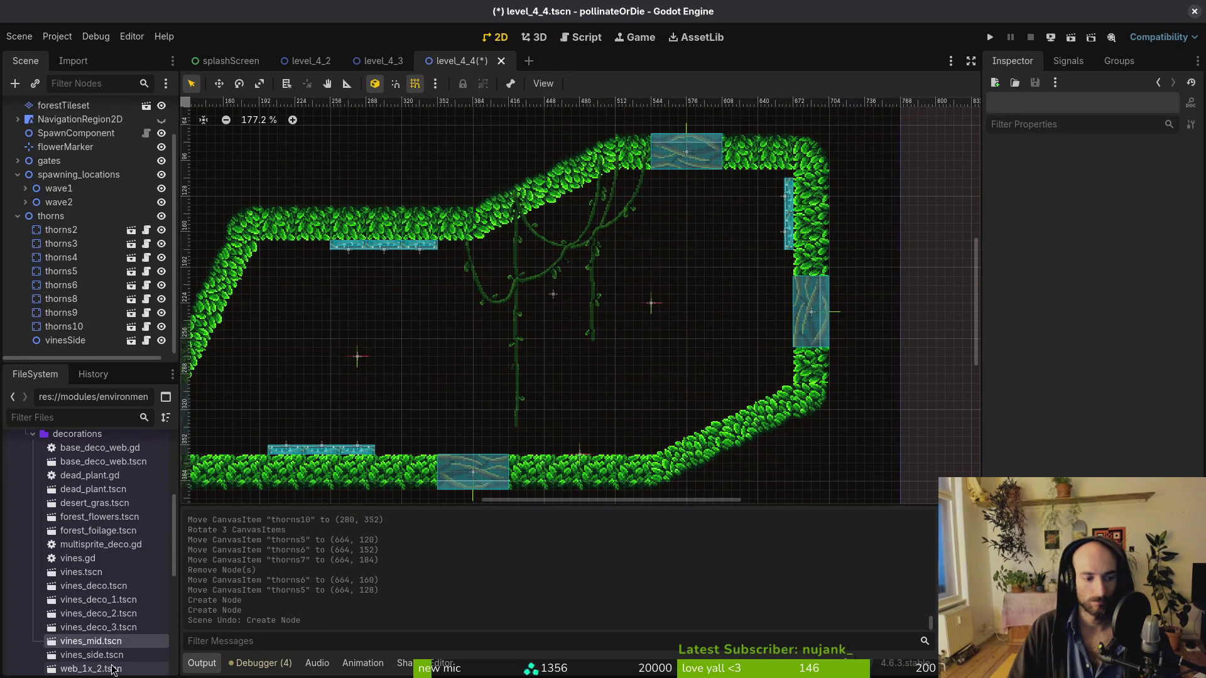
pyautogui.moveTo(98, 613)
pyautogui.mouseDown()
pyautogui.moveTo(736, 217)
pyautogui.moveTo(631, 214)
pyautogui.moveTo(568, 233)
pyautogui.moveTo(110, 625)
pyautogui.moveTo(427, 304)
pyautogui.moveTo(308, 293)
pyautogui.moveTo(301, 280)
pyautogui.moveTo(756, 219)
pyautogui.moveTo(753, 206)
pyautogui.moveTo(275, 321)
pyautogui.moveTo(297, 283)
pyautogui.mouseUp()
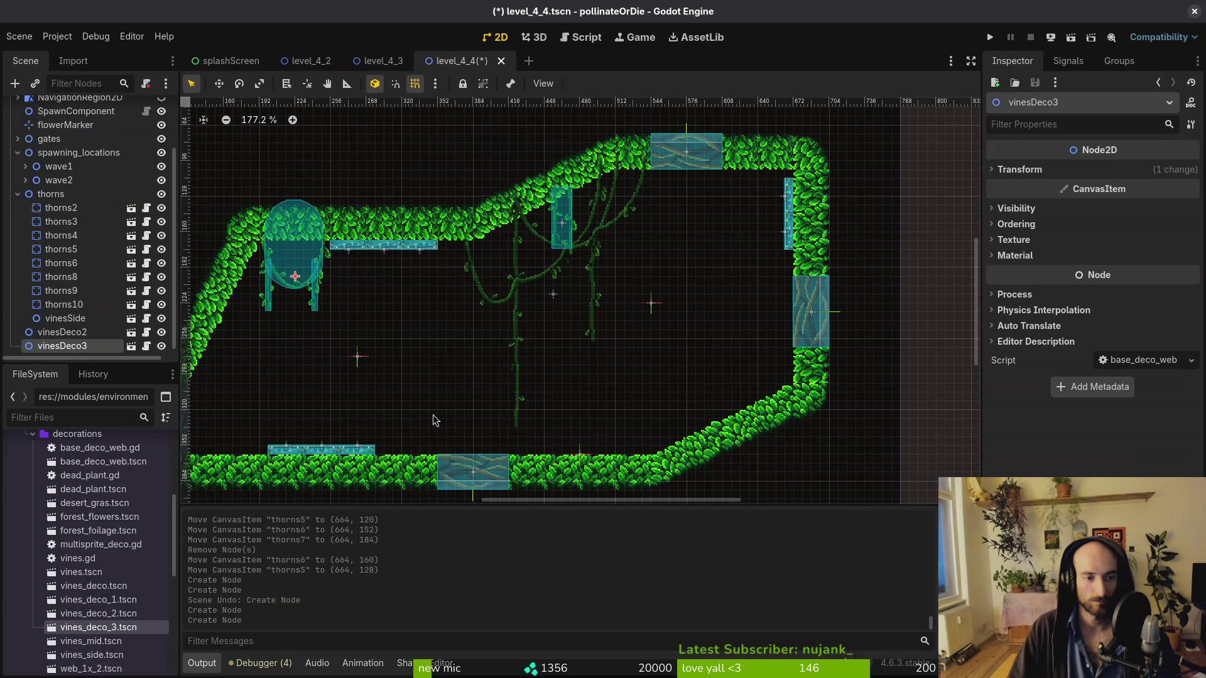
pyautogui.moveTo(99, 600)
pyautogui.mouseDown()
pyautogui.moveTo(741, 282)
pyautogui.moveTo(744, 176)
pyautogui.moveTo(757, 209)
pyautogui.mouseUp()
pyautogui.moveTo(132, 617)
pyautogui.mouseDown()
pyautogui.moveTo(541, 279)
pyautogui.moveTo(564, 238)
pyautogui.moveTo(751, 217)
pyautogui.moveTo(686, 351)
pyautogui.moveTo(438, 282)
pyautogui.mouseUp()
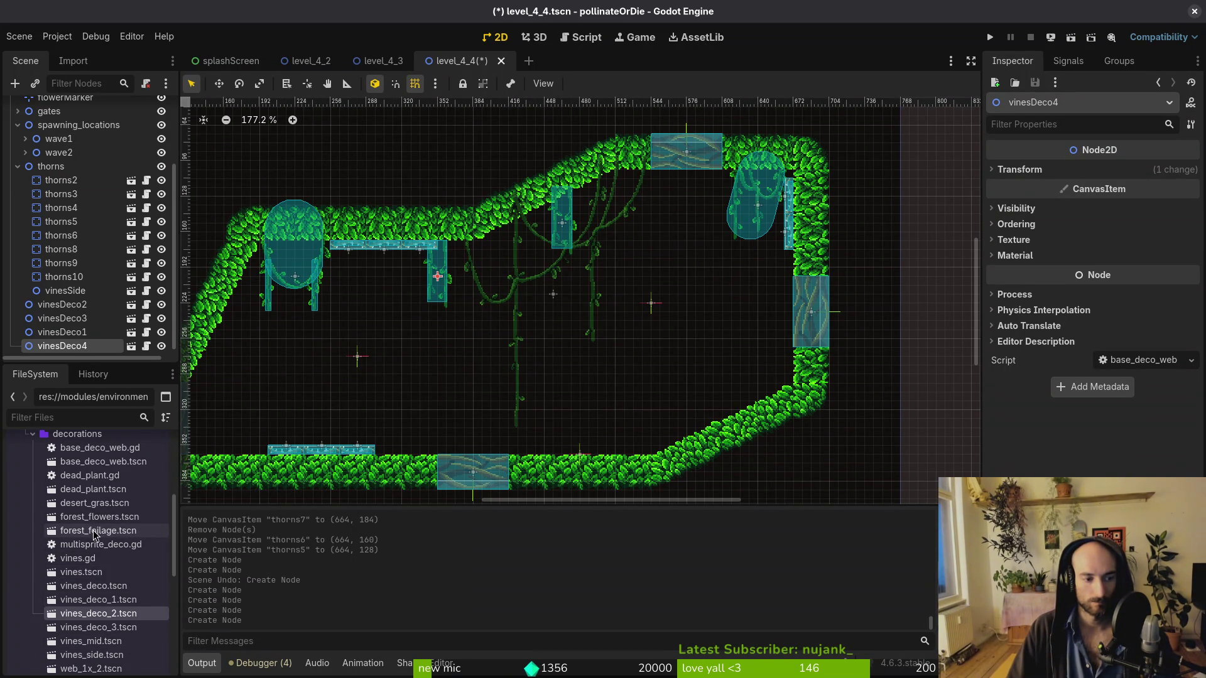
# Drop four forest_foliage clumps into the level
pyautogui.moveTo(95, 534); pyautogui.dragTo(412, 427)
pyautogui.moveTo(556, 428); pyautogui.dragTo(555, 428)
pyautogui.moveTo(98, 530)
pyautogui.mouseDown()
pyautogui.moveTo(606, 418)
pyautogui.moveTo(333, 474)
pyautogui.mouseUp()
pyautogui.moveTo(561, 407); pyautogui.dragTo(561, 407)
pyautogui.moveTo(98, 530); pyautogui.dragTo(597, 394)
# Move the foliage and vine nodes under the decorations node
pyautogui.keyDown('shift'); pyautogui.click(88, 309); pyautogui.keyUp('shift')
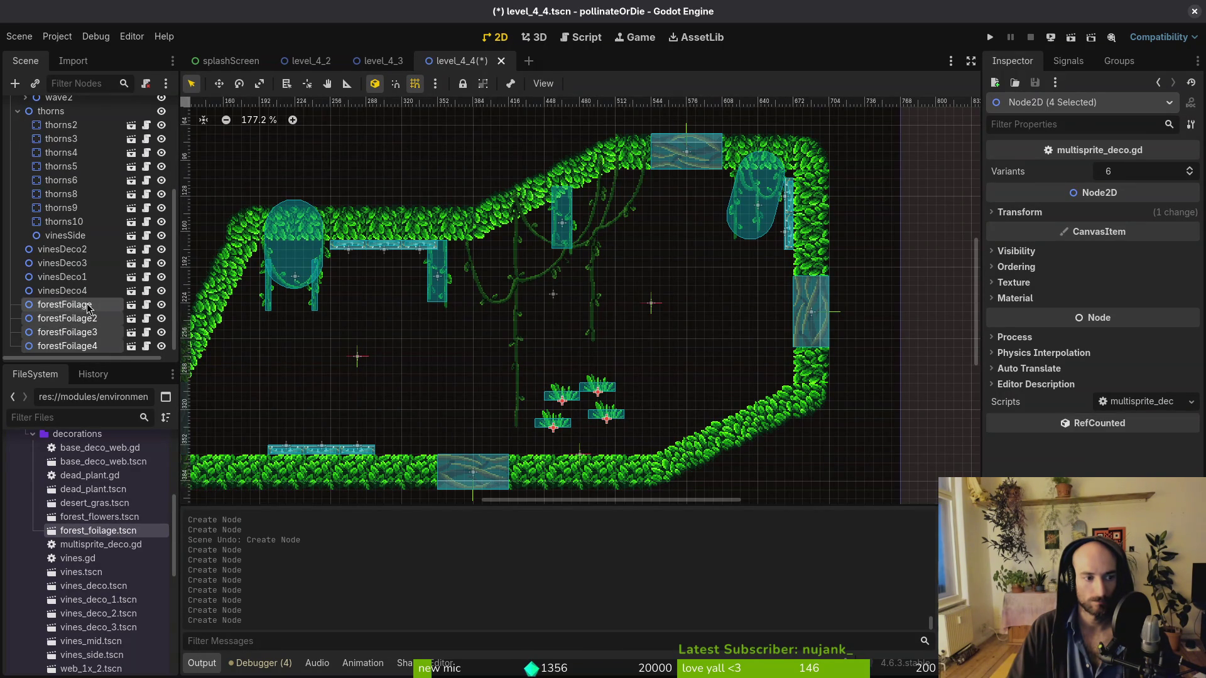
pyautogui.keyDown('shift'); pyautogui.click(63, 250); pyautogui.keyUp('shift')
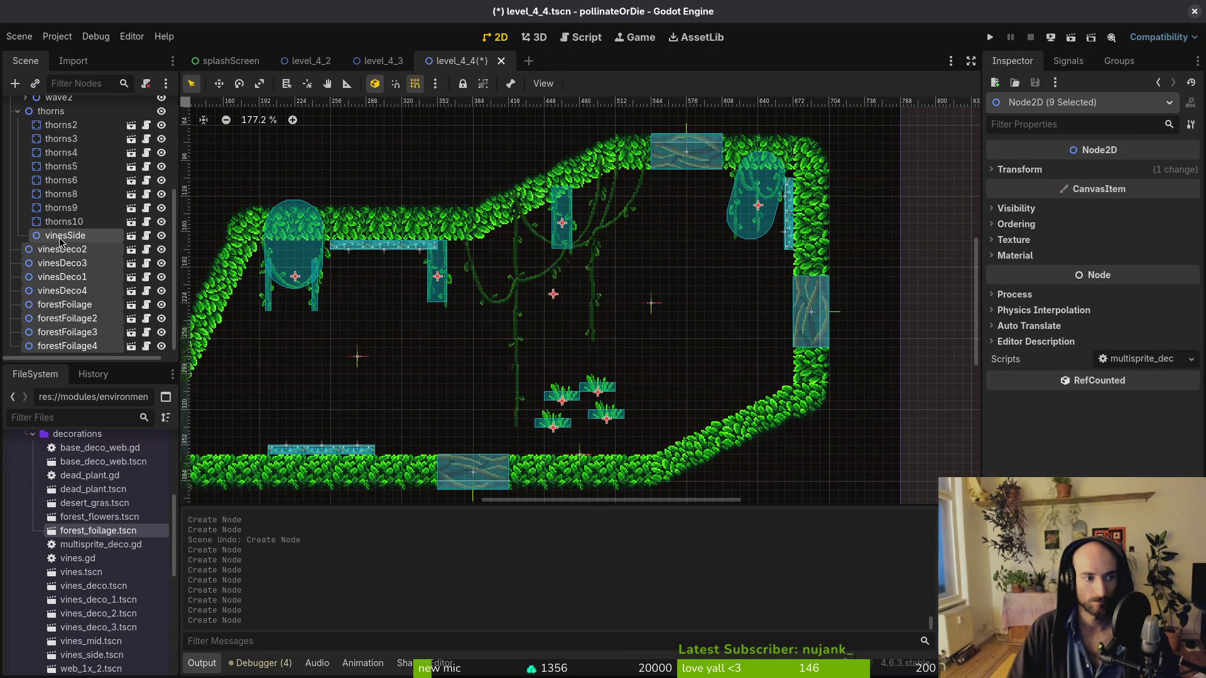
pyautogui.keyDown('ctrl'); pyautogui.click(69, 241); pyautogui.keyUp('ctrl')
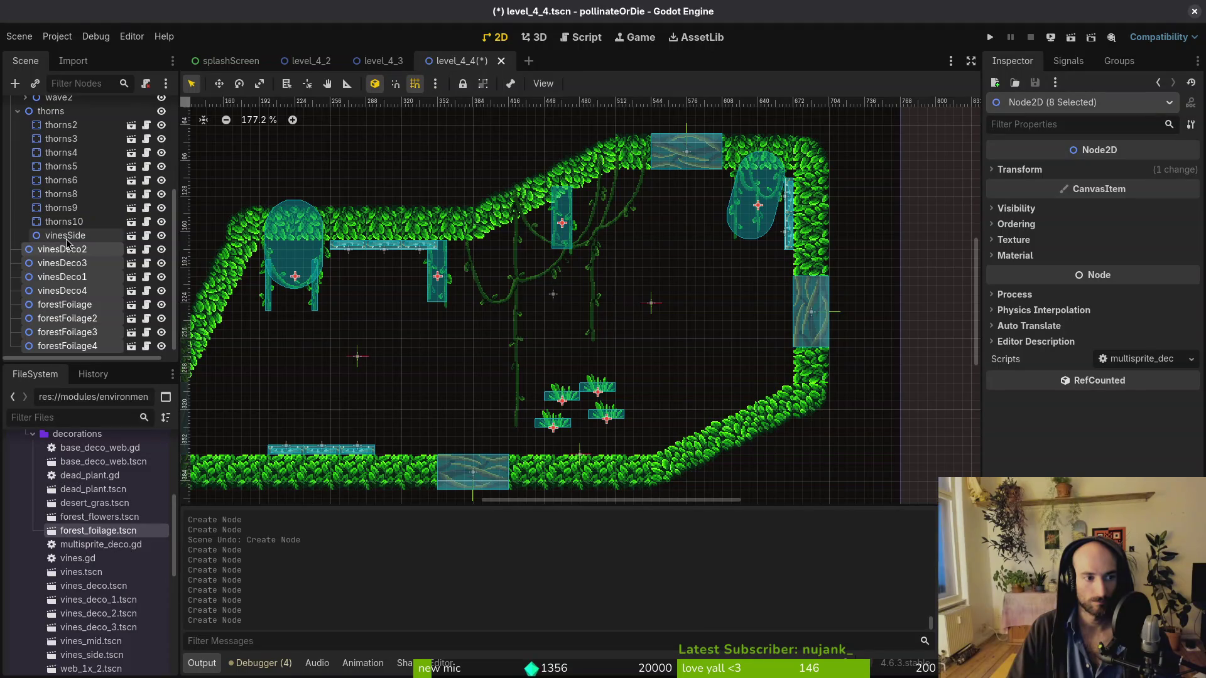
pyautogui.moveTo(63, 256); pyautogui.dragTo(66, 137)
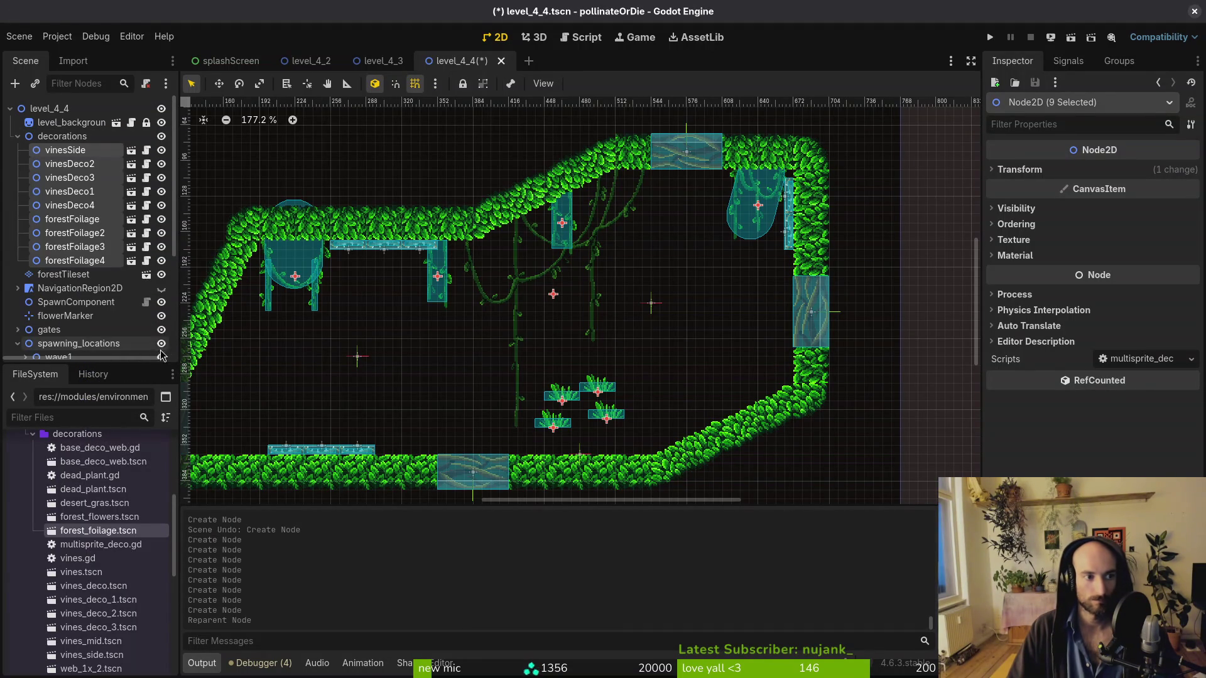
# Copy the four foliage clumps, paste them under decorations, and place the copy on the lower-left floor
pyautogui.click(67, 263)
pyautogui.keyDown('shift'); pyautogui.click(70, 219); pyautogui.keyUp('shift')
pyautogui.hotkey('ctrl', 'c')
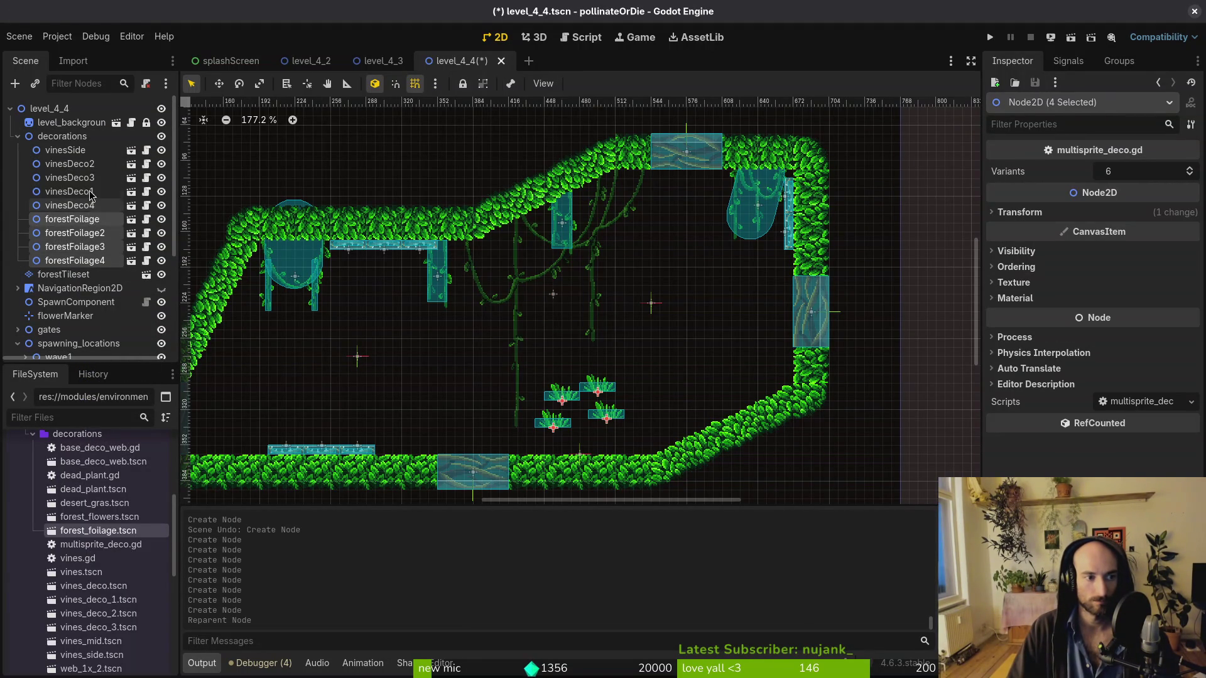
pyautogui.click(62, 136)
pyautogui.hotkey('ctrl', 'v')
pyautogui.moveTo(603, 390); pyautogui.dragTo(274, 397)
# Paste three more foliage sets among the ceiling vines, on the right ledge, and upper-left
pyautogui.hotkey('ctrl', 'v')
pyautogui.moveTo(615, 396)
pyautogui.mouseDown()
pyautogui.moveTo(647, 202)
pyautogui.moveTo(668, 207)
pyautogui.mouseUp()
pyautogui.hotkey('ctrl', 'v')
pyautogui.moveTo(608, 395)
pyautogui.mouseDown()
pyautogui.moveTo(747, 374)
pyautogui.moveTo(759, 351)
pyautogui.mouseUp()
pyautogui.hotkey('ctrl', 'v')
pyautogui.moveTo(607, 395); pyautogui.dragTo(322, 295)
pyautogui.click(408, 468)
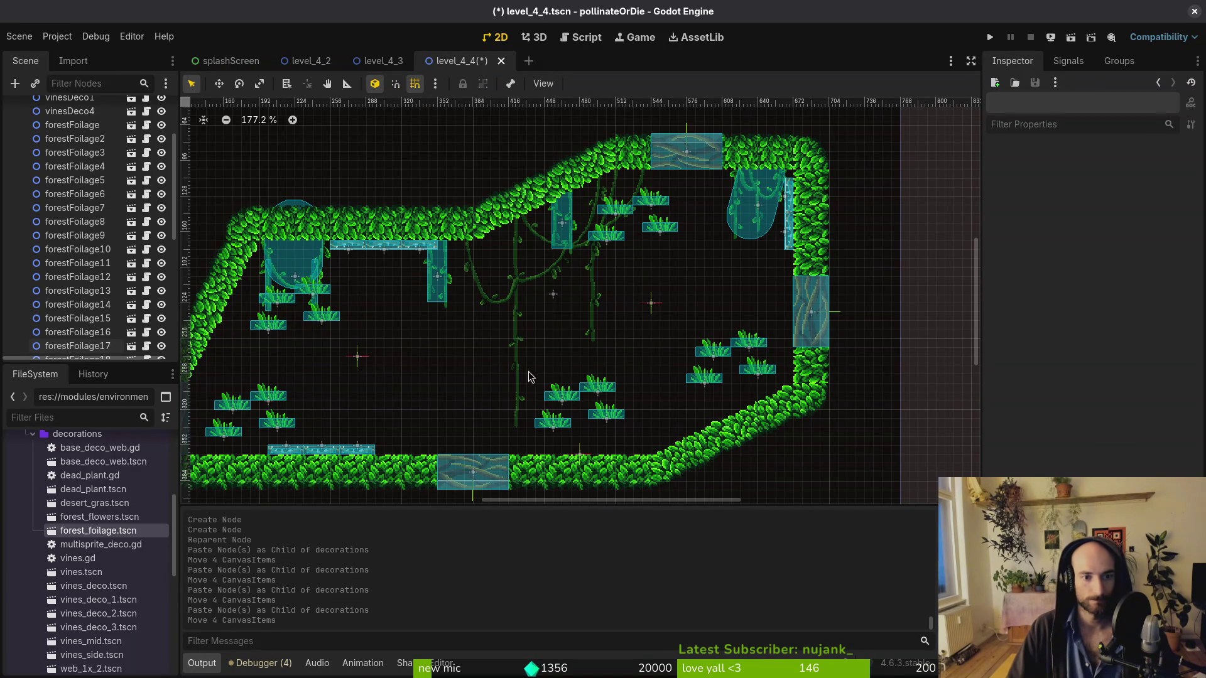
# Set forestFoliage2 and forestFoliage4 down onto the floor
pyautogui.scroll(5, 612, 401)
pyautogui.moveTo(571, 336)
pyautogui.mouseDown()
pyautogui.moveTo(601, 377)
pyautogui.moveTo(578, 383)
pyautogui.mouseUp()
pyautogui.moveTo(521, 286)
pyautogui.mouseDown()
pyautogui.moveTo(433, 403)
pyautogui.moveTo(423, 381)
pyautogui.mouseUp()
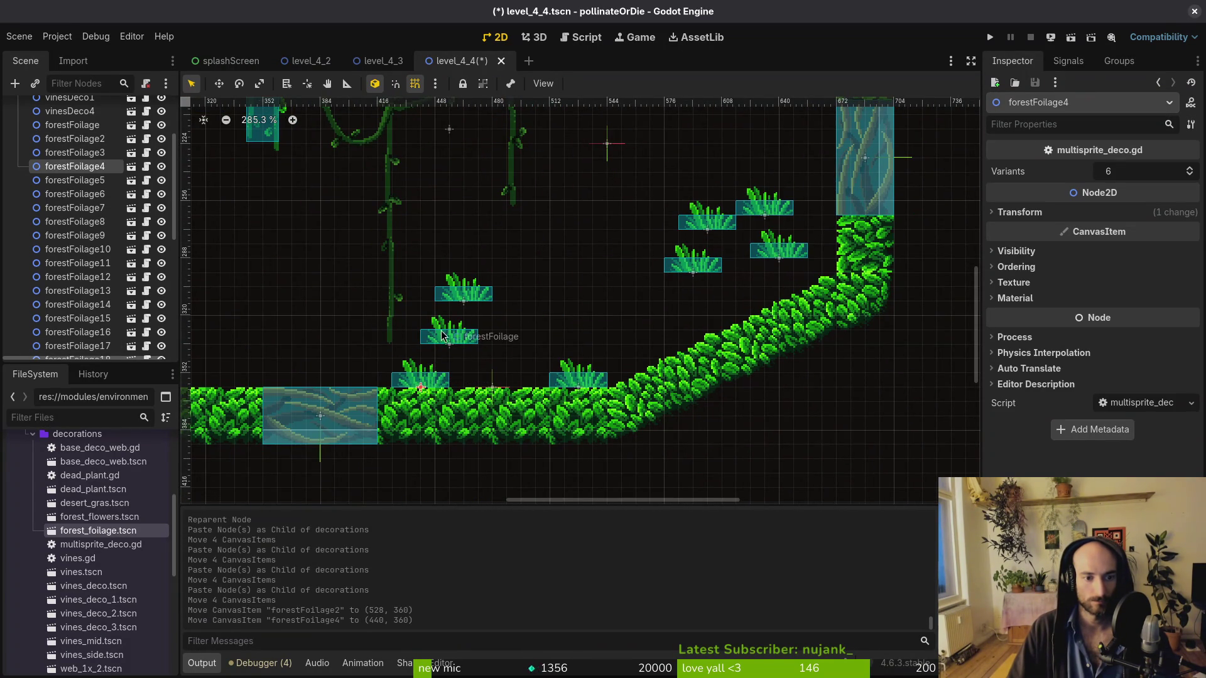
pyautogui.moveTo(441, 327); pyautogui.dragTo(653, 328)
# Tilt forestFoliage14, forestFoliage16 and forestFoliage13 to lie along the slope
pyautogui.click(775, 254)
pyautogui.moveTo(775, 254)
pyautogui.mouseDown()
pyautogui.moveTo(786, 273)
pyautogui.moveTo(823, 257)
pyautogui.mouseUp()
pyautogui.moveTo(756, 213); pyautogui.dragTo(809, 291)
pyautogui.scroll(3, 808, 288)
pyautogui.moveTo(565, 245)
pyautogui.mouseDown()
pyautogui.moveTo(638, 301)
pyautogui.moveTo(634, 314)
pyautogui.mouseUp()
pyautogui.click(641, 309)
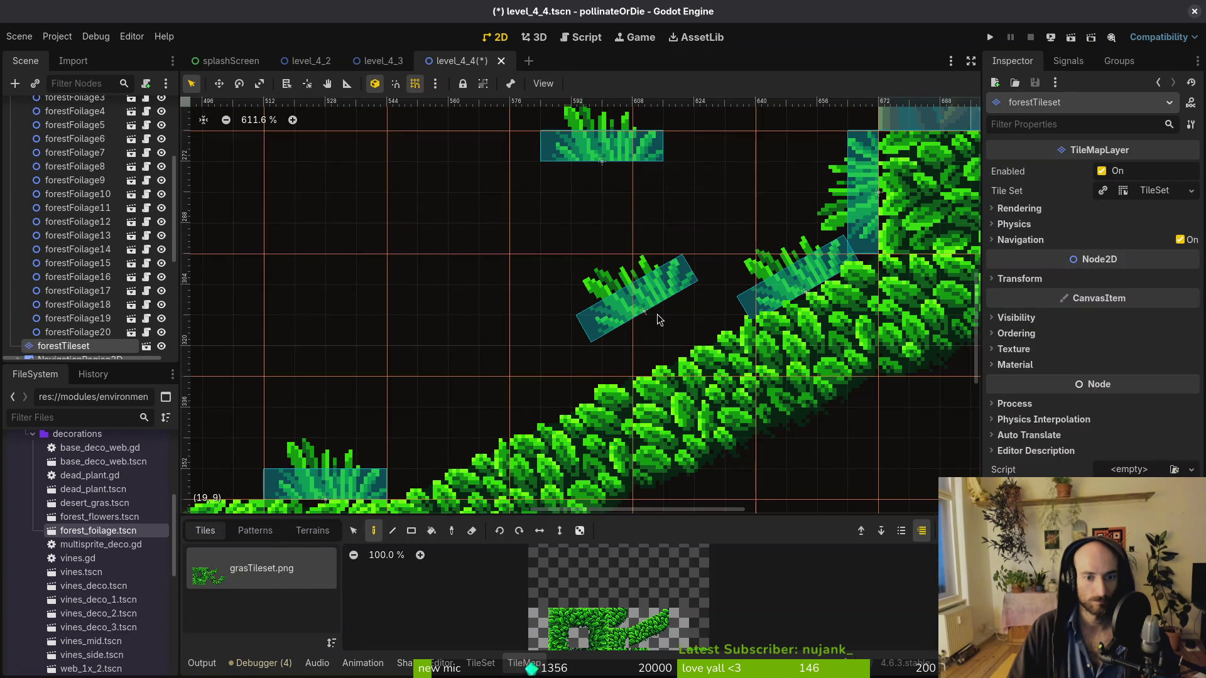
pyautogui.press('Escape')
pyautogui.keyDown('alt'); pyautogui.rightClick(643, 305); pyautogui.keyUp('alt')
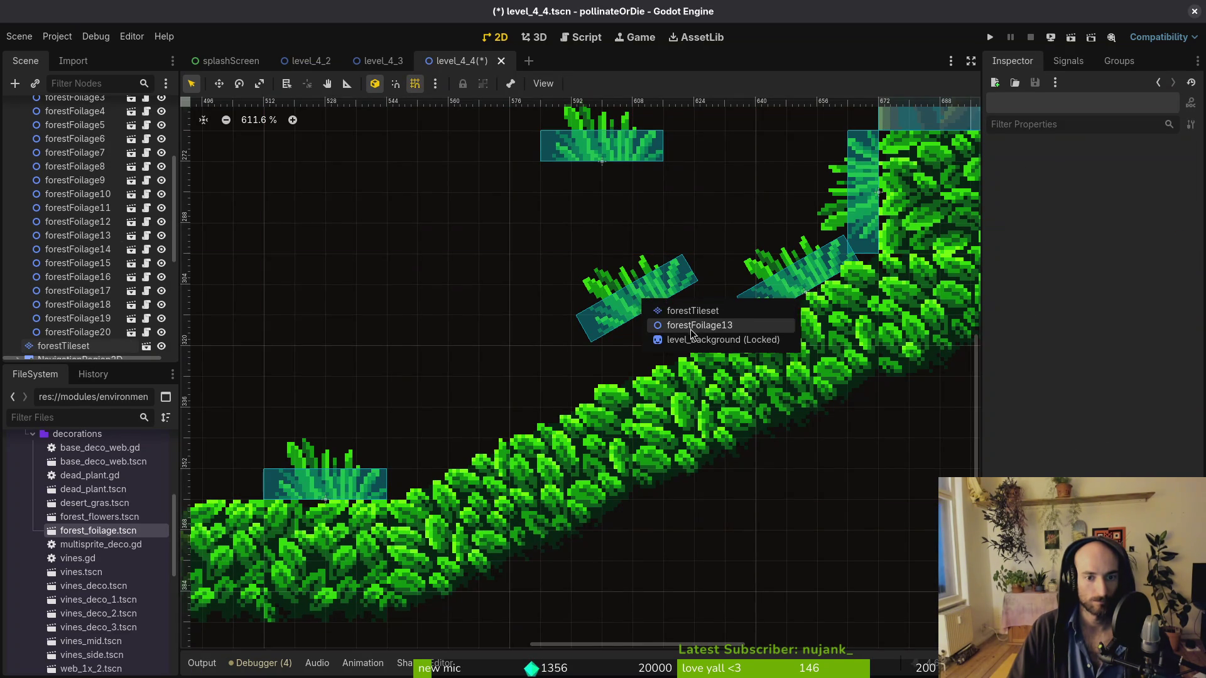
pyautogui.click(665, 322)
pyautogui.moveTo(634, 298); pyautogui.dragTo(691, 333)
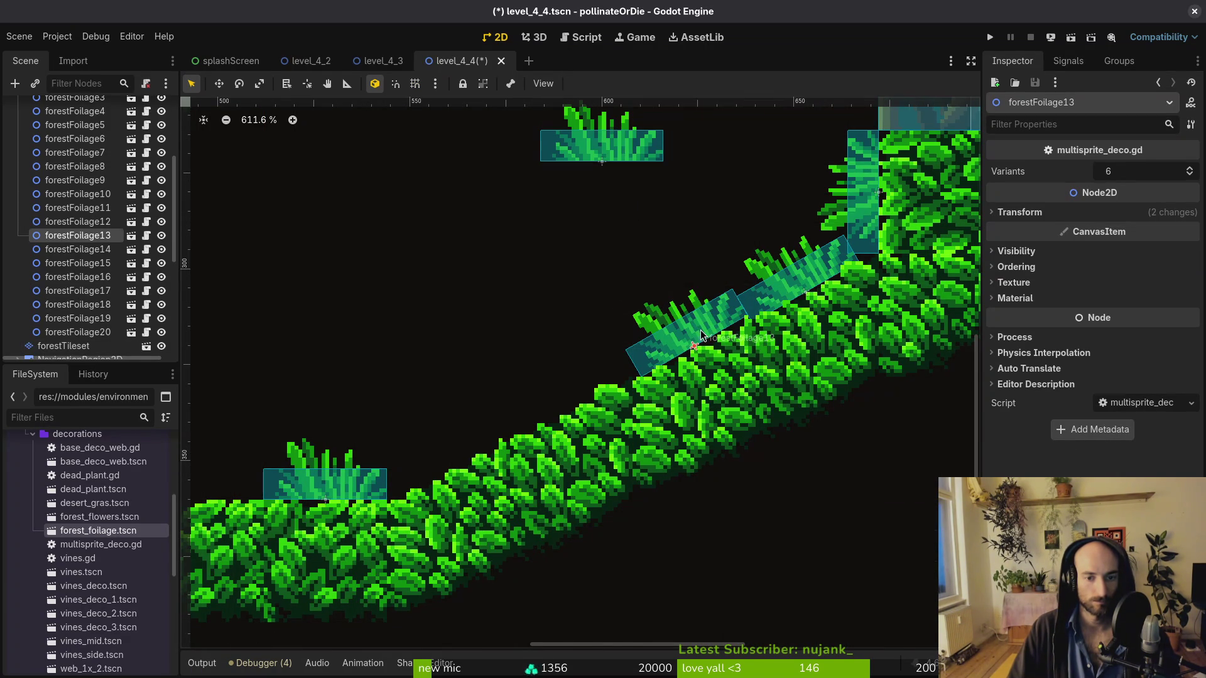
pyautogui.click(703, 338)
pyautogui.press('Escape')
# Move forestFoliage15 to the lower ledge and forestFoliage3 onto the floor, with grid snapping on
pyautogui.scroll(-5, 691, 330)
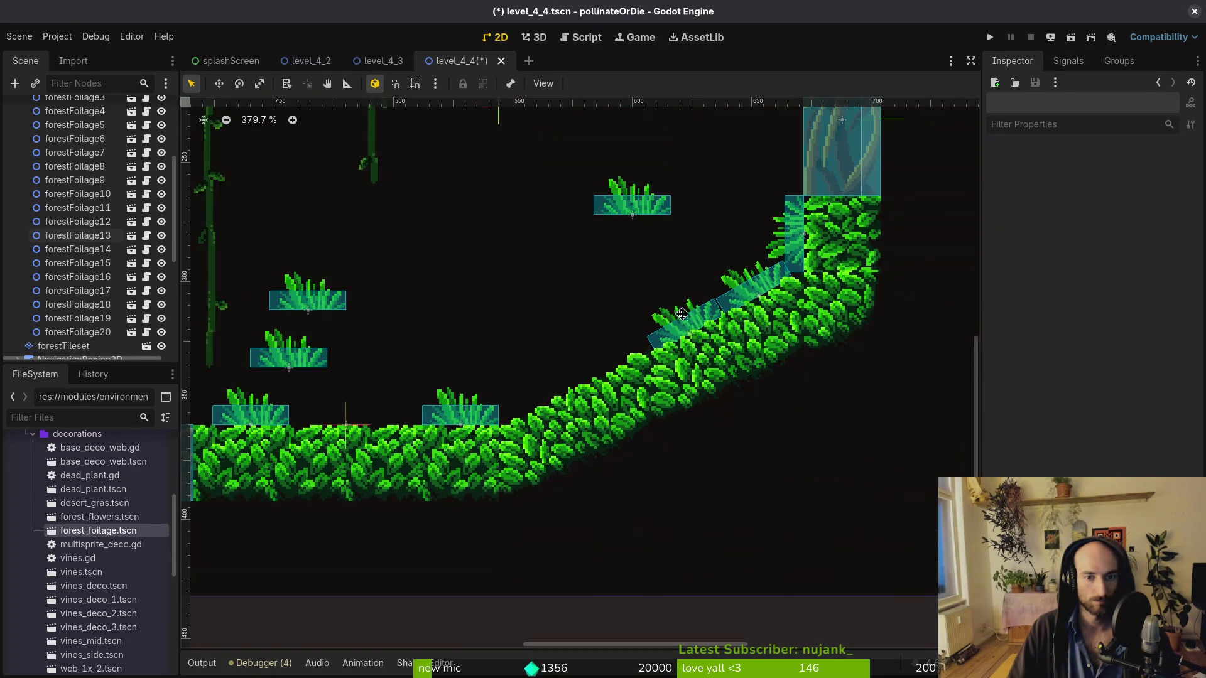
pyautogui.moveTo(644, 227)
pyautogui.mouseDown()
pyautogui.moveTo(544, 391)
pyautogui.moveTo(441, 349)
pyautogui.mouseUp()
pyautogui.scroll(-3, 723, 349)
pyautogui.moveTo(754, 354); pyautogui.dragTo(526, 400)
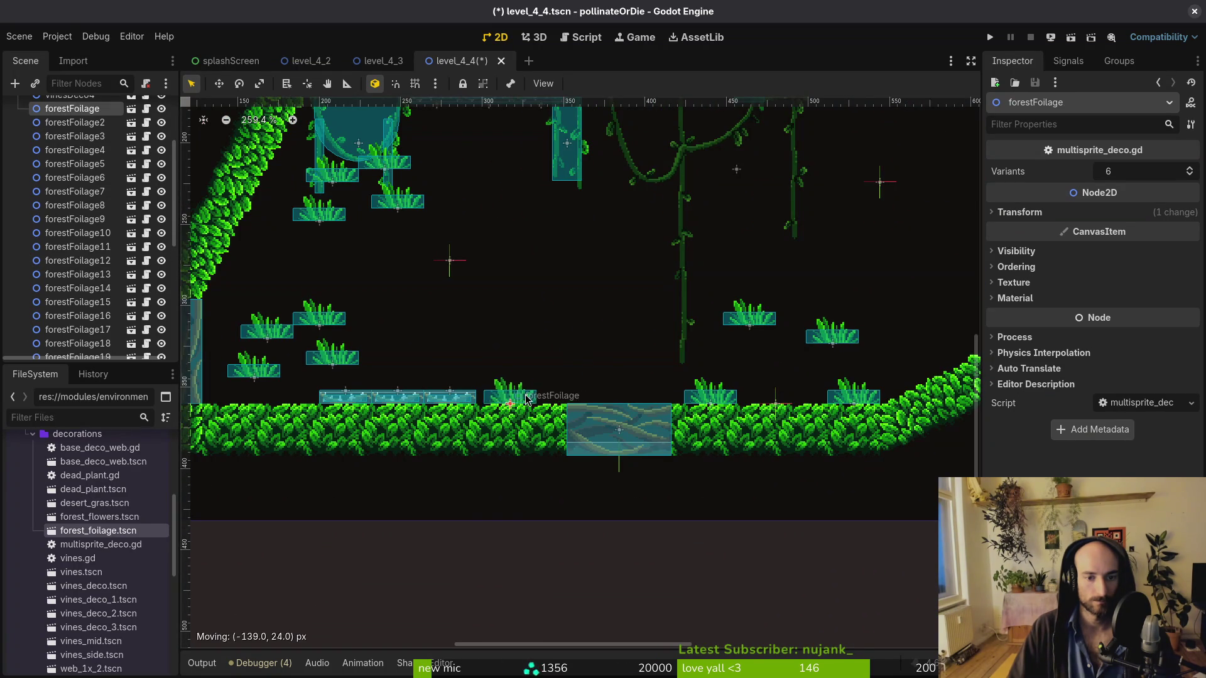
pyautogui.hotkey('shift', 'g')
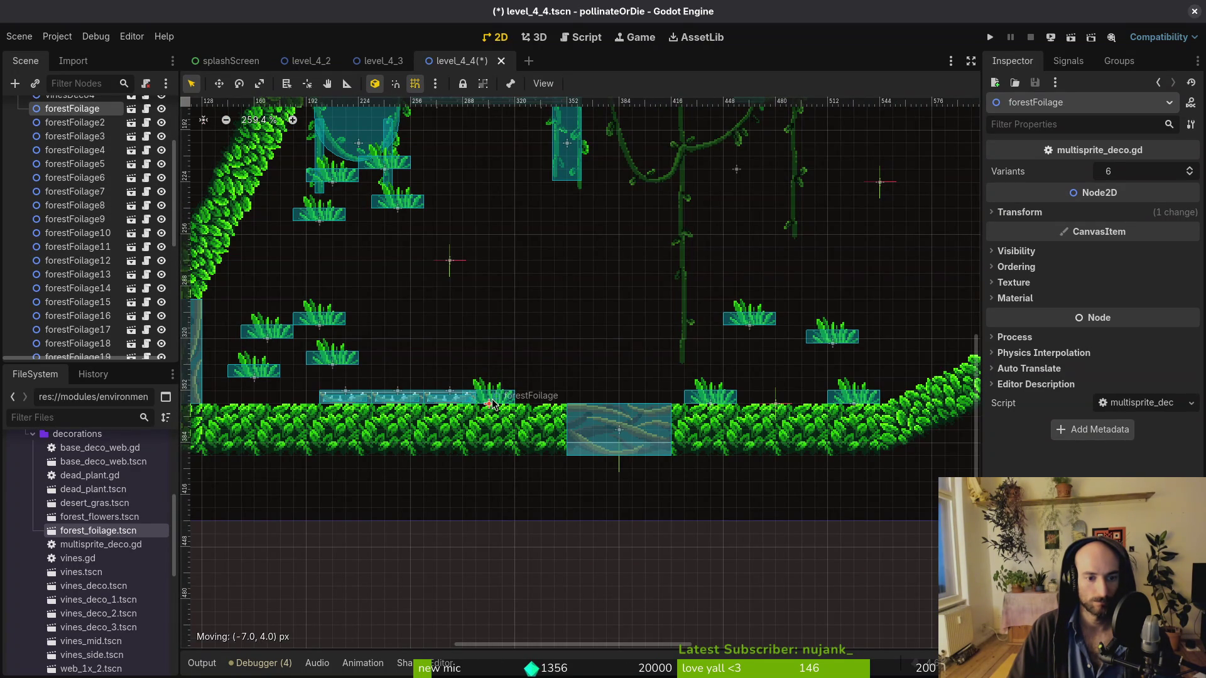
pyautogui.moveTo(758, 312); pyautogui.dragTo(557, 392)
# Move forestFoliage6 toward the floor and forestFoliage8 up to the right
pyautogui.hscroll(-4, 558, 361)
pyautogui.scroll(-1, 572, 329)
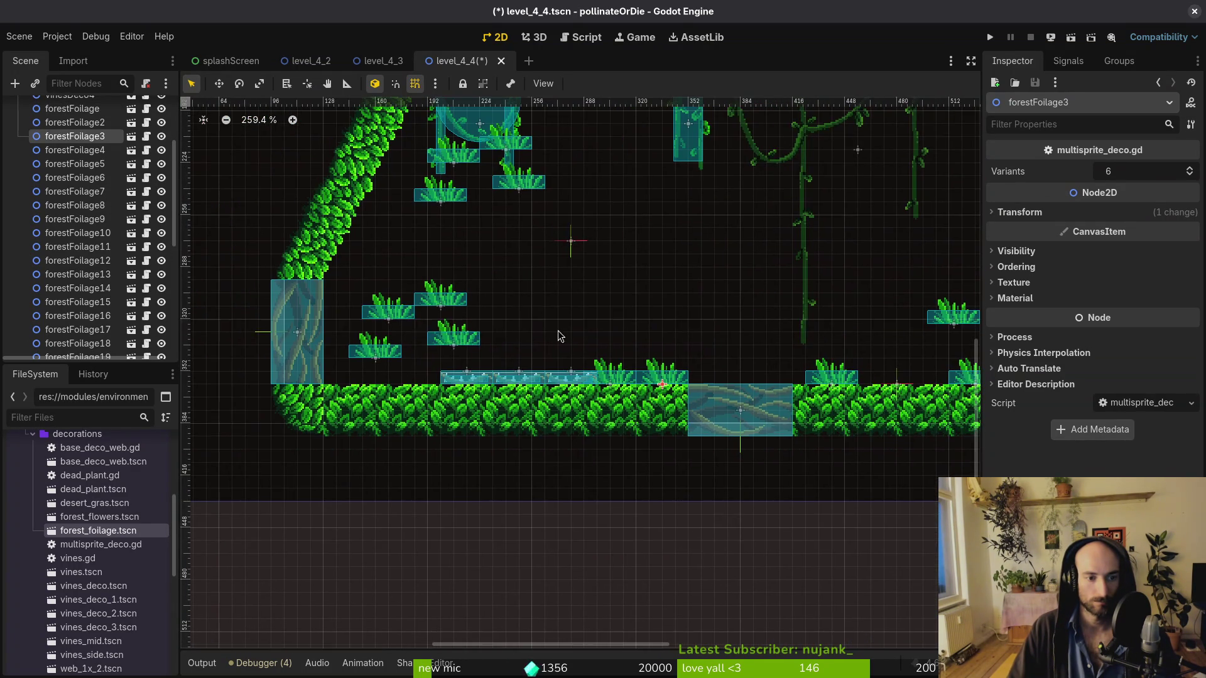
pyautogui.moveTo(456, 344); pyautogui.dragTo(425, 378)
pyautogui.scroll(5, 484, 322)
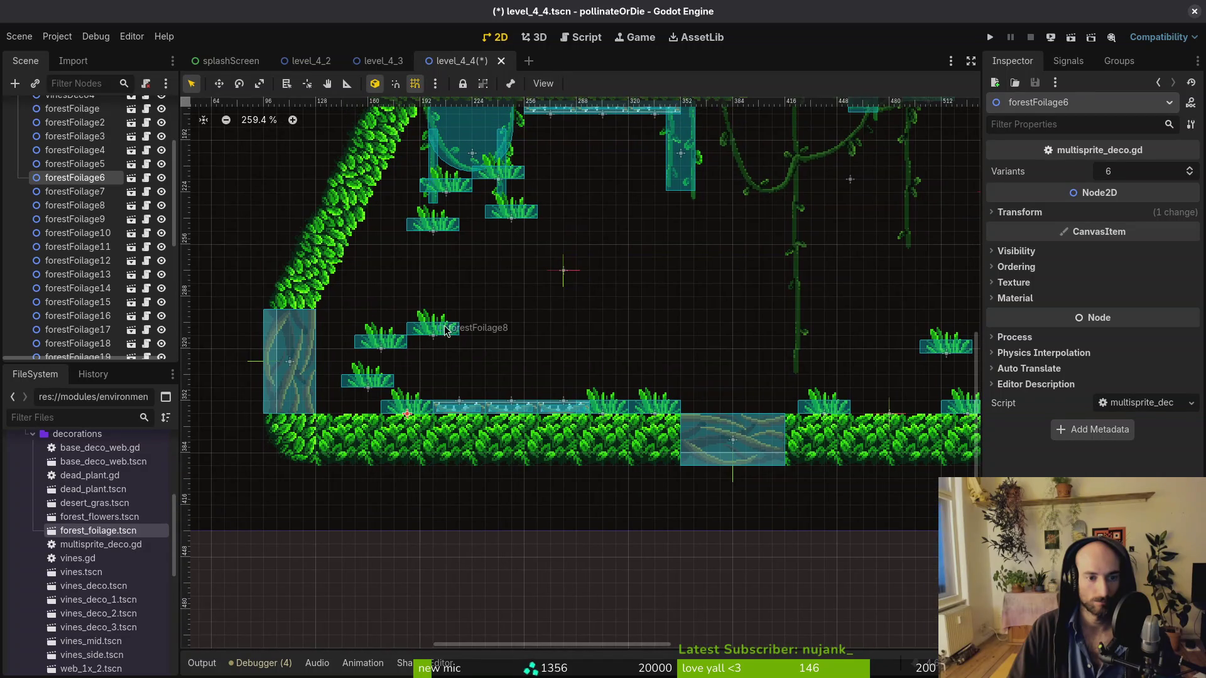
pyautogui.click(474, 318)
pyautogui.hscroll(2, 439, 376)
pyautogui.moveTo(396, 447); pyautogui.dragTo(657, 239)
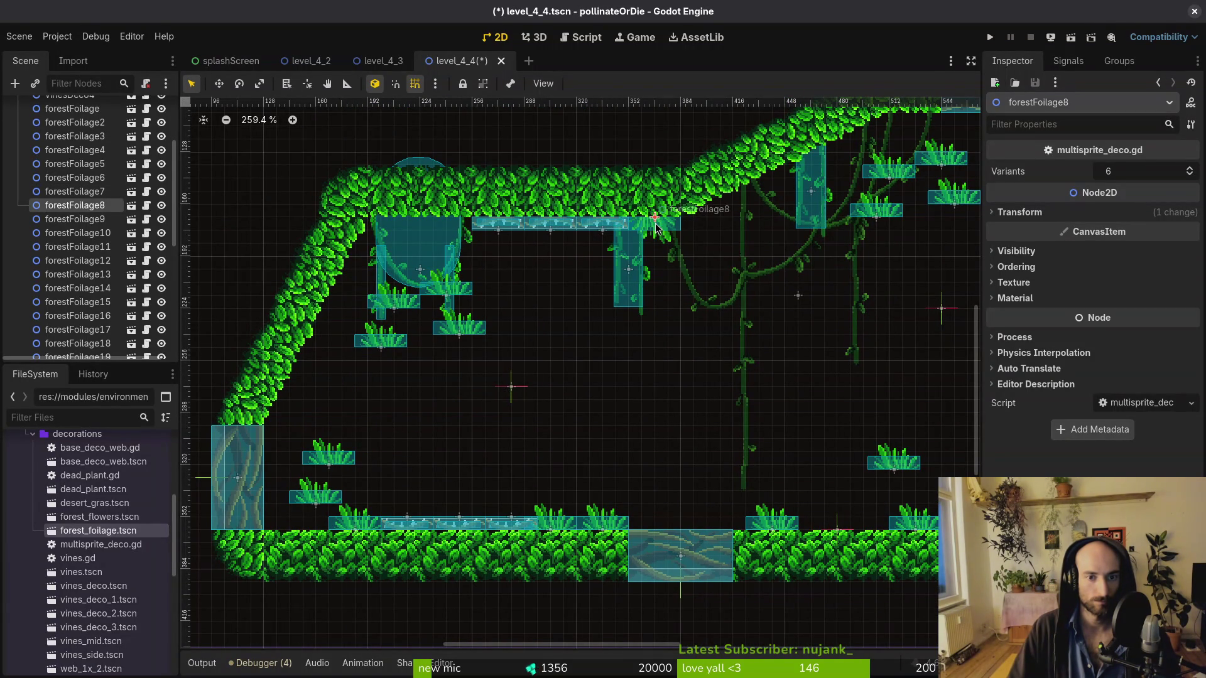
# Rotate forestFoliage17 and 18 by 180° and move them under the upper-left hedge
pyautogui.click(465, 334)
pyautogui.keyDown('shift'); pyautogui.click(380, 340); pyautogui.keyUp('shift')
pyautogui.moveTo(465, 367)
pyautogui.mouseDown()
pyautogui.moveTo(308, 297)
pyautogui.moveTo(481, 251)
pyautogui.mouseUp()
pyautogui.moveTo(468, 347)
pyautogui.mouseDown()
pyautogui.moveTo(574, 340)
pyautogui.moveTo(444, 236)
pyautogui.mouseUp()
pyautogui.click(575, 339)
pyautogui.moveTo(503, 349); pyautogui.dragTo(404, 227)
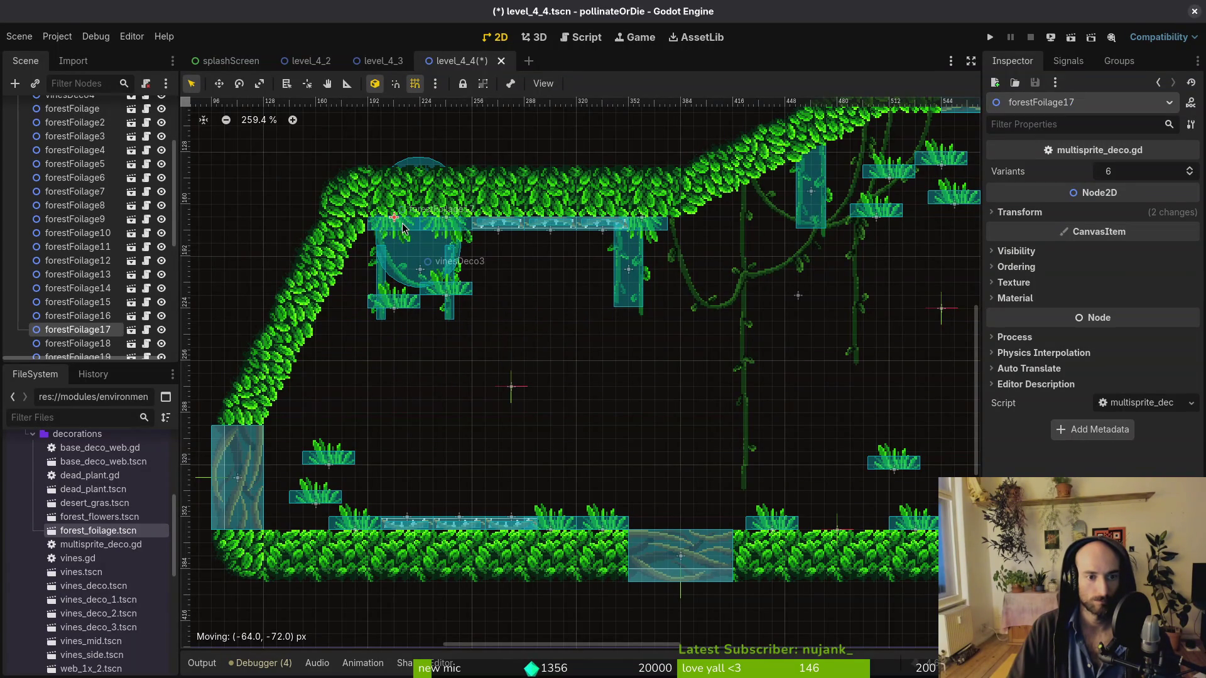
pyautogui.moveTo(441, 307); pyautogui.dragTo(581, 263)
pyautogui.click(595, 200)
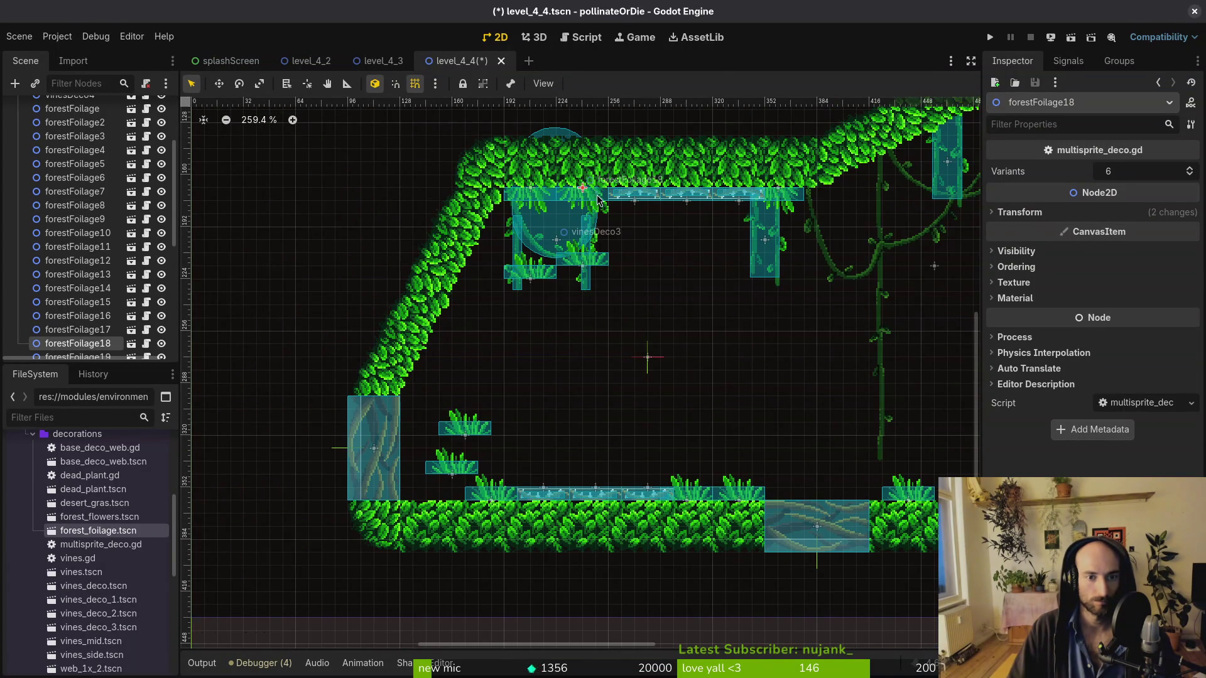
# Tilt a foliage clump to match the sloped left wall, set it on the wall, and save
pyautogui.scroll(3, 578, 263)
pyautogui.keyDown('ctrl'); pyautogui.click(456, 314); pyautogui.keyUp('ctrl')
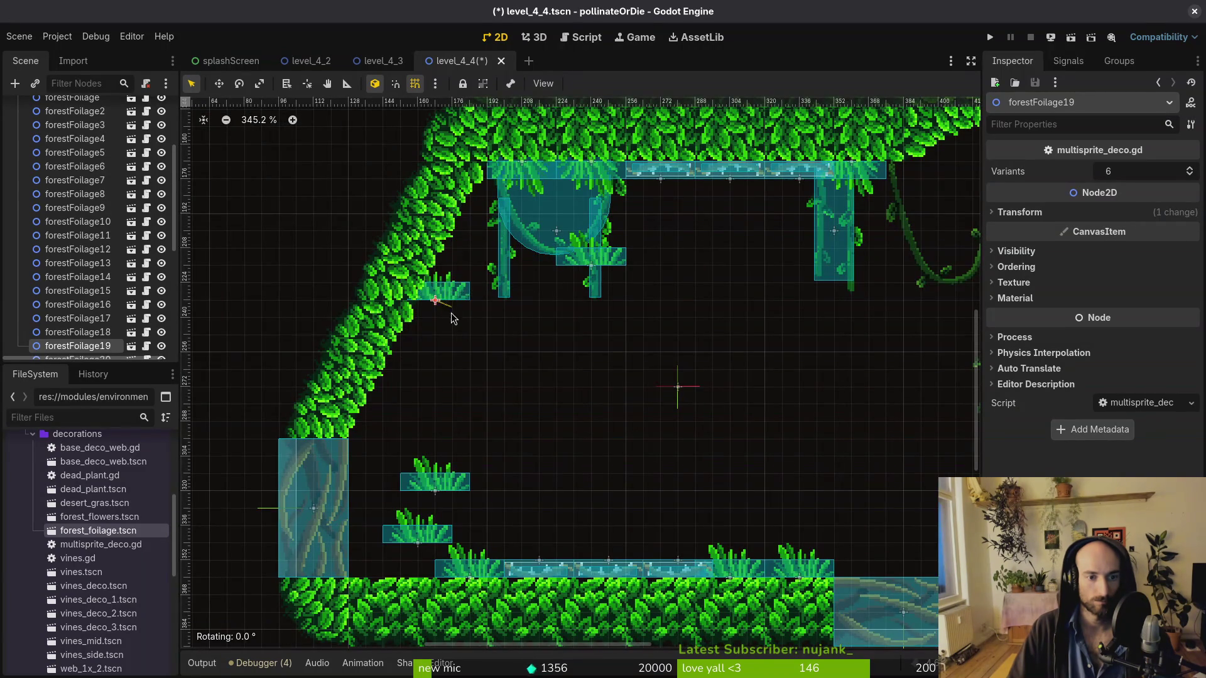
pyautogui.moveTo(400, 342); pyautogui.dragTo(400, 342)
pyautogui.scroll(5, 465, 292)
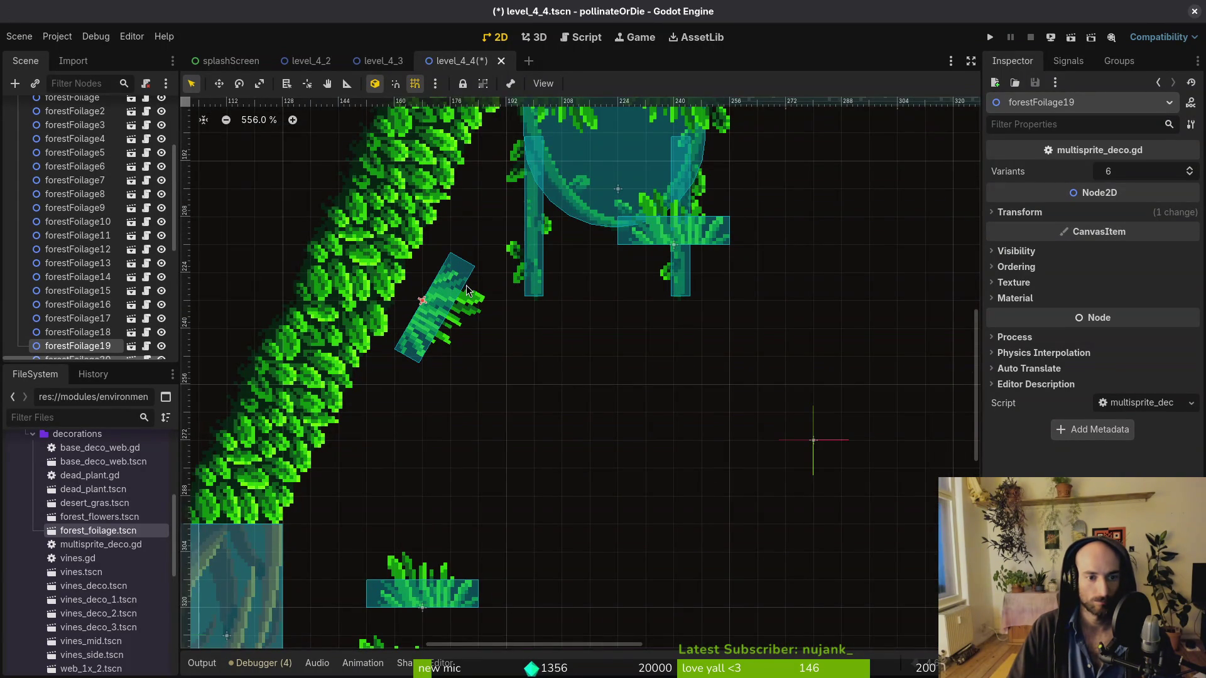
pyautogui.moveTo(466, 291)
pyautogui.mouseDown()
pyautogui.moveTo(503, 189)
pyautogui.moveTo(472, 260)
pyautogui.mouseUp()
pyautogui.moveTo(716, 336)
pyautogui.mouseDown()
pyautogui.moveTo(459, 440)
pyautogui.moveTo(377, 509)
pyautogui.moveTo(425, 362)
pyautogui.mouseUp()
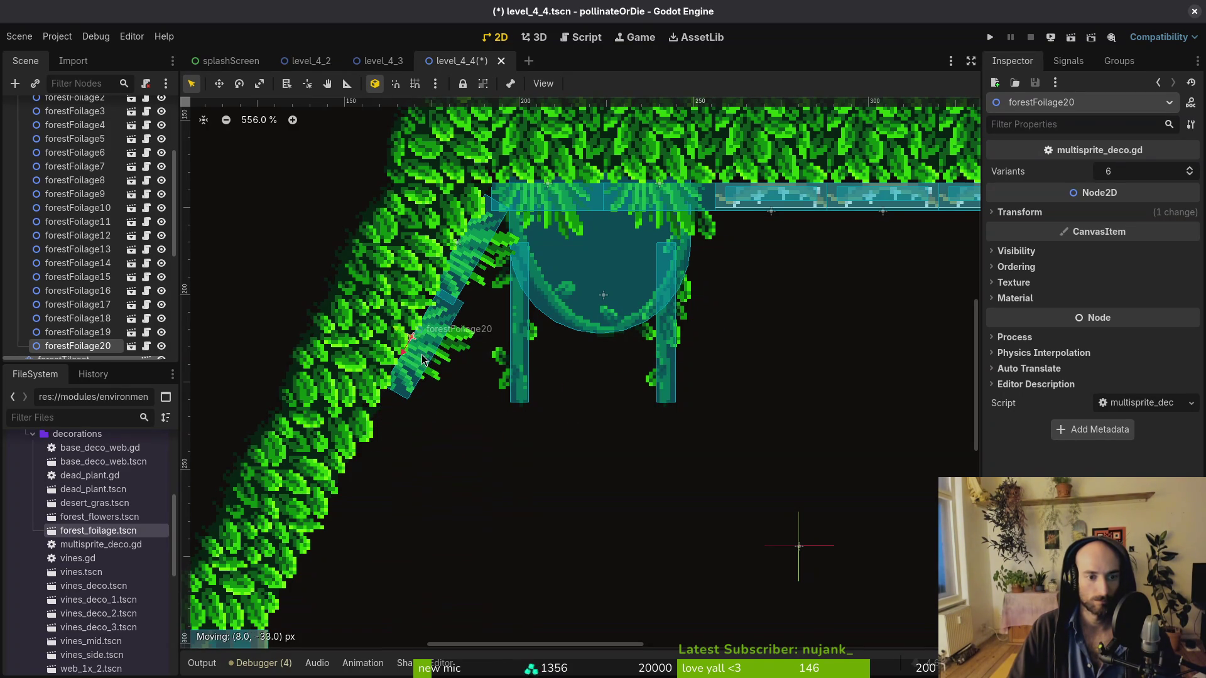
pyautogui.hotkey('ctrl', 's')
# Move the grass clumps up and right, lifting one among the upper vines
pyautogui.scroll(-5, 496, 386)
pyautogui.moveTo(370, 447); pyautogui.dragTo(458, 377)
pyautogui.keyDown('shift'); pyautogui.click(352, 502); pyautogui.keyUp('shift')
pyautogui.scroll(-3, 409, 395)
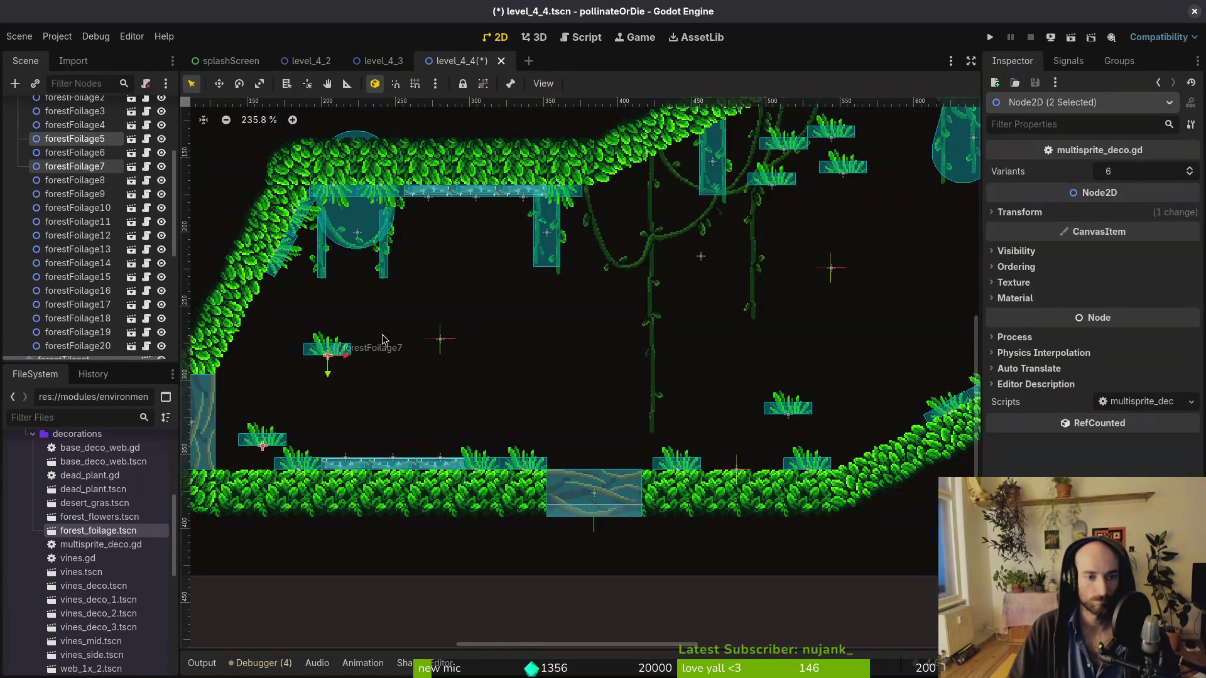
pyautogui.moveTo(338, 355); pyautogui.dragTo(835, 230)
pyautogui.moveTo(724, 376); pyautogui.dragTo(466, 400)
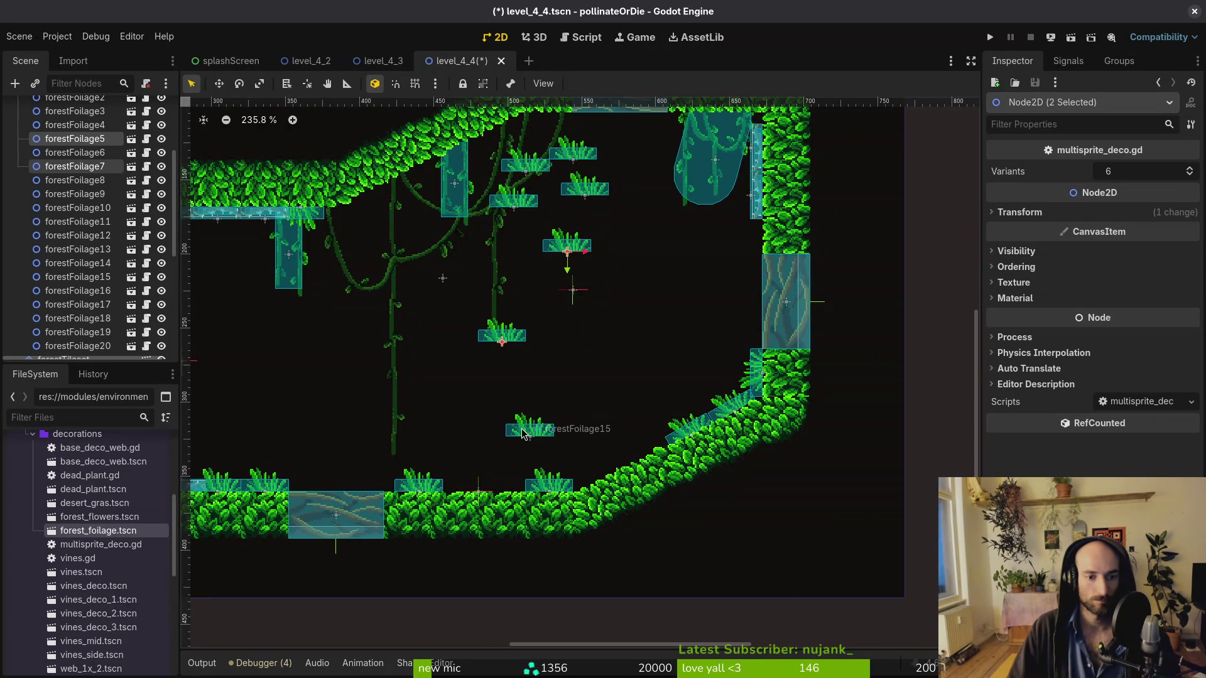
pyautogui.click(544, 438)
pyautogui.moveTo(545, 438)
pyautogui.mouseDown()
pyautogui.moveTo(589, 347)
pyautogui.moveTo(570, 246)
pyautogui.moveTo(544, 301)
pyautogui.mouseUp()
pyautogui.moveTo(650, 280); pyautogui.dragTo(593, 401)
pyautogui.moveTo(462, 422)
pyautogui.mouseDown()
pyautogui.moveTo(651, 392)
pyautogui.moveTo(720, 350)
pyautogui.mouseUp()
# With grid snap on, rotate grass clumps to hang tilted against the sloped ceiling, then save
pyautogui.scroll(5, 660, 409)
pyautogui.hotkey('shift', 'g')
pyautogui.moveTo(444, 353); pyautogui.dragTo(530, 262)
pyautogui.scroll(3, 530, 262)
pyautogui.moveTo(515, 370)
pyautogui.mouseDown()
pyautogui.moveTo(496, 383)
pyautogui.moveTo(521, 369)
pyautogui.moveTo(387, 234)
pyautogui.mouseUp()
pyautogui.hscroll(-5, 518, 429)
pyautogui.scroll(-2, 518, 428)
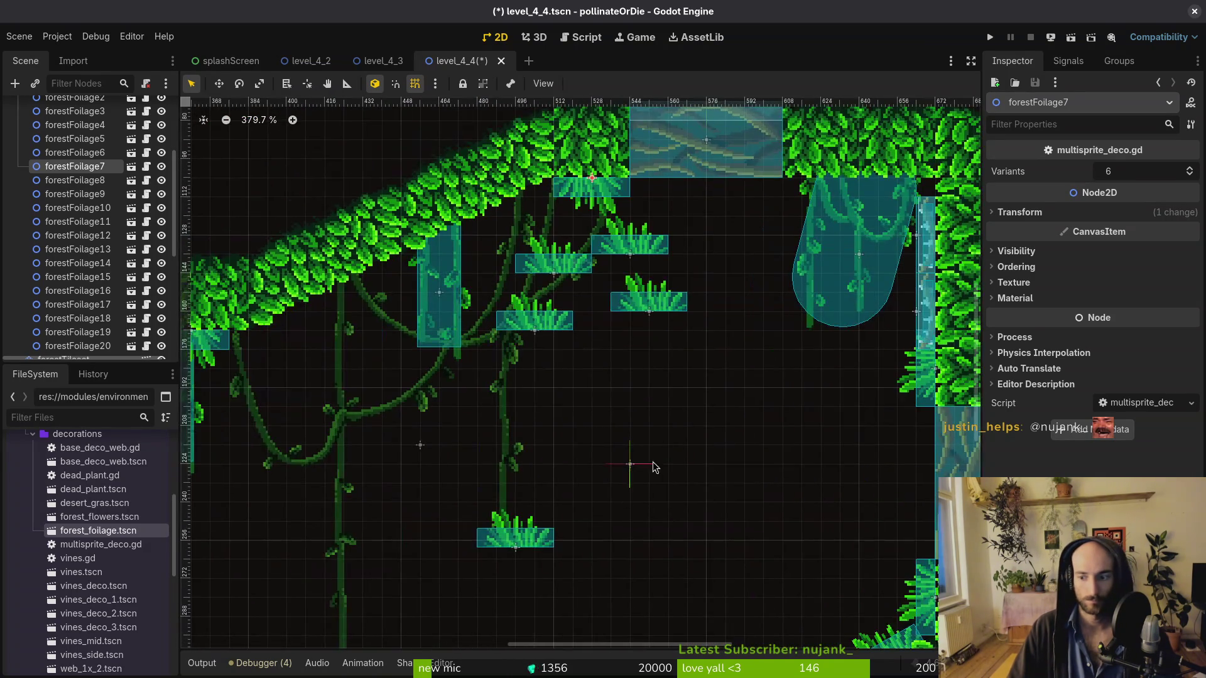
pyautogui.scroll(1, 677, 394)
pyautogui.moveTo(653, 246)
pyautogui.mouseDown()
pyautogui.moveTo(617, 278)
pyautogui.moveTo(406, 342)
pyautogui.moveTo(392, 375)
pyautogui.moveTo(377, 374)
pyautogui.moveTo(371, 295)
pyautogui.moveTo(342, 262)
pyautogui.mouseUp()
pyautogui.scroll(3, 414, 355)
pyautogui.moveTo(696, 602)
pyautogui.mouseDown()
pyautogui.moveTo(505, 347)
pyautogui.moveTo(493, 310)
pyautogui.moveTo(437, 422)
pyautogui.moveTo(530, 377)
pyautogui.moveTo(418, 237)
pyautogui.mouseUp()
pyautogui.click(456, 267)
pyautogui.hotkey('ctrl', 's')
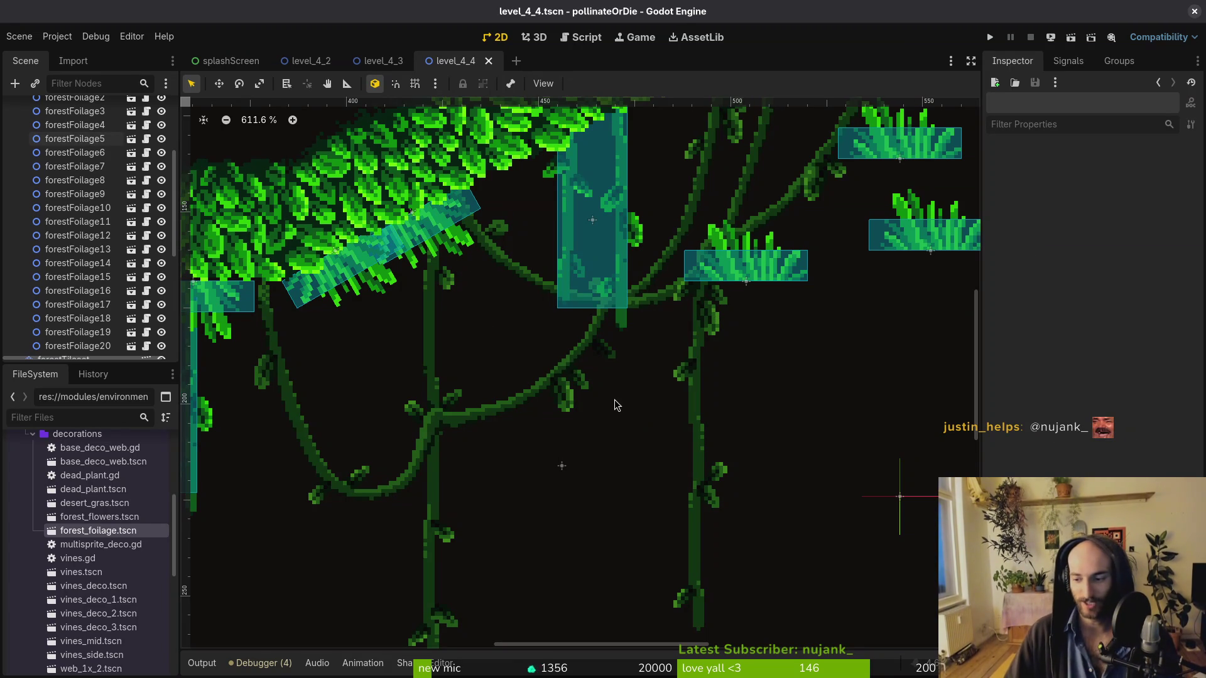
# Delete forestFoliage9, 10 and 12, then drop forestFlowers clumps into the lower left
pyautogui.scroll(-3, 609, 415)
pyautogui.click(689, 332)
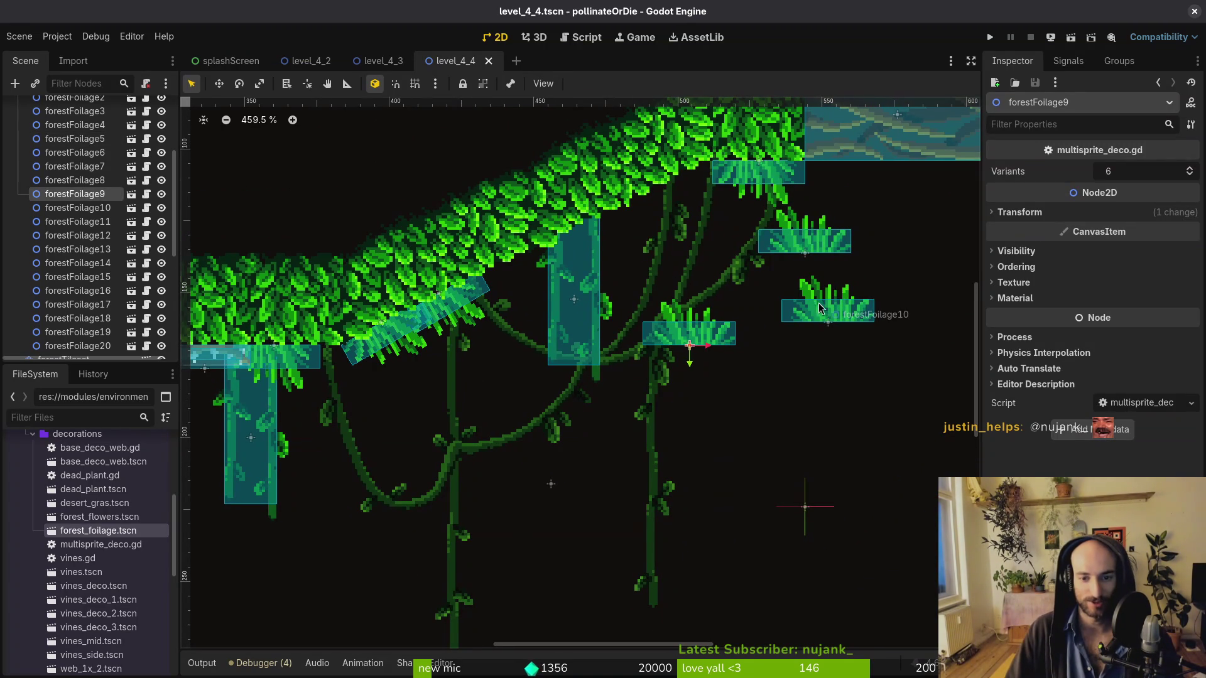
pyautogui.click(827, 250)
pyautogui.keyDown('shift'); pyautogui.click(830, 309); pyautogui.keyUp('shift')
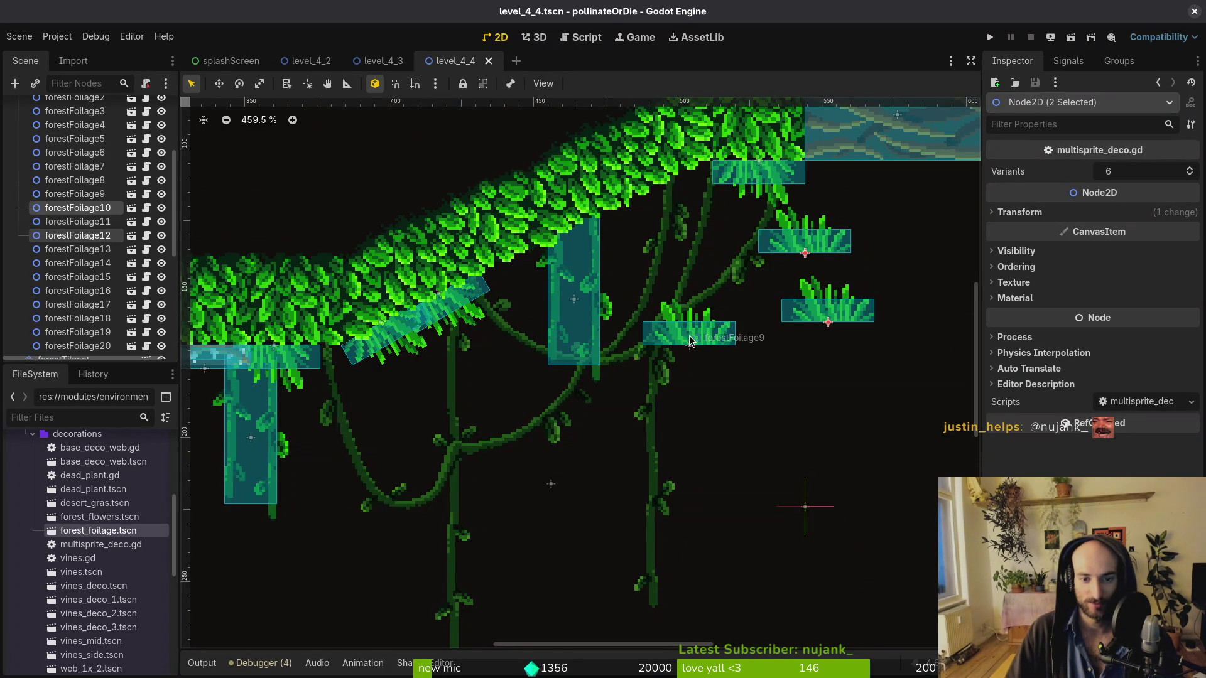
pyautogui.scroll(-10, 726, 342)
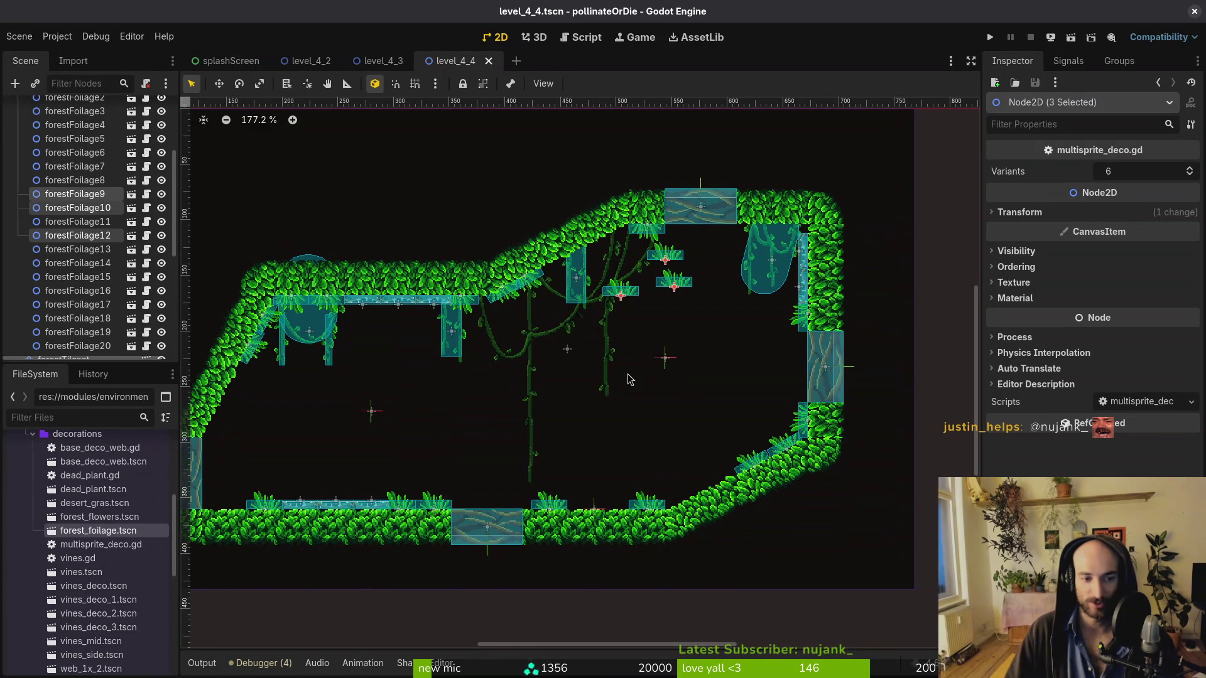
pyautogui.press('Delete')
pyautogui.click(644, 349)
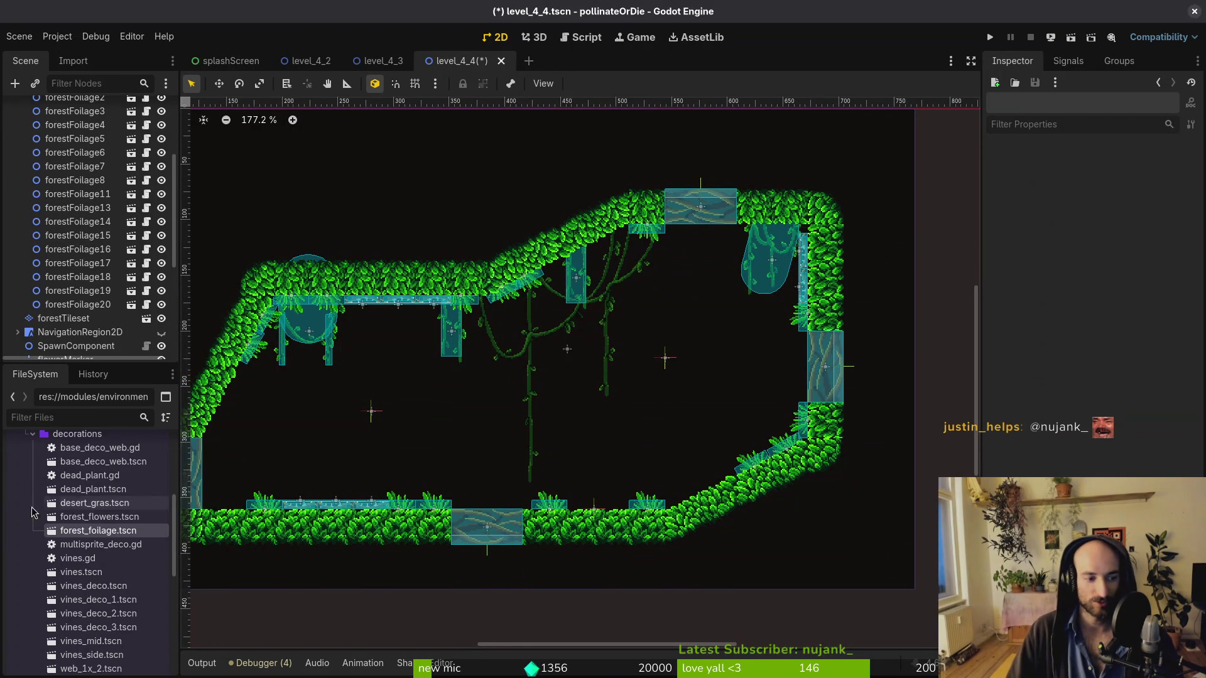
pyautogui.moveTo(110, 517)
pyautogui.mouseDown()
pyautogui.moveTo(435, 433)
pyautogui.moveTo(203, 475)
pyautogui.moveTo(394, 455)
pyautogui.moveTo(326, 425)
pyautogui.mouseUp()
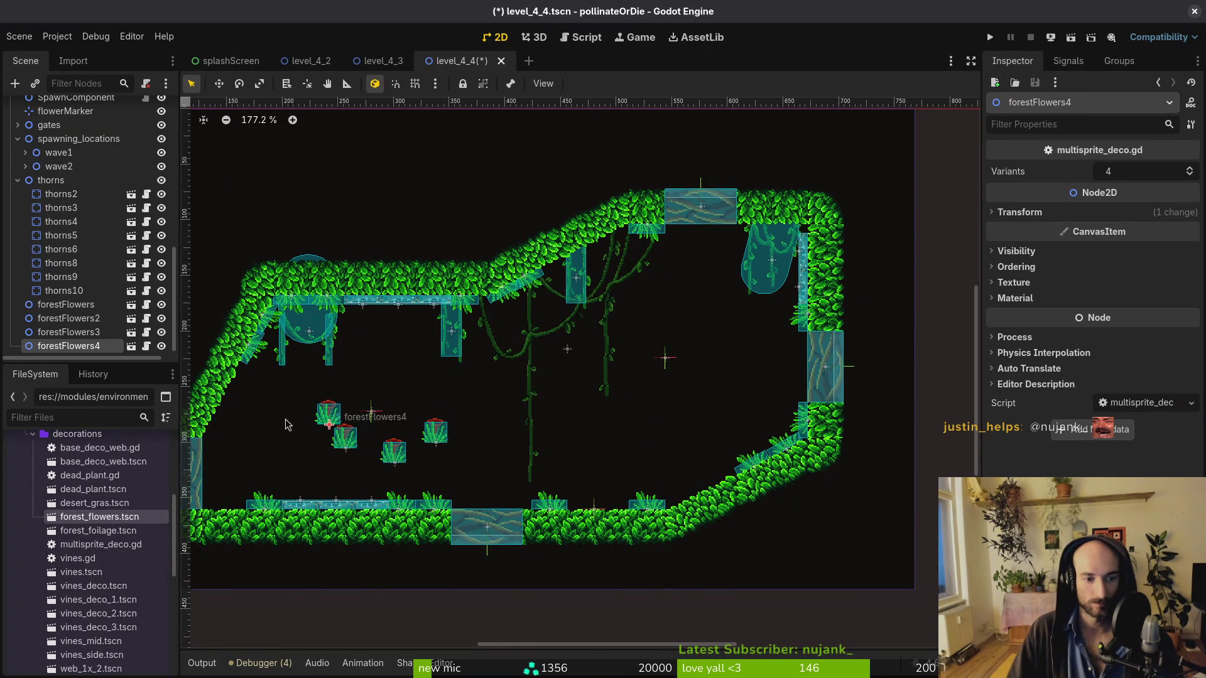
# Move the four forestFlowers nodes after the last foliage node and shift the first toward the lower-right slope
pyautogui.keyDown('shift'); pyautogui.click(61, 307); pyautogui.keyUp('shift')
pyautogui.moveTo(87, 220)
pyautogui.mouseDown()
pyautogui.moveTo(104, 165)
pyautogui.moveTo(80, 173)
pyautogui.mouseUp()
pyautogui.click(73, 162)
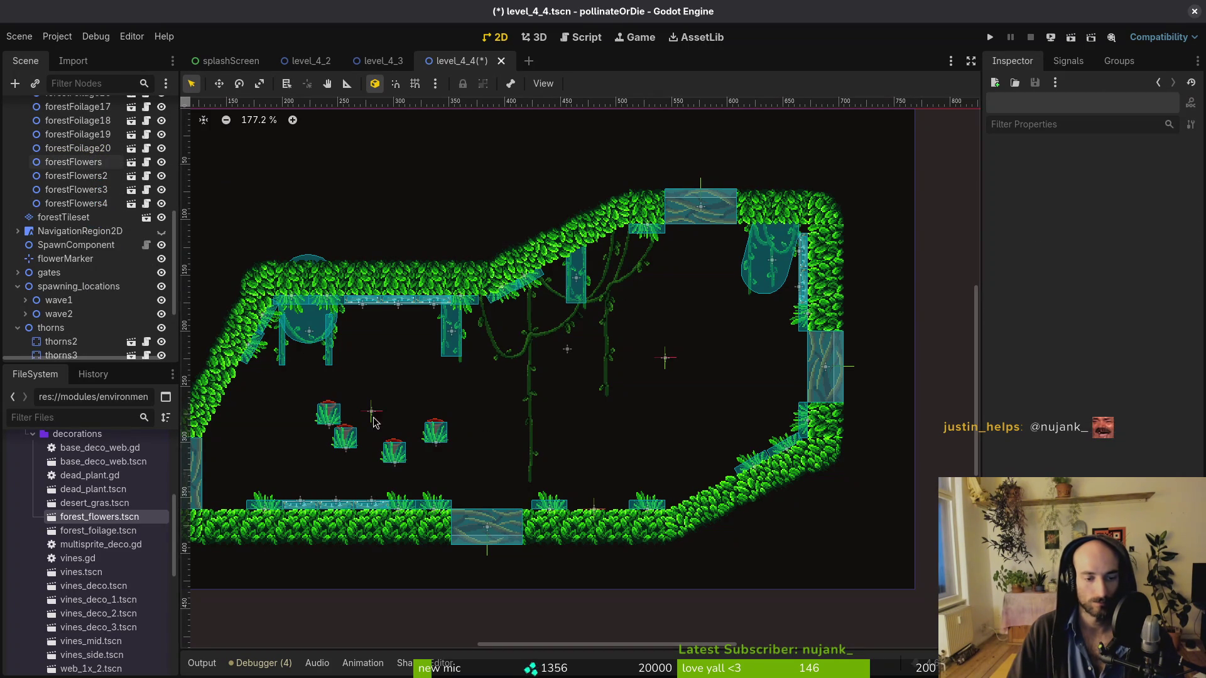
pyautogui.scroll(5, 565, 471)
pyautogui.moveTo(435, 433)
pyautogui.mouseDown()
pyautogui.moveTo(628, 477)
pyautogui.moveTo(808, 446)
pyautogui.moveTo(804, 458)
pyautogui.moveTo(847, 477)
pyautogui.mouseUp()
# Nudge forestFlowers onto the lower-right slope and save the scene
pyautogui.scroll(5, 849, 475)
pyautogui.scroll(2, 849, 474)
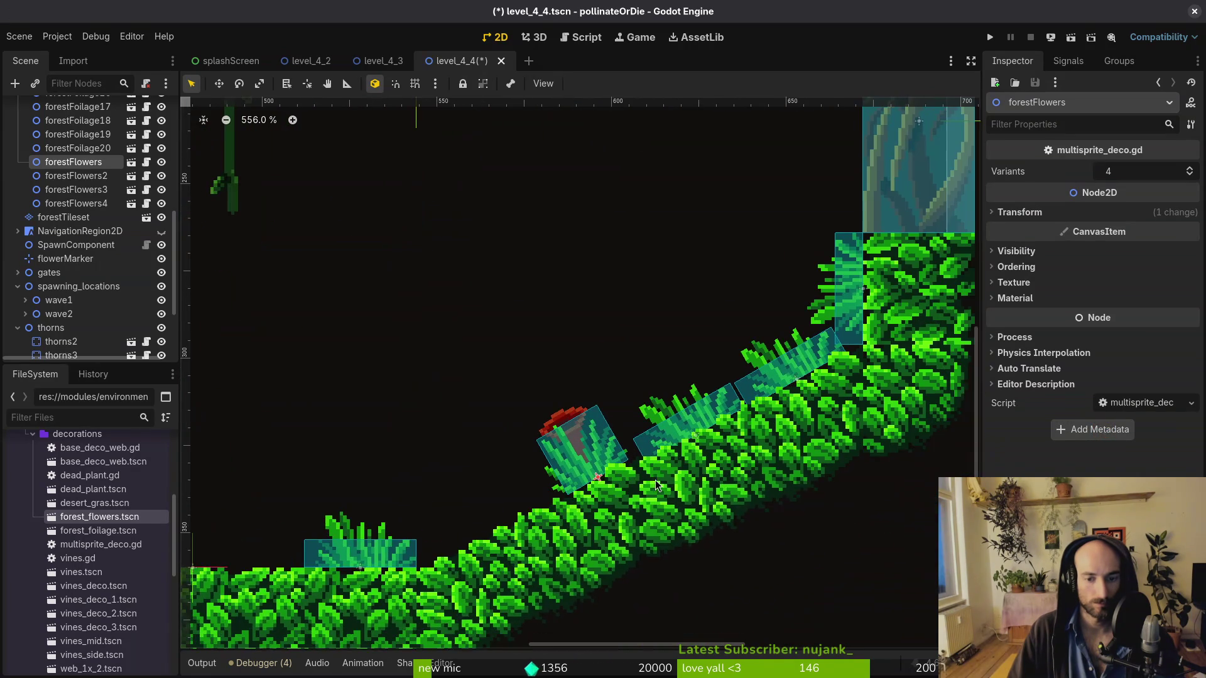
pyautogui.click(582, 444)
pyautogui.press('Escape')
pyautogui.keyDown('alt'); pyautogui.rightClick(582, 448); pyautogui.keyUp('alt')
pyautogui.click(635, 452)
pyautogui.moveTo(581, 447); pyautogui.dragTo(598, 443)
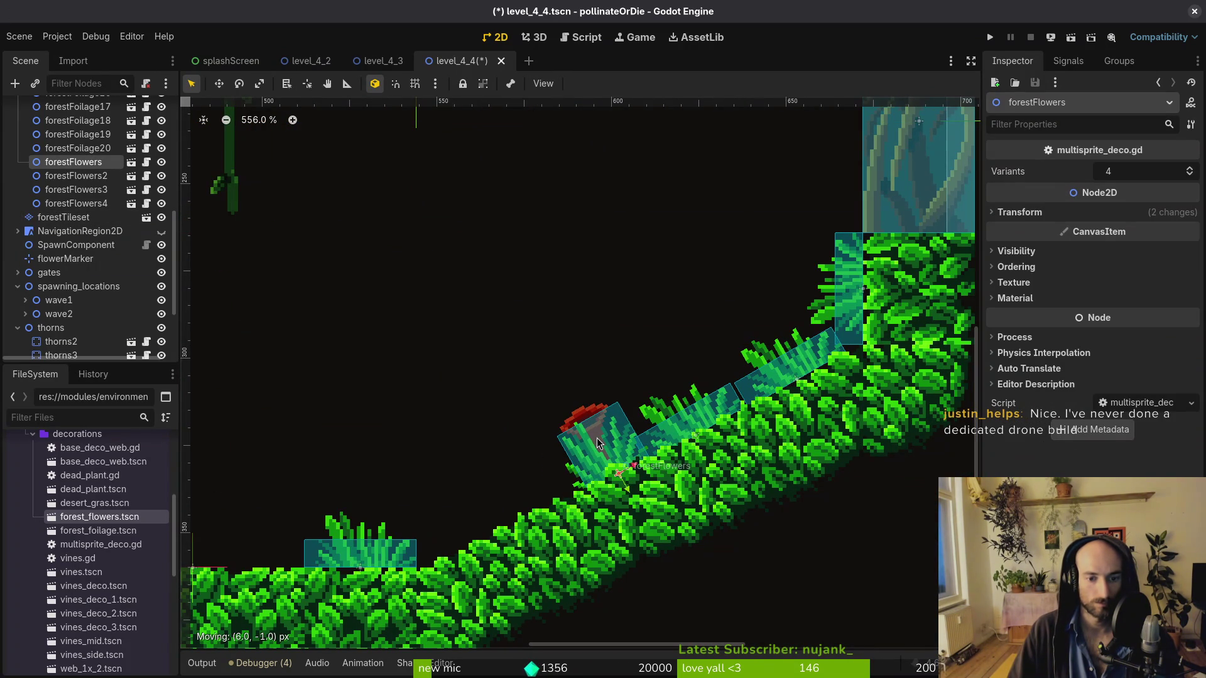
pyautogui.press('Escape')
pyautogui.scroll(-5, 597, 444)
pyautogui.hotkey('ctrl', 's')
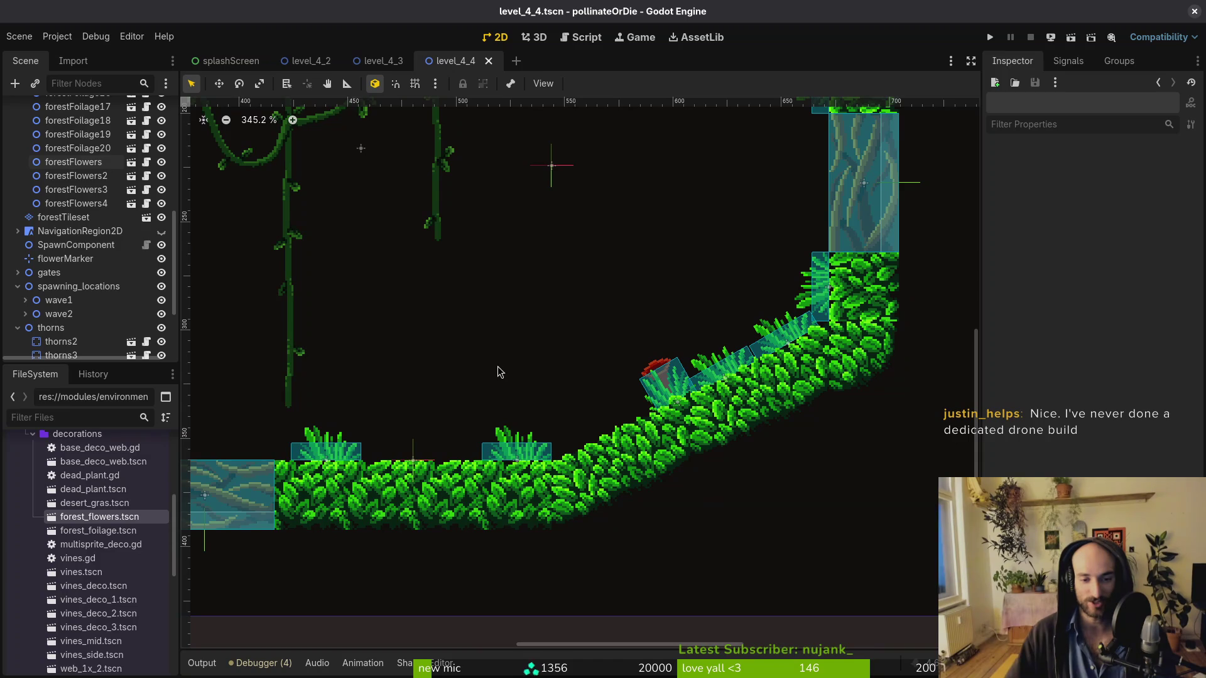
pyautogui.scroll(-2, 500, 383)
# Turn forestFlowers2 on its side and set it beside the left-slope foliage clump
pyautogui.hscroll(-5, 522, 381)
pyautogui.moveTo(526, 375); pyautogui.dragTo(500, 268)
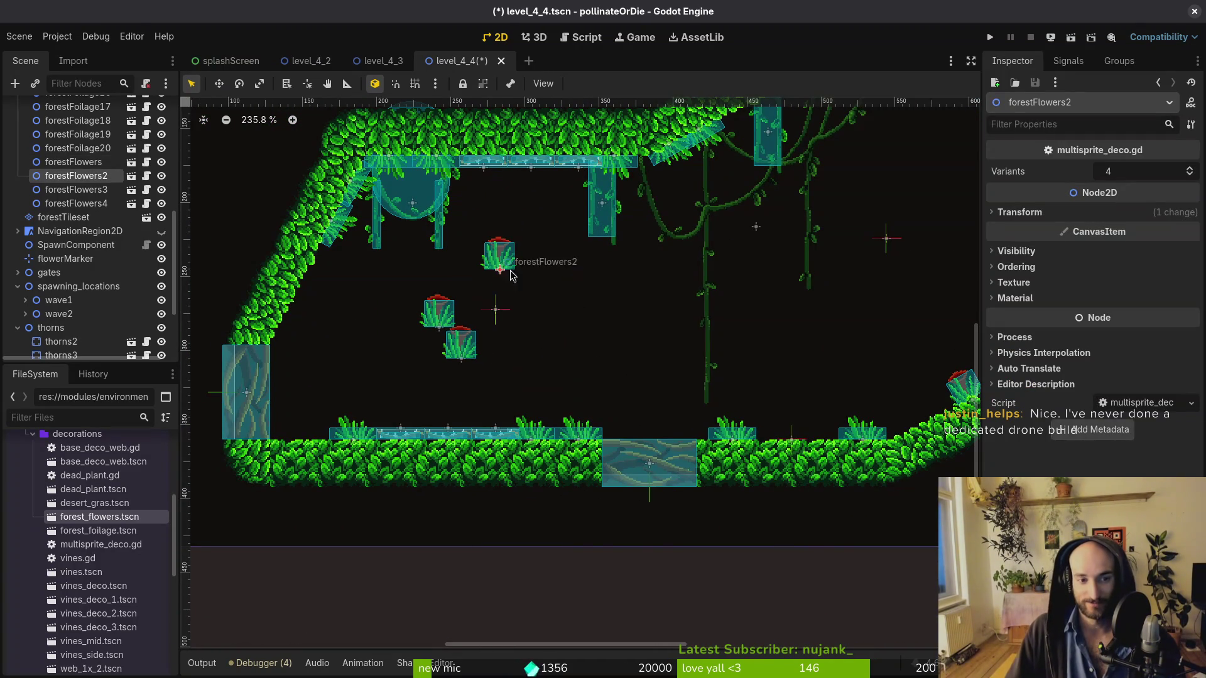
pyautogui.scroll(2, 499, 269)
pyautogui.hscroll(-2, 499, 269)
pyautogui.moveTo(557, 328)
pyautogui.mouseDown()
pyautogui.moveTo(589, 355)
pyautogui.moveTo(422, 249)
pyautogui.moveTo(411, 175)
pyautogui.moveTo(333, 334)
pyautogui.moveTo(355, 325)
pyautogui.mouseUp()
pyautogui.scroll(3, 567, 341)
pyautogui.click(303, 245)
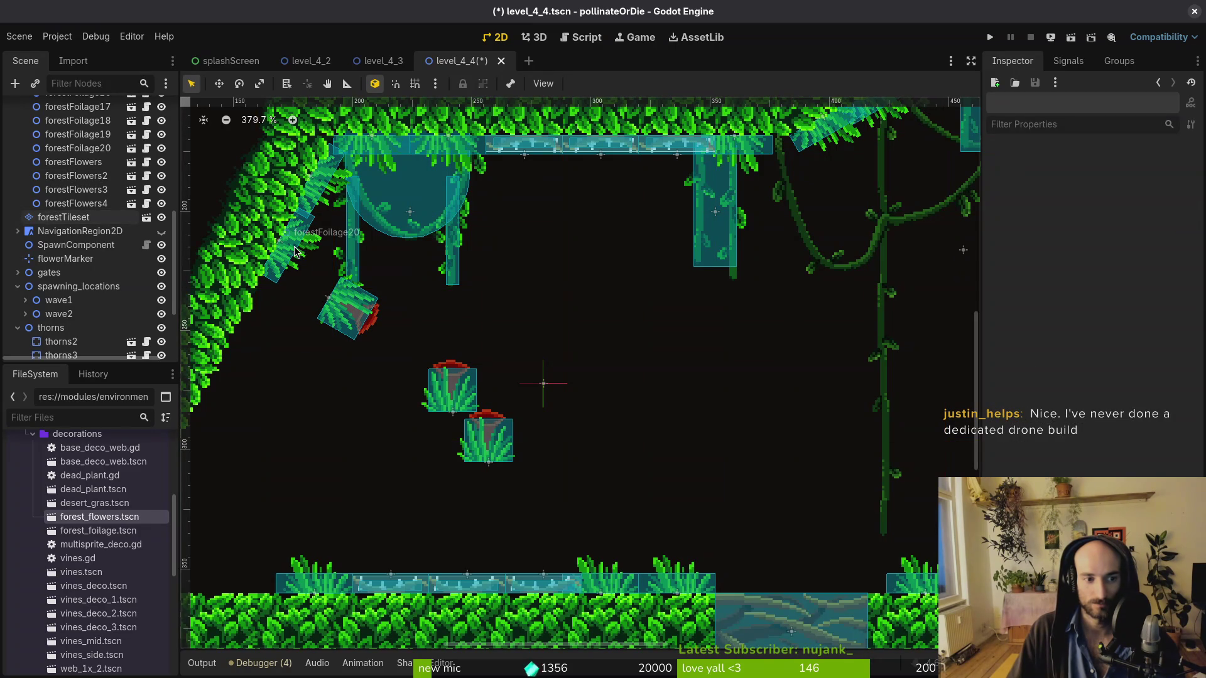
pyautogui.rightClick(303, 246)
pyautogui.click(341, 278)
pyautogui.moveTo(295, 247); pyautogui.dragTo(276, 282)
pyautogui.click(353, 315)
pyautogui.moveTo(342, 307); pyautogui.dragTo(295, 241)
# Place forestFlowers3 on the ground row of the floor
pyautogui.scroll(-4, 381, 333)
pyautogui.scroll(-2, 506, 391)
pyautogui.hscroll(2, 473, 386)
pyautogui.moveTo(392, 368)
pyautogui.mouseDown()
pyautogui.moveTo(505, 400)
pyautogui.moveTo(520, 442)
pyautogui.moveTo(496, 398)
pyautogui.mouseUp()
pyautogui.click(490, 463)
pyautogui.moveTo(490, 463)
pyautogui.mouseDown()
pyautogui.moveTo(515, 443)
pyautogui.moveTo(508, 408)
pyautogui.moveTo(487, 460)
pyautogui.moveTo(506, 457)
pyautogui.mouseUp()
# Enable grid snap, nudge a thorn patch along the floor, and raise forestFlowers4 toward the ceiling
pyautogui.hotkey('shift', 'g')
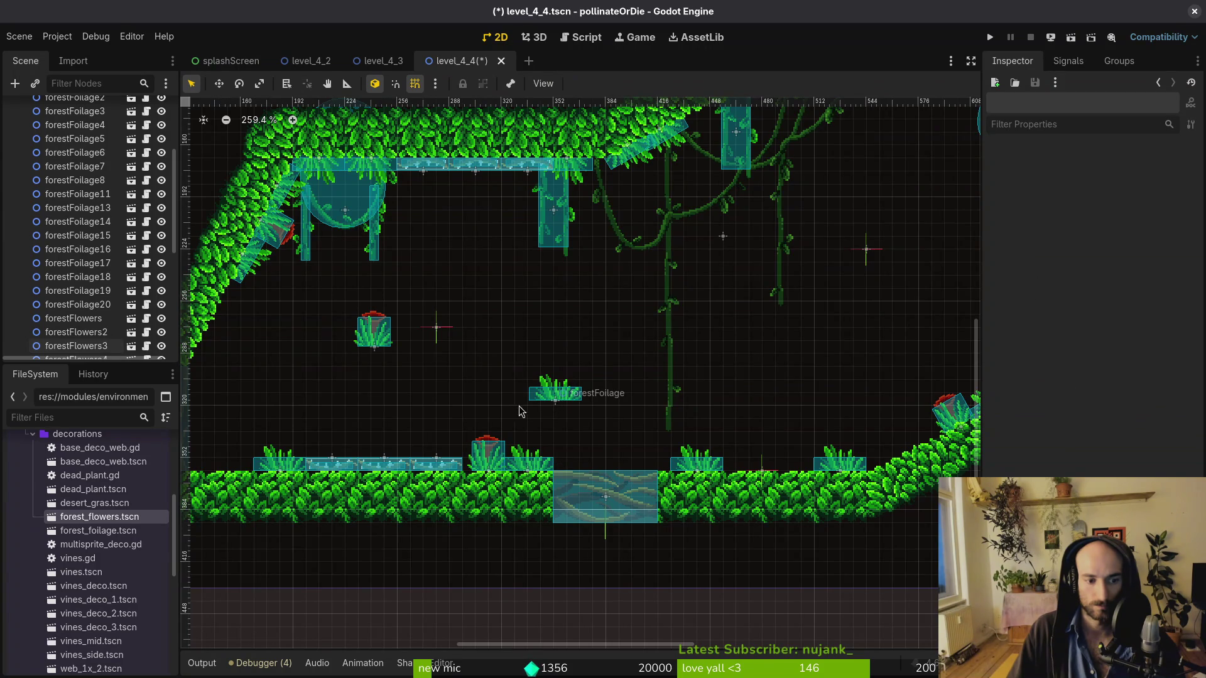
pyautogui.scroll(-4, 548, 399)
pyautogui.moveTo(468, 485); pyautogui.dragTo(444, 481)
pyautogui.scroll(3, 470, 486)
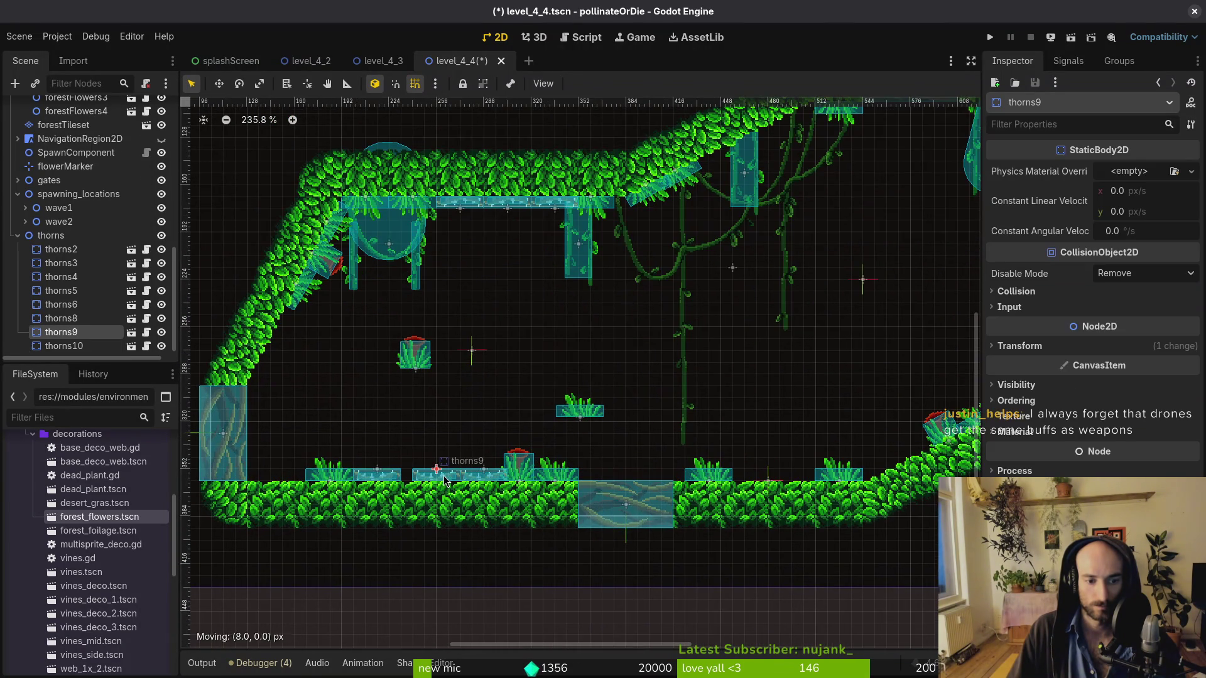
pyautogui.click(375, 476)
pyautogui.scroll(-4, 529, 398)
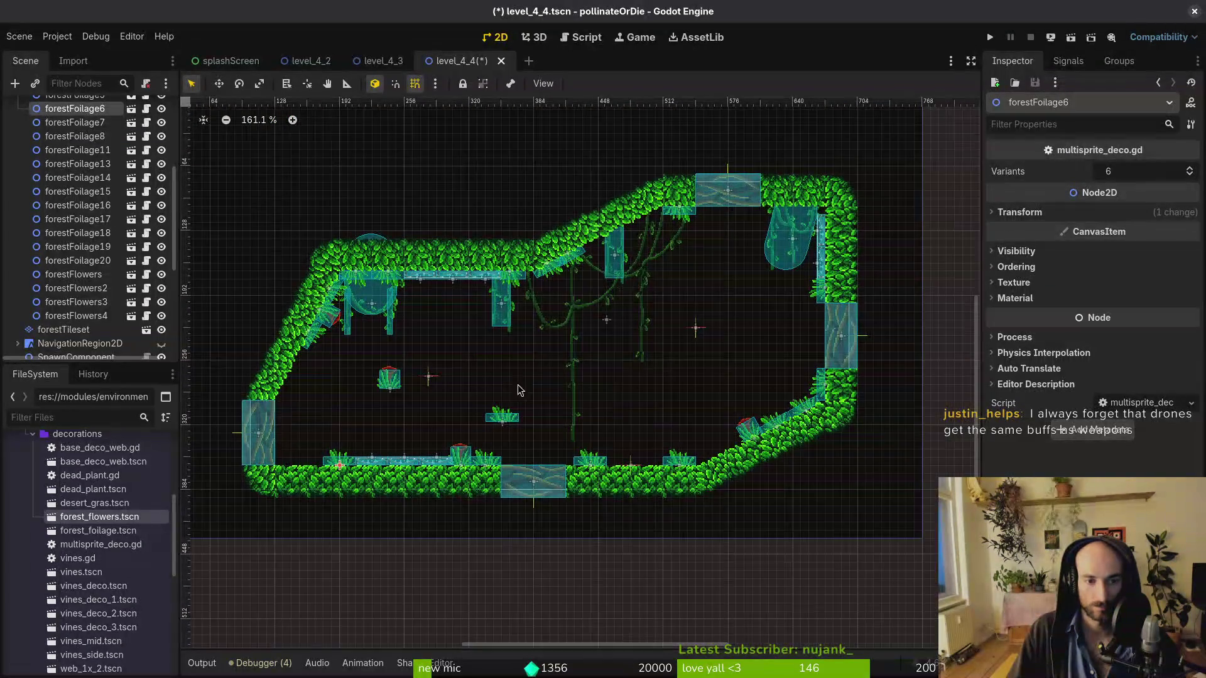
pyautogui.moveTo(385, 402)
pyautogui.mouseDown()
pyautogui.moveTo(688, 317)
pyautogui.moveTo(732, 318)
pyautogui.moveTo(736, 382)
pyautogui.moveTo(656, 324)
pyautogui.moveTo(543, 312)
pyautogui.moveTo(533, 333)
pyautogui.moveTo(509, 295)
pyautogui.mouseUp()
# Hang forestFoliage under the sloped upper ceiling near the vines and save
pyautogui.scroll(4, 543, 318)
pyautogui.scroll(3, 543, 312)
pyautogui.scroll(-6, 508, 295)
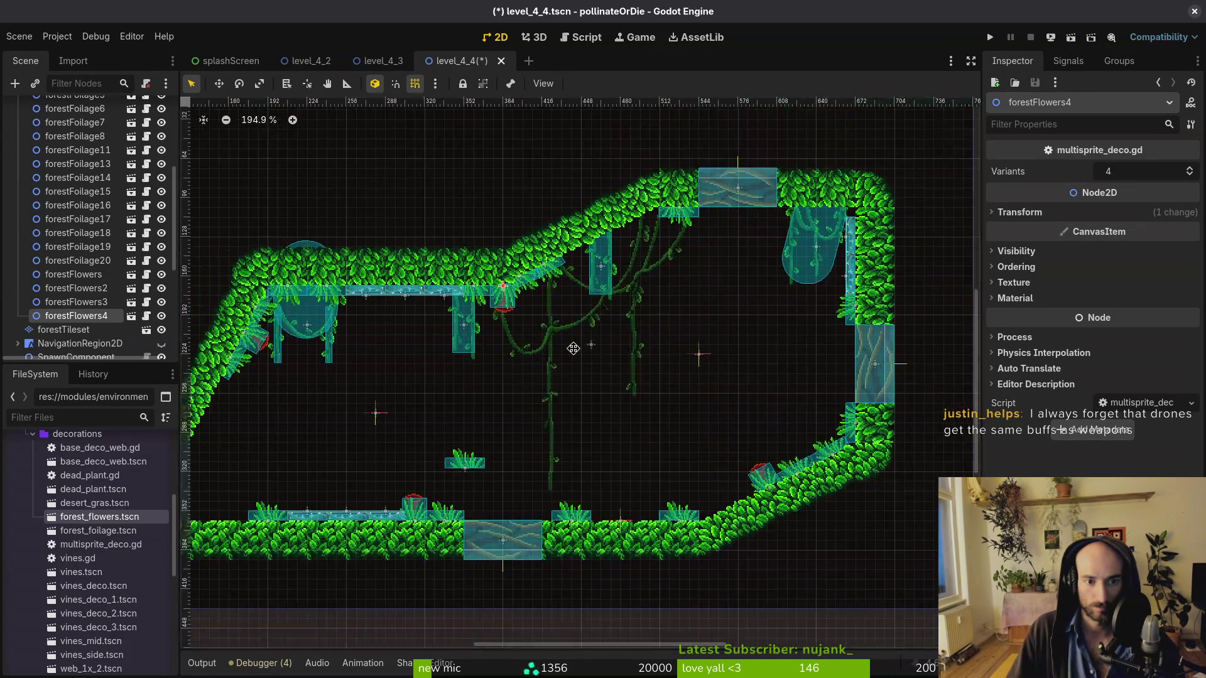
pyautogui.moveTo(450, 455)
pyautogui.mouseDown()
pyautogui.moveTo(597, 383)
pyautogui.moveTo(674, 302)
pyautogui.moveTo(654, 345)
pyautogui.moveTo(690, 446)
pyautogui.moveTo(442, 394)
pyautogui.moveTo(617, 407)
pyautogui.moveTo(505, 445)
pyautogui.moveTo(772, 228)
pyautogui.moveTo(666, 260)
pyautogui.mouseUp()
pyautogui.scroll(6, 772, 227)
pyautogui.hotkey('ctrl', 's')
pyautogui.scroll(-14, 715, 358)
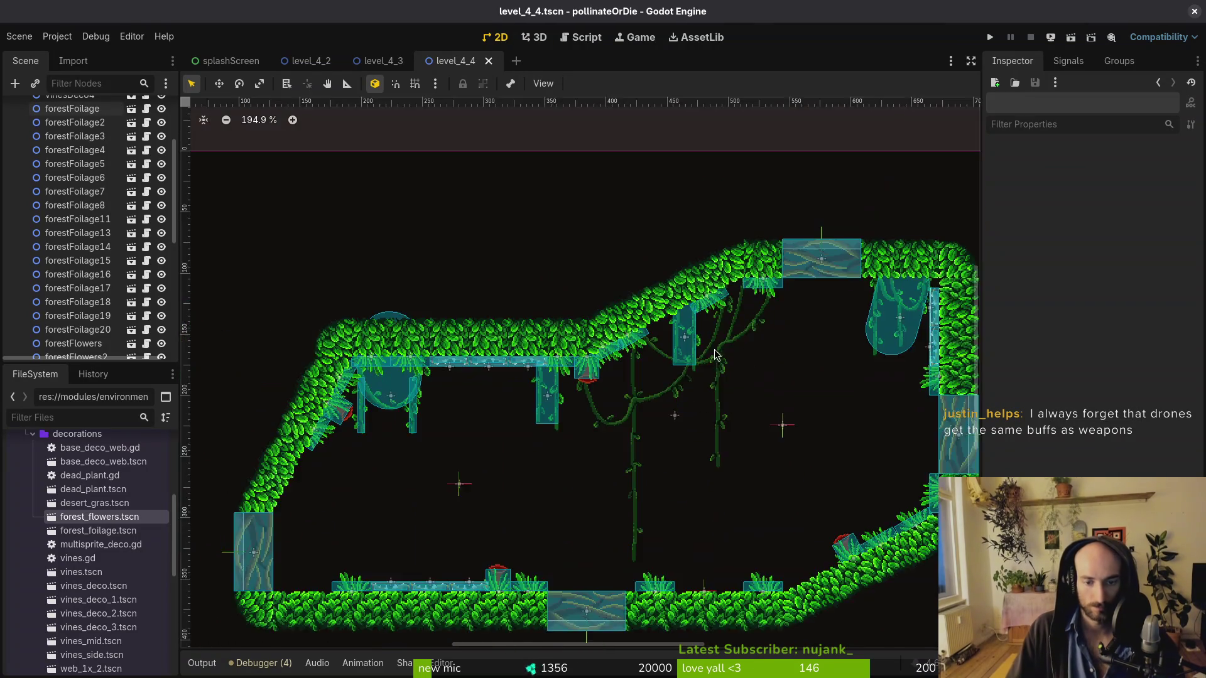
pyautogui.scroll(-2, 715, 358)
pyautogui.scroll(3, 69, 203)
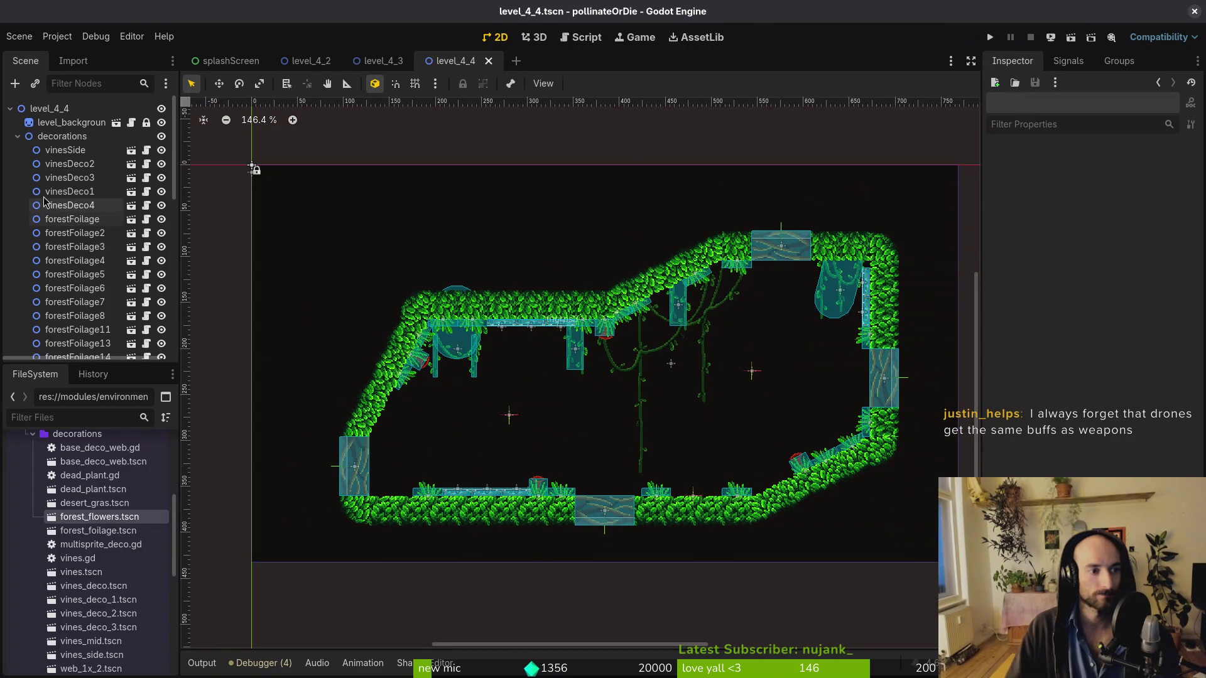
# Show only wave1, move its spawn marker near the floor, and set it to Rhinobeetle
pyautogui.click(17, 138)
pyautogui.click(25, 247)
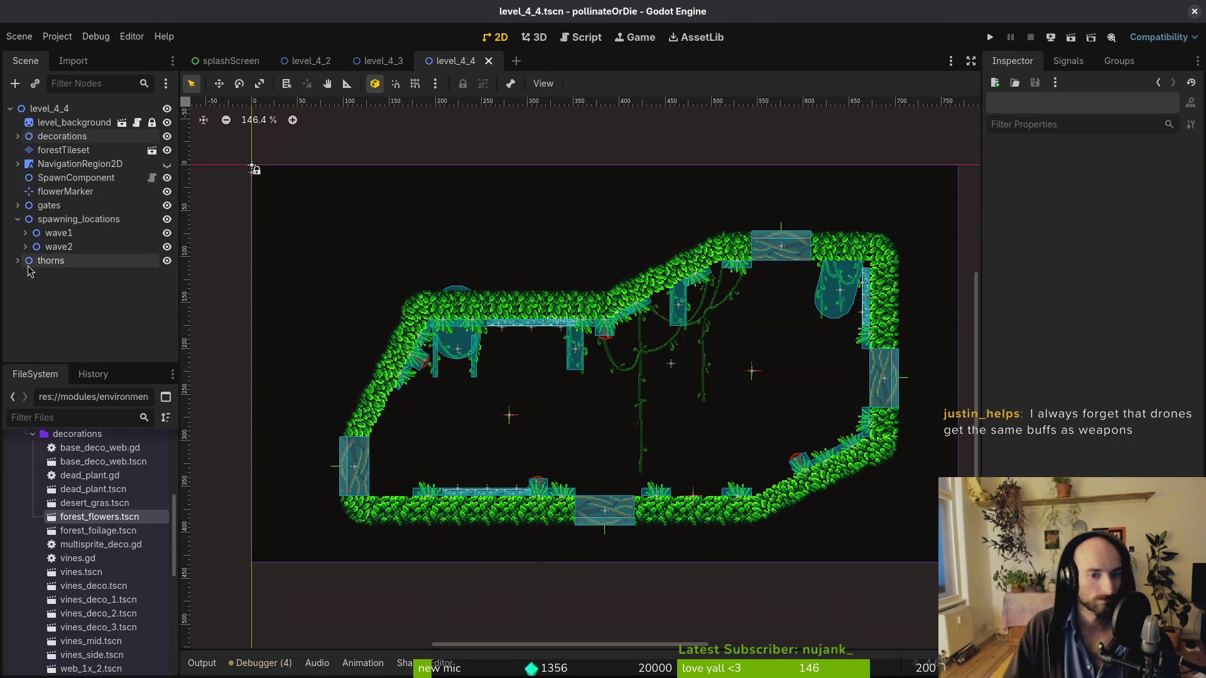
pyautogui.click(25, 234)
pyautogui.click(29, 247)
pyautogui.click(167, 261)
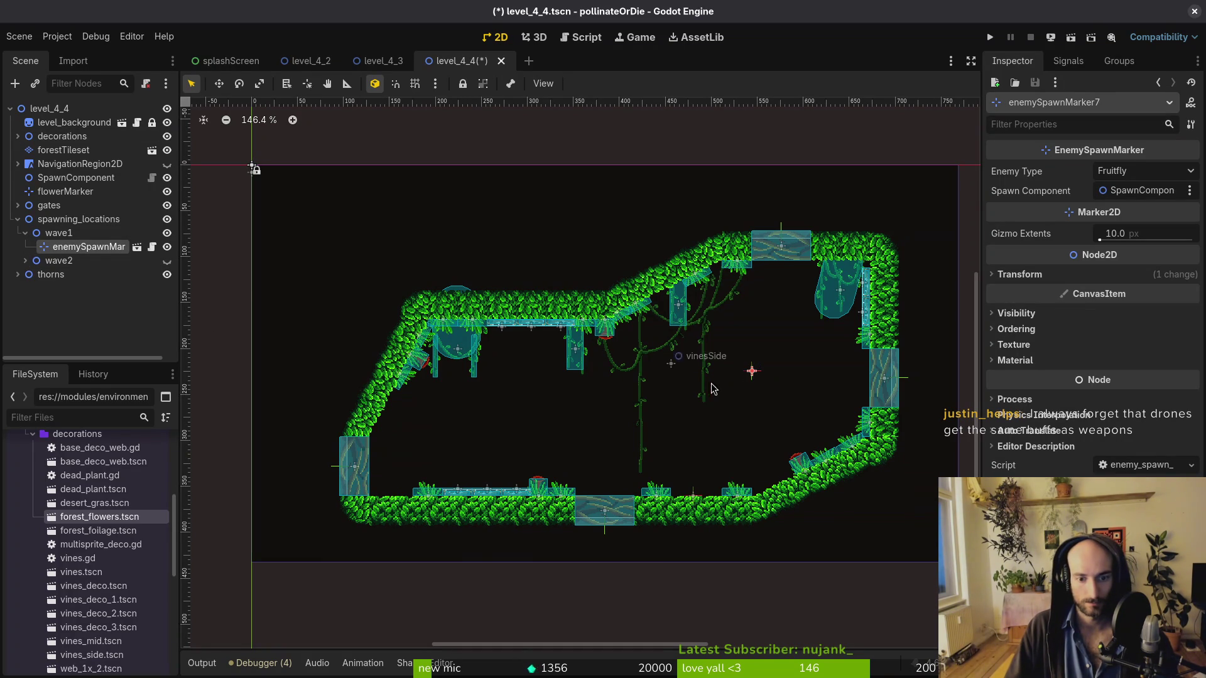
pyautogui.moveTo(755, 375)
pyautogui.mouseDown()
pyautogui.moveTo(554, 451)
pyautogui.moveTo(579, 476)
pyautogui.moveTo(652, 478)
pyautogui.moveTo(494, 474)
pyautogui.mouseUp()
pyautogui.click(1146, 169)
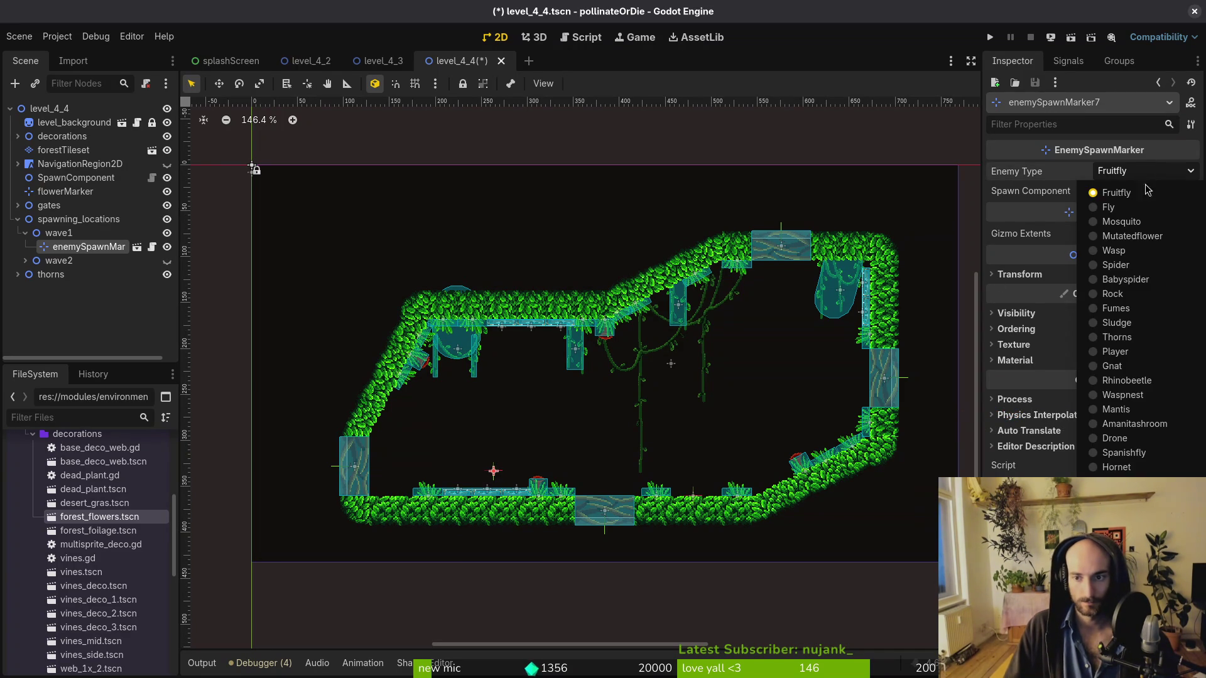
pyautogui.click(1127, 379)
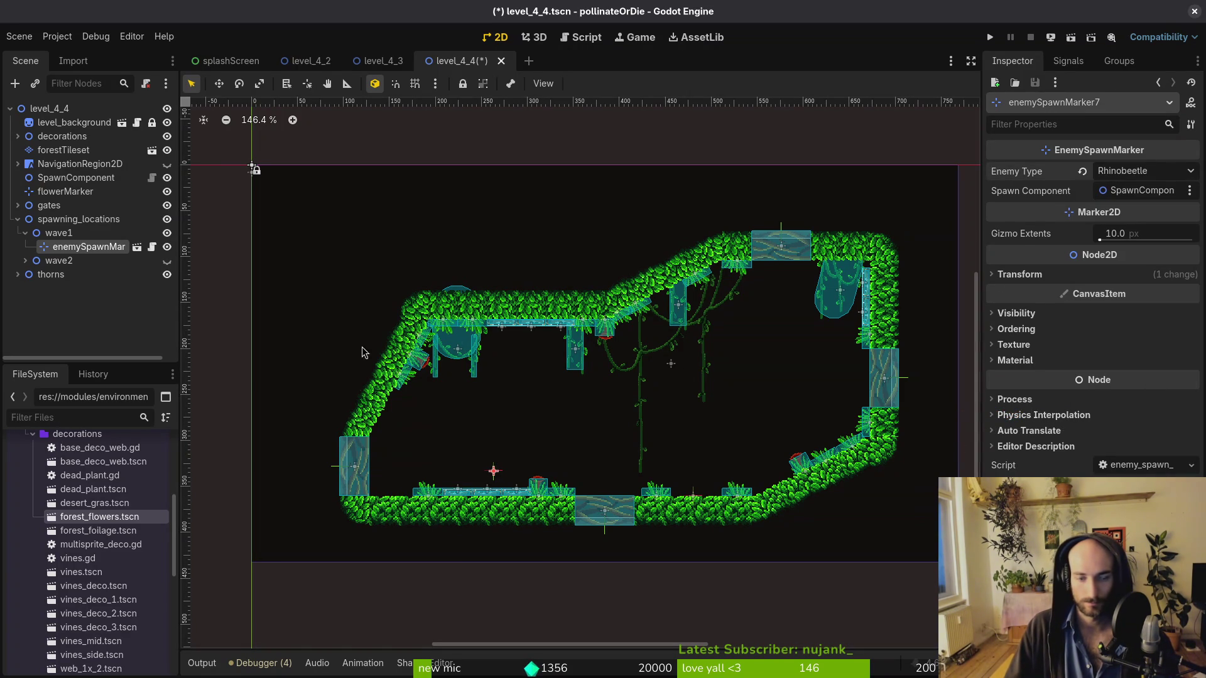
# Add a Wasp spawn marker in the open right area of the level
pyautogui.click(58, 221)
pyautogui.hotkey('ctrl', 'z')
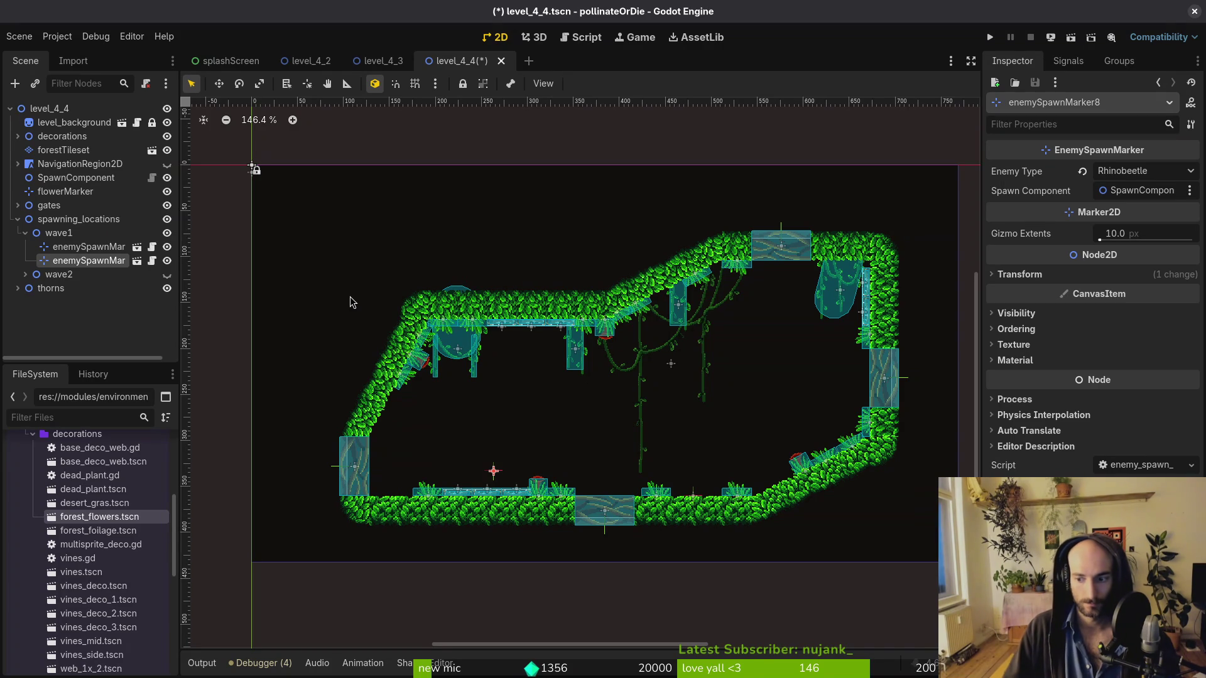
pyautogui.moveTo(502, 476); pyautogui.dragTo(716, 458)
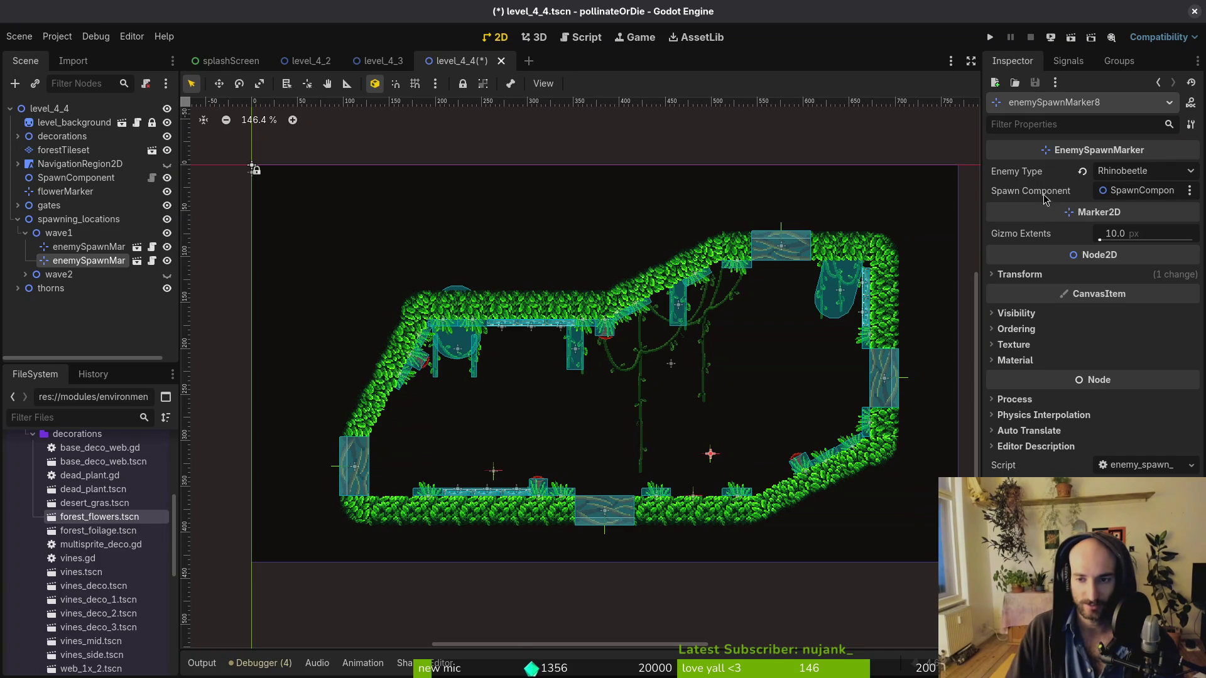
pyautogui.click(1133, 175)
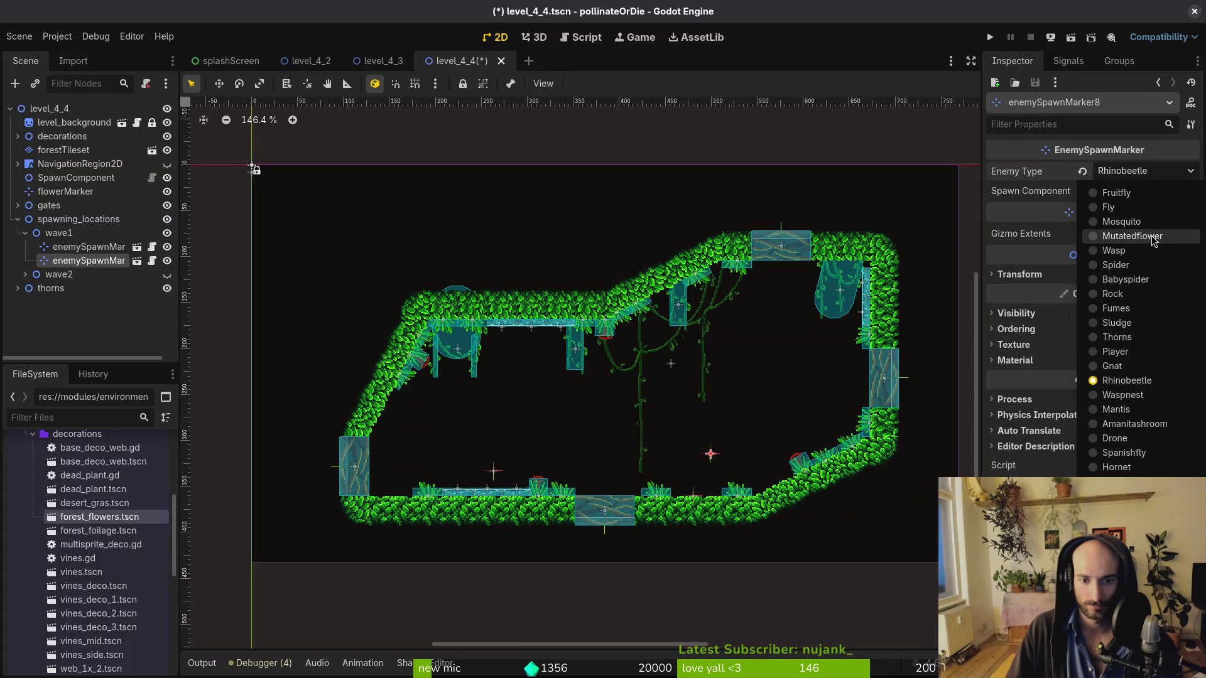
pyautogui.click(1139, 249)
pyautogui.moveTo(704, 459)
pyautogui.mouseDown()
pyautogui.moveTo(743, 426)
pyautogui.moveTo(742, 374)
pyautogui.moveTo(761, 375)
pyautogui.mouseUp()
pyautogui.click(1143, 170)
pyautogui.click(1111, 191)
# Duplicate markers into Fruitfly spawn markers spread leftward mid-room, then enable grid snap
pyautogui.hotkey('ctrl', 'd')
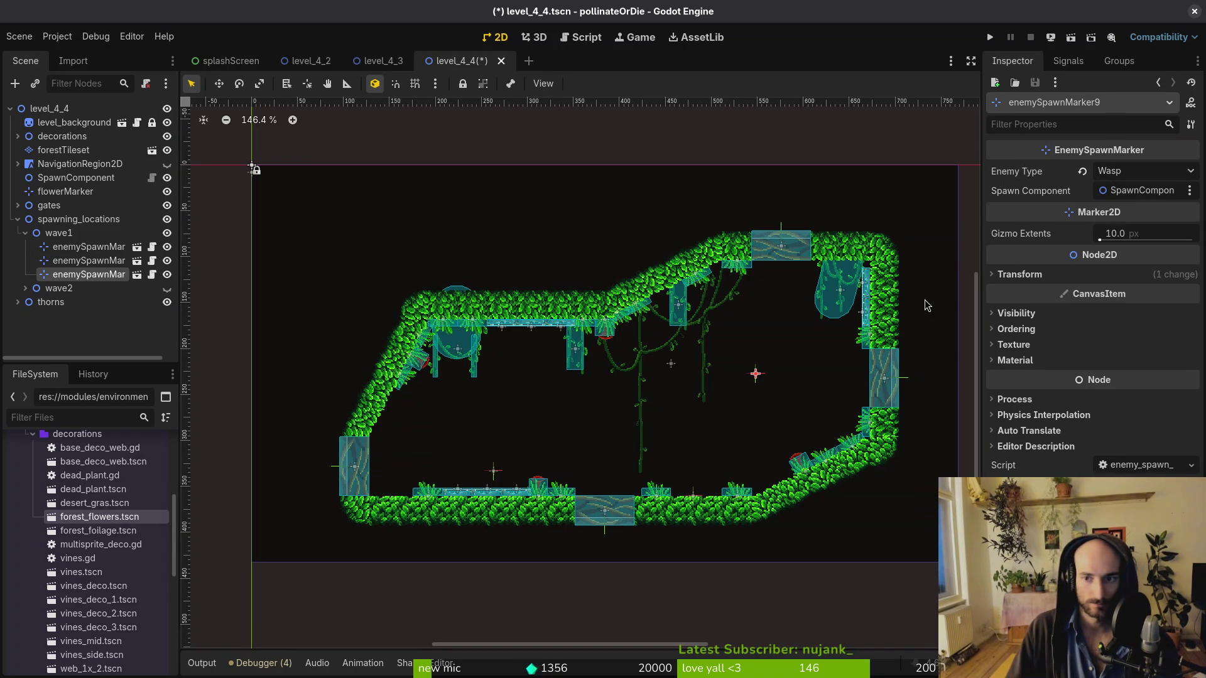
pyautogui.click(1147, 175)
pyautogui.click(1124, 208)
pyautogui.moveTo(757, 375)
pyautogui.mouseDown()
pyautogui.moveTo(672, 418)
pyautogui.moveTo(656, 411)
pyautogui.mouseUp()
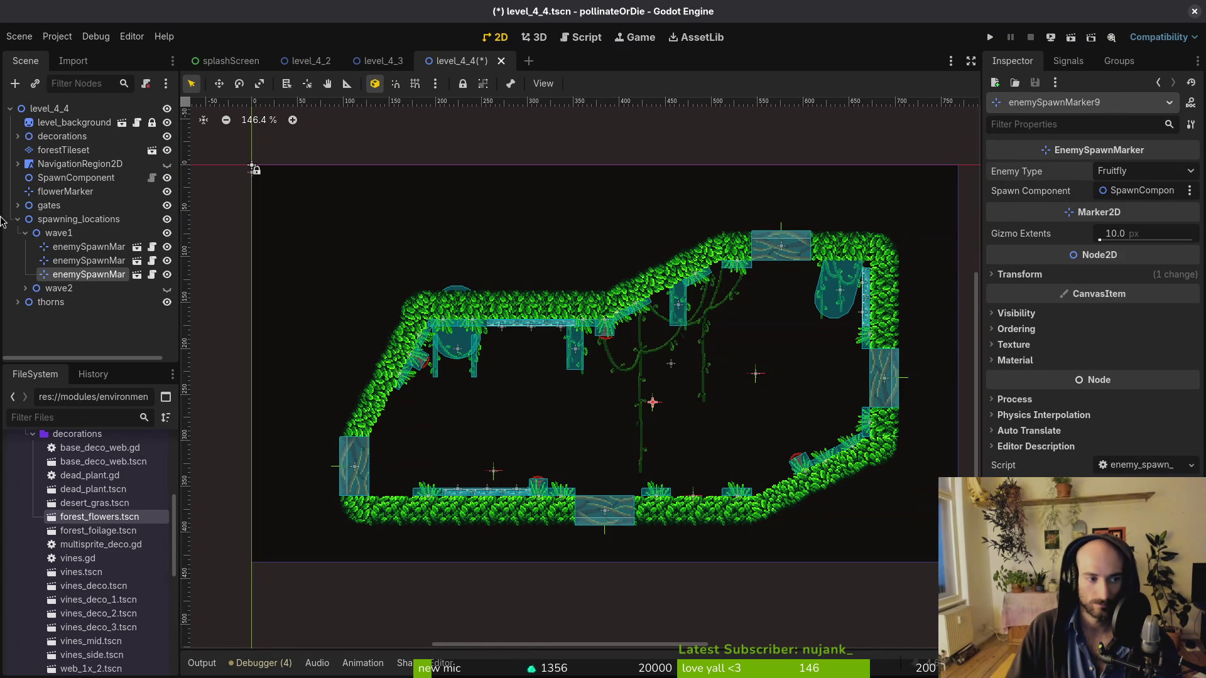
pyautogui.hotkey('ctrl', 'd')
pyautogui.moveTo(653, 411)
pyautogui.mouseDown()
pyautogui.moveTo(453, 420)
pyautogui.moveTo(558, 411)
pyautogui.moveTo(544, 419)
pyautogui.moveTo(712, 426)
pyautogui.moveTo(592, 422)
pyautogui.mouseUp()
pyautogui.hotkey('ctrl', 'd')
pyautogui.click(74, 234)
pyautogui.click(88, 302)
pyautogui.hotkey('ctrl', 'd')
pyautogui.hotkey('shift', 'g')
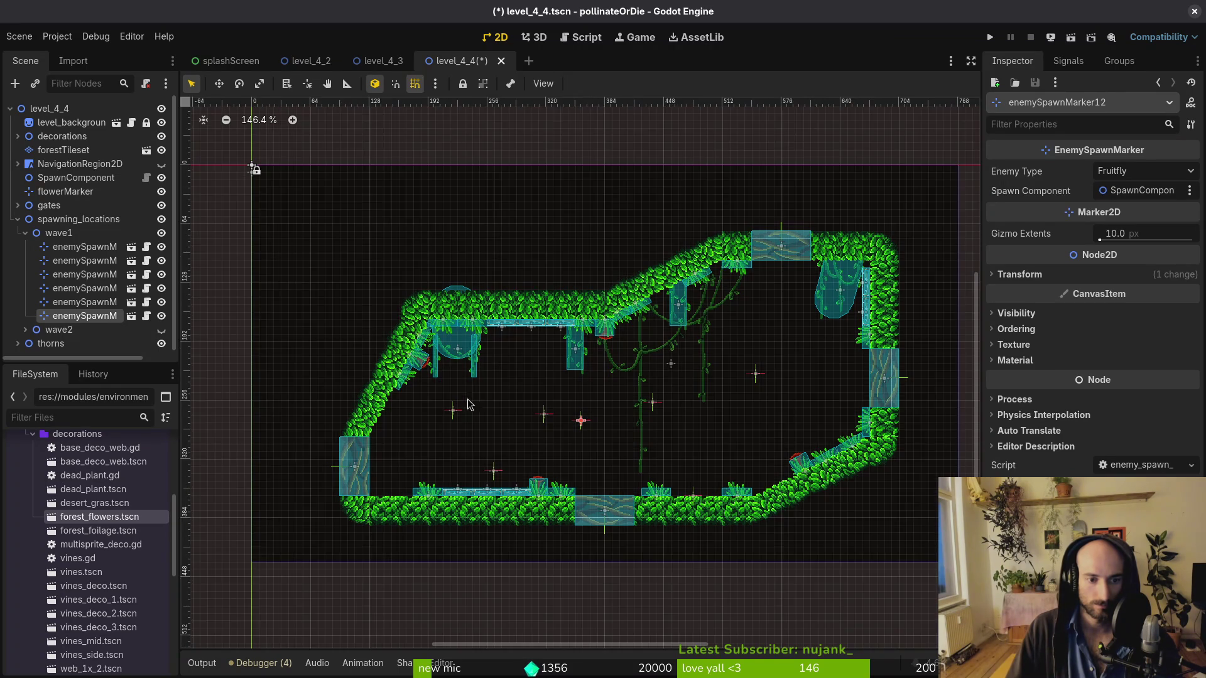
# Rearrange the Fruitfly and Rhinobeetle markers into open space and save
pyautogui.scroll(5, 452, 389)
pyautogui.moveTo(430, 357); pyautogui.dragTo(409, 368)
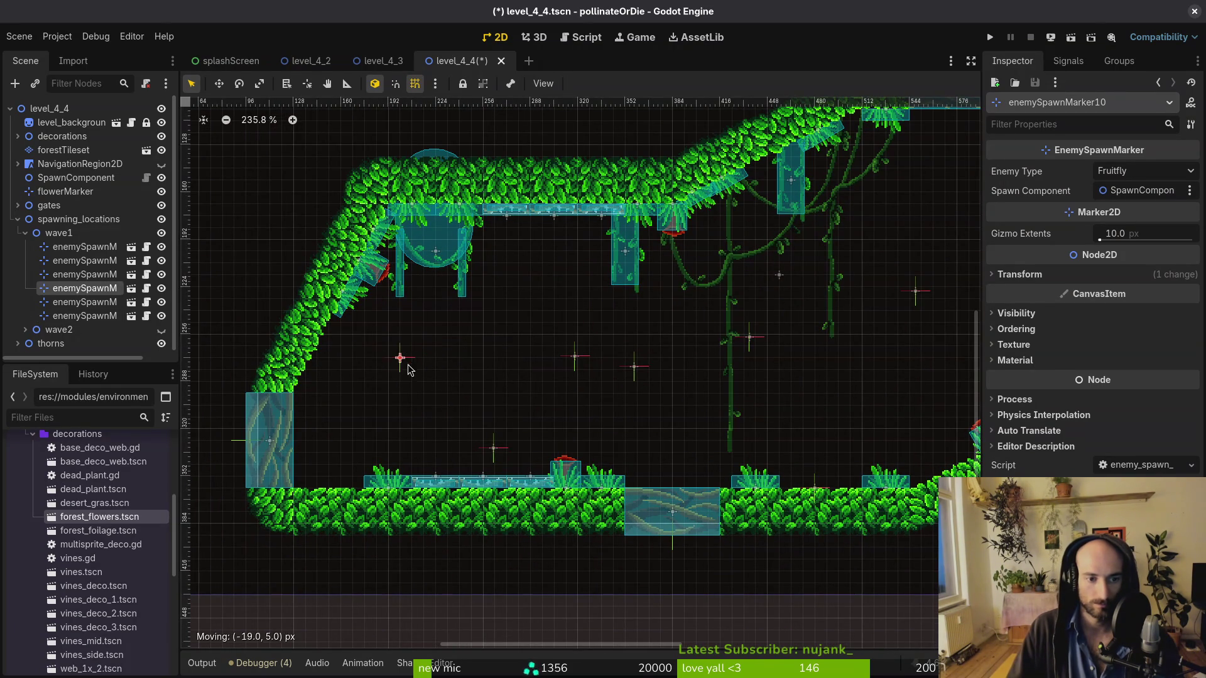
pyautogui.moveTo(575, 363); pyautogui.dragTo(485, 339)
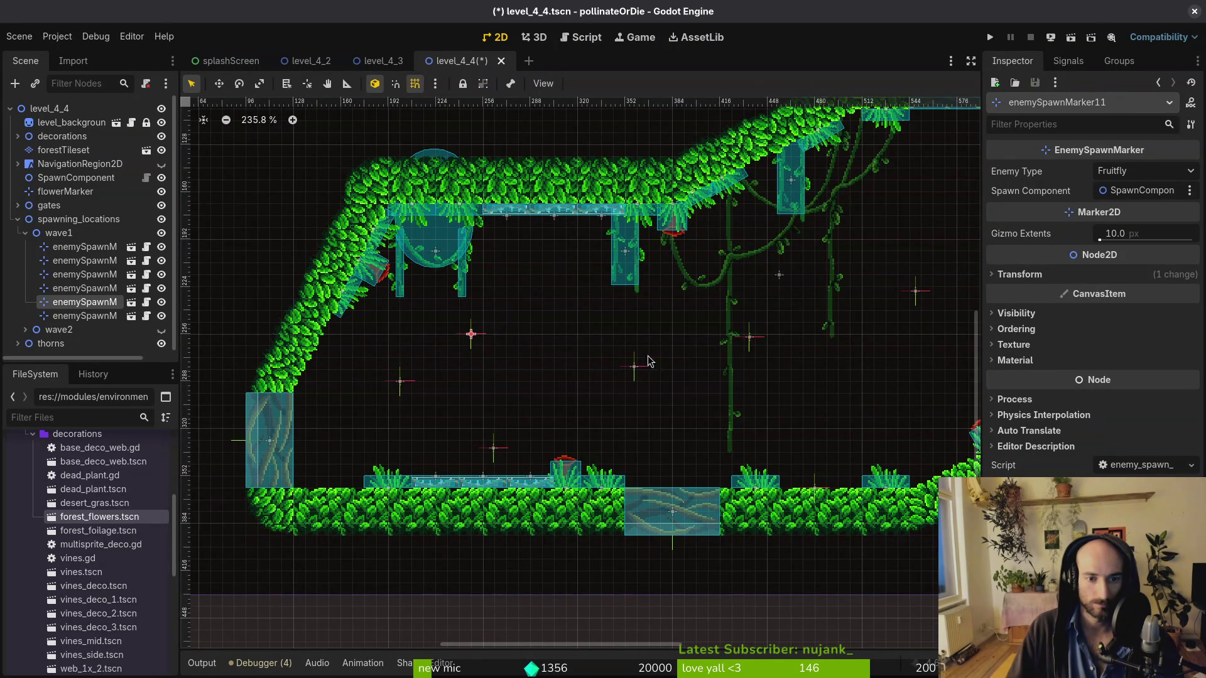
pyautogui.moveTo(636, 370); pyautogui.dragTo(544, 337)
pyautogui.moveTo(495, 461); pyautogui.dragTo(508, 453)
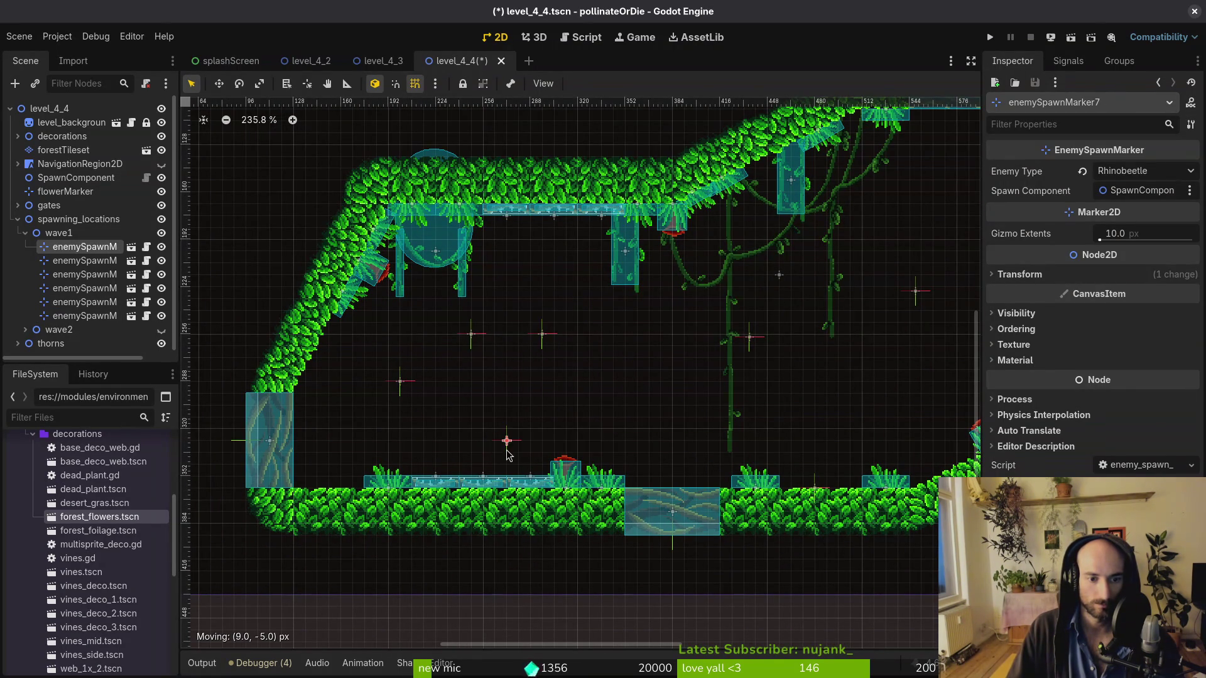
pyautogui.moveTo(753, 341)
pyautogui.mouseDown()
pyautogui.moveTo(705, 422)
pyautogui.moveTo(655, 439)
pyautogui.mouseUp()
pyautogui.moveTo(752, 341); pyautogui.dragTo(634, 386)
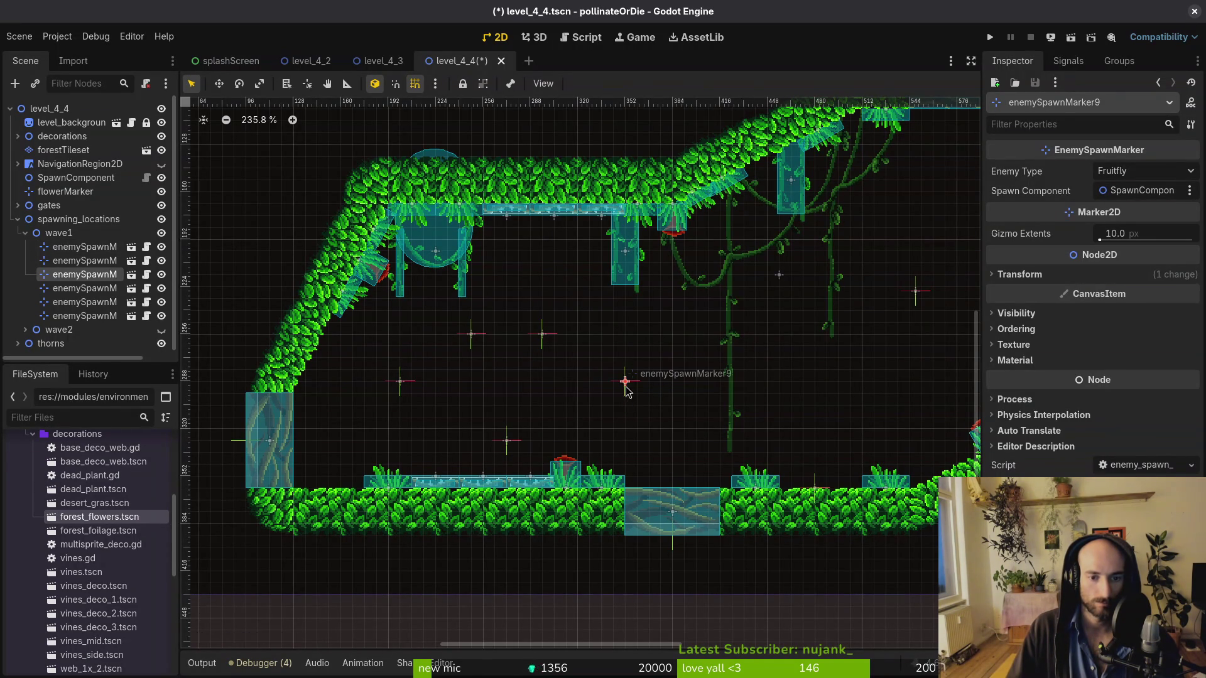
pyautogui.scroll(-3, 626, 389)
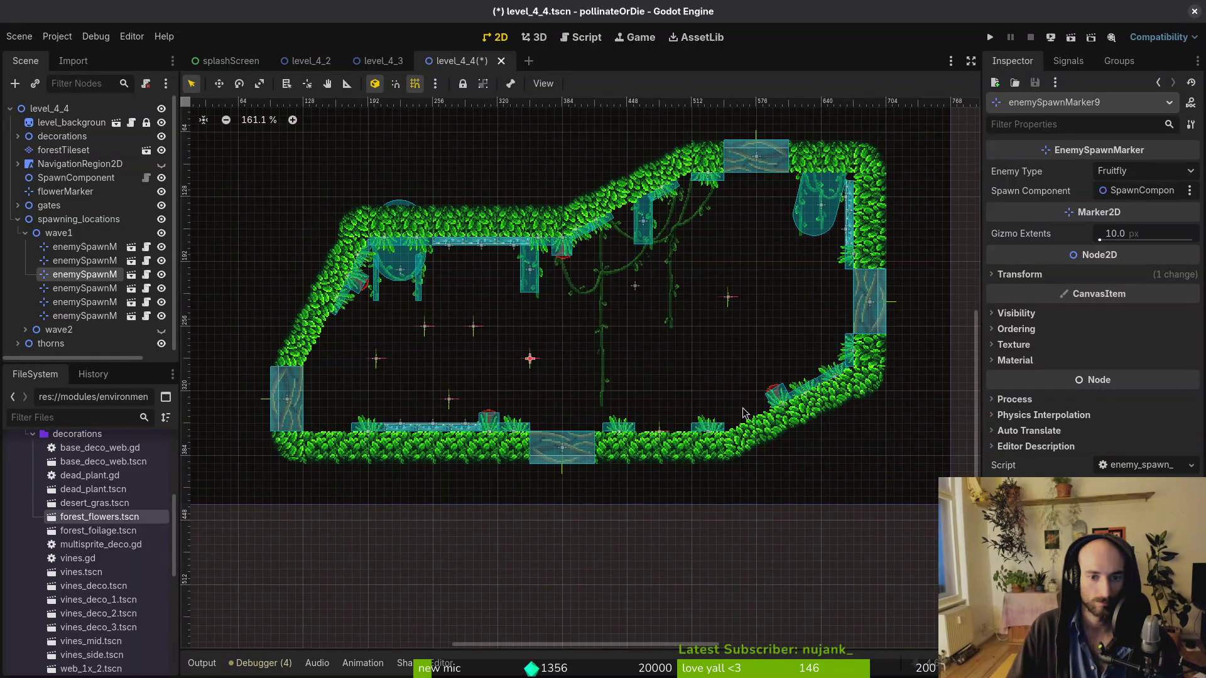
pyautogui.click(722, 383)
pyautogui.hotkey('ctrl', 's')
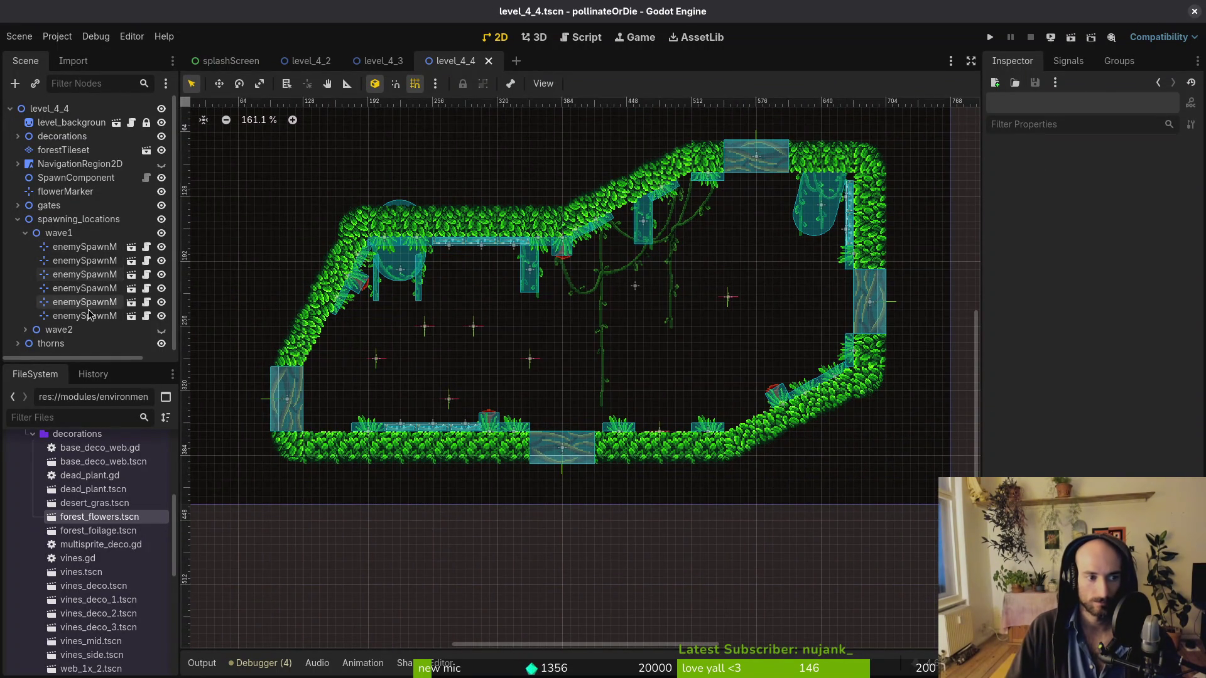
# Add a seventh marker near the central vines, lower the Wasp marker slightly, and save
pyautogui.click(84, 316)
pyautogui.hotkey('ctrl', 'd')
pyautogui.moveTo(470, 329)
pyautogui.mouseDown()
pyautogui.moveTo(638, 338)
pyautogui.moveTo(748, 269)
pyautogui.mouseUp()
pyautogui.moveTo(683, 318); pyautogui.dragTo(659, 335)
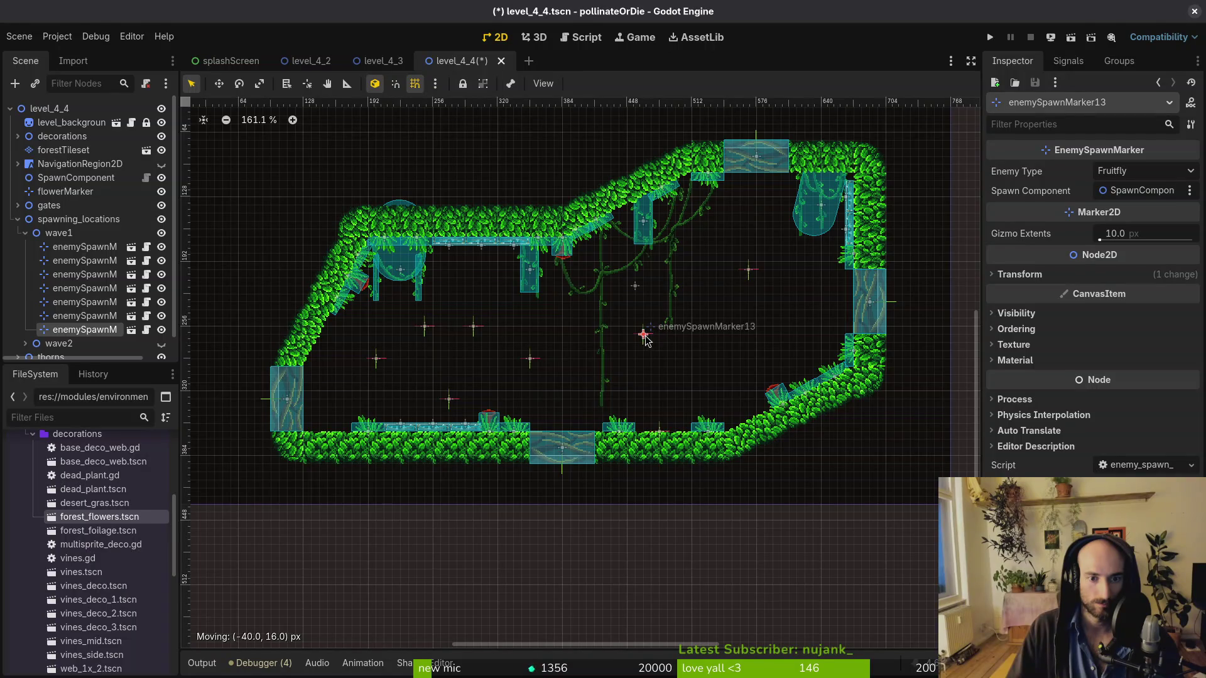
pyautogui.click(749, 275)
pyautogui.moveTo(749, 275); pyautogui.dragTo(749, 292)
pyautogui.click(747, 282)
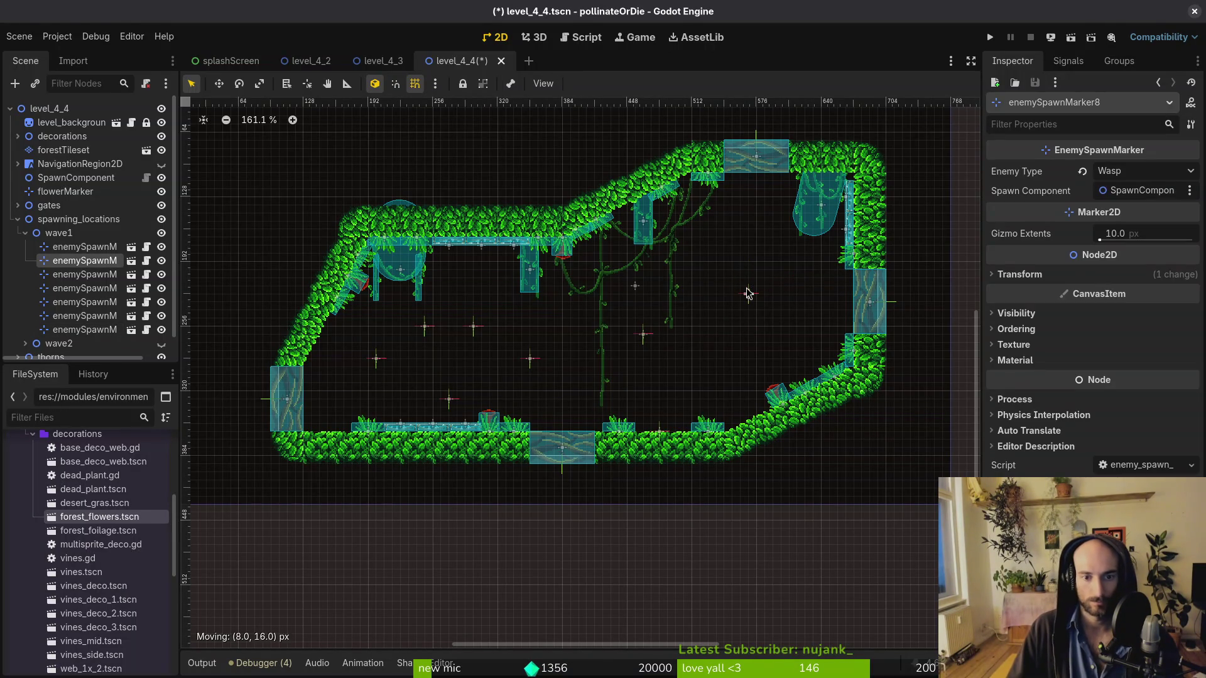
pyautogui.hotkey('ctrl', 's')
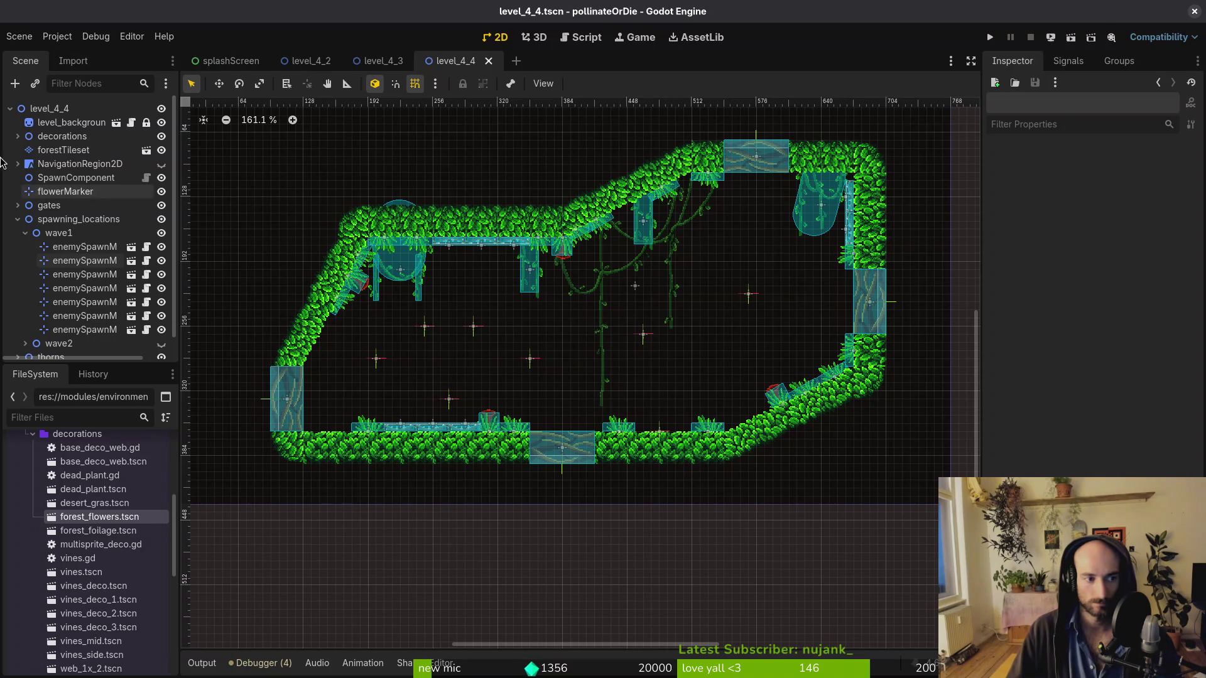
# Collapse and hide wave1's markers and show wave2's markers instead
pyautogui.click(25, 233)
pyautogui.click(167, 233)
pyautogui.click(167, 246)
# Set wave2's enemySpawnMarker19 Enemy Type to Amanitashroom and save the level scene
pyautogui.click(25, 247)
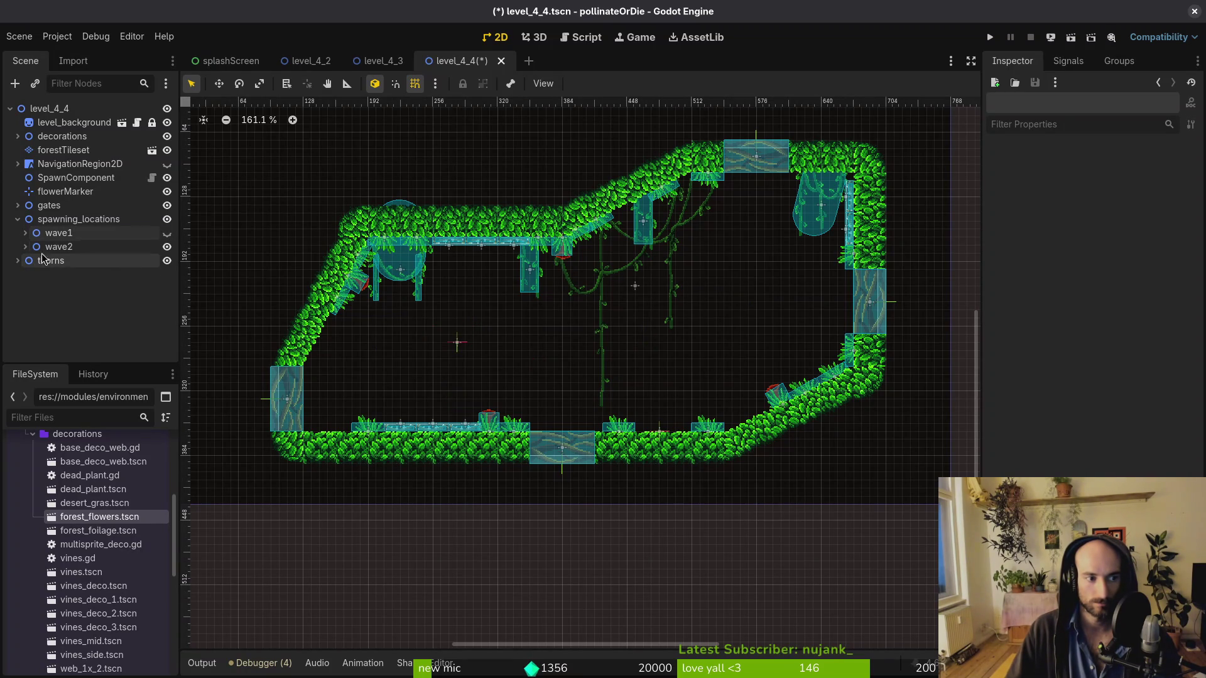
pyautogui.click(457, 345)
pyautogui.click(1129, 172)
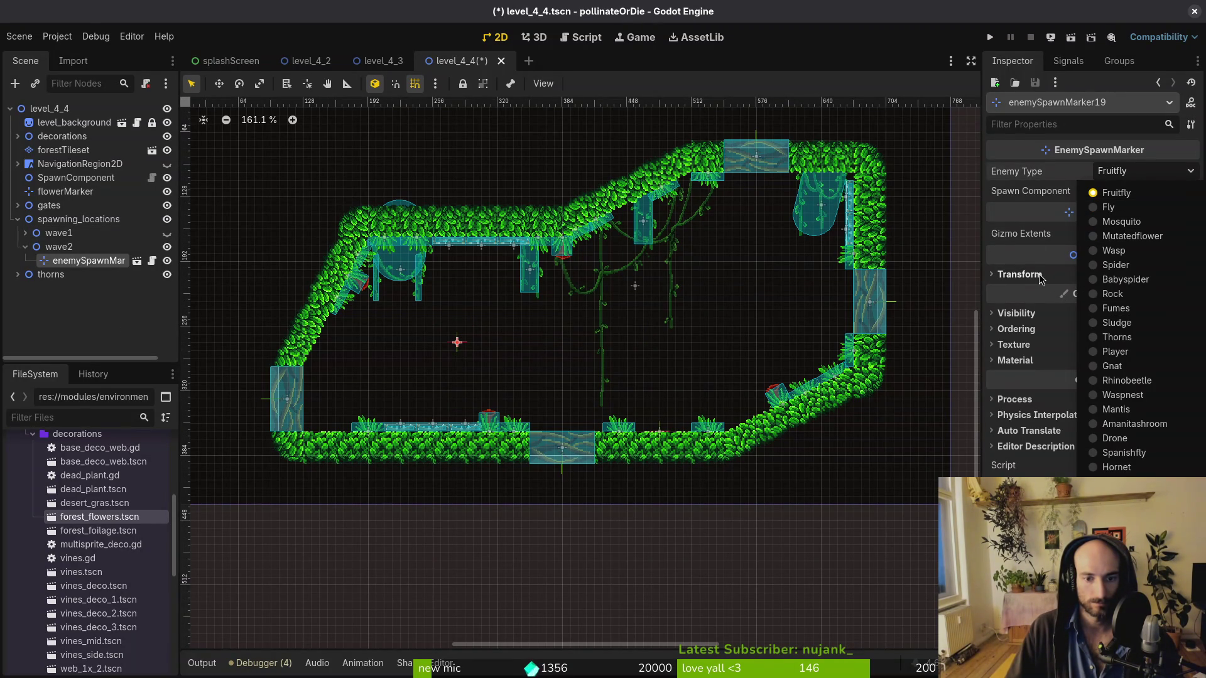
pyautogui.click(1134, 423)
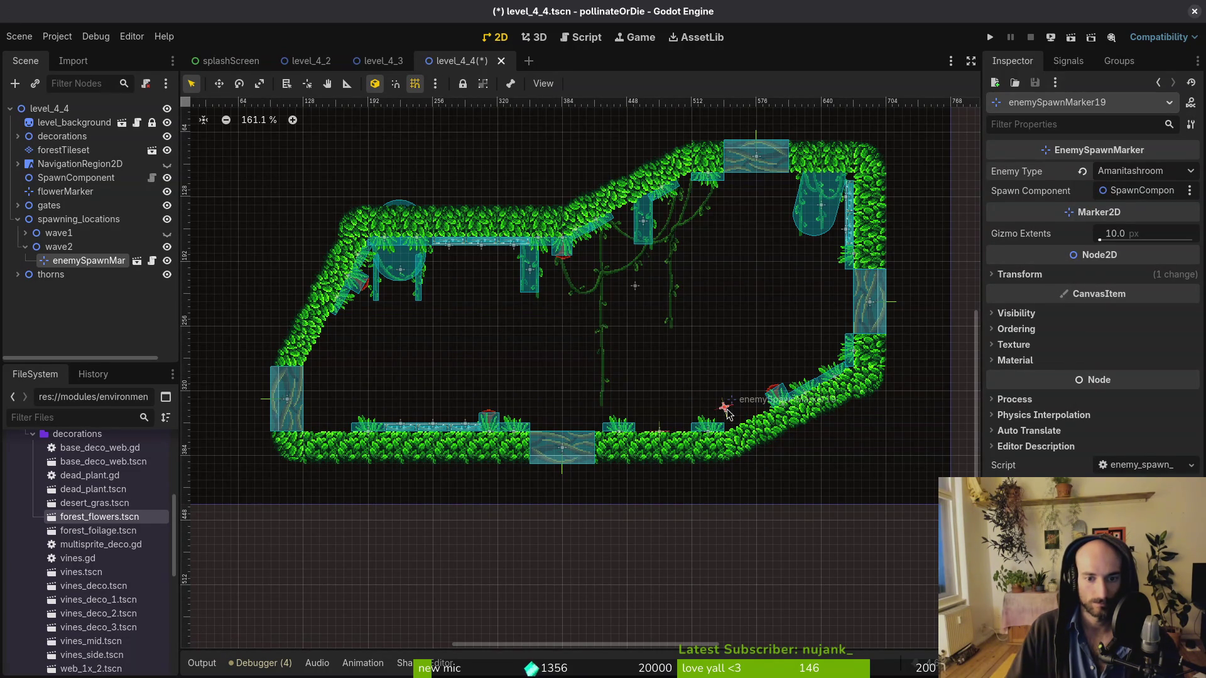
pyautogui.hotkey('ctrl', 's')
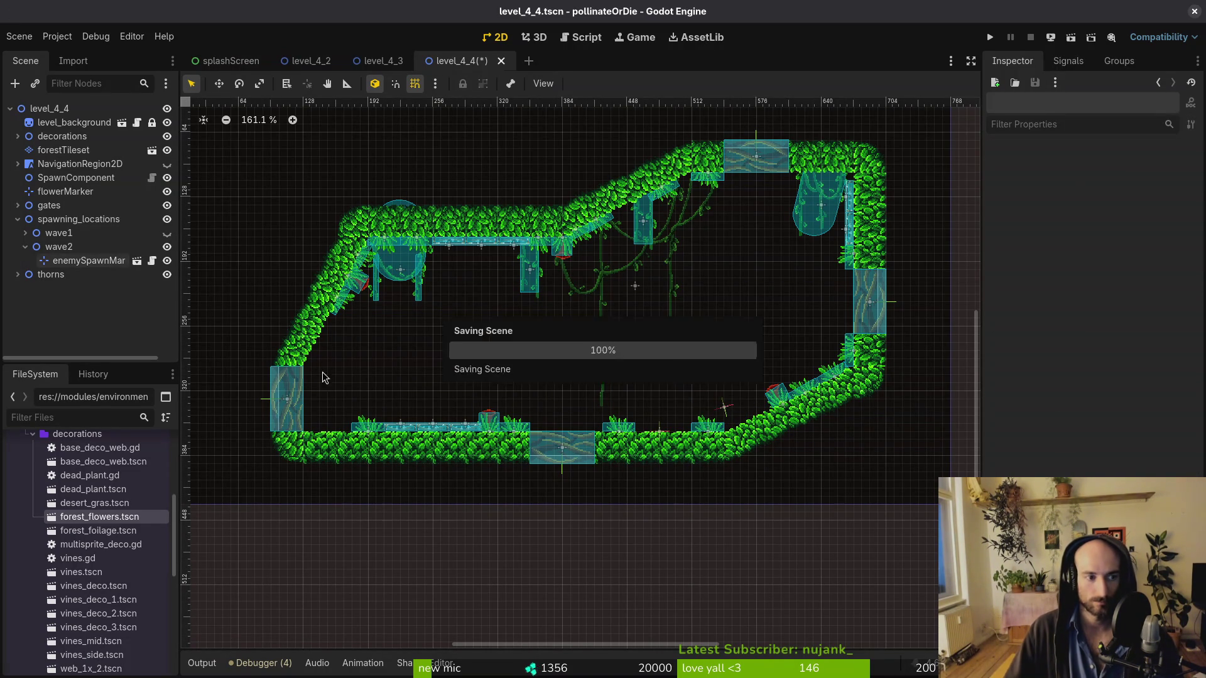
# Duplicate the Amanitashroom marker as enemySpawnMarker20 and move it up into the open mid-room area
pyautogui.hotkey('ctrl', 'd')
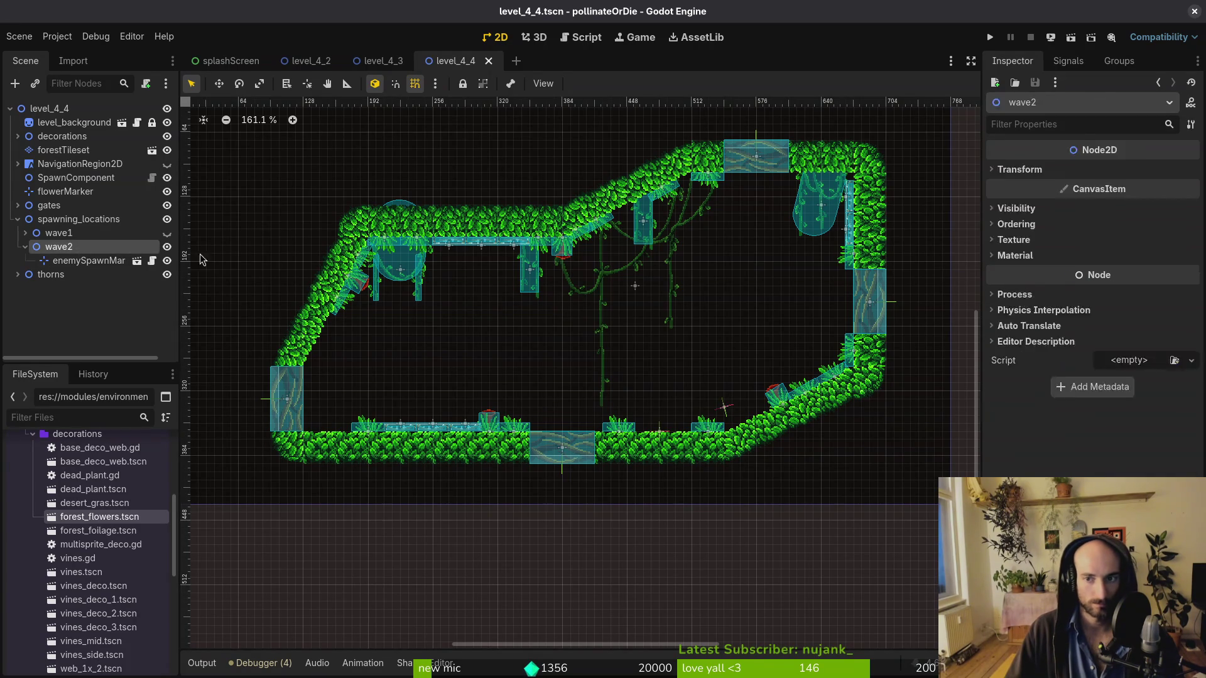
pyautogui.moveTo(727, 410); pyautogui.dragTo(721, 337)
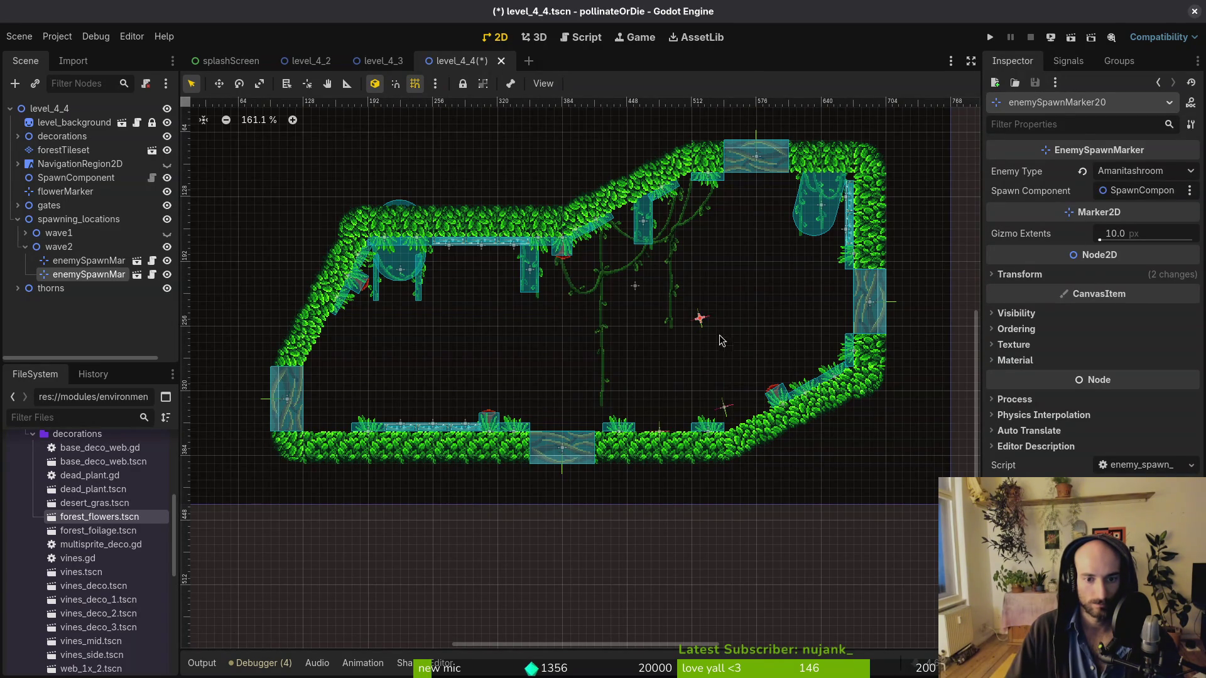
pyautogui.click(1125, 171)
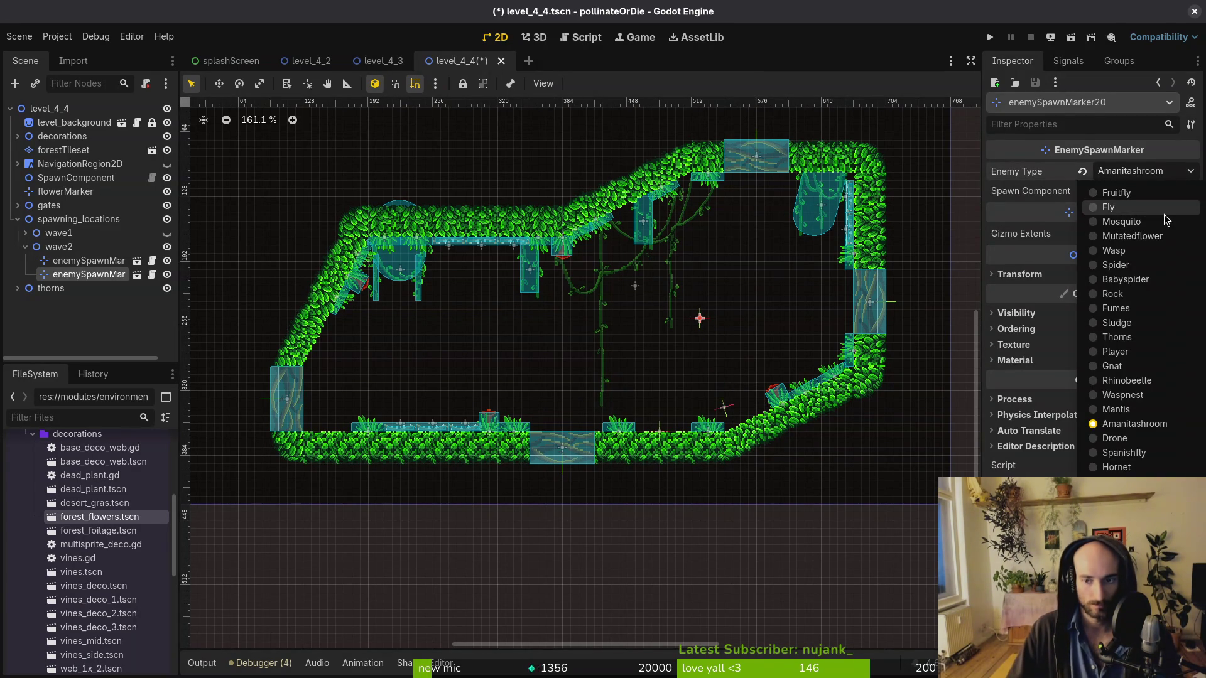
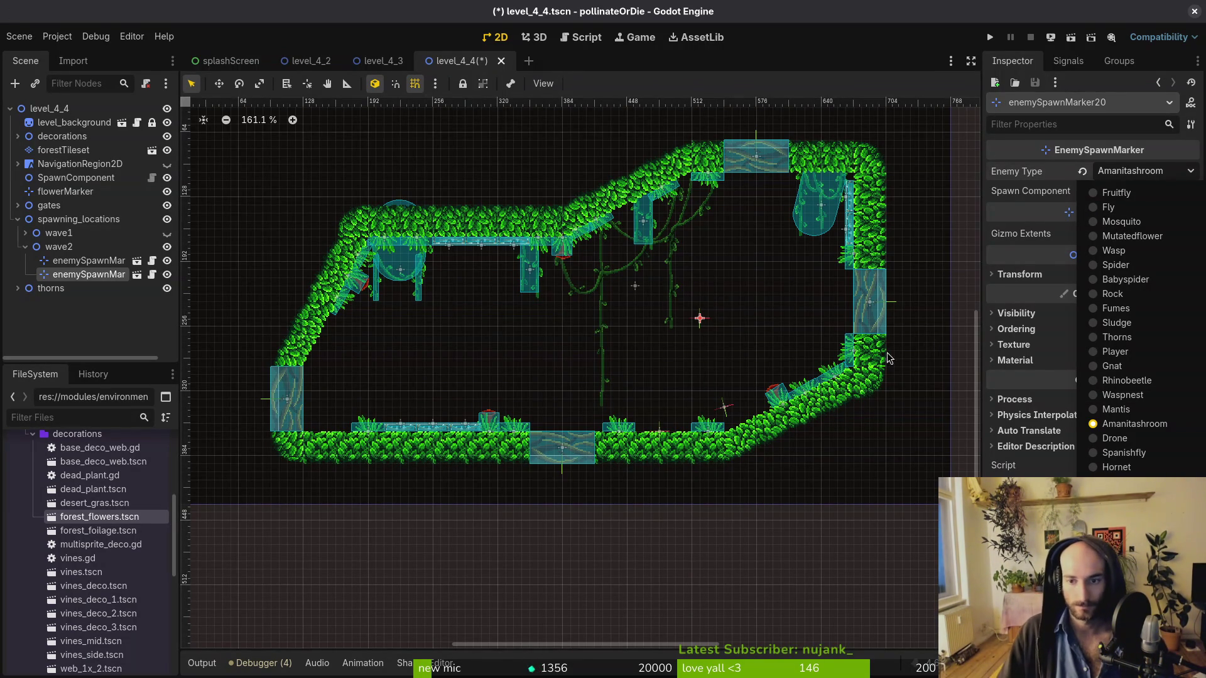
# Place a Spanishfly spawn marker in the cave and a Fruitfly copy to its right
pyautogui.click(1151, 465)
pyautogui.moveTo(702, 322); pyautogui.dragTo(446, 341)
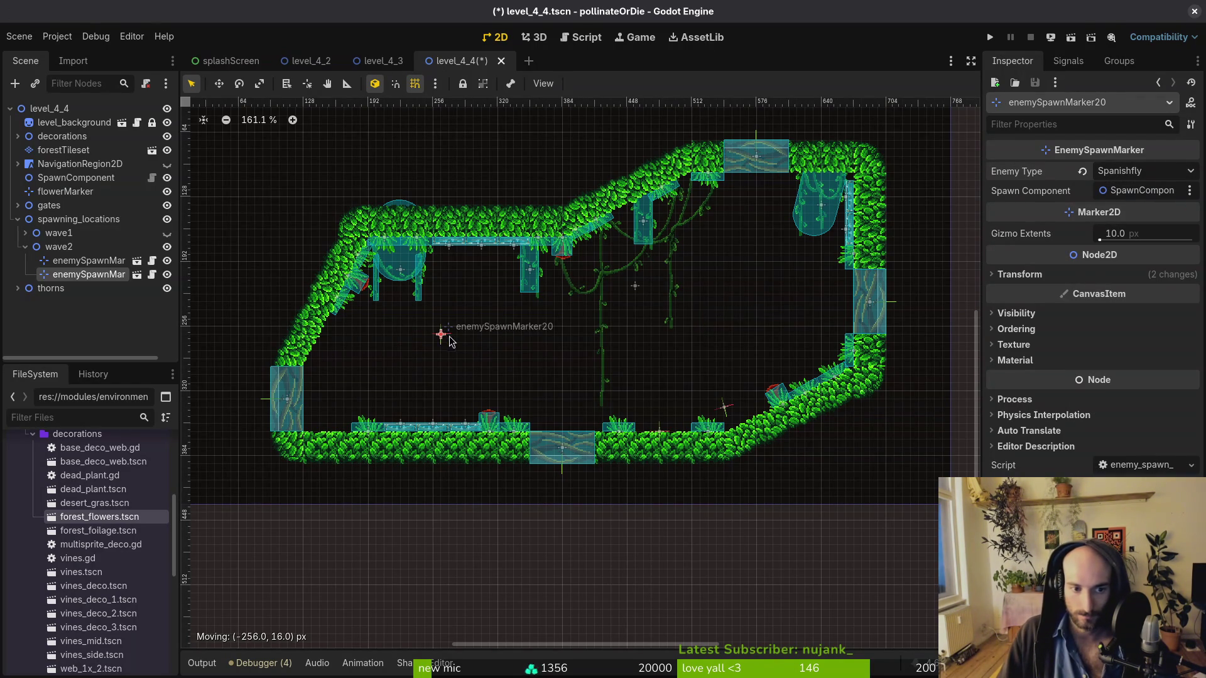
pyautogui.hotkey('ctrl', 'd')
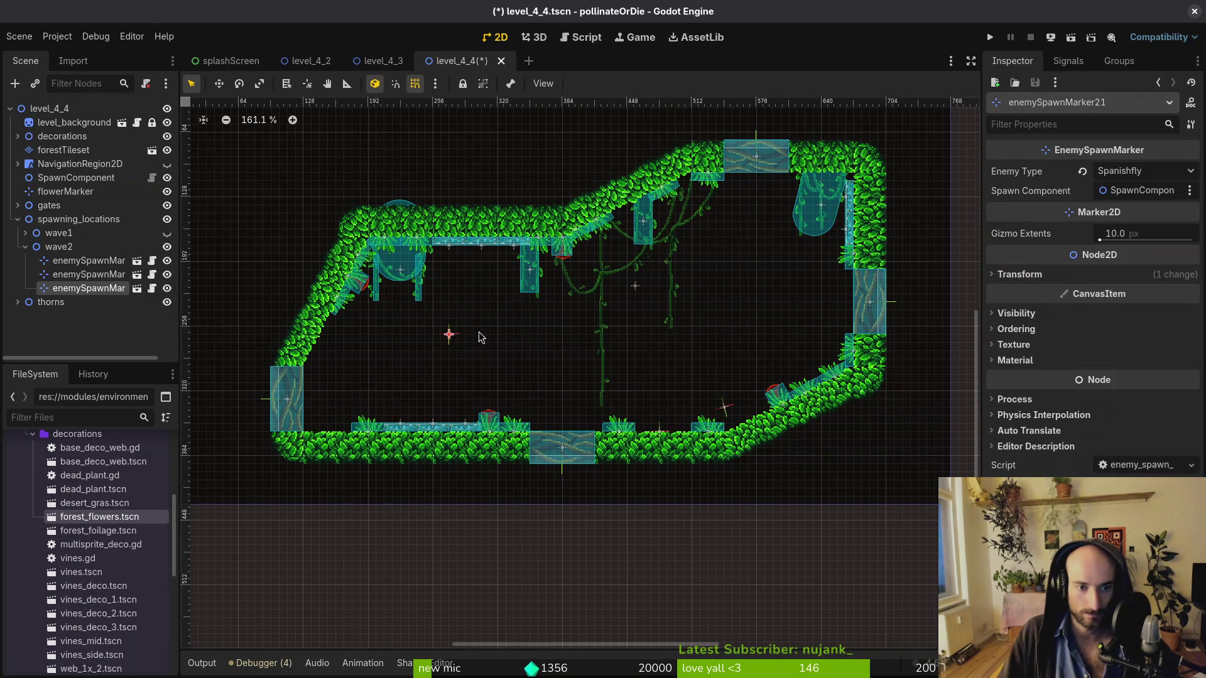
pyautogui.moveTo(453, 337); pyautogui.dragTo(591, 347)
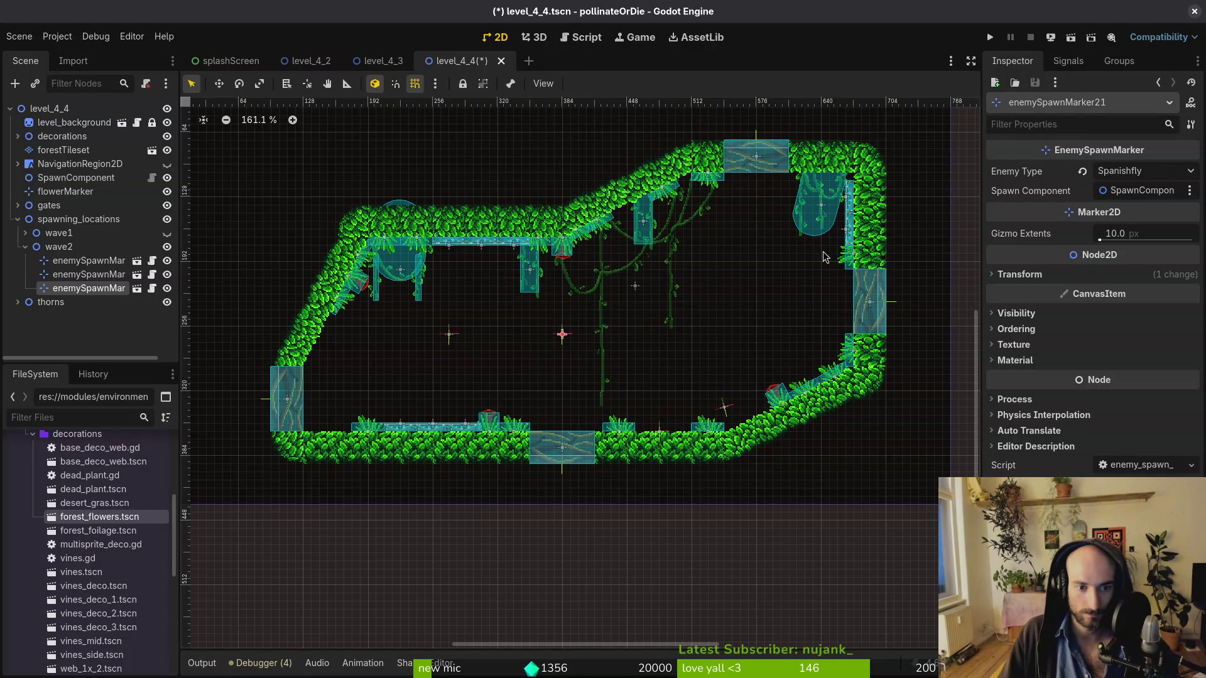
pyautogui.click(1124, 178)
pyautogui.click(1108, 194)
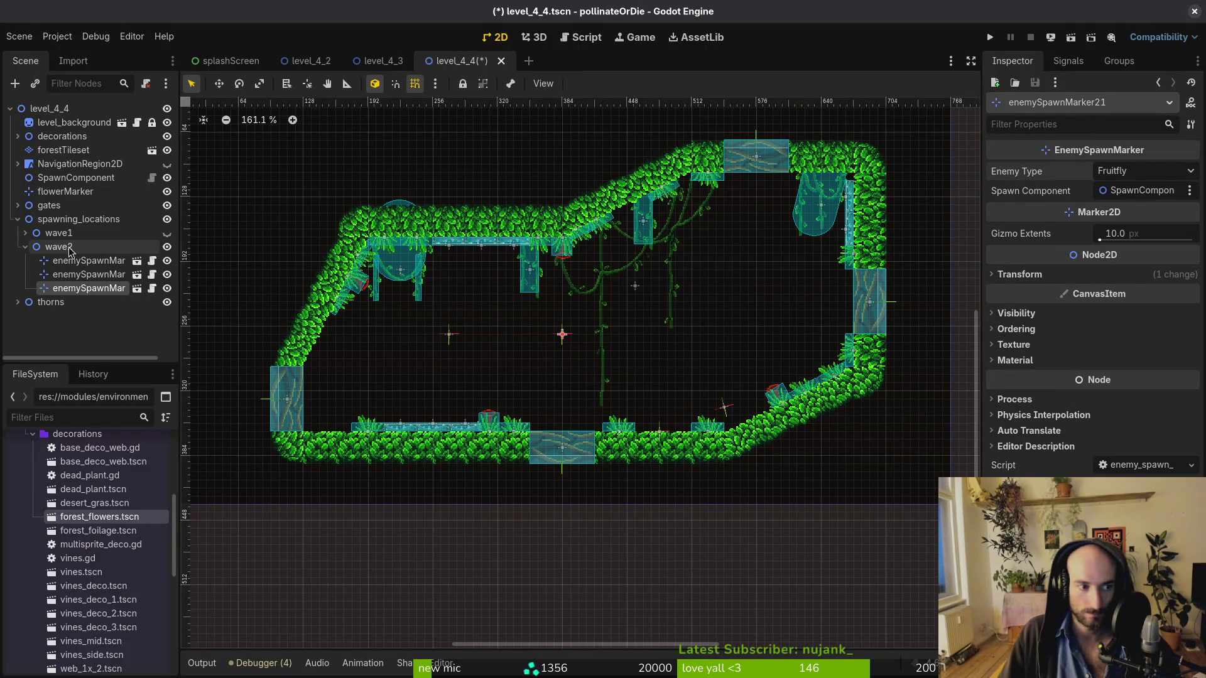
# Add another Fruitfly marker up toward the right wall and save the level
pyautogui.hotkey('ctrl', 'd')
pyautogui.moveTo(564, 336)
pyautogui.mouseDown()
pyautogui.moveTo(732, 319)
pyautogui.moveTo(740, 302)
pyautogui.mouseUp()
pyautogui.click(454, 342)
pyautogui.hotkey('ctrl', 's')
# Duplicate the newest wave2 marker and change the copy's enemy type to Mosquito
pyautogui.click(94, 302)
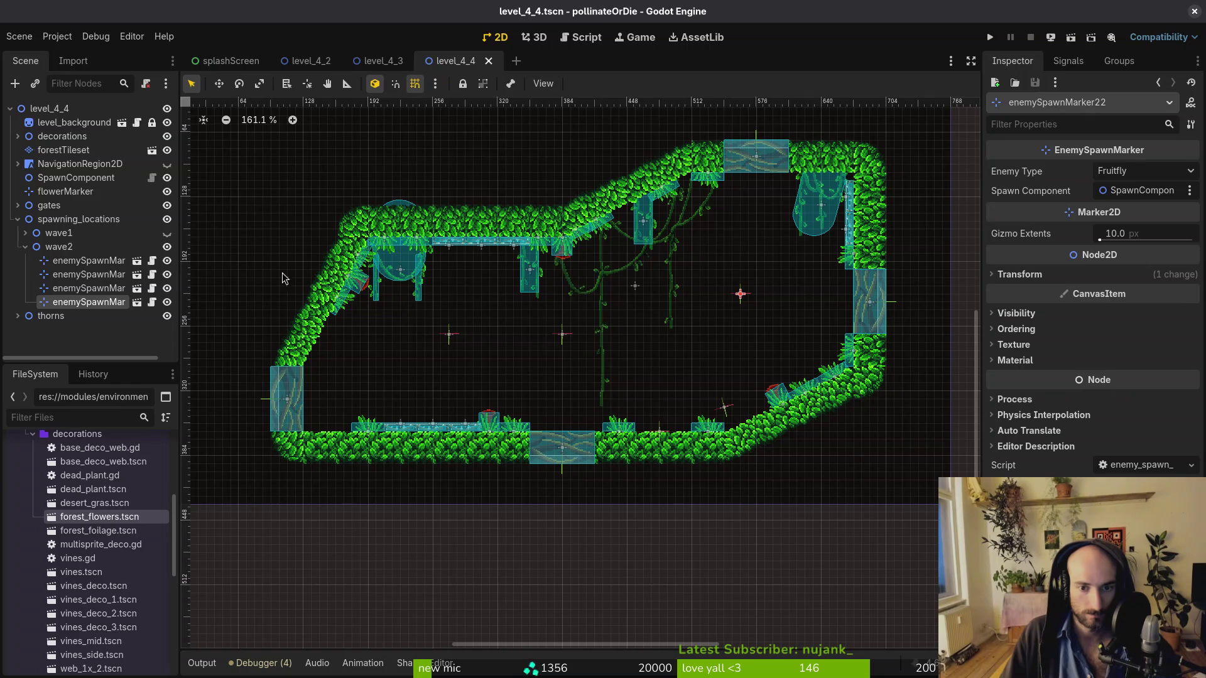
pyautogui.hotkey('ctrl', 'd')
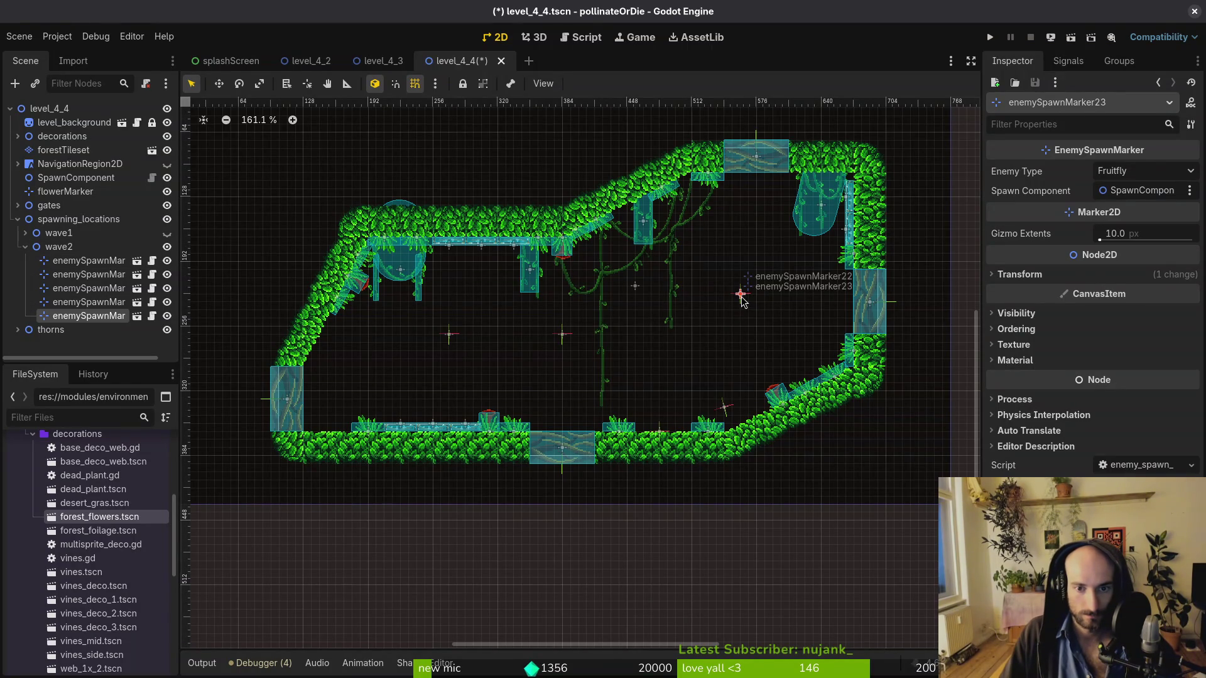
pyautogui.moveTo(741, 299); pyautogui.dragTo(701, 315)
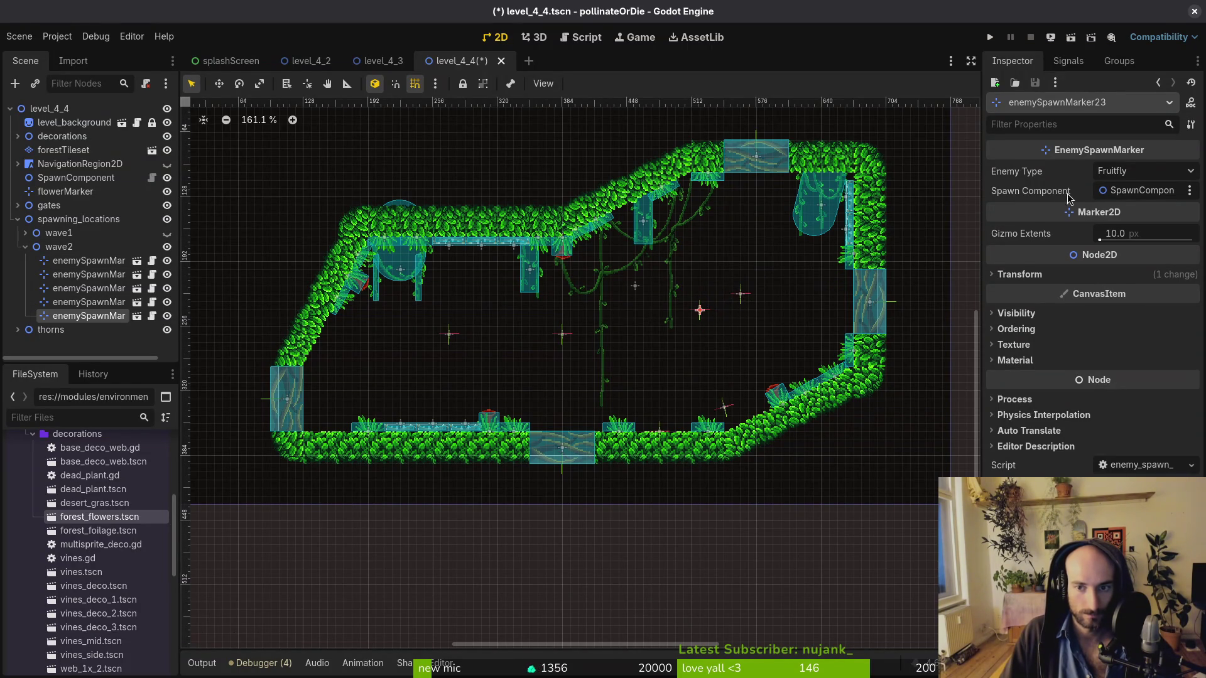
pyautogui.click(1143, 171)
pyautogui.click(1117, 223)
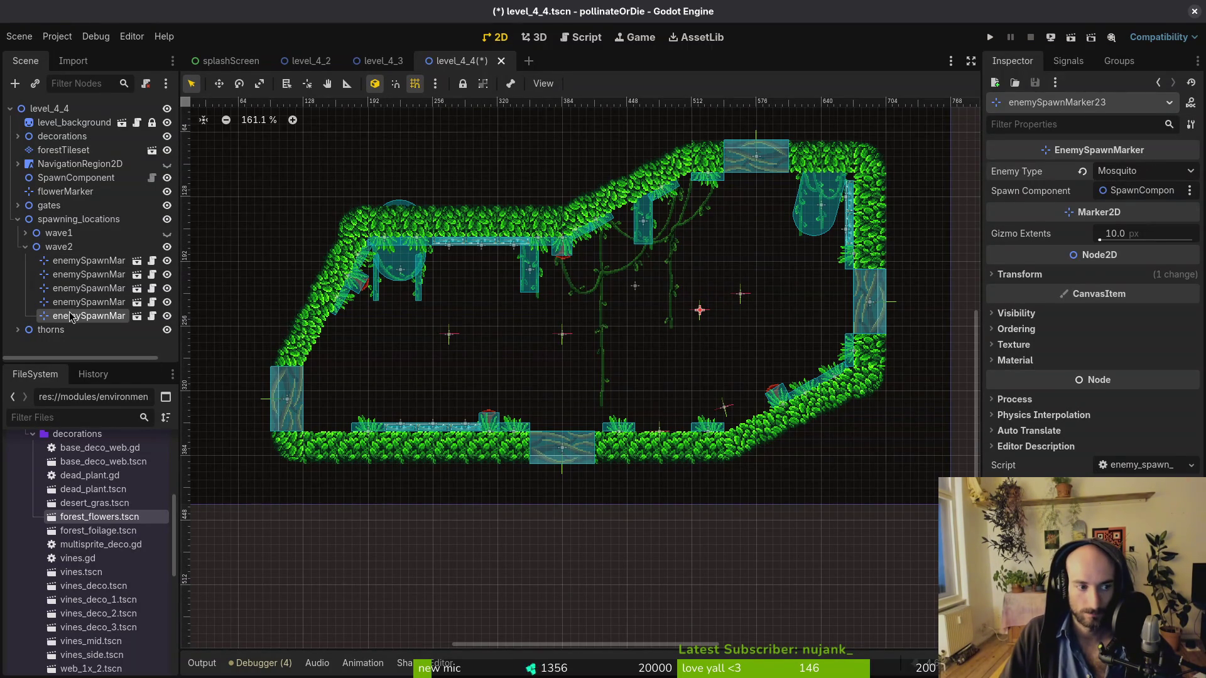
# Add a copy of the Mosquito marker with enemy type Fly, then save
pyautogui.hotkey('ctrl', 'd')
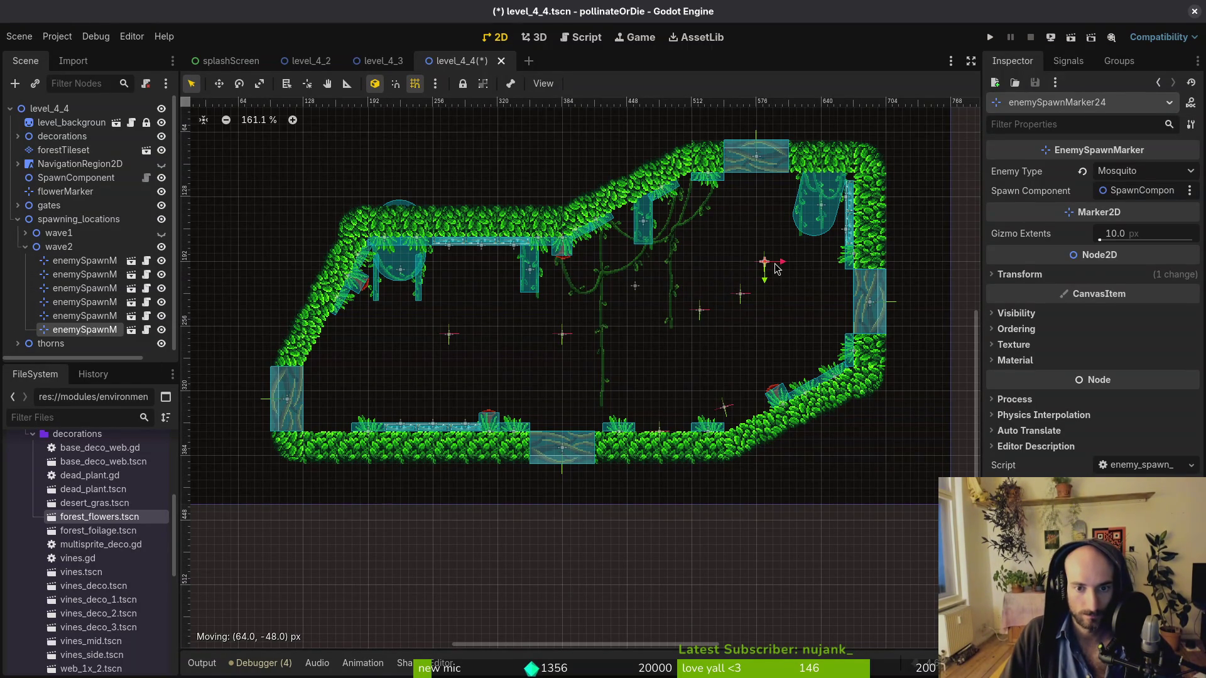
pyautogui.click(1143, 171)
pyautogui.click(1134, 197)
pyautogui.click(1134, 172)
pyautogui.click(1134, 196)
pyautogui.click(784, 396)
pyautogui.hotkey('ctrl', 's')
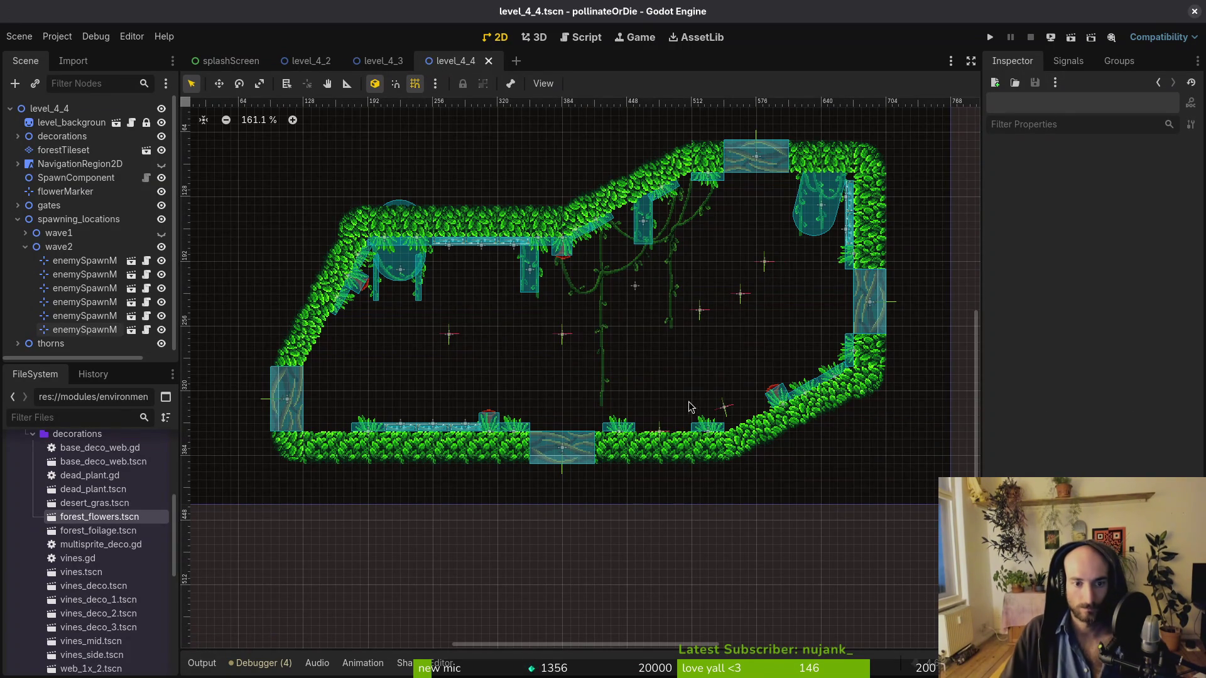
# Nudge enemySpawnMarker21 up and right, duplicate it as another spawn point, and save
pyautogui.click(452, 340)
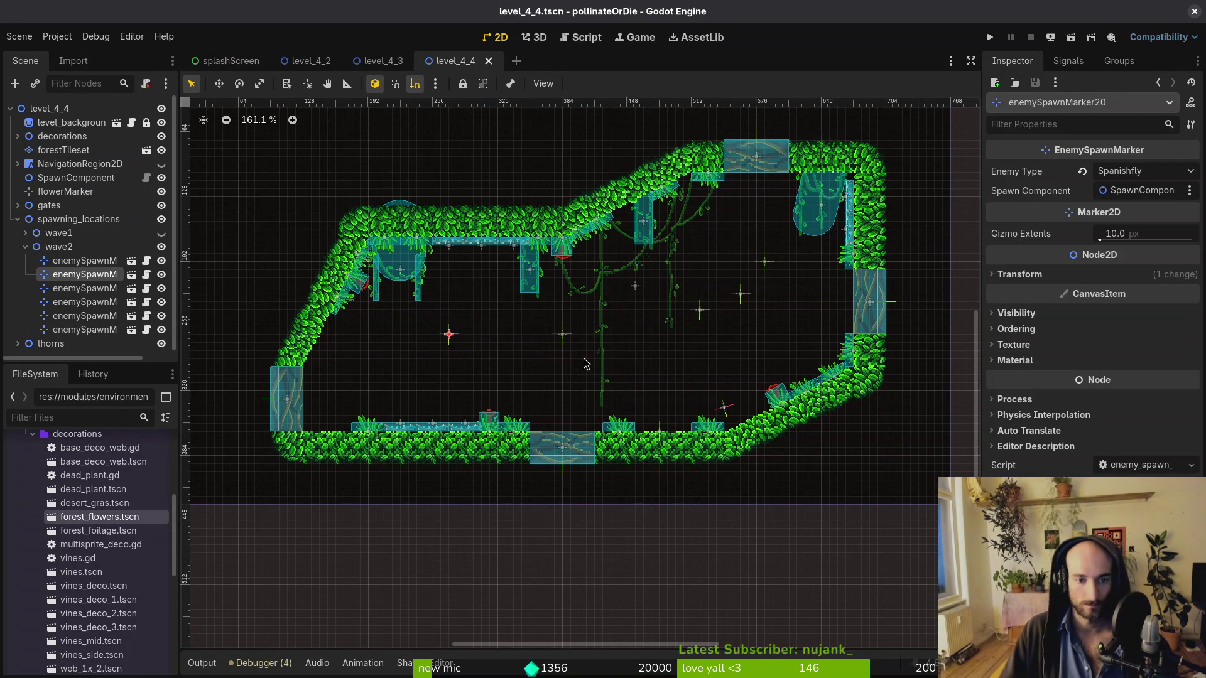
pyautogui.moveTo(564, 335)
pyautogui.mouseDown()
pyautogui.moveTo(581, 331)
pyautogui.moveTo(591, 357)
pyautogui.moveTo(570, 322)
pyautogui.mouseUp()
pyautogui.hotkey('ctrl', 'd')
pyautogui.click(625, 404)
pyautogui.hotkey('ctrl', 's')
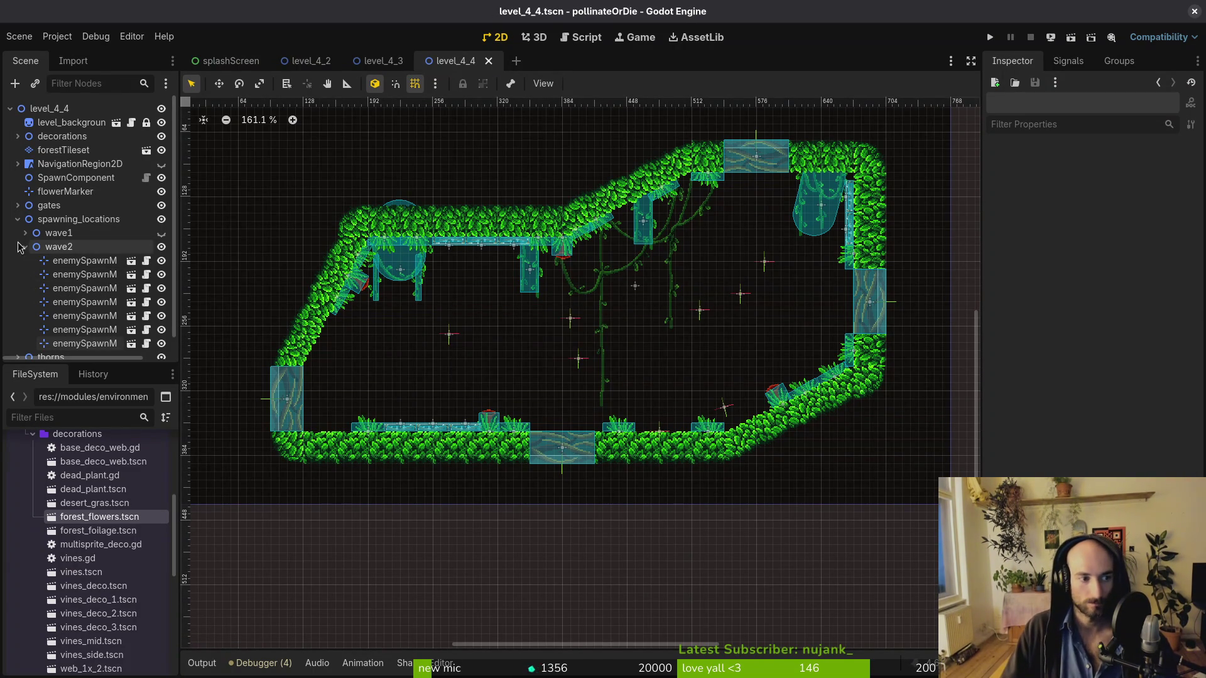
# Collapse the wave2 and spawning_locations groups, show the wave1 markers, and save
pyautogui.click(25, 247)
pyautogui.click(167, 233)
pyautogui.hotkey('ctrl', 's')
pyautogui.click(17, 219)
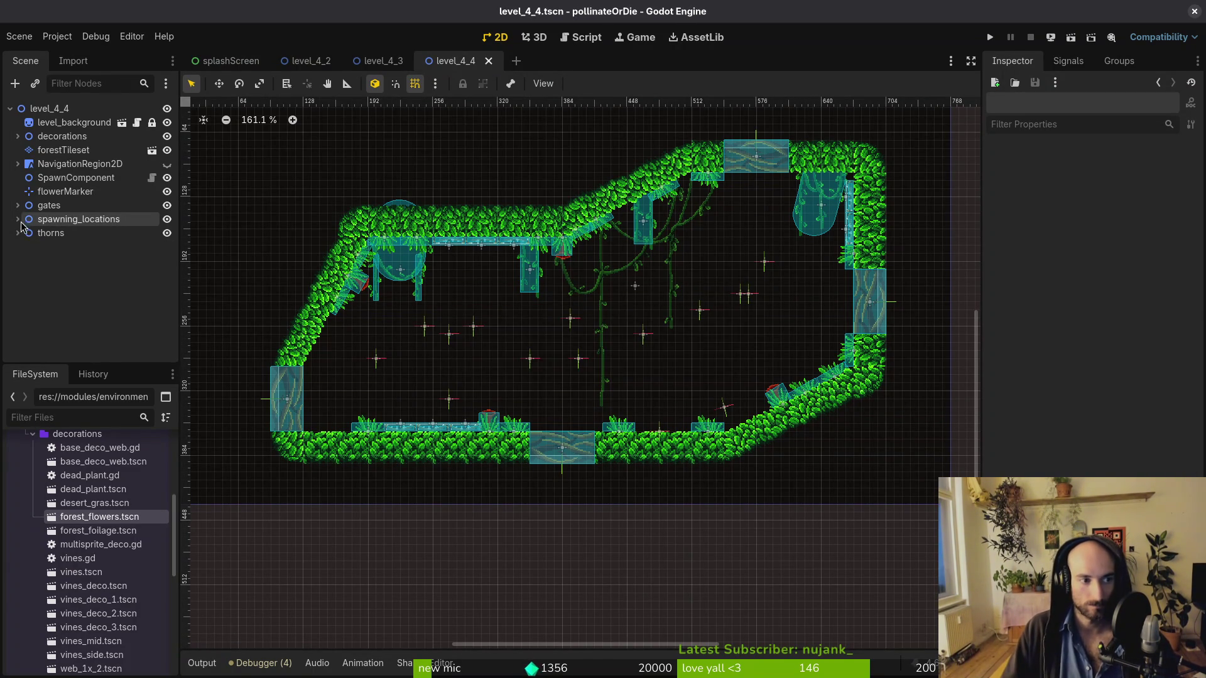
# Quick-open level_4_5.tscn by searching '4_5'
pyautogui.hotkey('alt', 'shift', 'o')
pyautogui.write('4_')
pyautogui.write('5')
pyautogui.press('Return')
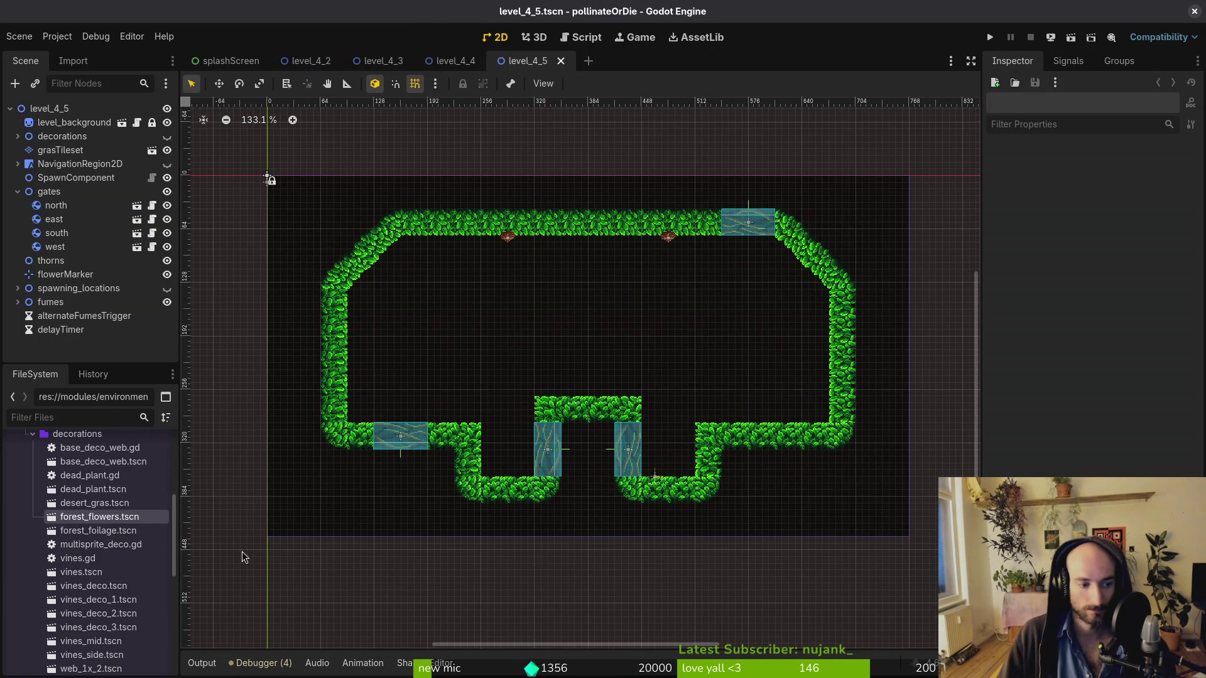
# Add a thorns hazard from the thorns folder and place it rotated under the leafy ceiling
pyautogui.scroll(-4, 100, 565)
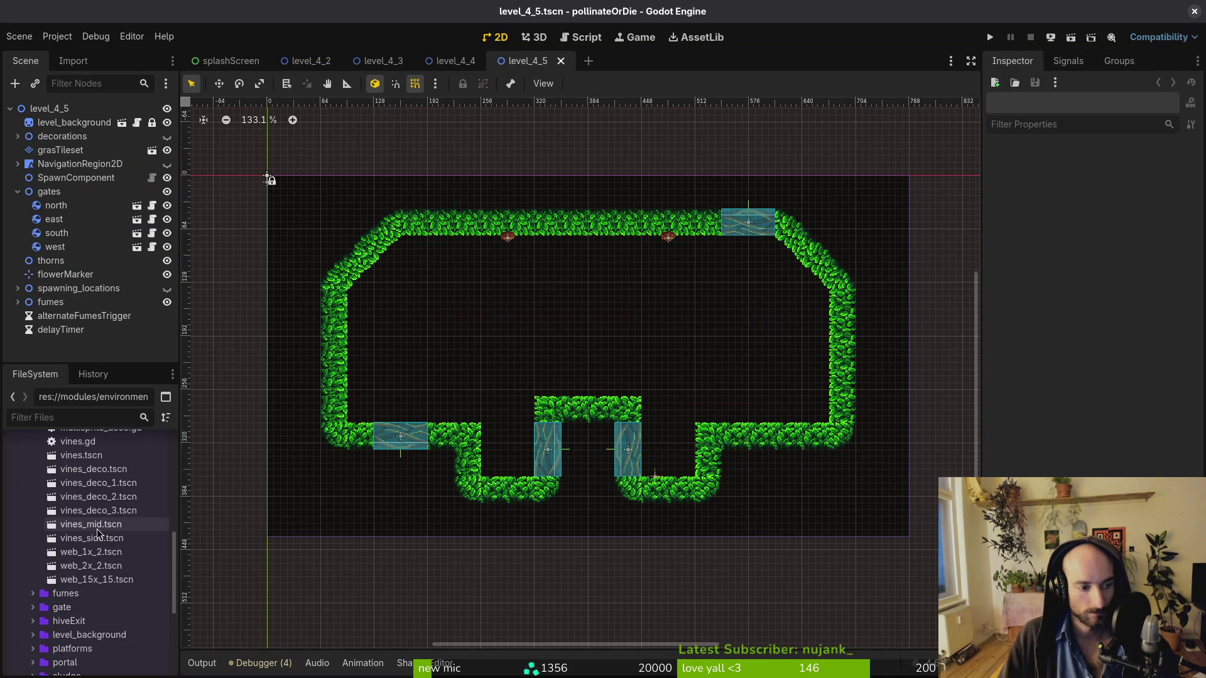
pyautogui.scroll(-4, 94, 584)
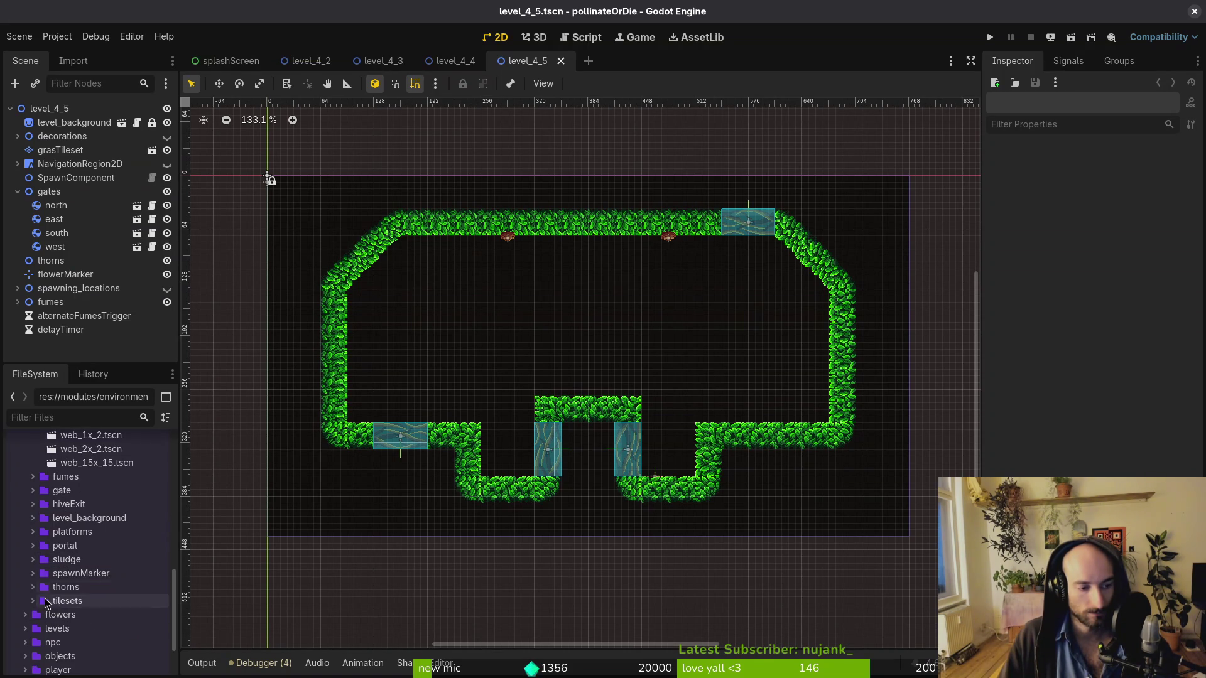
pyautogui.click(33, 587)
pyautogui.moveTo(82, 642); pyautogui.dragTo(512, 292)
pyautogui.moveTo(545, 220); pyautogui.dragTo(544, 221)
pyautogui.scroll(10, 527, 282)
pyautogui.moveTo(624, 384); pyautogui.dragTo(675, 248)
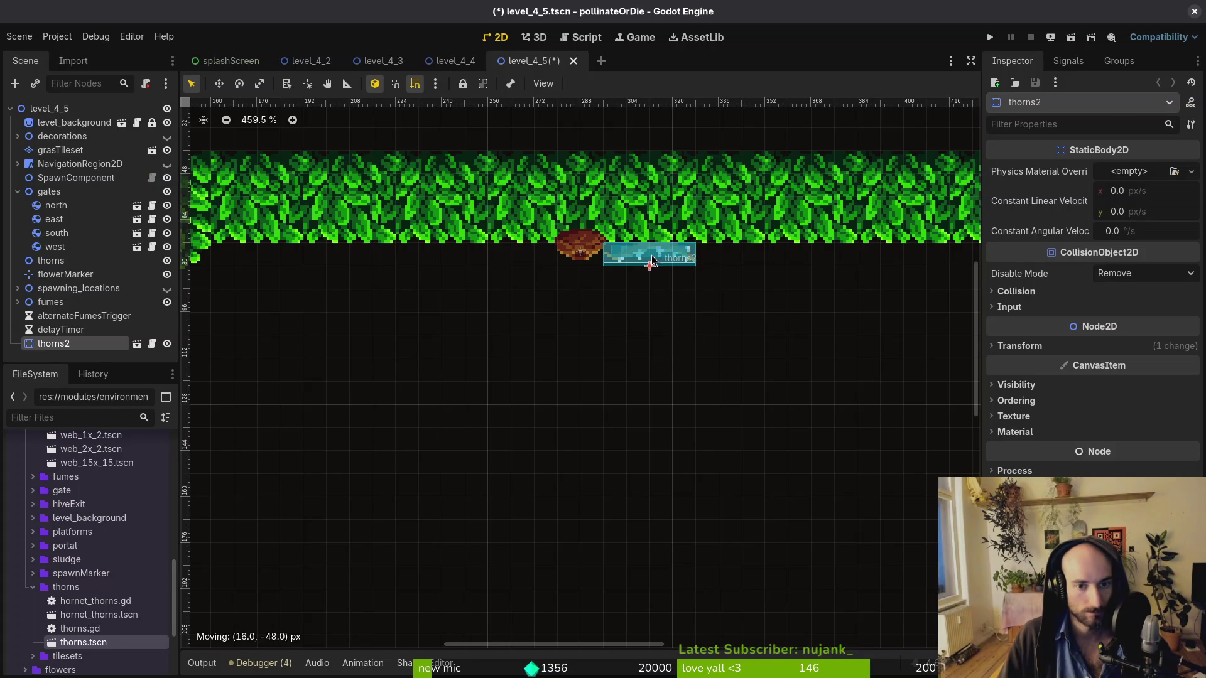
pyautogui.scroll(-3, 748, 345)
# Reparent thorns2 into the thorns group, shift it right along the ceiling, and duplicate the thorns pieces
pyautogui.moveTo(63, 344)
pyautogui.mouseDown()
pyautogui.moveTo(72, 261)
pyautogui.moveTo(56, 260)
pyautogui.mouseUp()
pyautogui.moveTo(490, 287); pyautogui.dragTo(772, 284)
pyautogui.hotkey('ctrl', 'd')
pyautogui.keyDown('shift'); pyautogui.click(546, 281); pyautogui.keyUp('shift')
pyautogui.hotkey('ctrl', 'd')
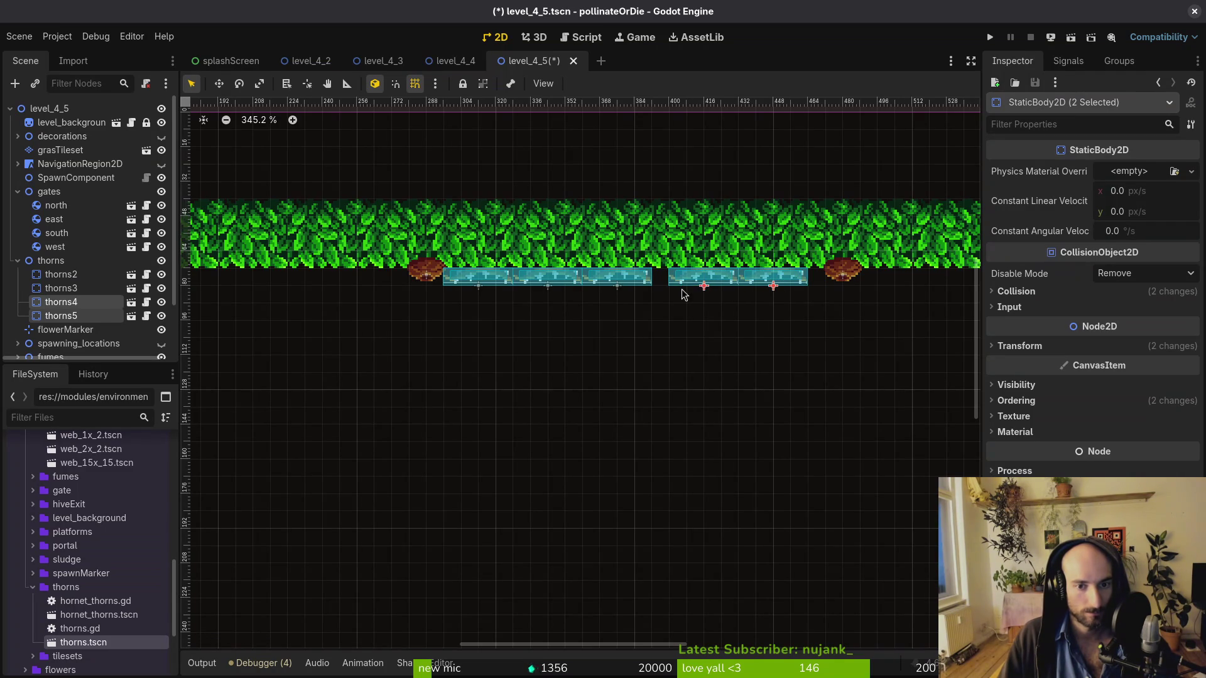
# Shift thorns2 and thorns3 right to close the ceiling gap, then save
pyautogui.click(622, 280)
pyautogui.keyDown('shift'); pyautogui.click(509, 284); pyautogui.keyUp('shift')
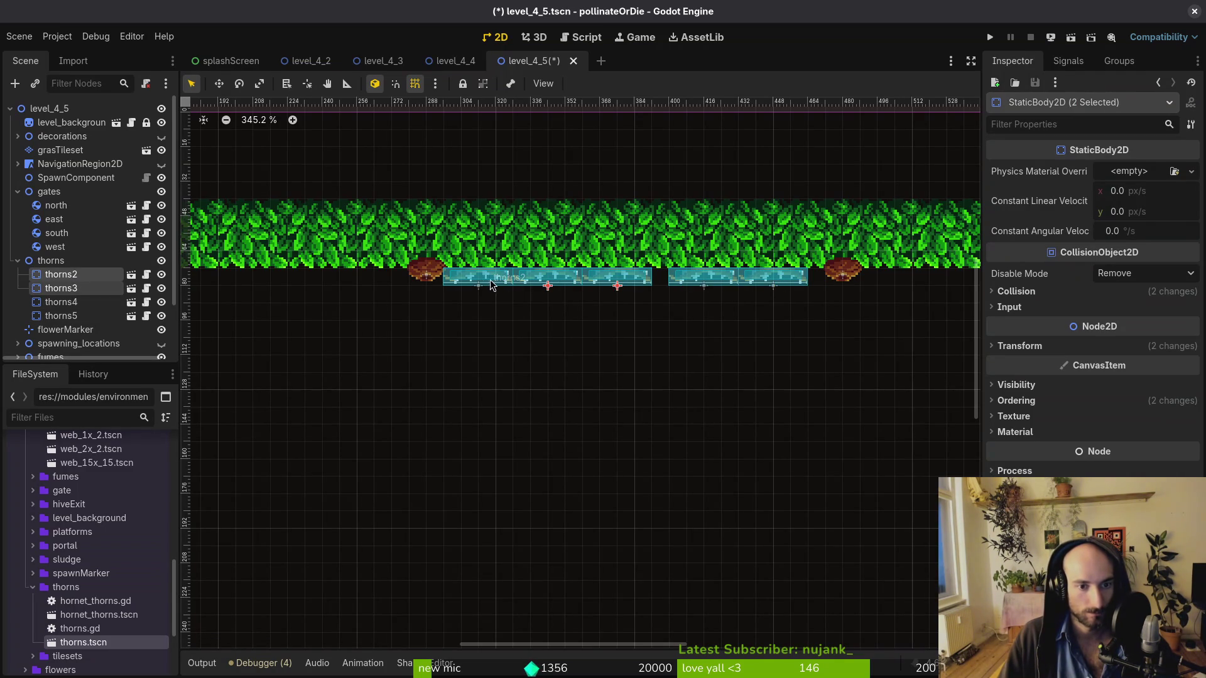
pyautogui.moveTo(478, 288); pyautogui.dragTo(495, 288)
pyautogui.scroll(-5, 498, 345)
pyautogui.click(573, 404)
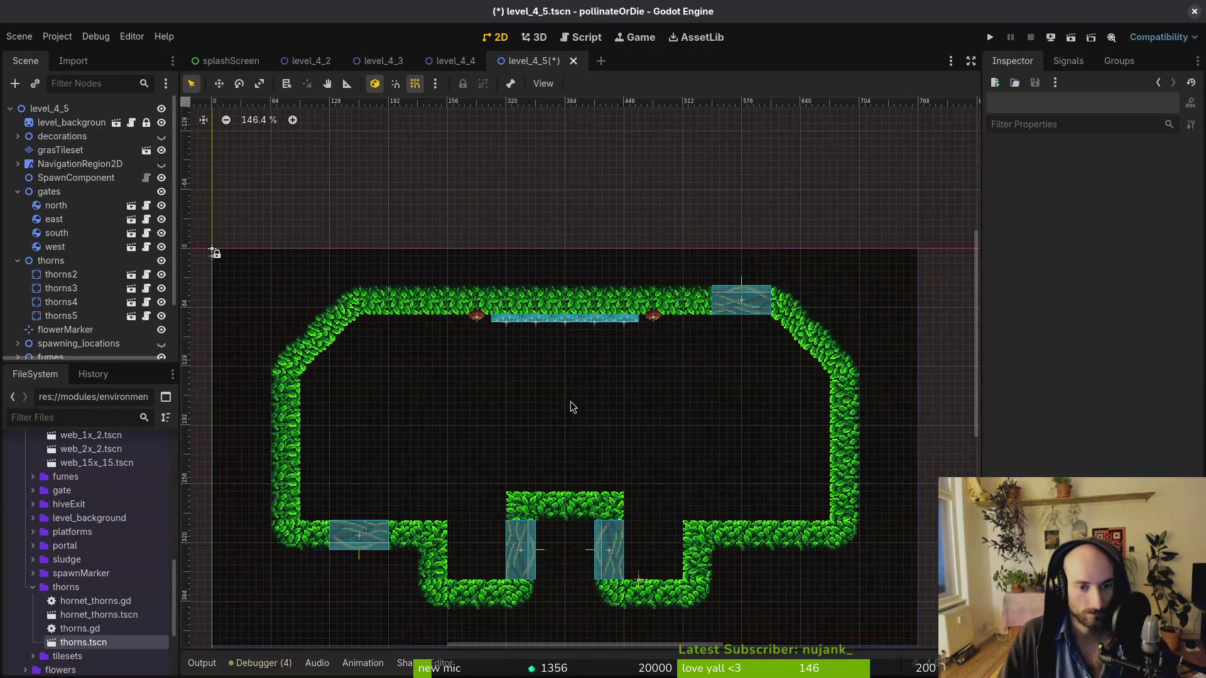
pyautogui.moveTo(101, 337)
pyautogui.mouseDown()
pyautogui.moveTo(61, 341)
pyautogui.moveTo(61, 211)
pyautogui.mouseUp()
pyautogui.hotkey('ctrl', 's')
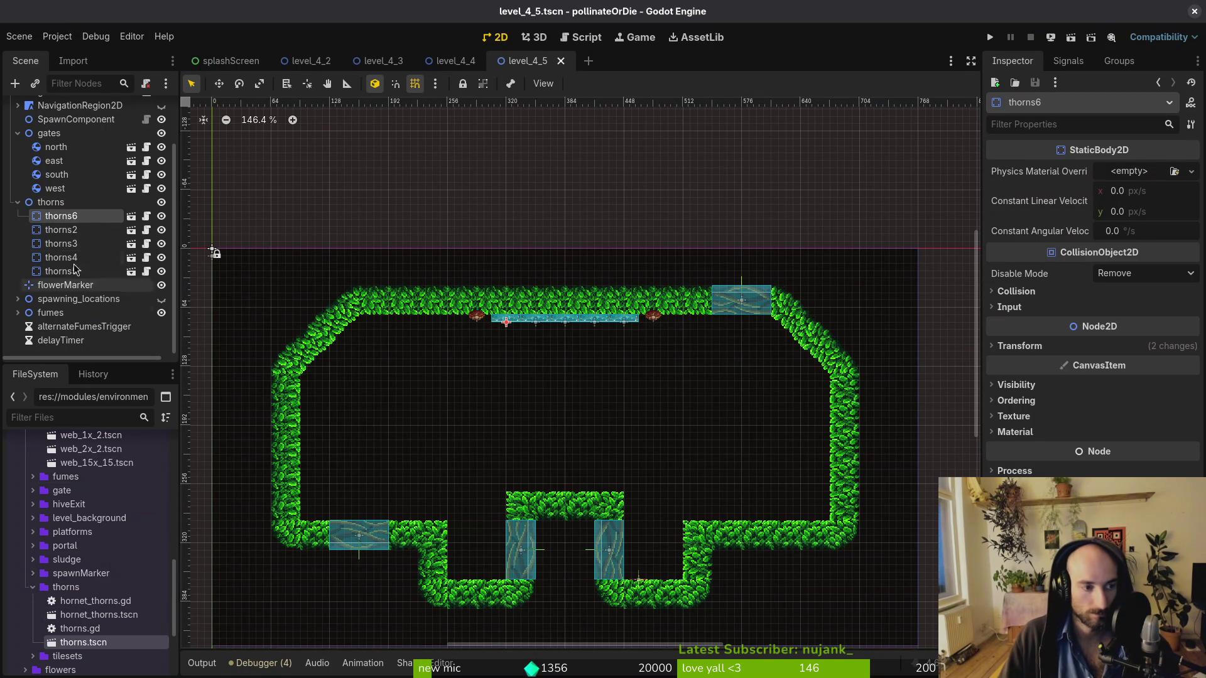
# Add a forest foliage piece to the level and reparent it under decorations
pyautogui.click(17, 202)
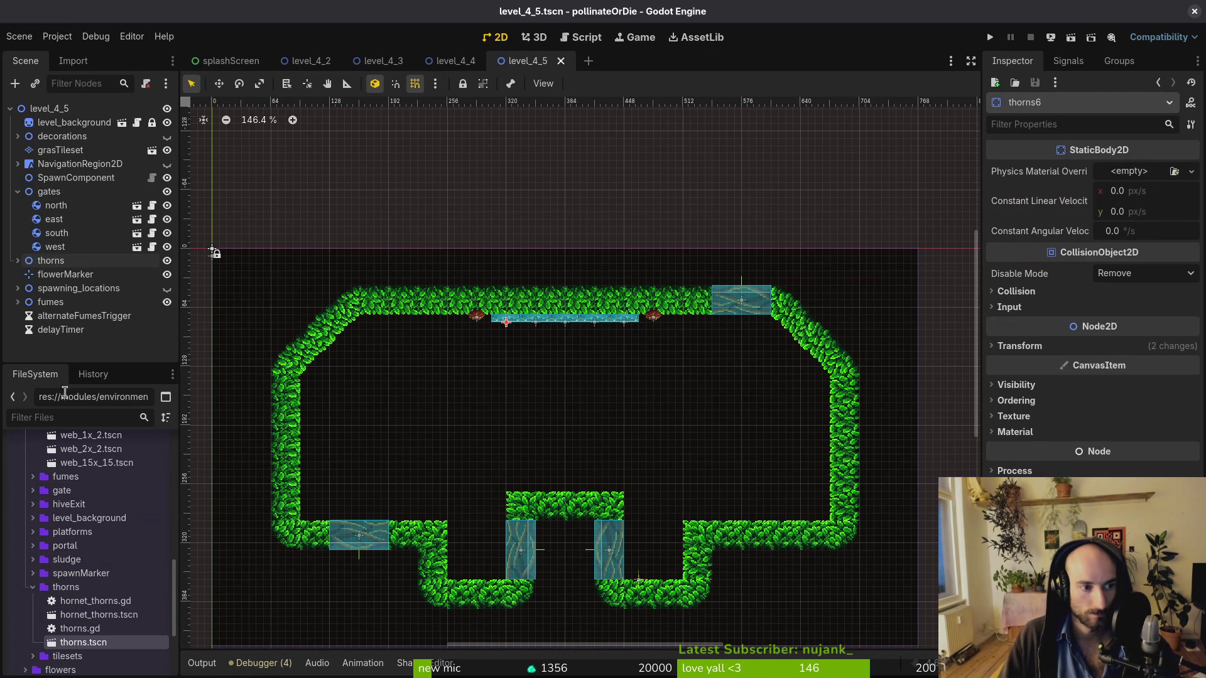
pyautogui.click(41, 584)
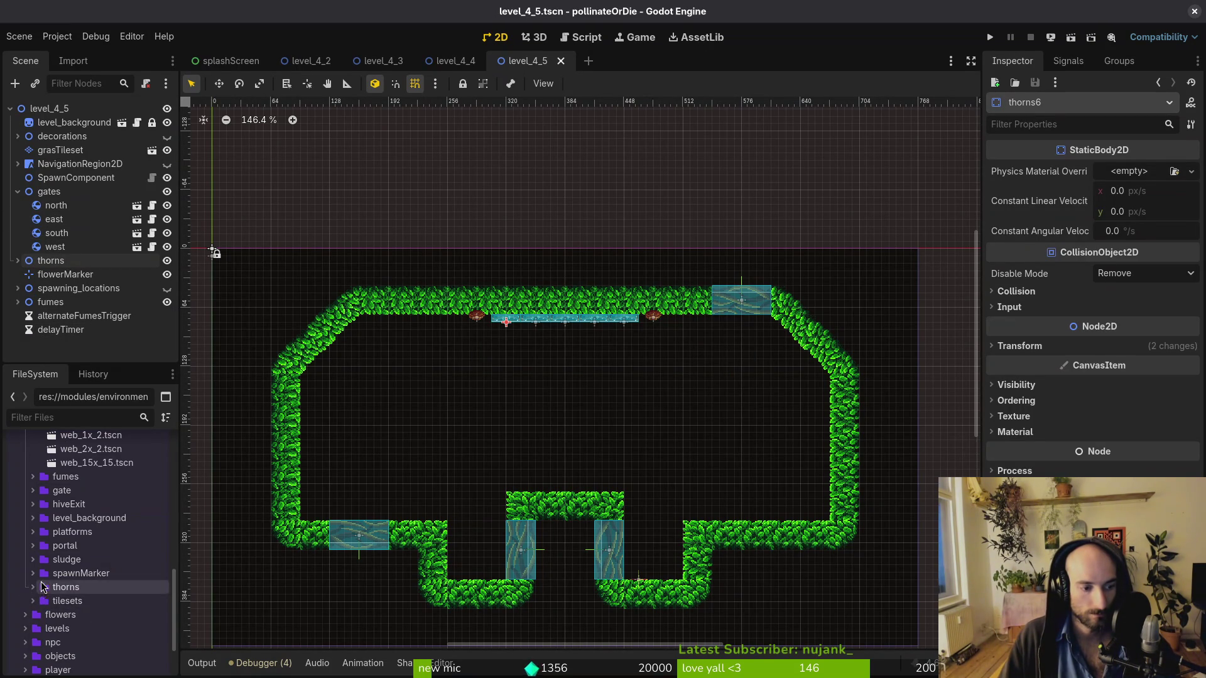
pyautogui.scroll(3, 60, 565)
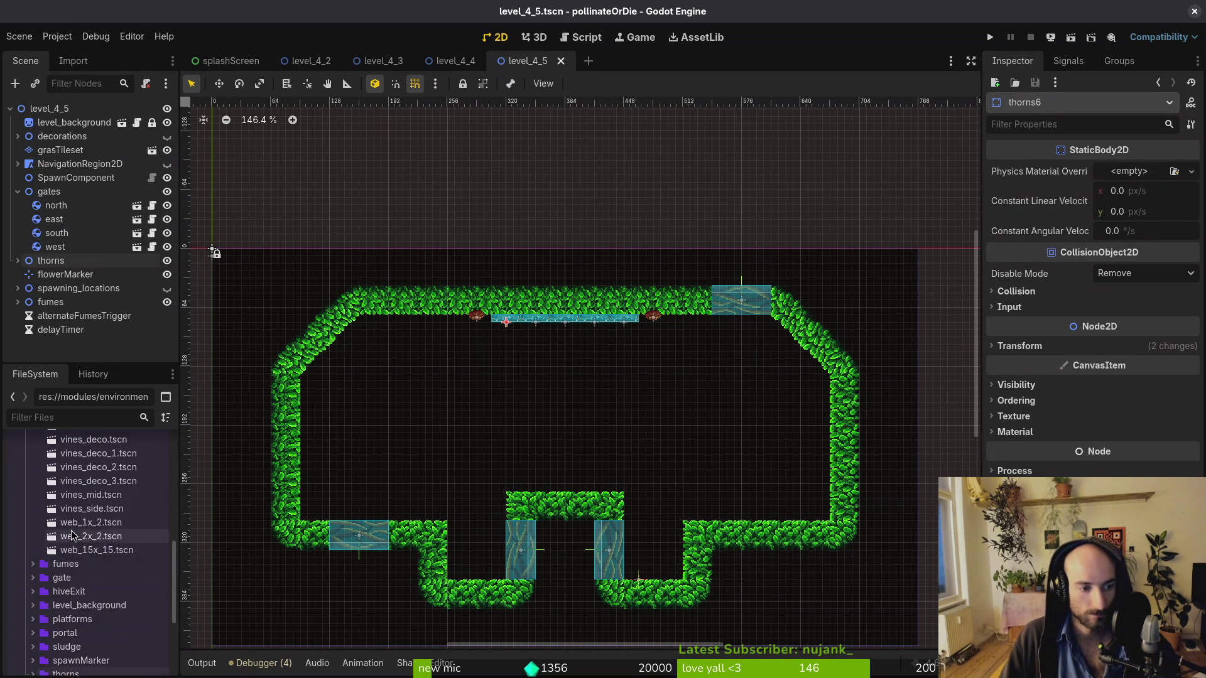
pyautogui.scroll(2, 70, 530)
pyautogui.moveTo(72, 530)
pyautogui.mouseDown()
pyautogui.moveTo(437, 443)
pyautogui.moveTo(441, 510)
pyautogui.mouseUp()
pyautogui.moveTo(72, 343); pyautogui.dragTo(83, 139)
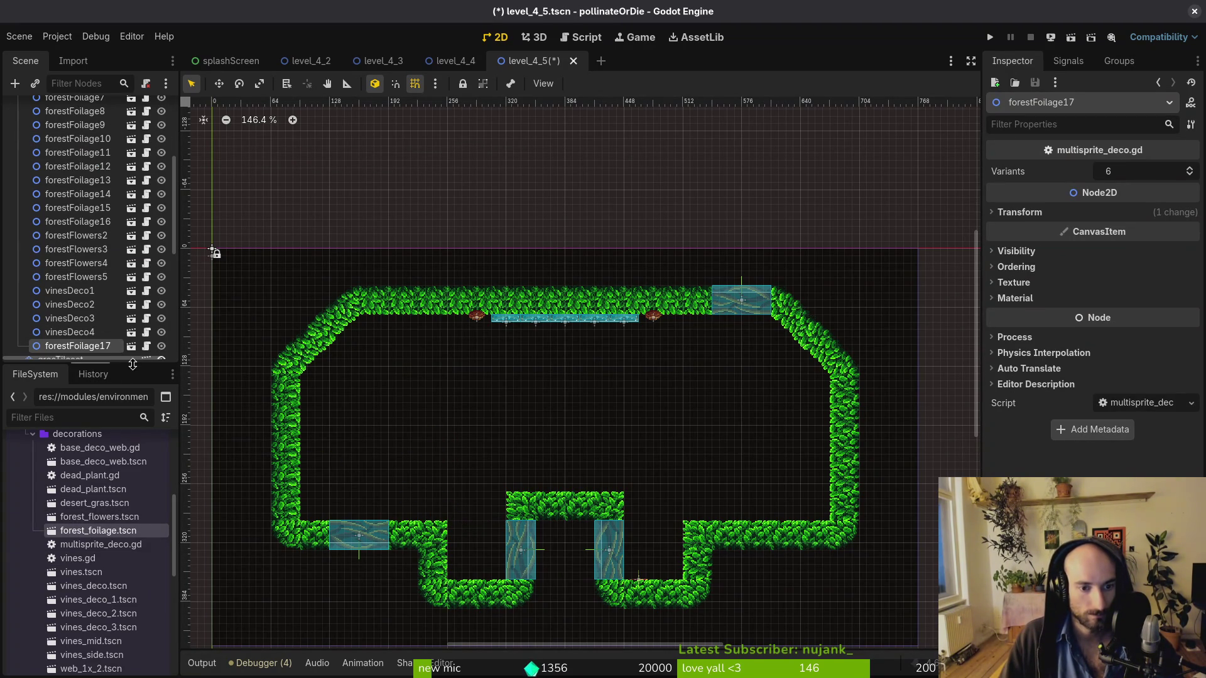
# Toggle the decorations group's visibility so the vines and foliage show on the canvas
pyautogui.scroll(5, 138, 200)
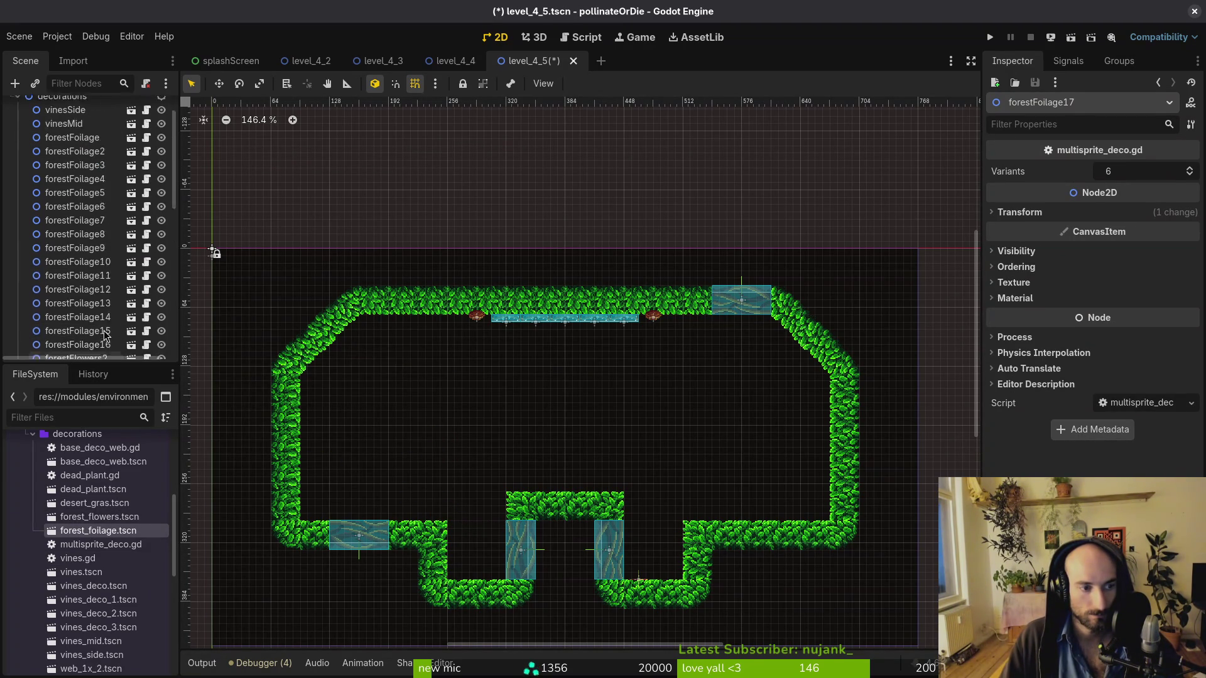
pyautogui.click(162, 137)
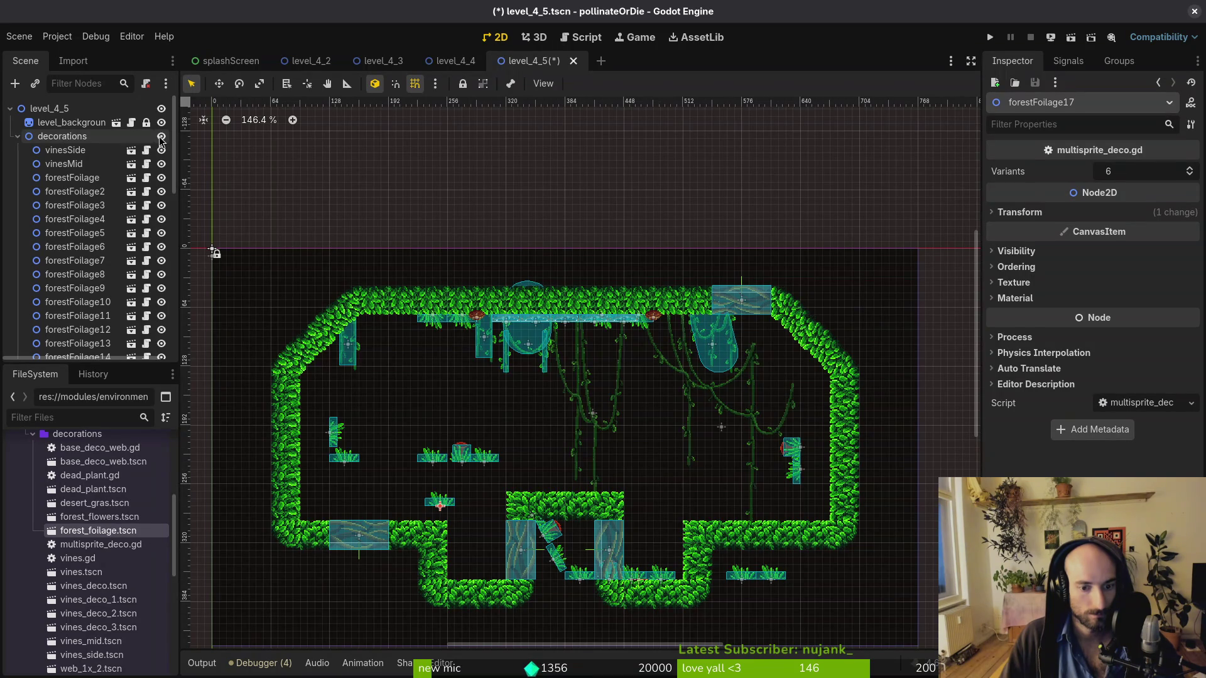
pyautogui.click(162, 137)
pyautogui.scroll(-5, 119, 232)
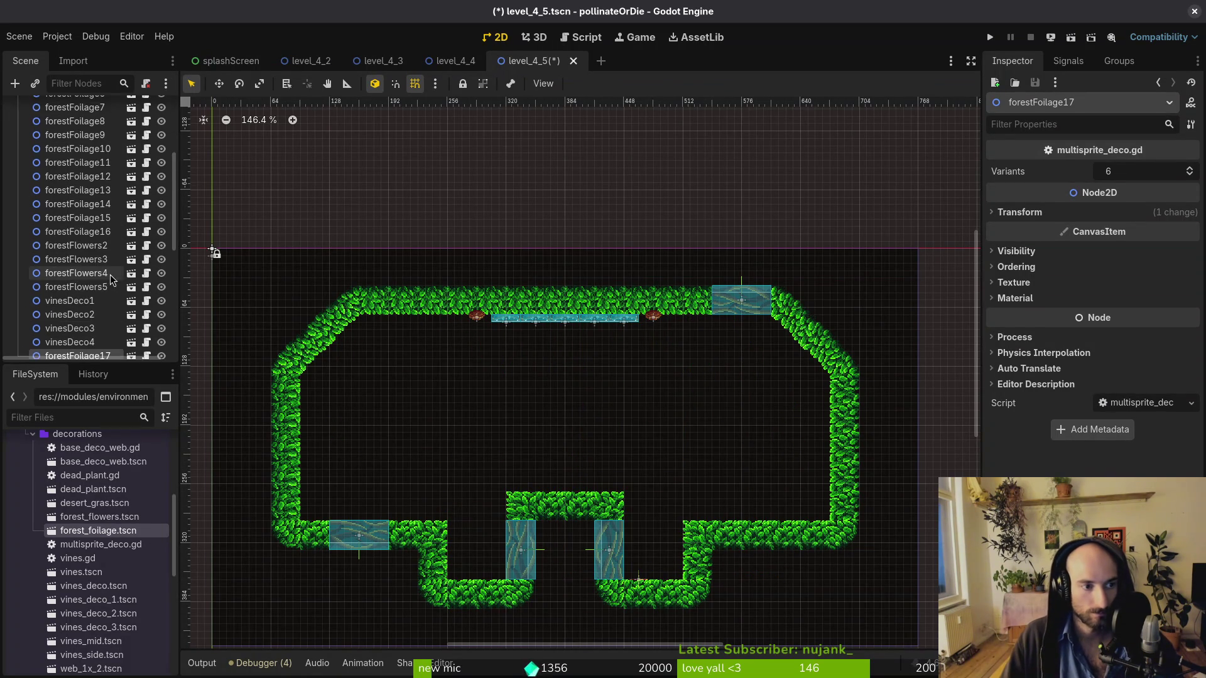
pyautogui.scroll(3, 94, 245)
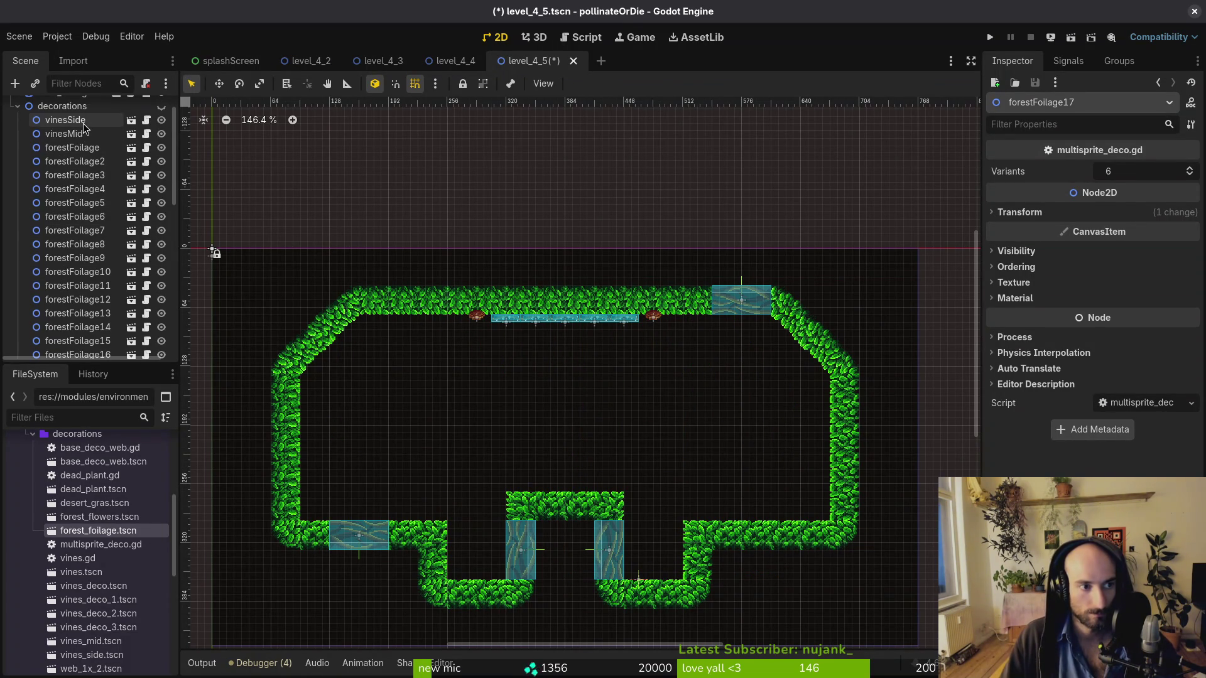
pyautogui.keyDown('shift'); pyautogui.click(85, 125); pyautogui.keyUp('shift')
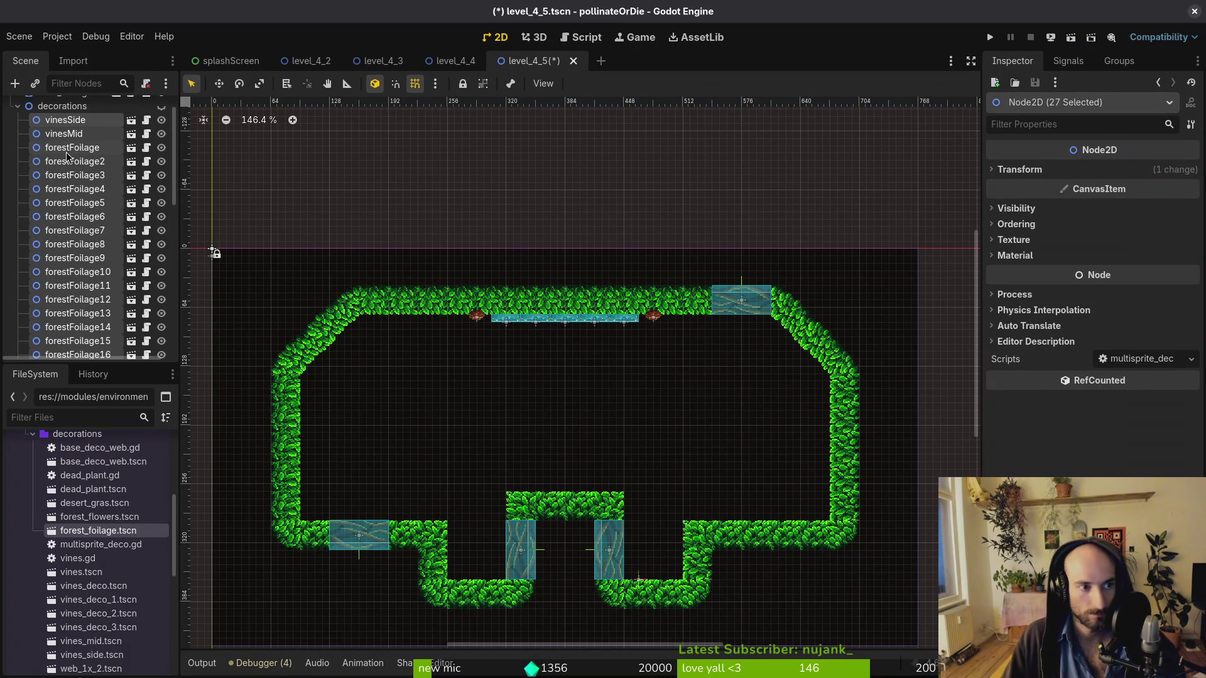
pyautogui.click(162, 106)
pyautogui.click(510, 441)
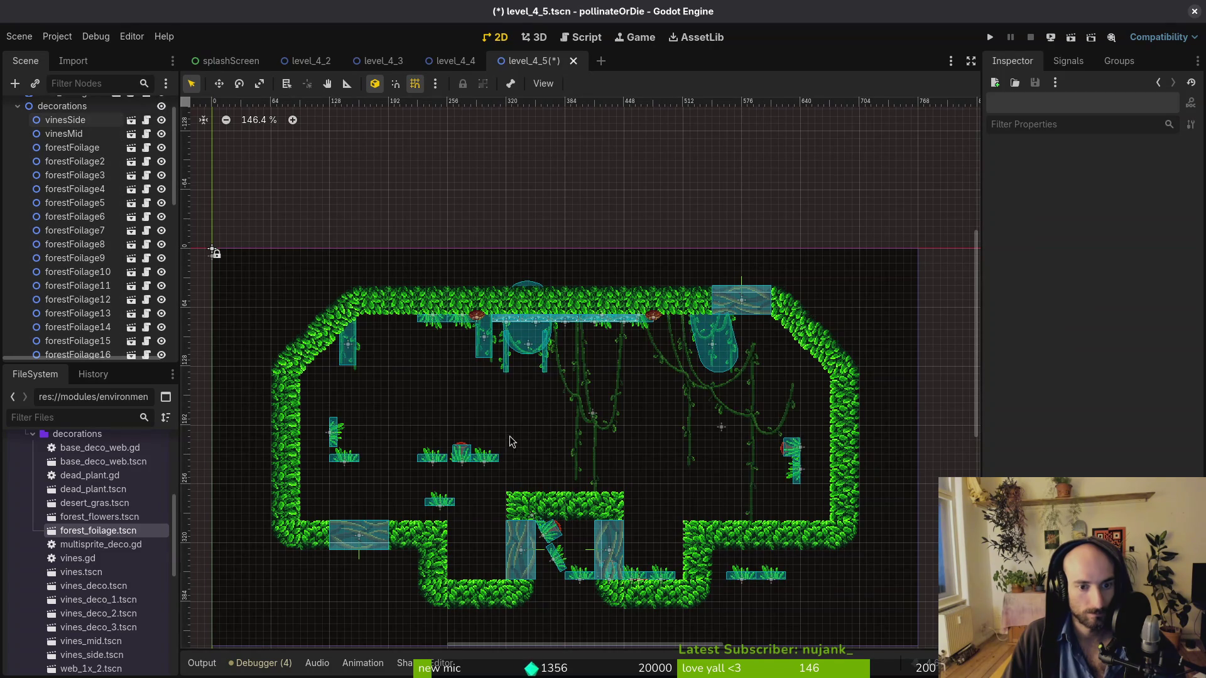
# Shift vinesSide slightly to the right
pyautogui.scroll(3, 559, 407)
pyautogui.scroll(-2, 790, 429)
pyautogui.moveTo(790, 429); pyautogui.dragTo(817, 407)
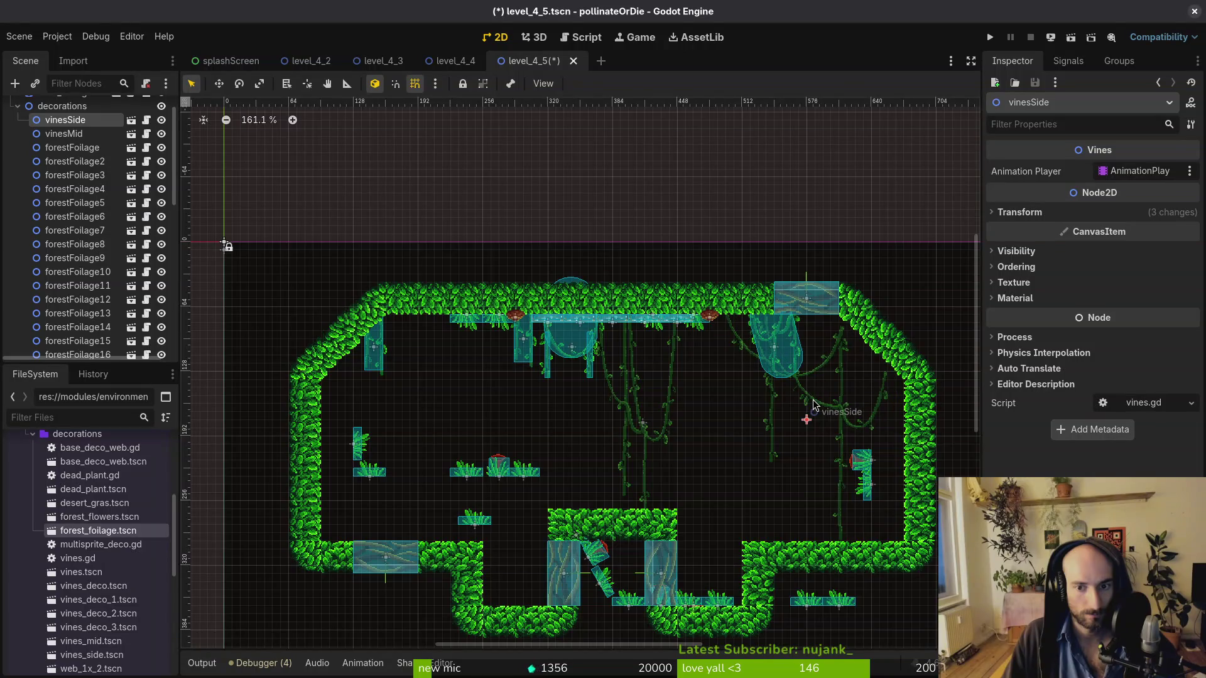
# Move vinesSide up slightly and shift vinesMid to the left
pyautogui.scroll(6, 833, 340)
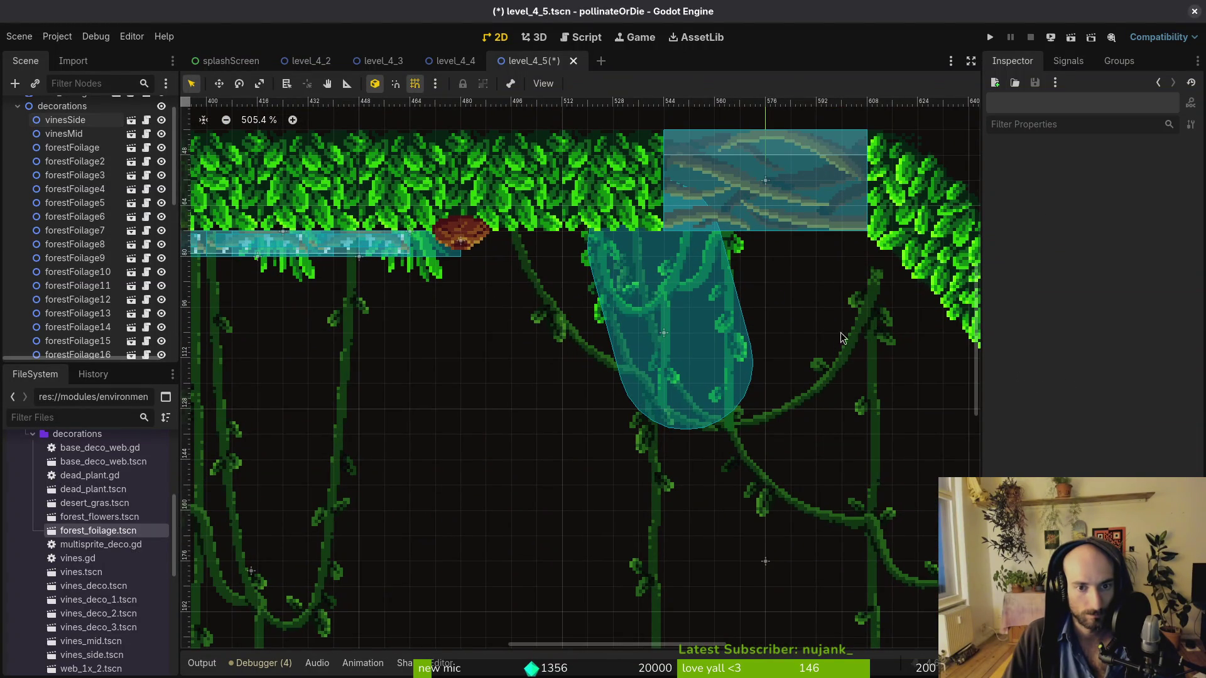
pyautogui.moveTo(854, 340); pyautogui.dragTo(859, 320)
pyautogui.scroll(-5, 817, 375)
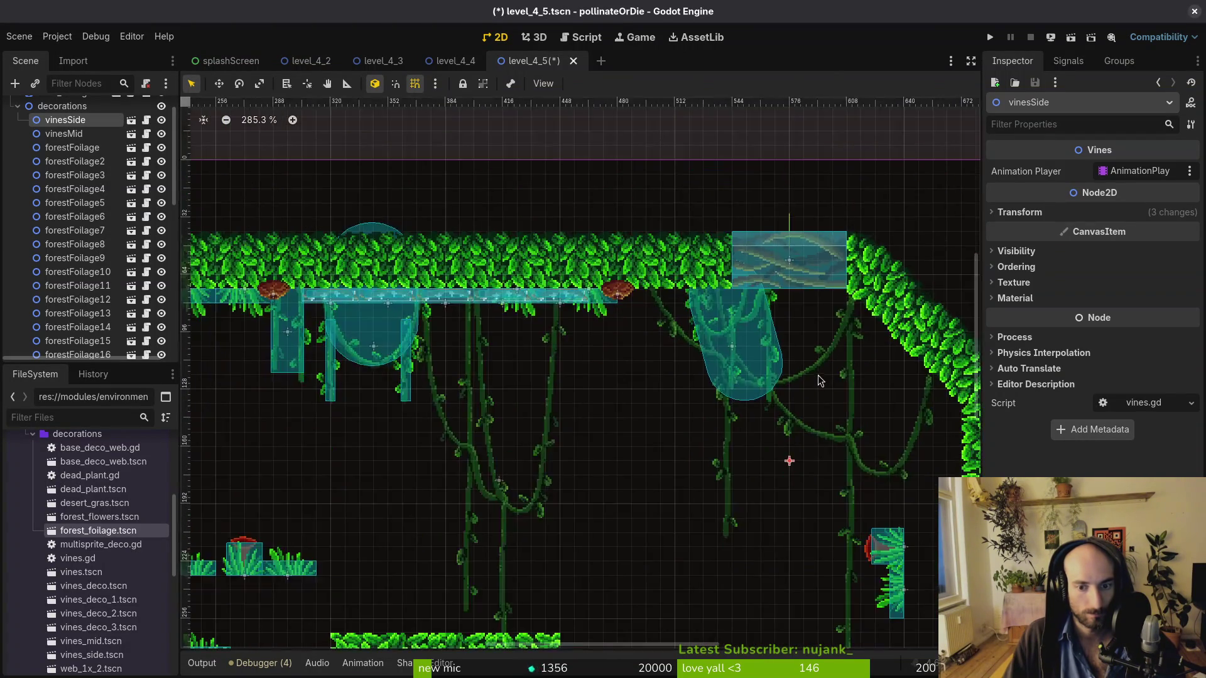
pyautogui.click(614, 432)
pyautogui.moveTo(614, 432)
pyautogui.mouseDown()
pyautogui.moveTo(653, 432)
pyautogui.moveTo(458, 429)
pyautogui.moveTo(447, 437)
pyautogui.moveTo(459, 446)
pyautogui.moveTo(449, 431)
pyautogui.mouseUp()
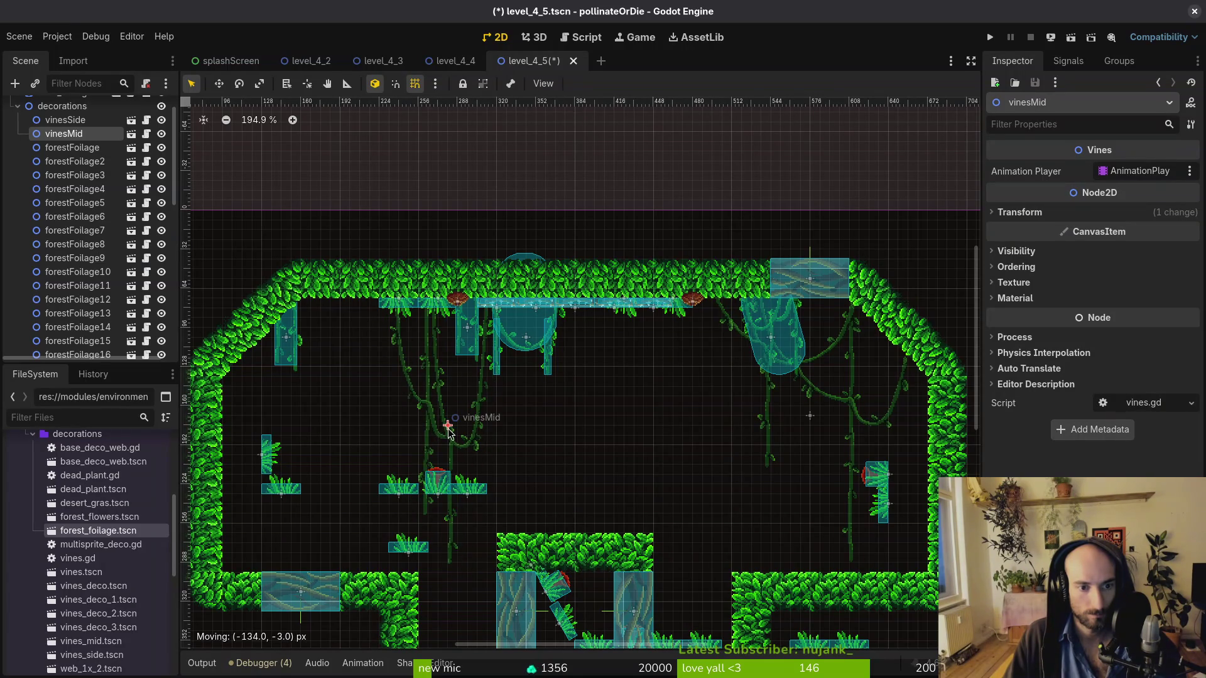
# Move vinesDeco2 down-left and shift vinesDeco3 slightly right
pyautogui.scroll(5, 478, 328)
pyautogui.click(465, 339)
pyautogui.moveTo(464, 339)
pyautogui.mouseDown()
pyautogui.moveTo(388, 390)
pyautogui.moveTo(312, 416)
pyautogui.moveTo(439, 389)
pyautogui.moveTo(461, 364)
pyautogui.moveTo(621, 374)
pyautogui.moveTo(342, 375)
pyautogui.moveTo(370, 375)
pyautogui.mouseUp()
pyautogui.scroll(-4, 754, 408)
pyautogui.moveTo(551, 385)
pyautogui.mouseDown()
pyautogui.moveTo(640, 384)
pyautogui.moveTo(596, 387)
pyautogui.mouseUp()
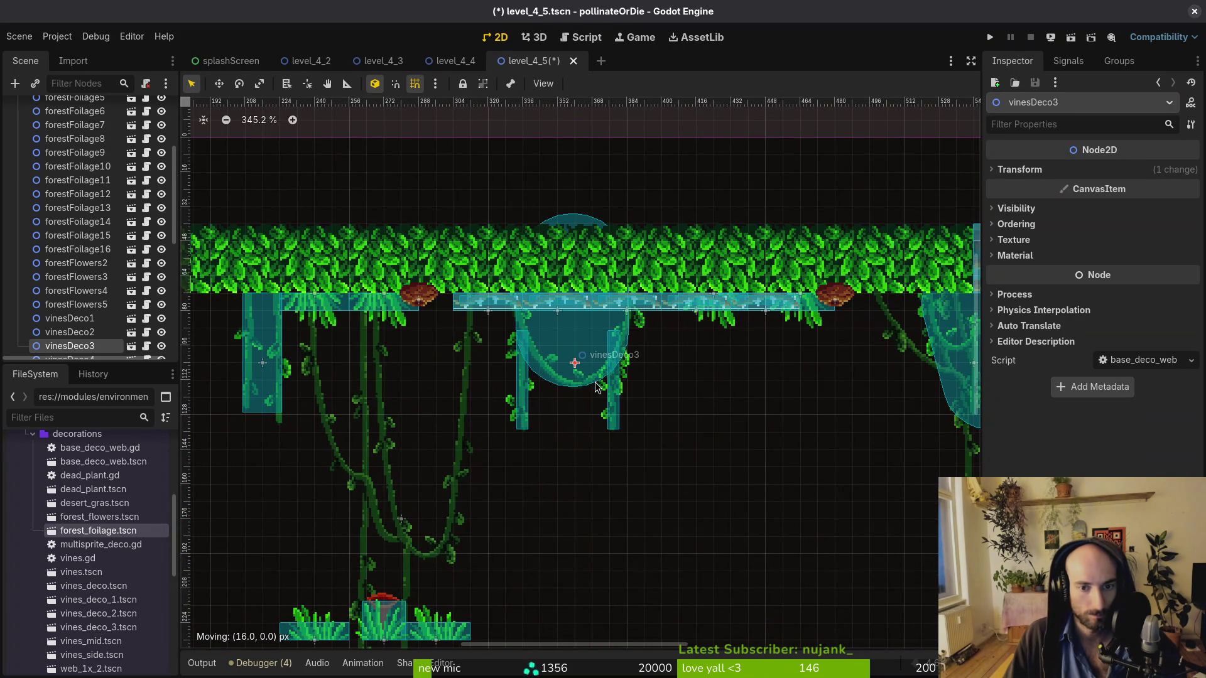
# Move forestFoliage8 slightly down-right and forestFoliage6 down off the ceiling
pyautogui.click(720, 323)
pyautogui.hscroll(5, 691, 345)
pyautogui.moveTo(570, 290)
pyautogui.mouseDown()
pyautogui.moveTo(587, 307)
pyautogui.moveTo(624, 288)
pyautogui.mouseUp()
pyautogui.click(473, 288)
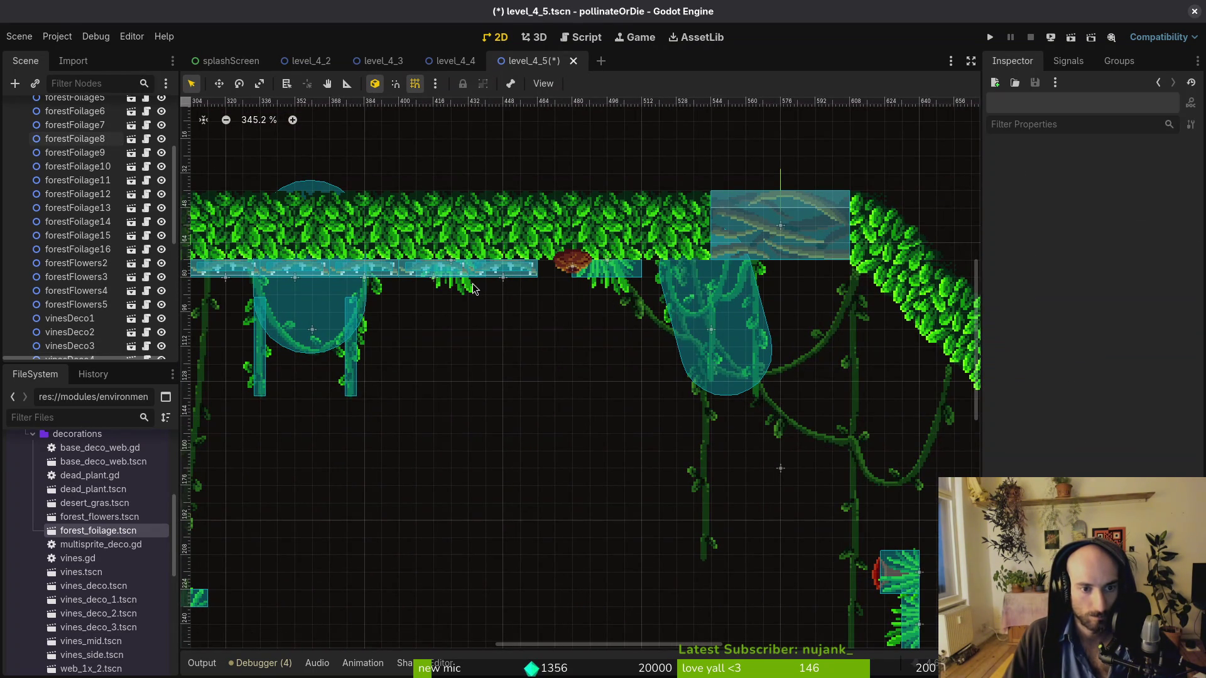
pyautogui.moveTo(464, 288)
pyautogui.mouseDown()
pyautogui.moveTo(584, 325)
pyautogui.moveTo(602, 346)
pyautogui.moveTo(660, 295)
pyautogui.moveTo(710, 280)
pyautogui.moveTo(675, 296)
pyautogui.moveTo(687, 350)
pyautogui.moveTo(538, 404)
pyautogui.mouseUp()
# Nudge vinesDeco1 left, delete vinesDeco4, and move forestFoliage10 onto the left wall
pyautogui.scroll(-5, 538, 404)
pyautogui.moveTo(624, 342)
pyautogui.mouseDown()
pyautogui.moveTo(739, 344)
pyautogui.moveTo(405, 325)
pyautogui.moveTo(365, 242)
pyautogui.mouseUp()
pyautogui.click(309, 264)
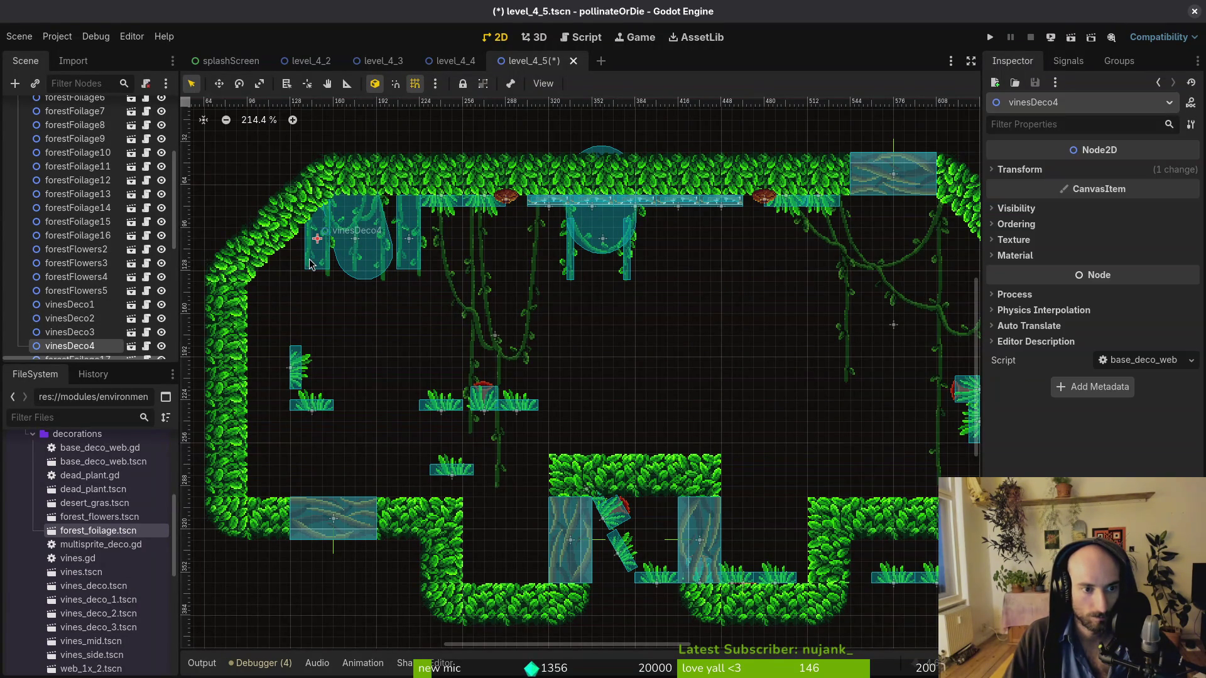
pyautogui.press('Delete')
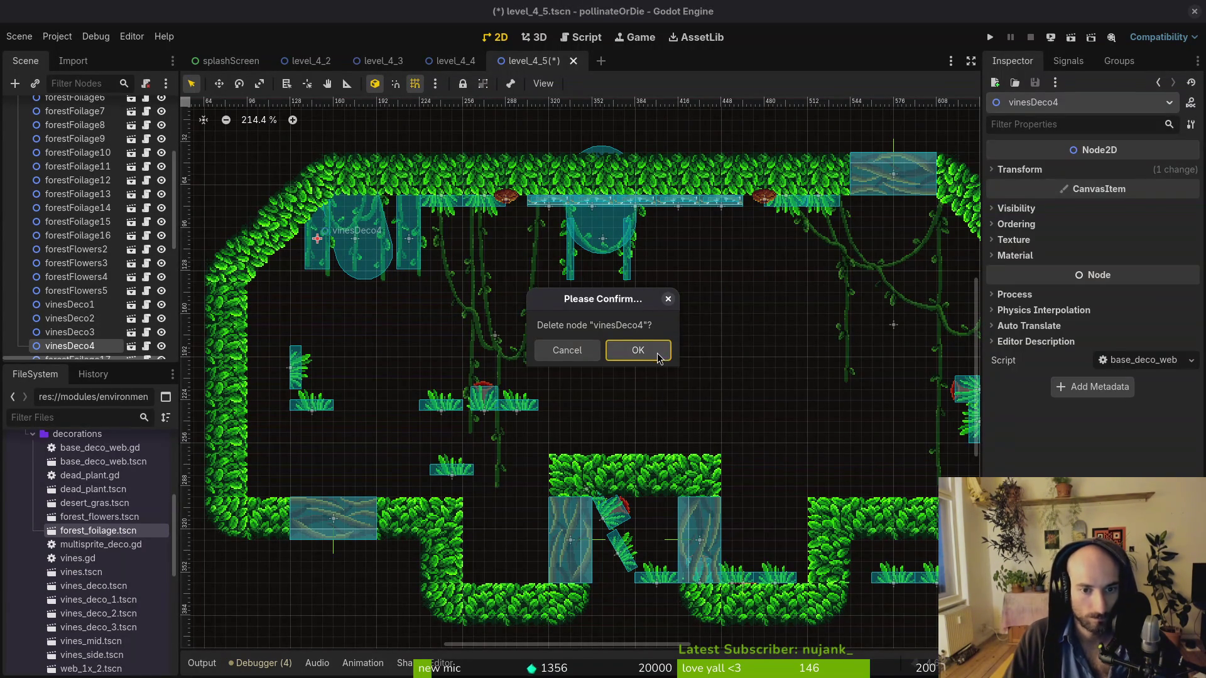
pyautogui.click(653, 350)
pyautogui.moveTo(320, 412)
pyautogui.mouseDown()
pyautogui.moveTo(276, 496)
pyautogui.moveTo(257, 466)
pyautogui.mouseUp()
# Move forestFoliage17 to the floor and forestFoliage, forestFoliage2, forestFoliage15, forestFlowers2 onto the middle platform
pyautogui.moveTo(487, 403); pyautogui.dragTo(447, 497)
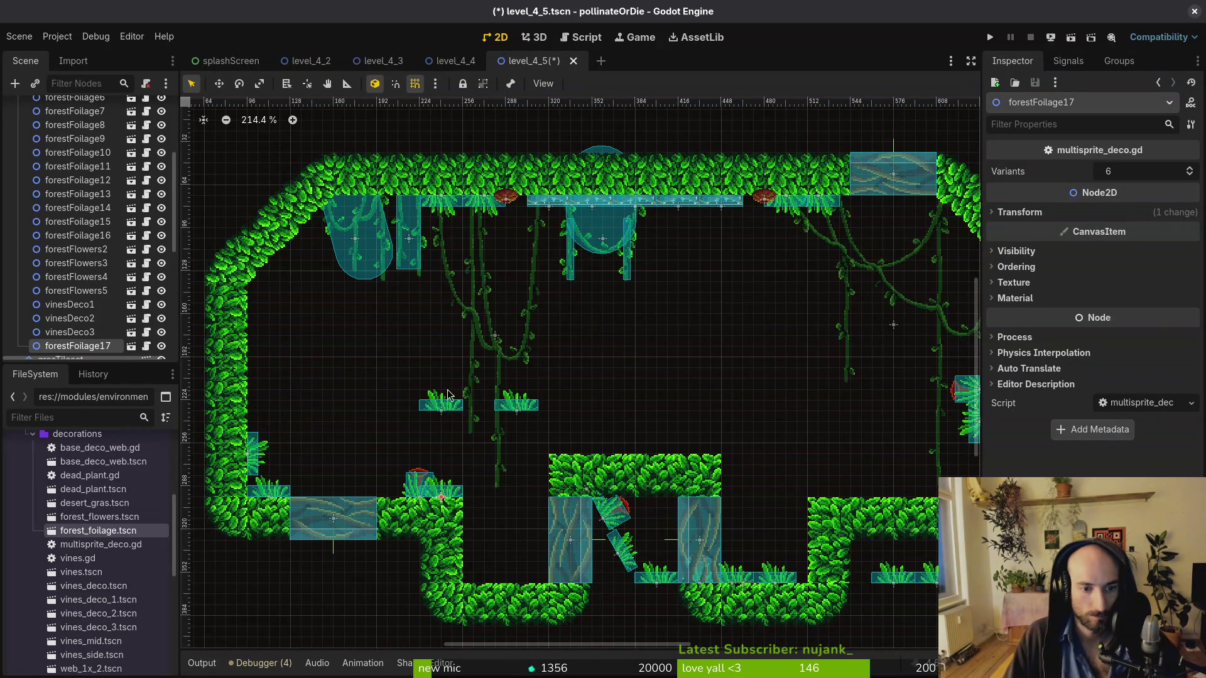
pyautogui.moveTo(444, 409); pyautogui.dragTo(590, 456)
pyautogui.moveTo(609, 515)
pyautogui.mouseDown()
pyautogui.moveTo(628, 430)
pyautogui.moveTo(619, 395)
pyautogui.moveTo(611, 449)
pyautogui.mouseUp()
pyautogui.moveTo(520, 408); pyautogui.dragTo(696, 449)
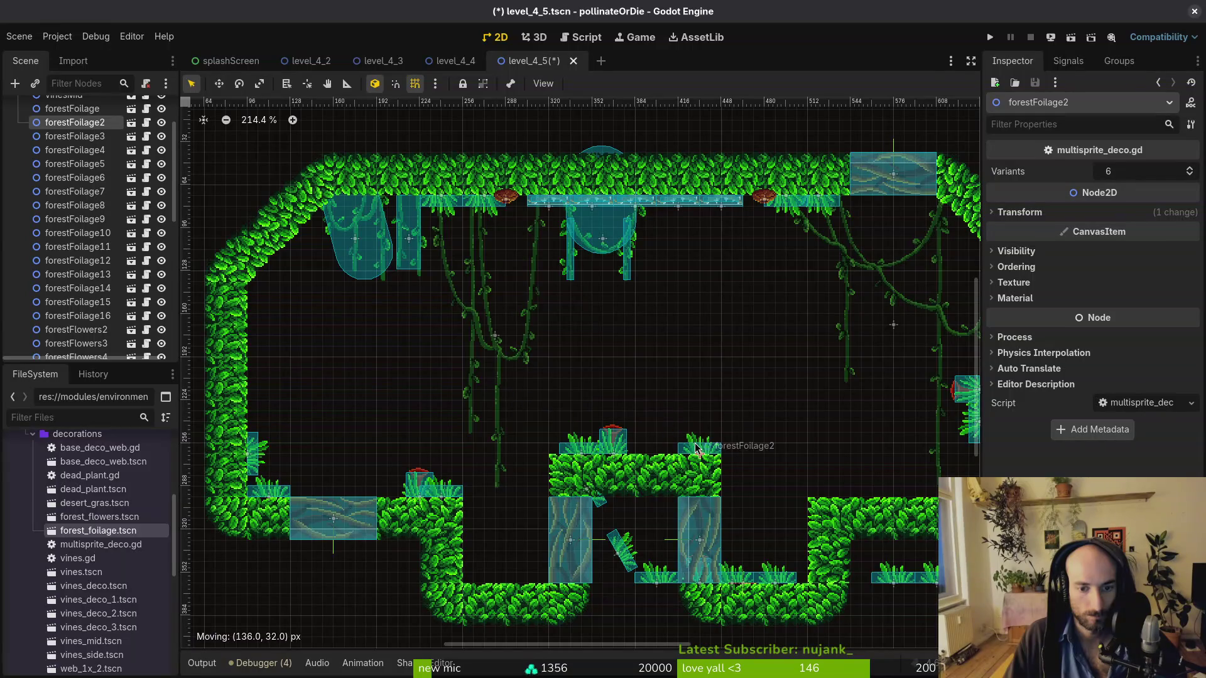
pyautogui.moveTo(653, 571)
pyautogui.mouseDown()
pyautogui.moveTo(654, 452)
pyautogui.moveTo(666, 450)
pyautogui.mouseUp()
# Place forestFoliage14 and forestFoliage13 on the middle ledge, rotated upright
pyautogui.scroll(3, 849, 473)
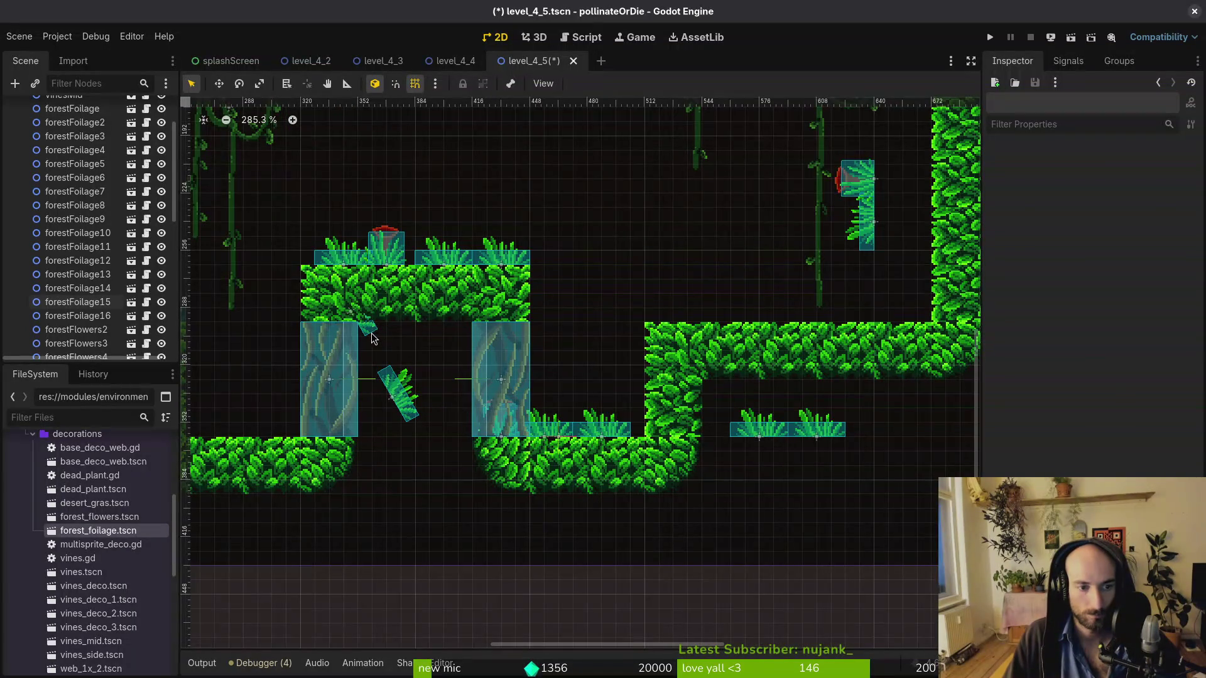
pyautogui.click(374, 337)
pyautogui.hotkey('ctrl', 'z')
pyautogui.moveTo(398, 391); pyautogui.dragTo(627, 295)
pyautogui.moveTo(627, 295)
pyautogui.mouseDown()
pyautogui.moveTo(667, 250)
pyautogui.moveTo(713, 314)
pyautogui.moveTo(688, 319)
pyautogui.mouseUp()
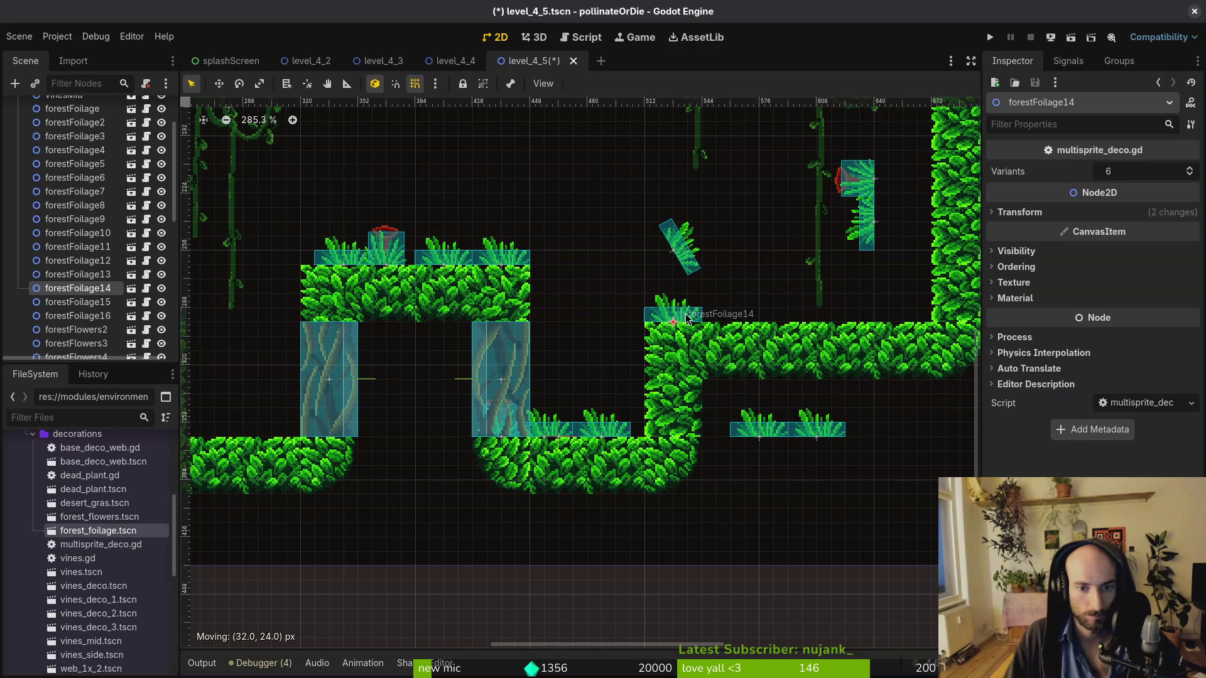
pyautogui.moveTo(672, 250)
pyautogui.mouseDown()
pyautogui.moveTo(735, 299)
pyautogui.moveTo(707, 328)
pyautogui.mouseUp()
# Move forestFoliage7, forestFoliage12 and the flowerMarker onto the upper ledge; tilt forestFoliage11 near the vines
pyautogui.moveTo(751, 424)
pyautogui.mouseDown()
pyautogui.moveTo(782, 296)
pyautogui.moveTo(774, 317)
pyautogui.moveTo(787, 326)
pyautogui.moveTo(772, 317)
pyautogui.mouseUp()
pyautogui.moveTo(832, 432); pyautogui.dragTo(892, 316)
pyautogui.moveTo(606, 429)
pyautogui.mouseDown()
pyautogui.moveTo(709, 261)
pyautogui.moveTo(801, 254)
pyautogui.moveTo(797, 270)
pyautogui.mouseUp()
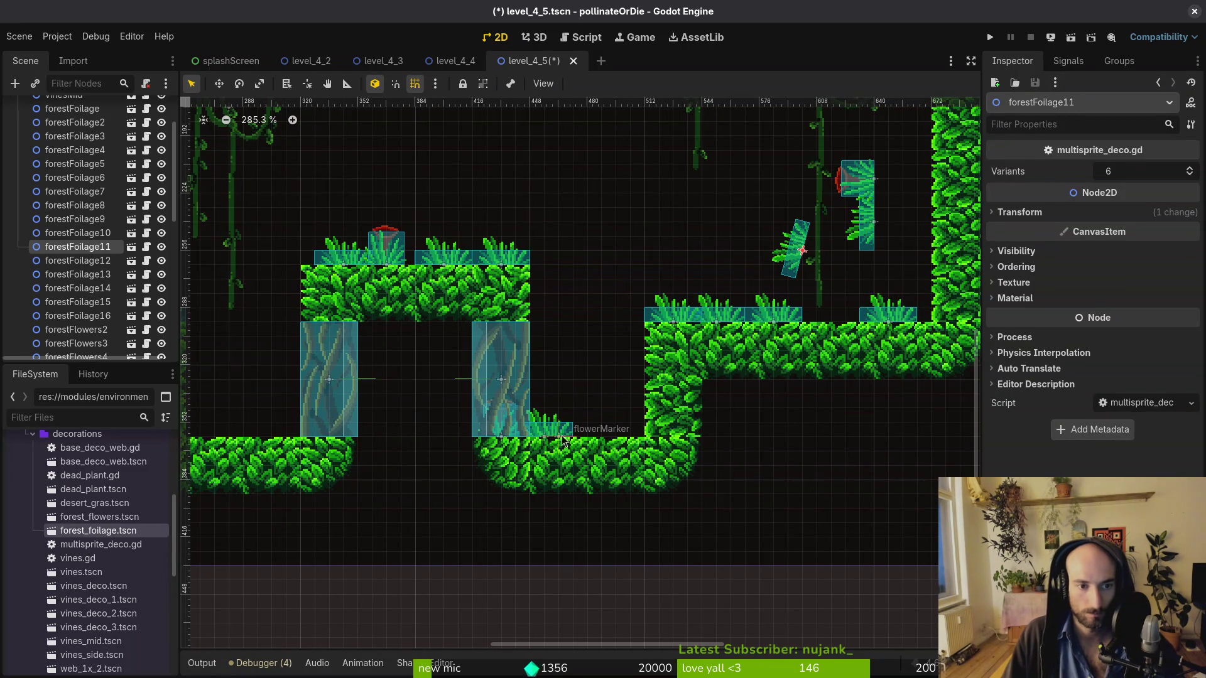
pyautogui.moveTo(561, 444); pyautogui.dragTo(421, 267)
# Settle forestFoliage4 on the ground, stick forestFoliage11 sideways on the cliff wall, and save
pyautogui.scroll(-4, 498, 382)
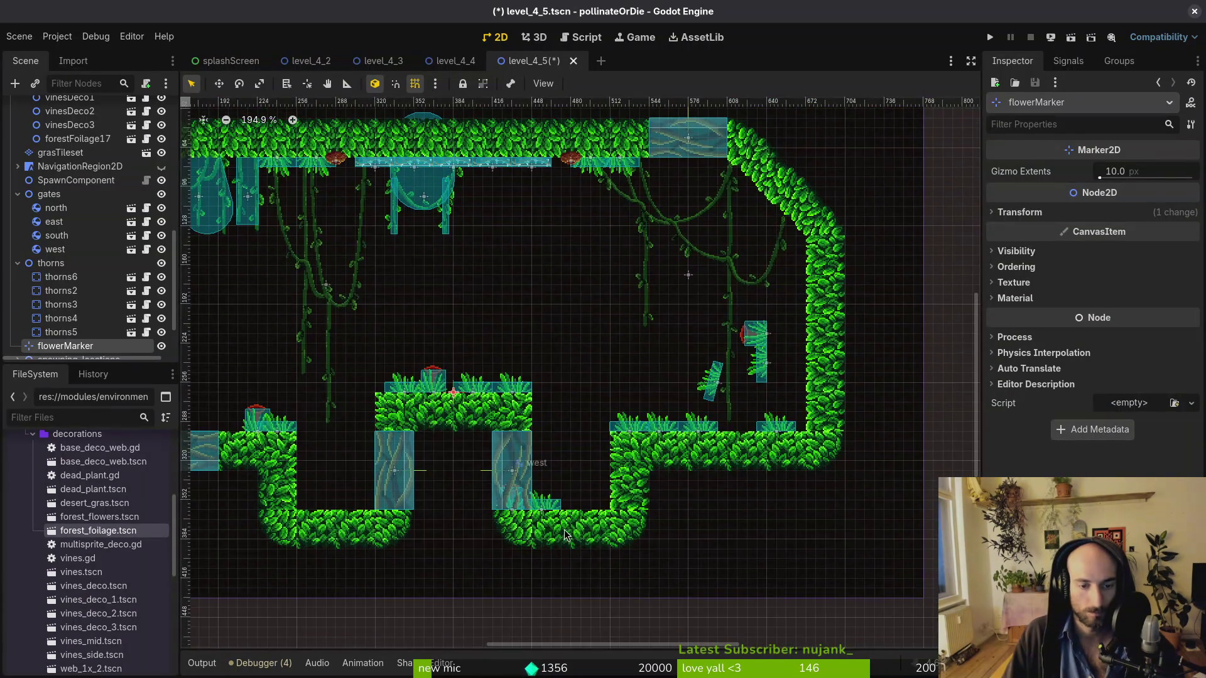
pyautogui.scroll(6, 578, 536)
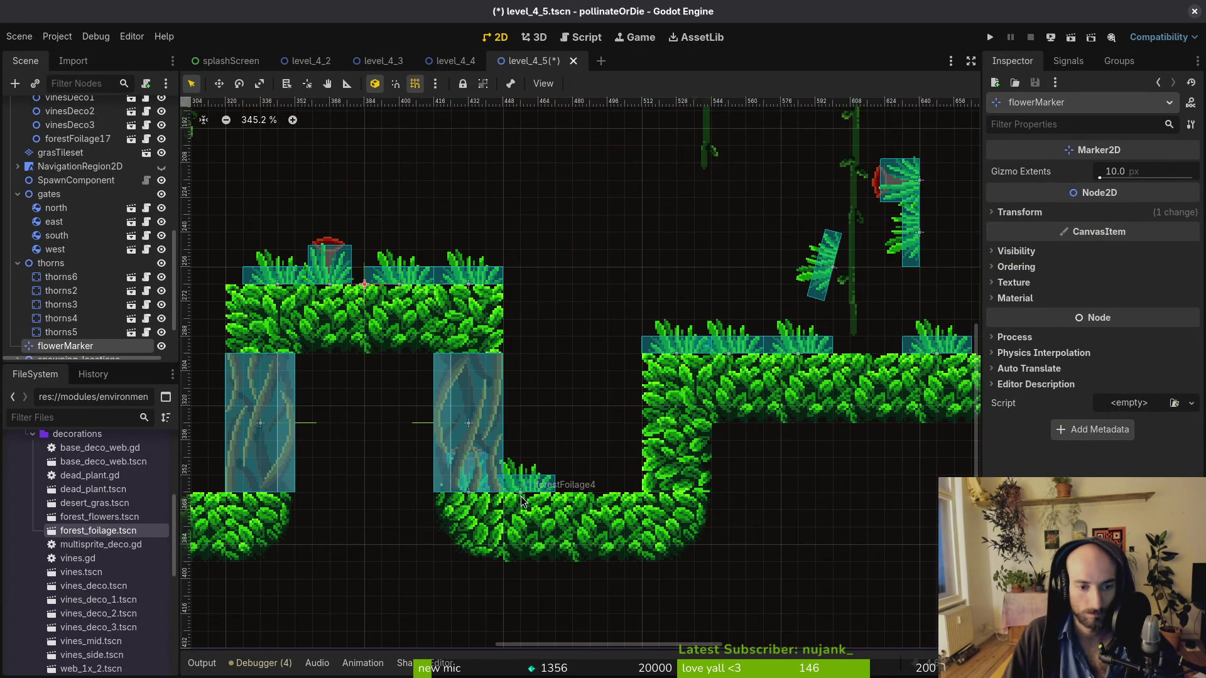
pyautogui.click(521, 496)
pyautogui.press('Escape')
pyautogui.moveTo(603, 474)
pyautogui.mouseDown()
pyautogui.moveTo(600, 512)
pyautogui.moveTo(578, 546)
pyautogui.moveTo(575, 534)
pyautogui.moveTo(581, 550)
pyautogui.moveTo(637, 377)
pyautogui.mouseUp()
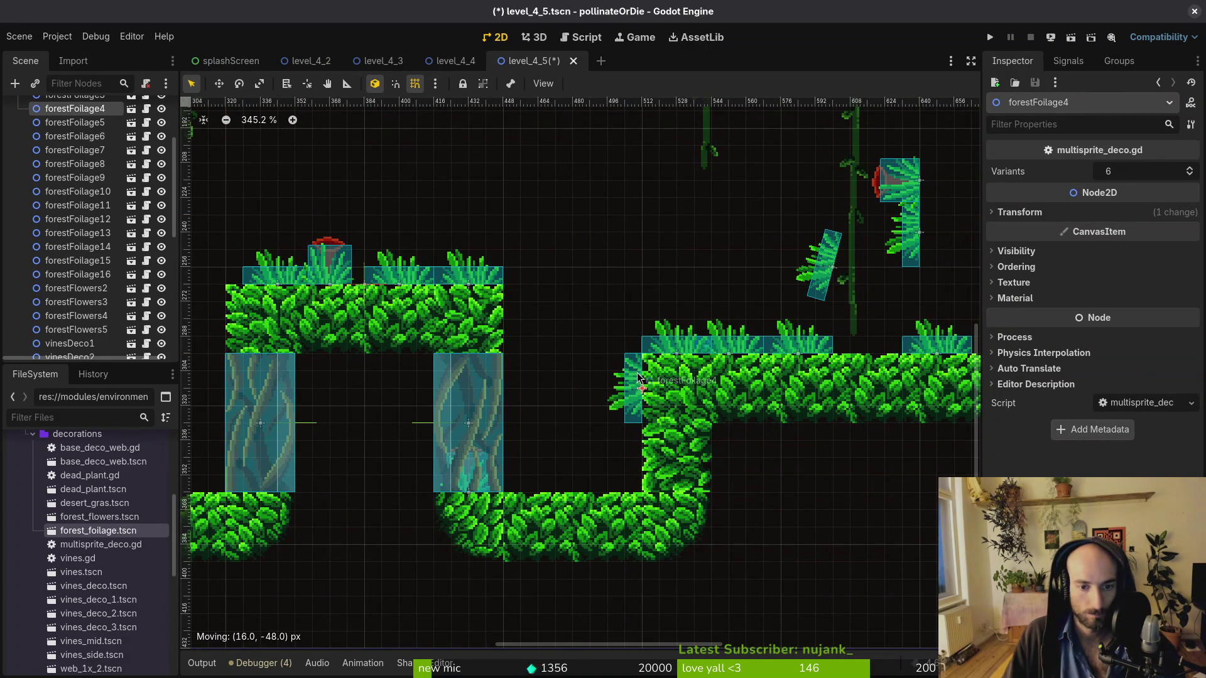
pyautogui.moveTo(827, 278)
pyautogui.mouseDown()
pyautogui.moveTo(619, 458)
pyautogui.moveTo(603, 446)
pyautogui.moveTo(614, 418)
pyautogui.moveTo(622, 433)
pyautogui.moveTo(577, 486)
pyautogui.mouseUp()
pyautogui.scroll(-3, 599, 482)
pyautogui.click(620, 510)
pyautogui.hotkey('ctrl', 's')
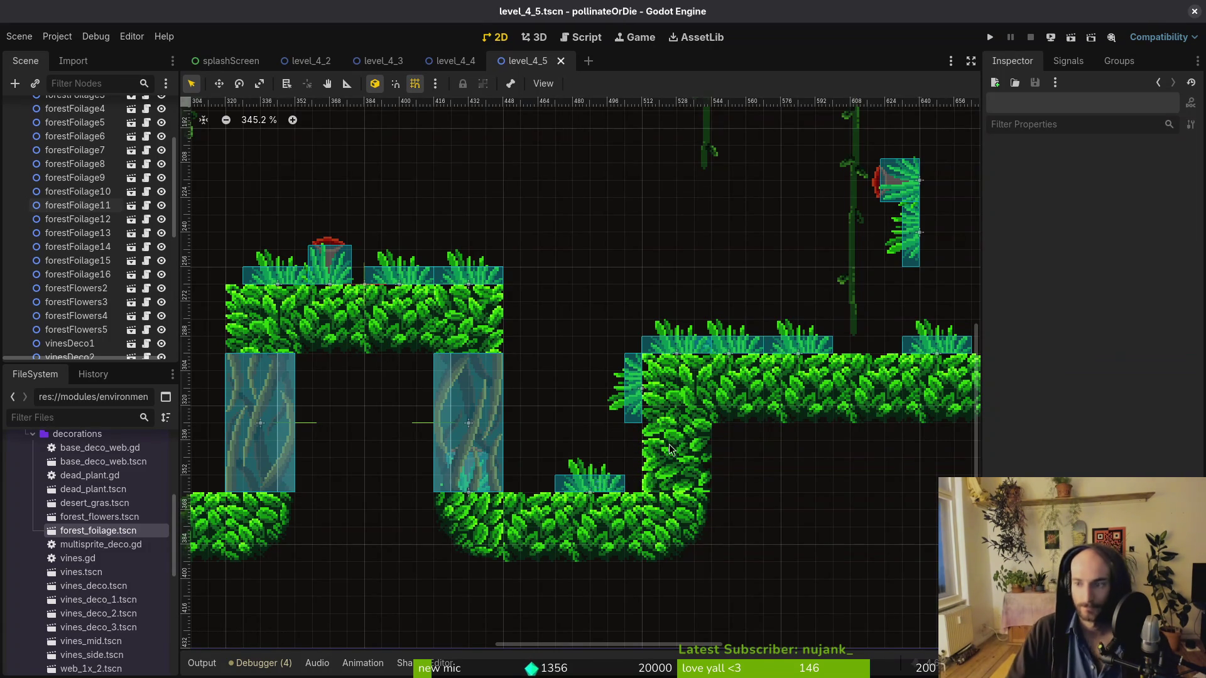
# Nudge forestFoliage15 into place and select forestFoliage16 while reviewing the decorated cave
pyautogui.scroll(2, 578, 390)
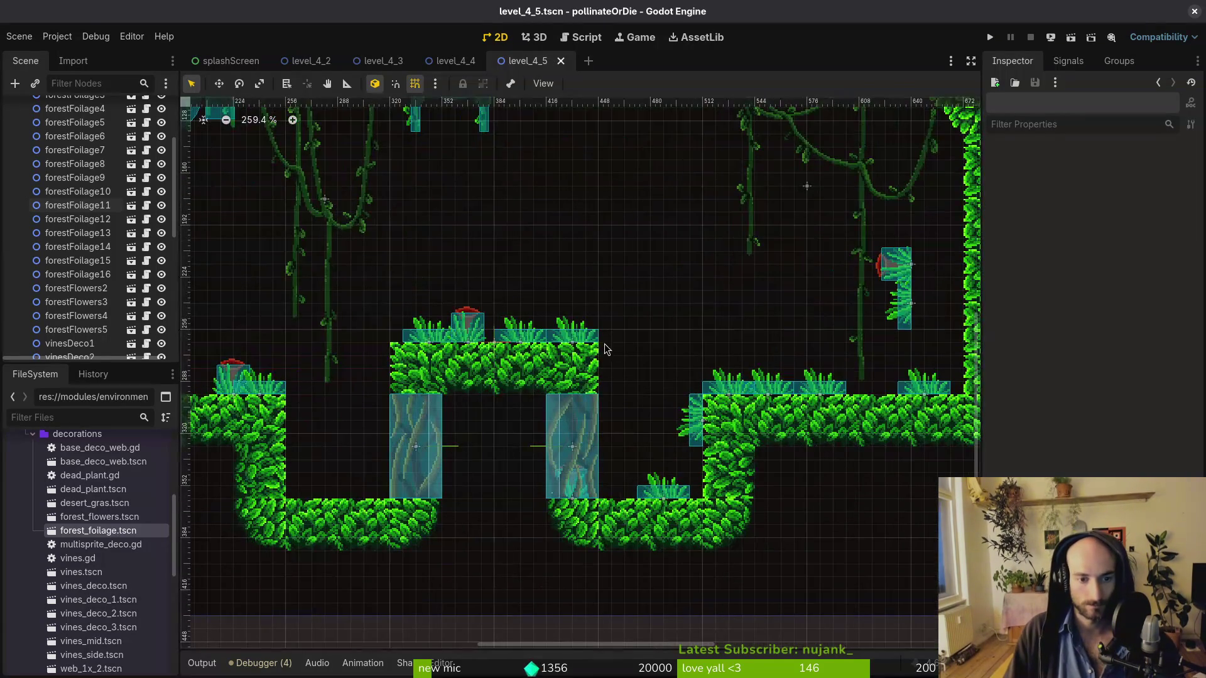
pyautogui.moveTo(528, 340); pyautogui.dragTo(552, 350)
pyautogui.scroll(-2, 567, 360)
pyautogui.click(529, 379)
pyautogui.scroll(2, 545, 356)
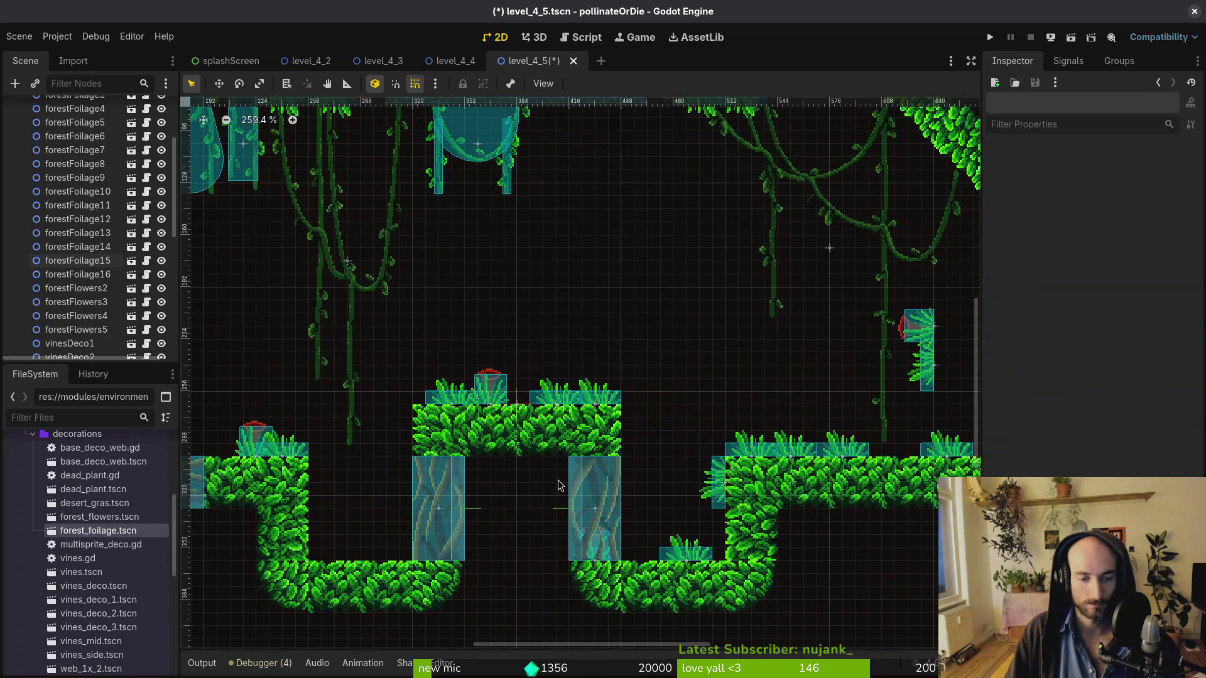
pyautogui.scroll(-2, 777, 342)
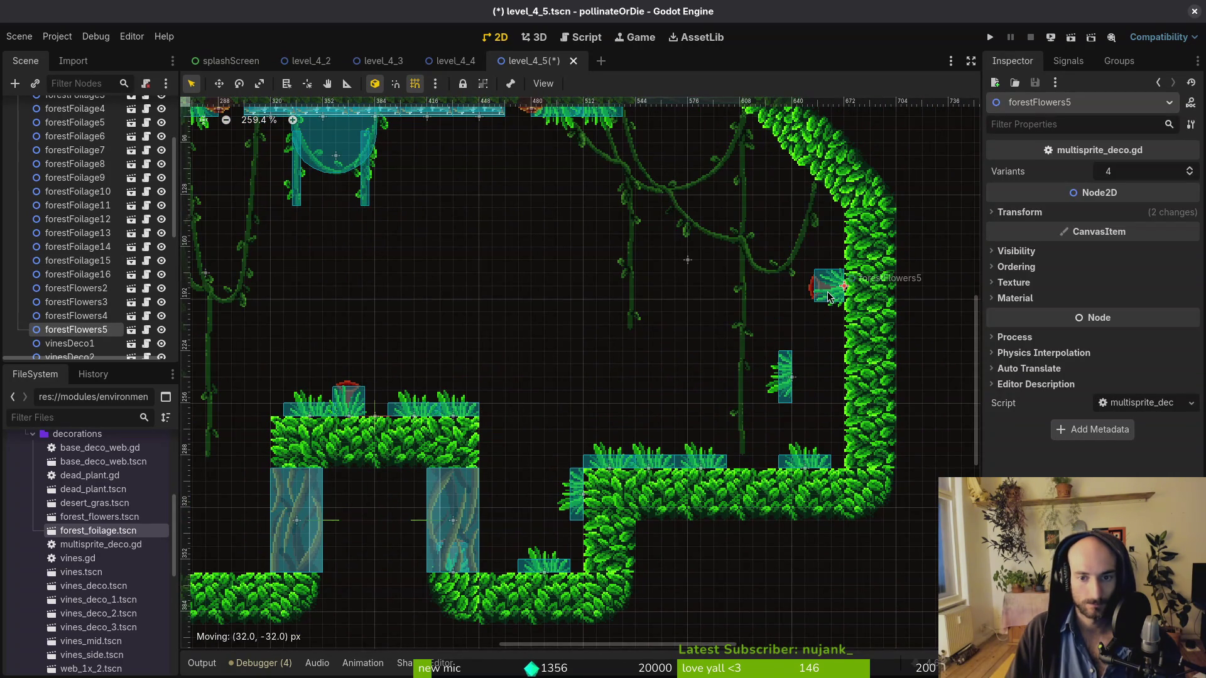
pyautogui.click(795, 360)
pyautogui.scroll(3, 652, 277)
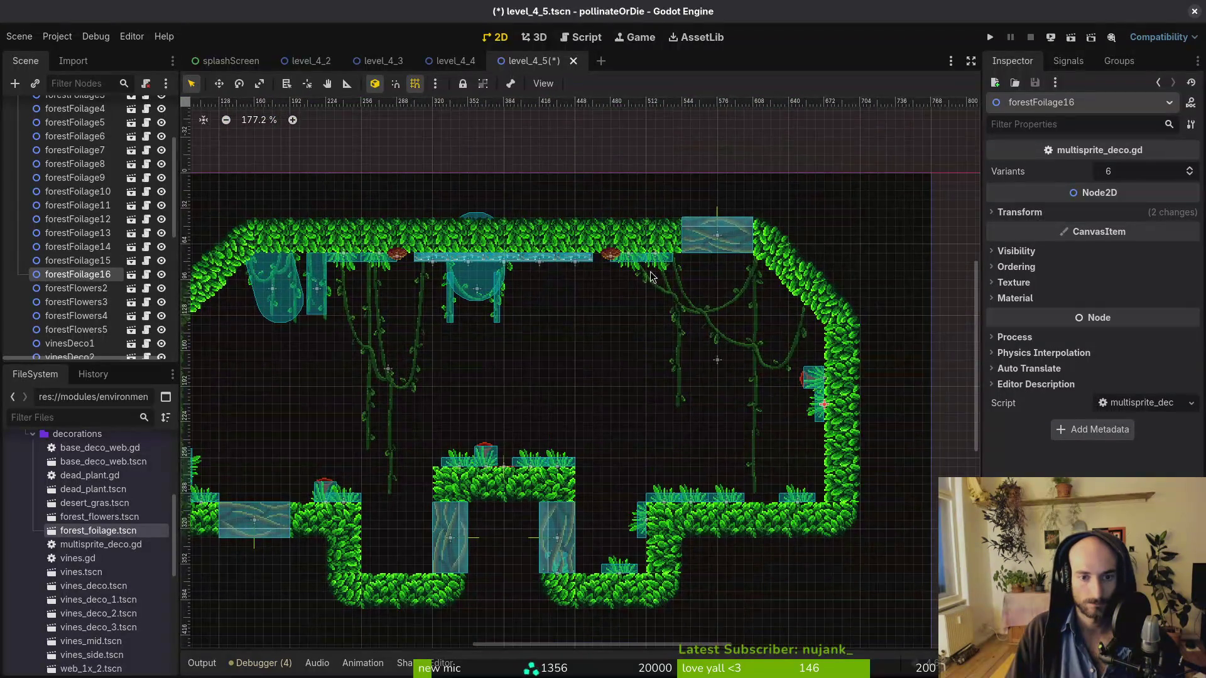
pyautogui.scroll(-1, 682, 356)
pyautogui.scroll(2, 709, 325)
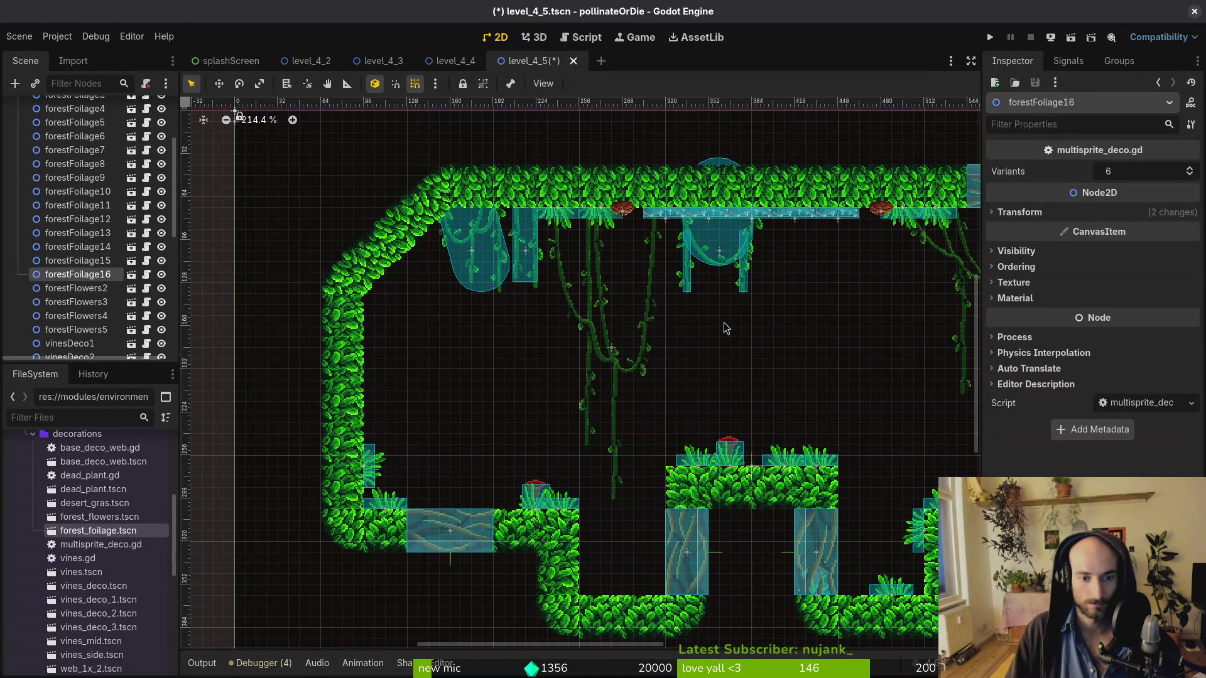
pyautogui.scroll(-5, 75, 301)
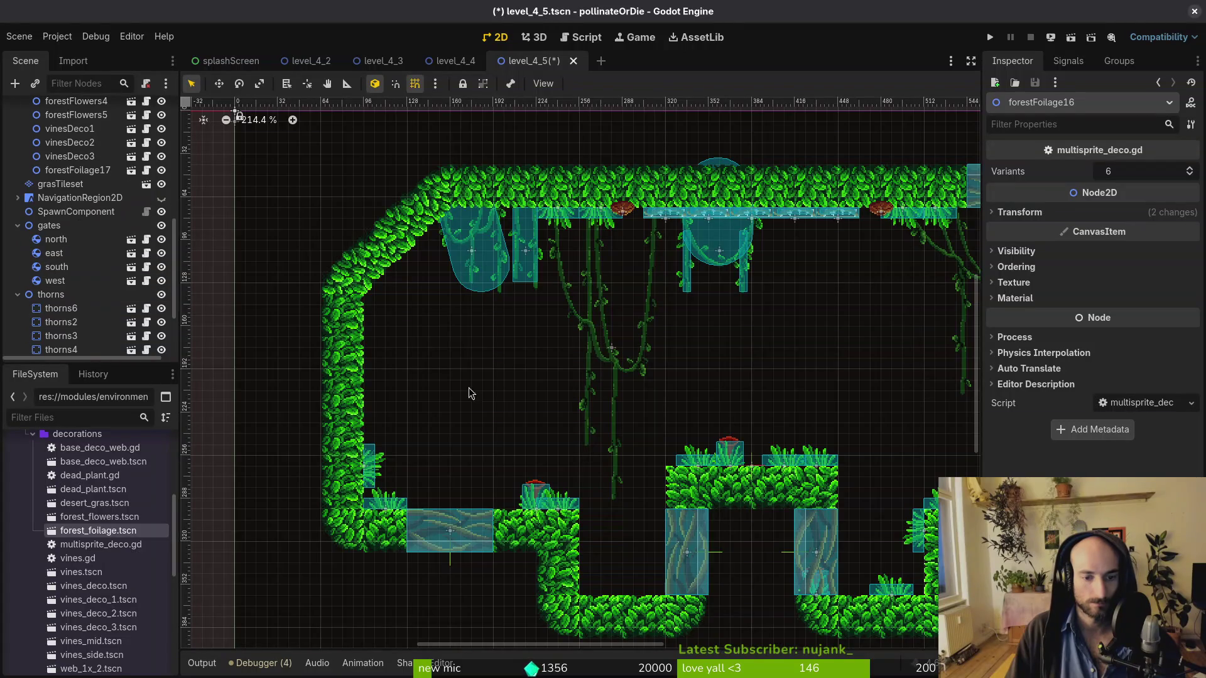
pyautogui.hscroll(2, 414, 379)
pyautogui.scroll(-3, 248, 317)
pyautogui.scroll(-3, 518, 296)
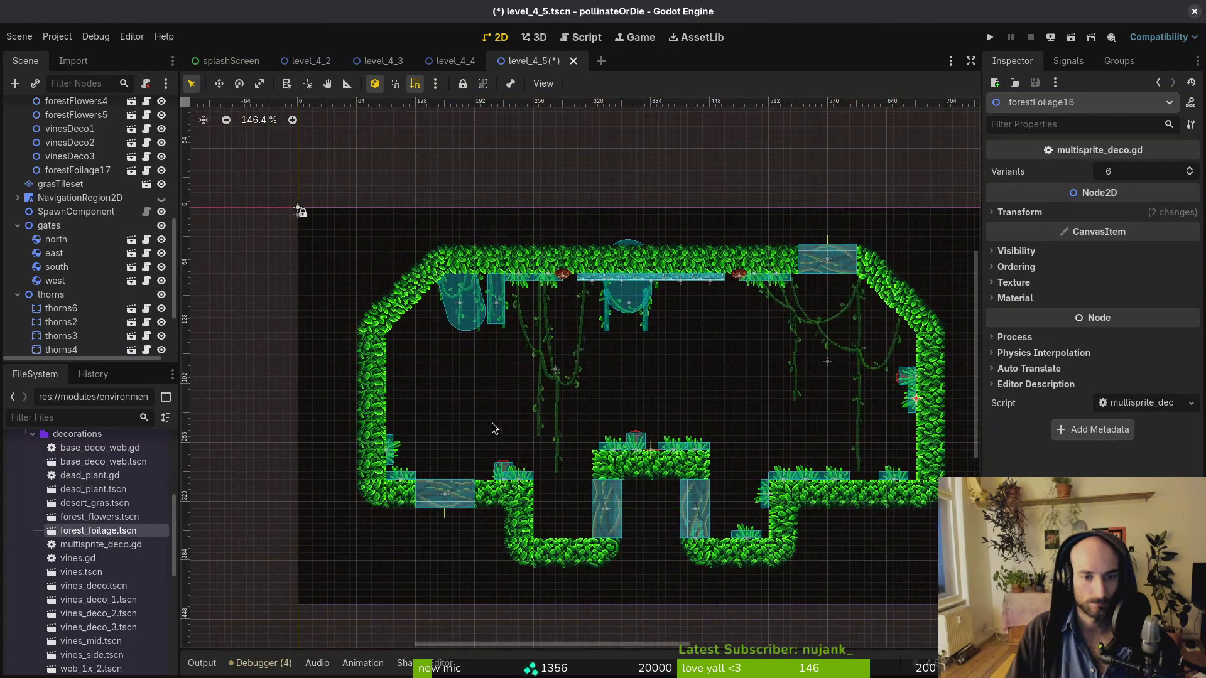
pyautogui.scroll(10, 31, 214)
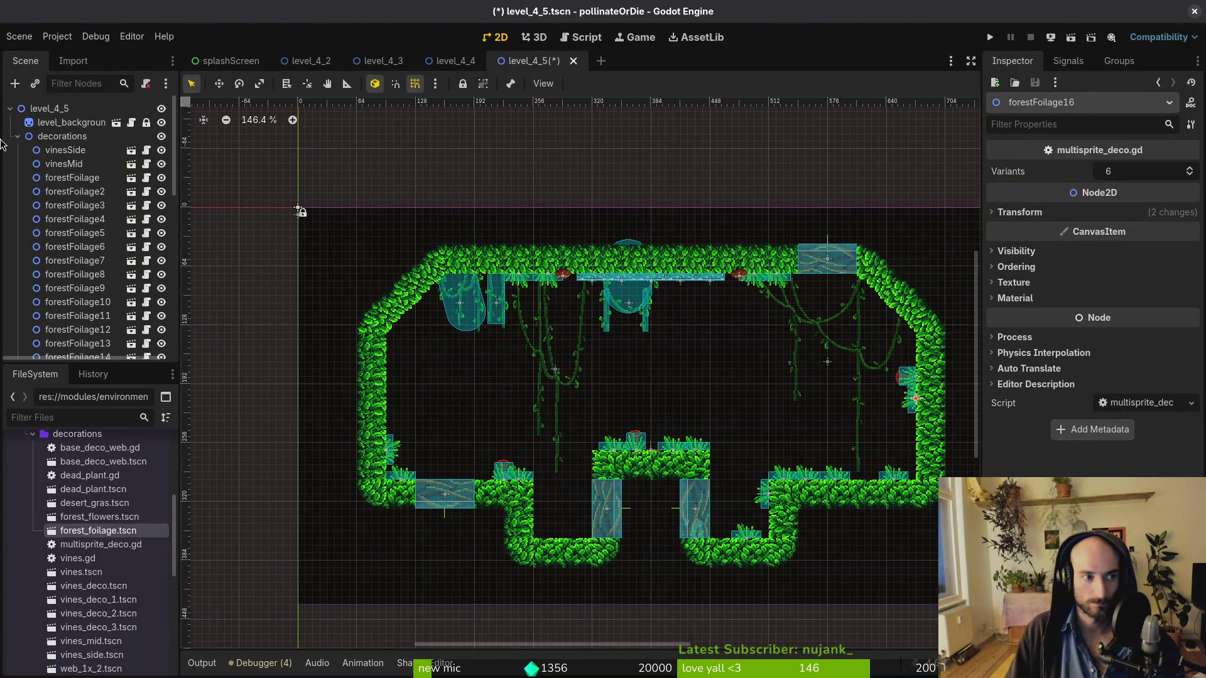
pyautogui.click(18, 136)
pyautogui.click(163, 151)
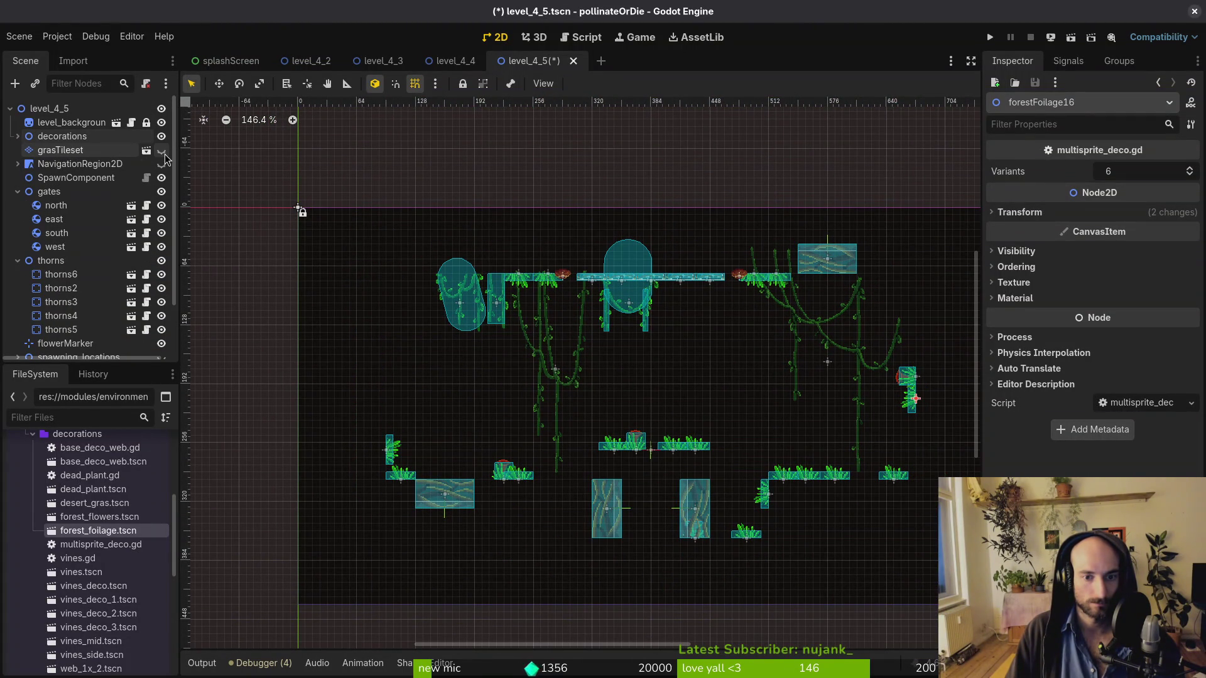
pyautogui.click(164, 154)
pyautogui.click(164, 154)
pyautogui.click(164, 154)
pyautogui.click(164, 155)
pyautogui.click(164, 155)
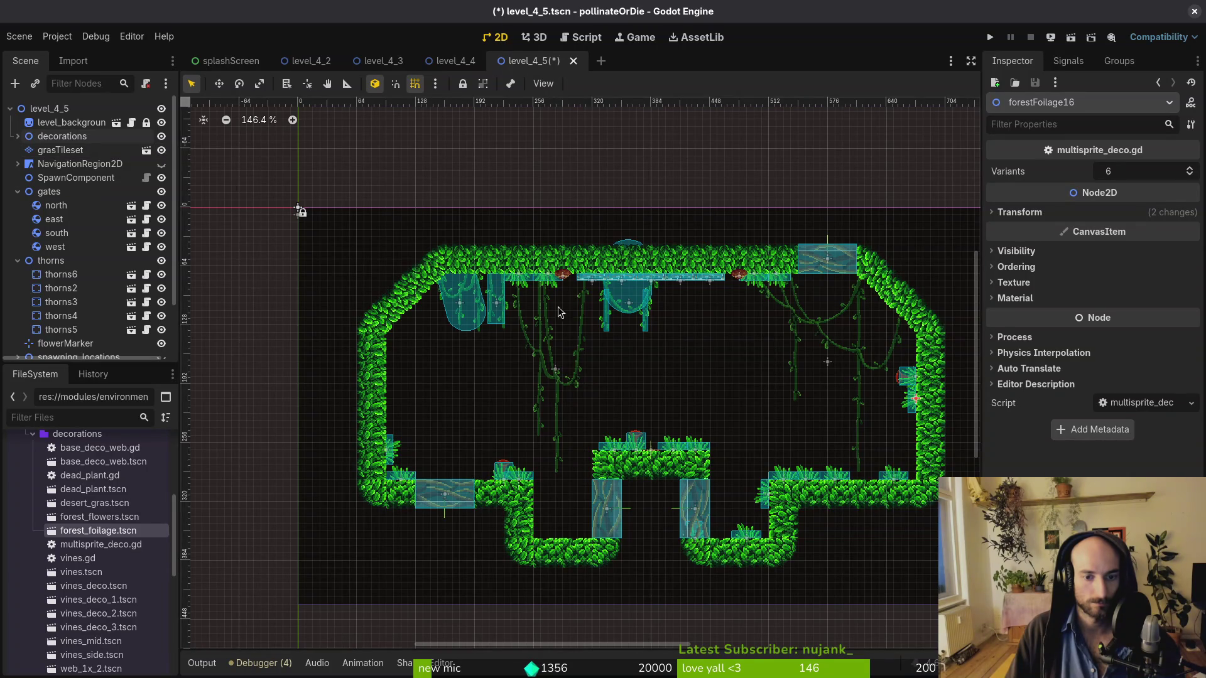
pyautogui.click(18, 260)
pyautogui.click(18, 192)
pyautogui.click(18, 137)
pyautogui.scroll(-5, 85, 246)
pyautogui.scroll(-5, 84, 246)
pyautogui.click(91, 287)
pyautogui.keyDown('shift'); pyautogui.click(91, 274); pyautogui.keyUp('shift')
pyautogui.keyDown('shift'); pyautogui.click(90, 259); pyautogui.keyUp('shift')
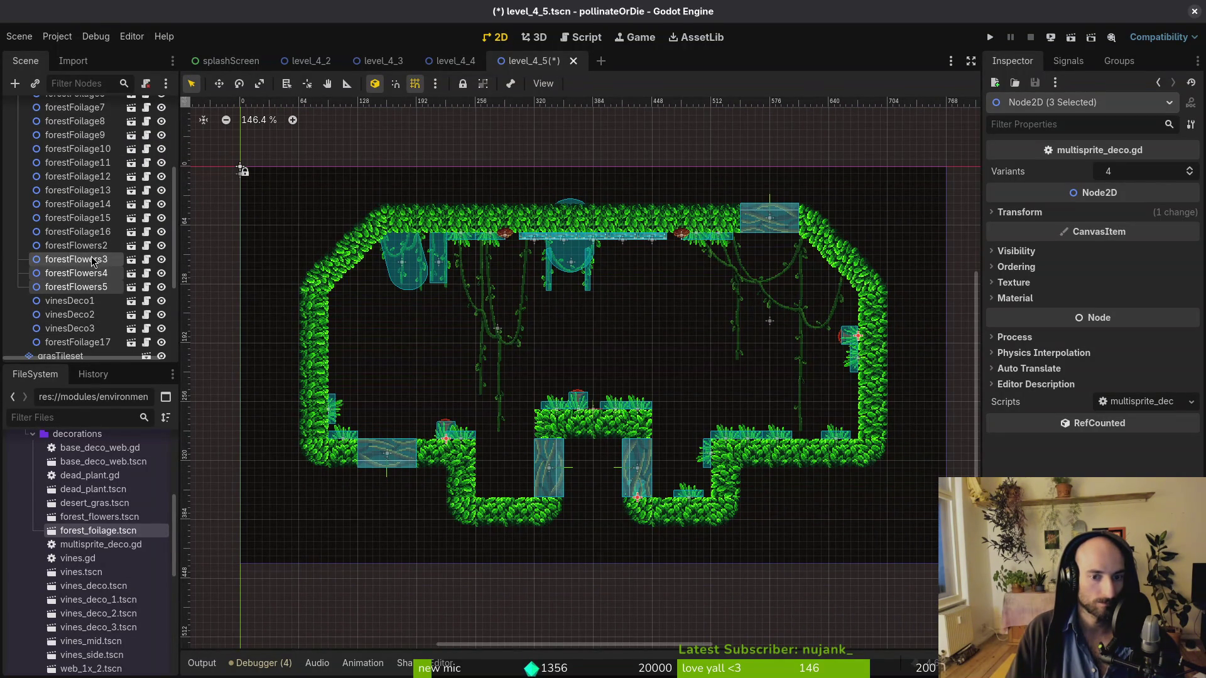
# Duplicate the three flower clusters, move the copies mid-left, then delete them again
pyautogui.hotkey('ctrl', 'd')
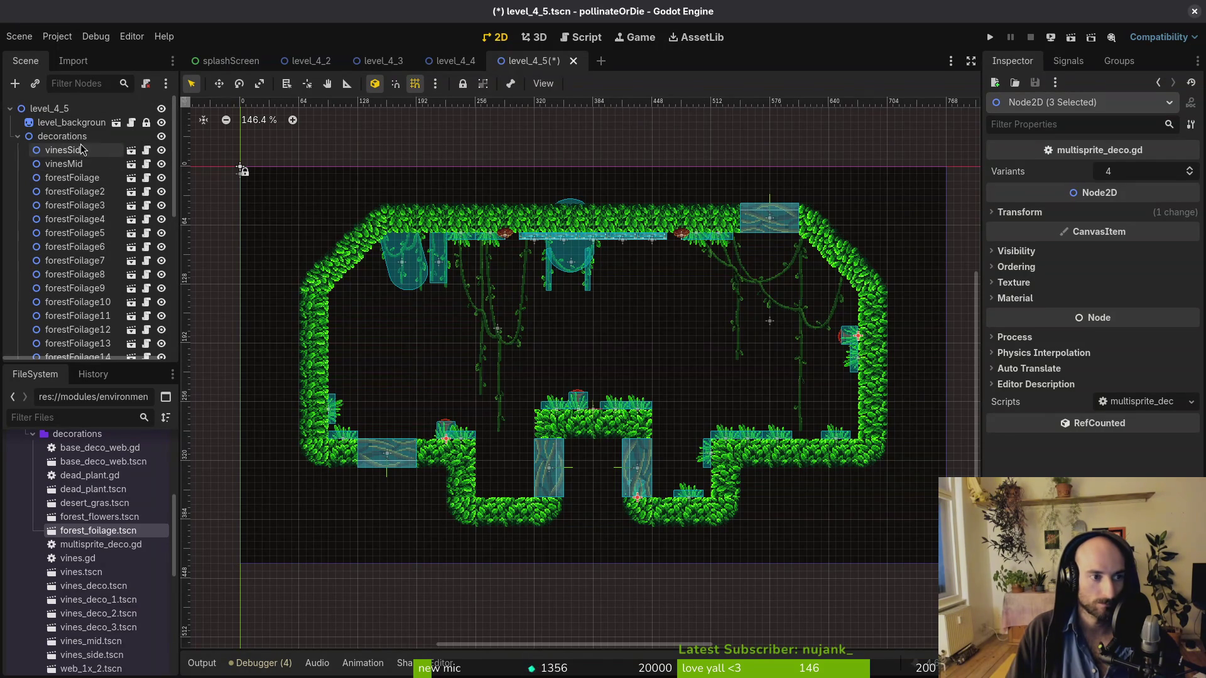
pyautogui.moveTo(637, 503)
pyautogui.mouseDown()
pyautogui.moveTo(569, 455)
pyautogui.moveTo(492, 352)
pyautogui.moveTo(399, 300)
pyautogui.moveTo(431, 330)
pyautogui.mouseUp()
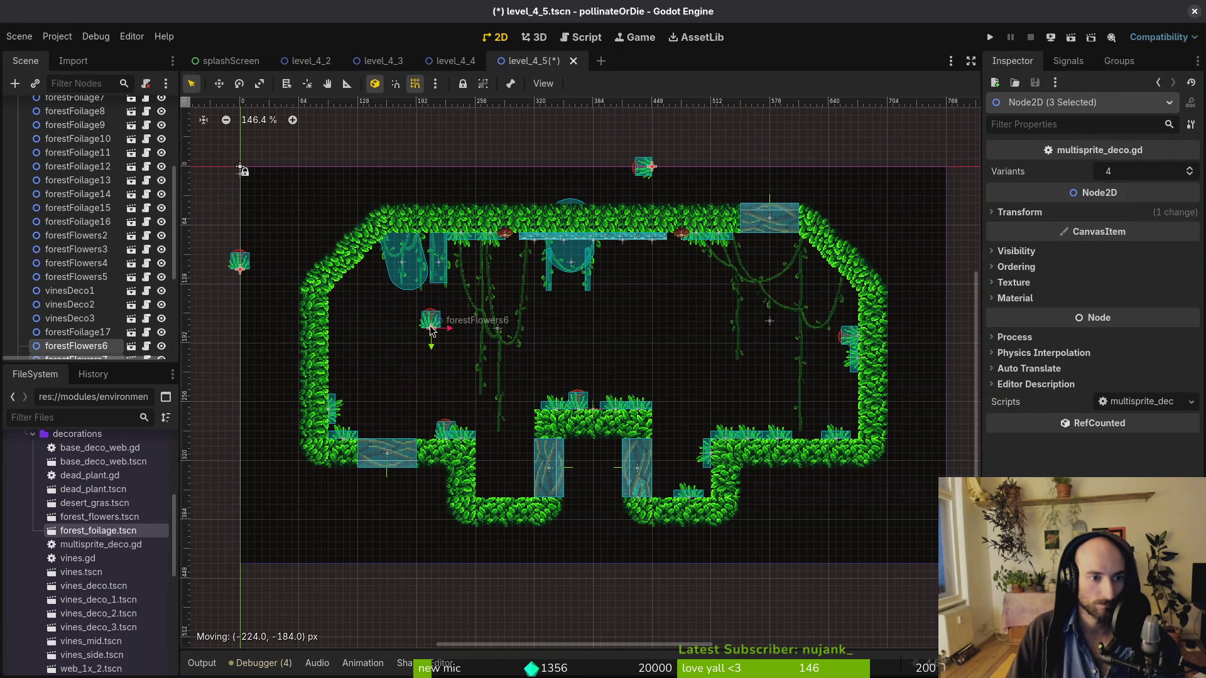
pyautogui.press('Delete')
pyautogui.scroll(5, 128, 132)
pyautogui.scroll(-8, 129, 188)
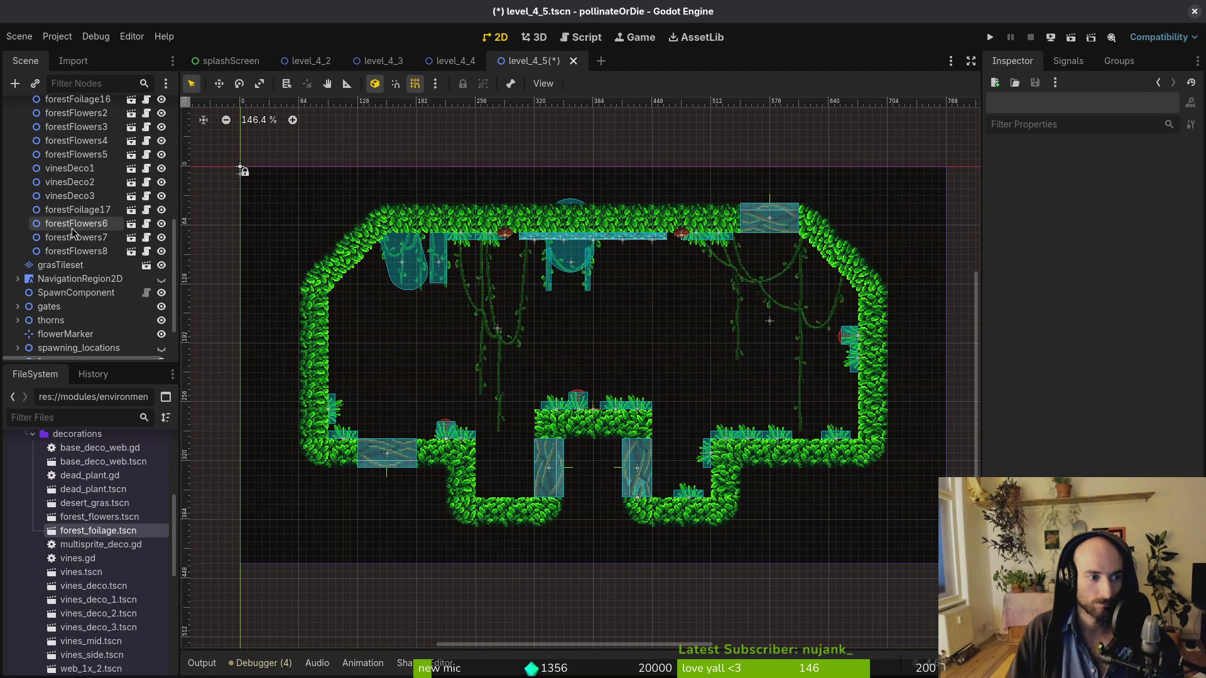
# Hide the gates and move forestFlowers3 from the lower platform onto the left wall
pyautogui.click(161, 308)
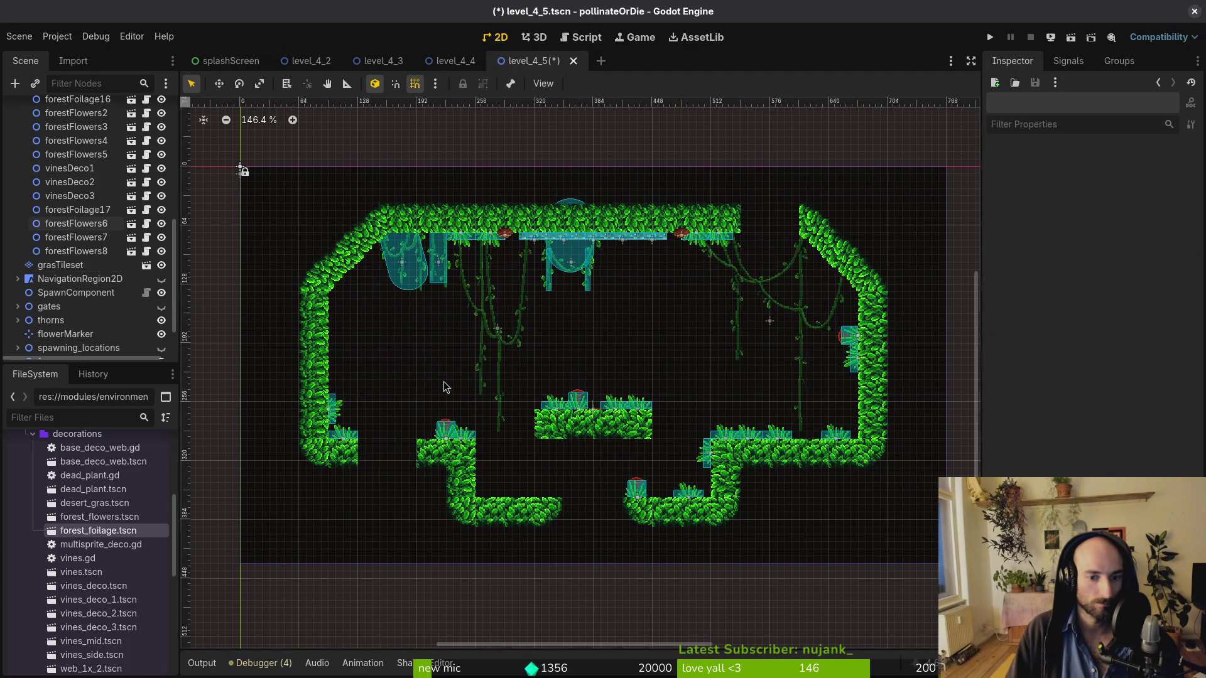
pyautogui.click(636, 493)
pyautogui.moveTo(638, 496)
pyautogui.mouseDown()
pyautogui.moveTo(638, 336)
pyautogui.moveTo(380, 304)
pyautogui.mouseUp()
pyautogui.moveTo(636, 485); pyautogui.dragTo(391, 337)
pyautogui.hotkey('ctrl', 'z')
pyautogui.hotkey('ctrl', 'z')
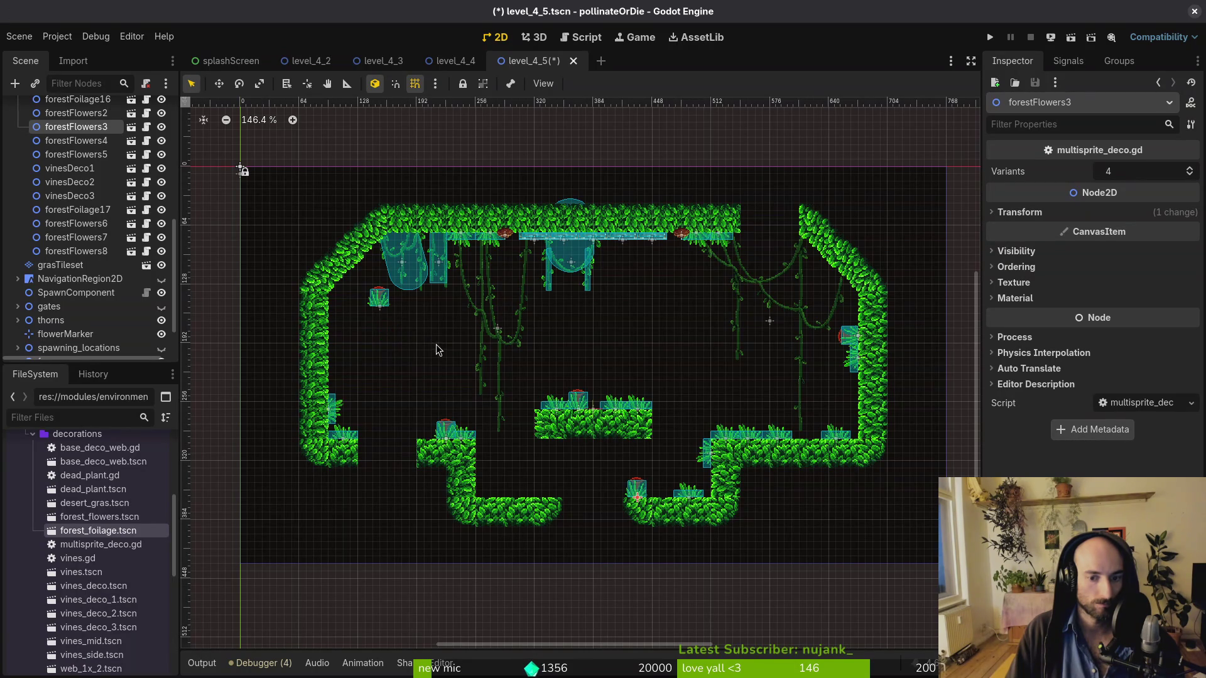
pyautogui.moveTo(638, 500)
pyautogui.mouseDown()
pyautogui.moveTo(380, 335)
pyautogui.moveTo(427, 344)
pyautogui.moveTo(294, 307)
pyautogui.moveTo(292, 322)
pyautogui.mouseUp()
# Shift forestFlowers6 further right, then delete it
pyautogui.scroll(5, 422, 339)
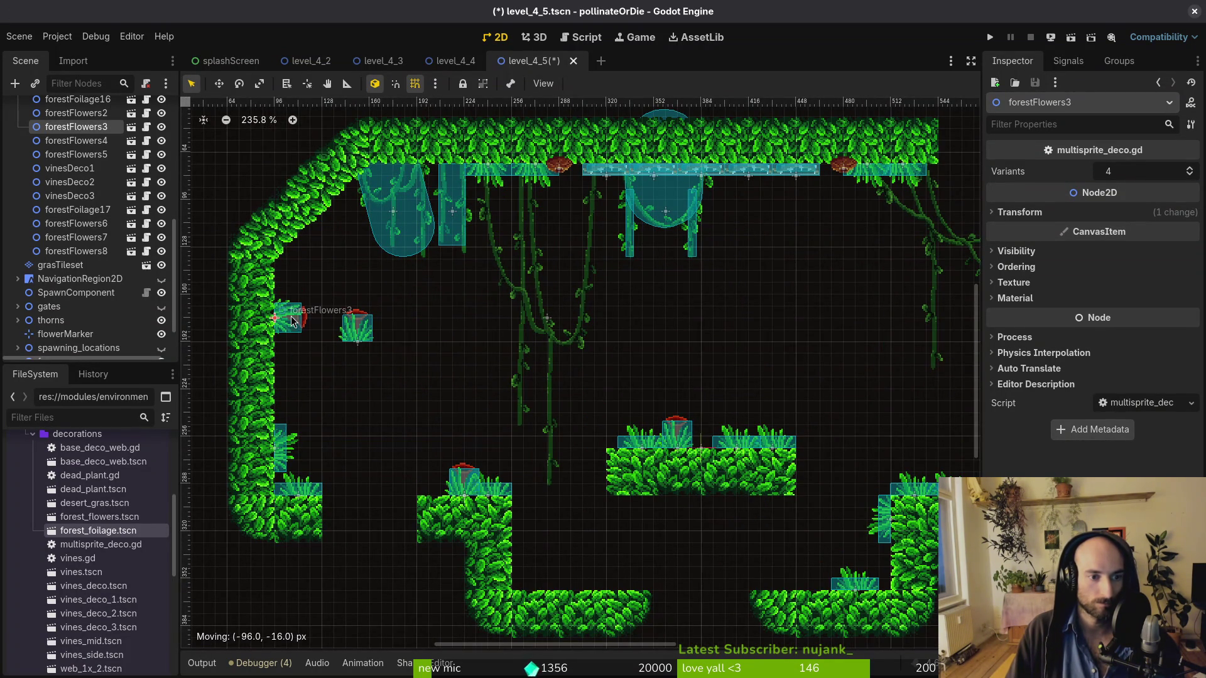
pyautogui.moveTo(369, 336)
pyautogui.mouseDown()
pyautogui.moveTo(738, 302)
pyautogui.moveTo(597, 338)
pyautogui.mouseUp()
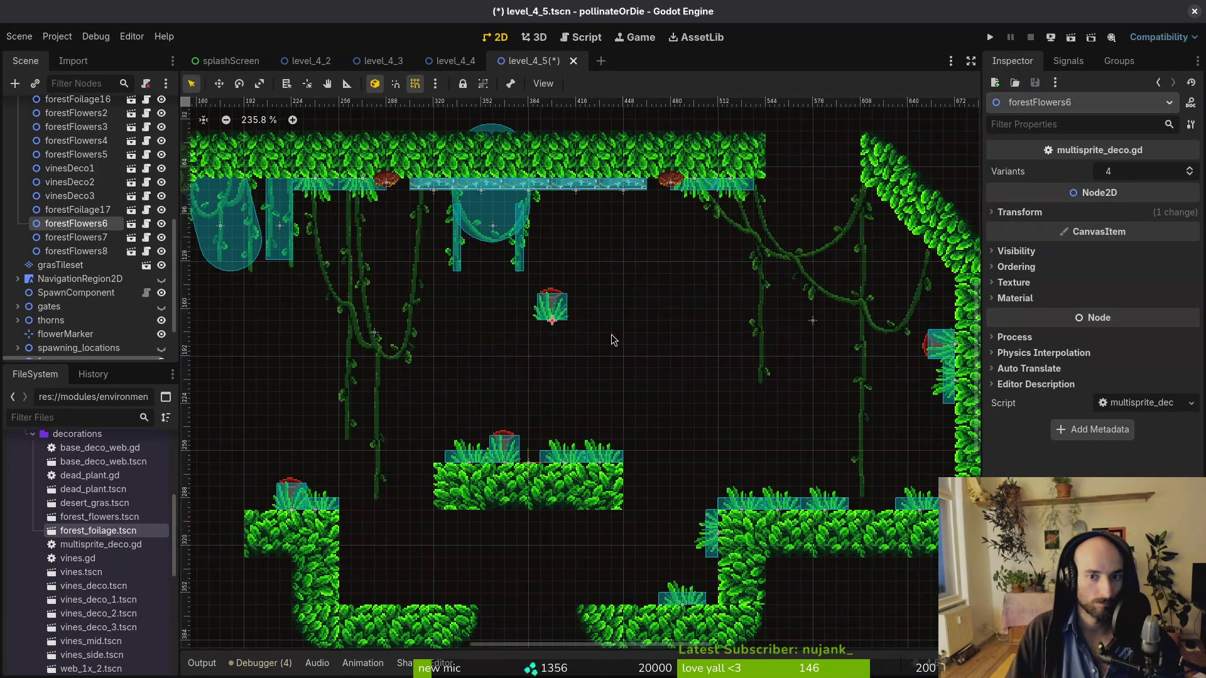
pyautogui.press('Delete')
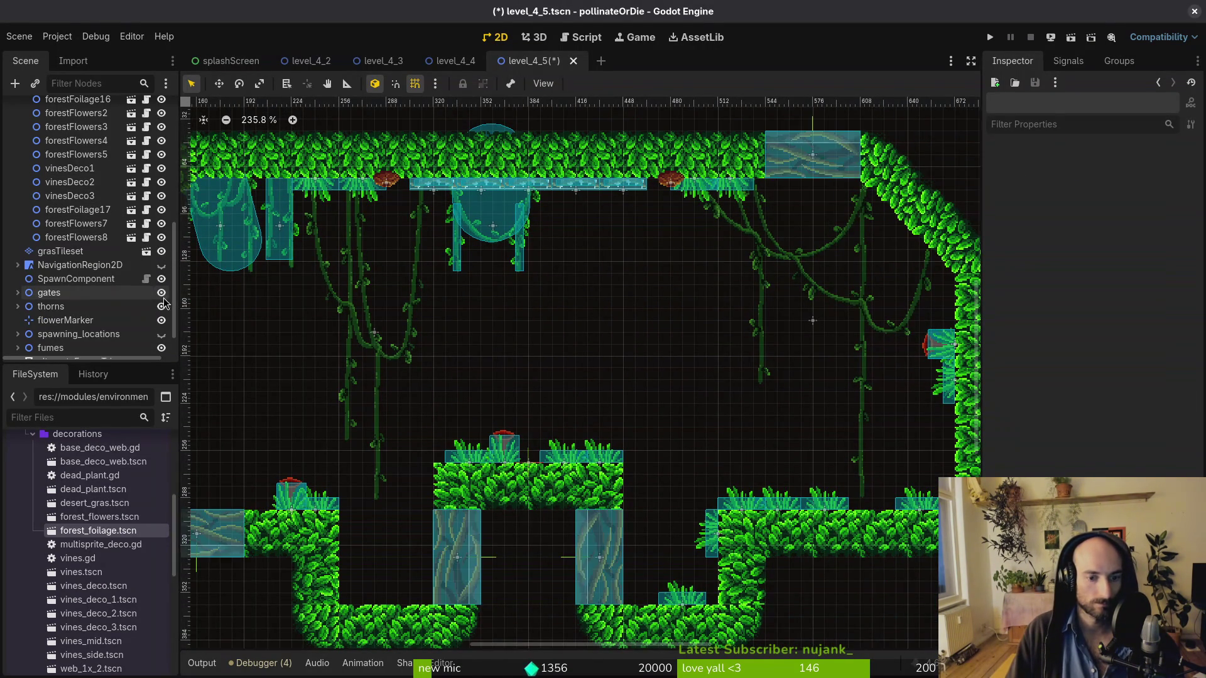
# Duplicate forestFoliage12–15 and stand the forestFoliage21 copy upright against the left wall
pyautogui.scroll(-5, 536, 409)
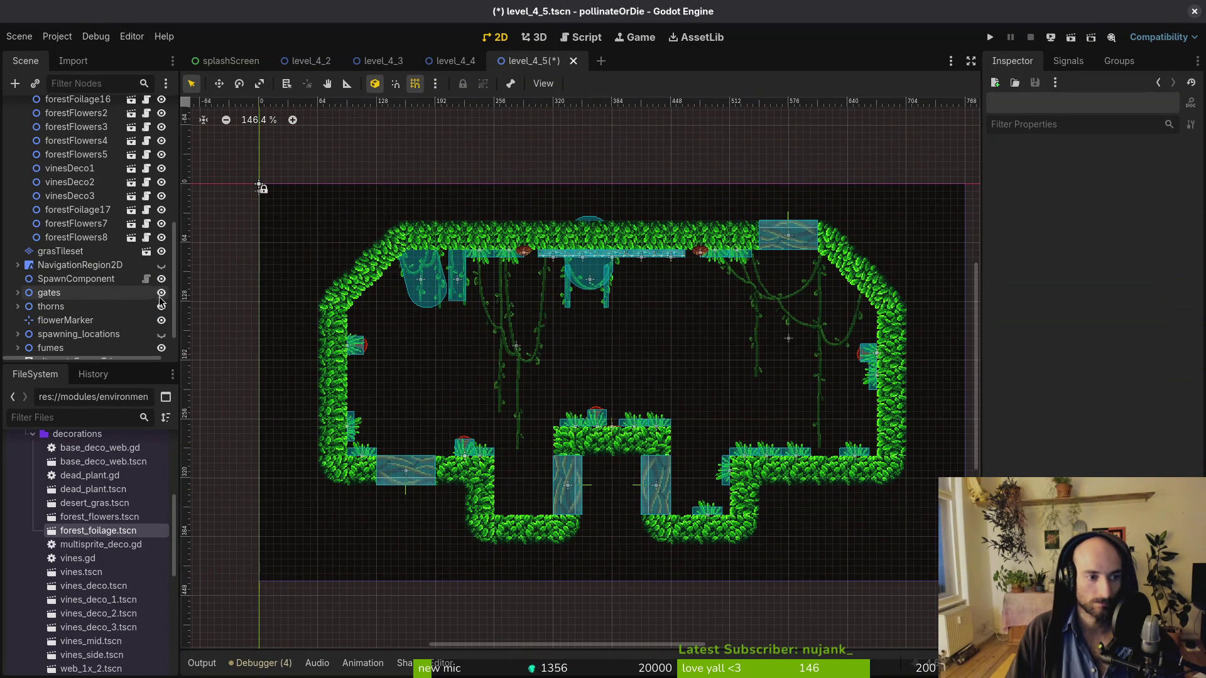
pyautogui.scroll(5, 88, 225)
pyautogui.keyDown('shift'); pyautogui.click(87, 197); pyautogui.keyUp('shift')
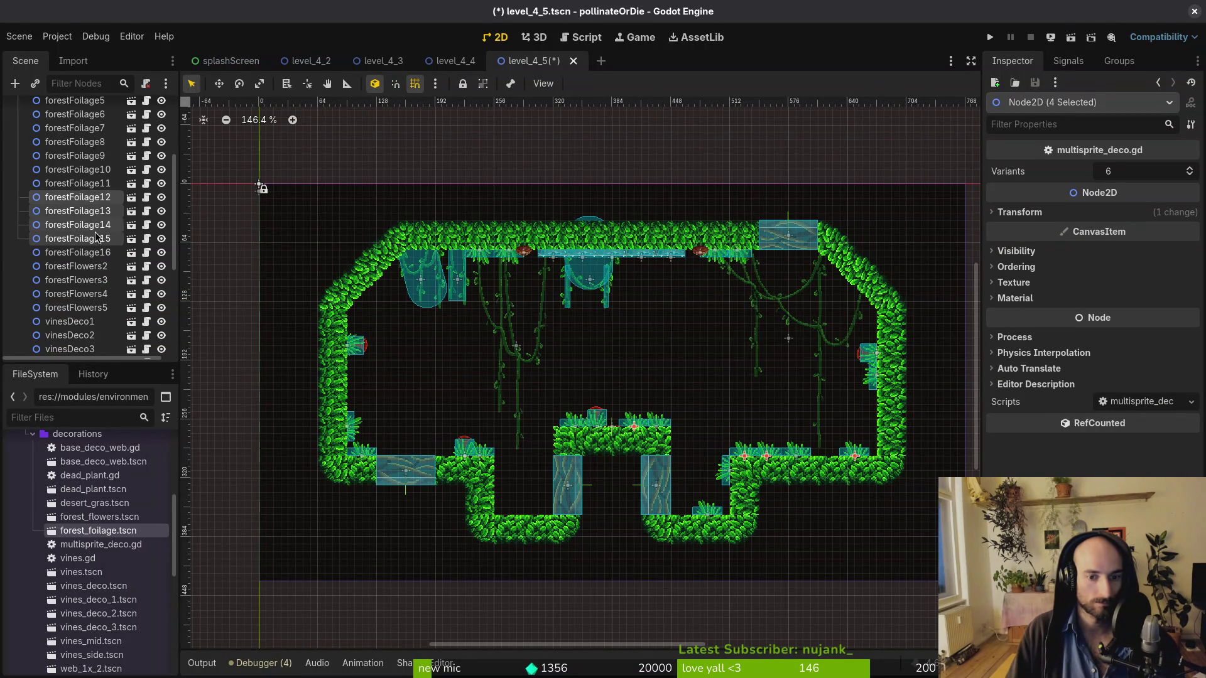
pyautogui.hotkey('ctrl', 'd')
pyautogui.moveTo(635, 425); pyautogui.dragTo(414, 352)
pyautogui.scroll(5, 402, 361)
pyautogui.click(371, 318)
pyautogui.moveTo(371, 319); pyautogui.dragTo(322, 301)
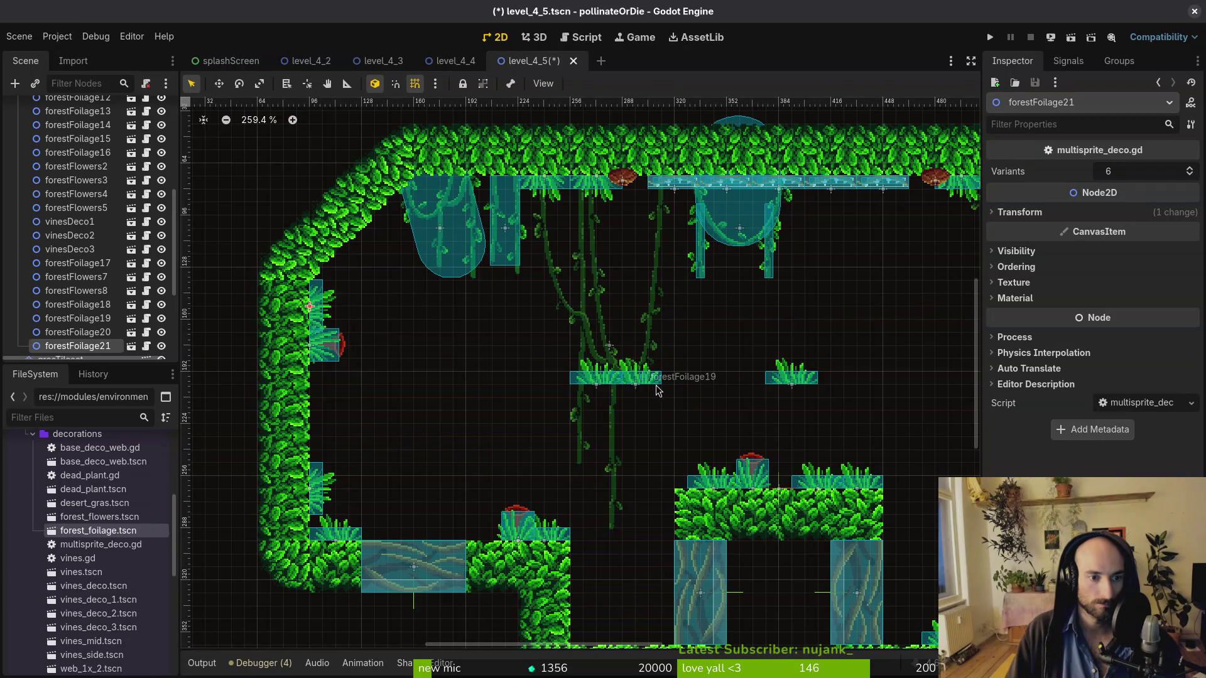
# Tilt forestFoliage19 and 18 onto the left wall and forestFoliage20 onto the sloped upper-left corner
pyautogui.click(657, 389)
pyautogui.moveTo(656, 389)
pyautogui.mouseDown()
pyautogui.moveTo(326, 463)
pyautogui.moveTo(322, 399)
pyautogui.mouseUp()
pyautogui.moveTo(810, 383)
pyautogui.mouseDown()
pyautogui.moveTo(422, 314)
pyautogui.moveTo(435, 302)
pyautogui.moveTo(401, 356)
pyautogui.moveTo(362, 355)
pyautogui.mouseUp()
pyautogui.moveTo(424, 293); pyautogui.dragTo(334, 266)
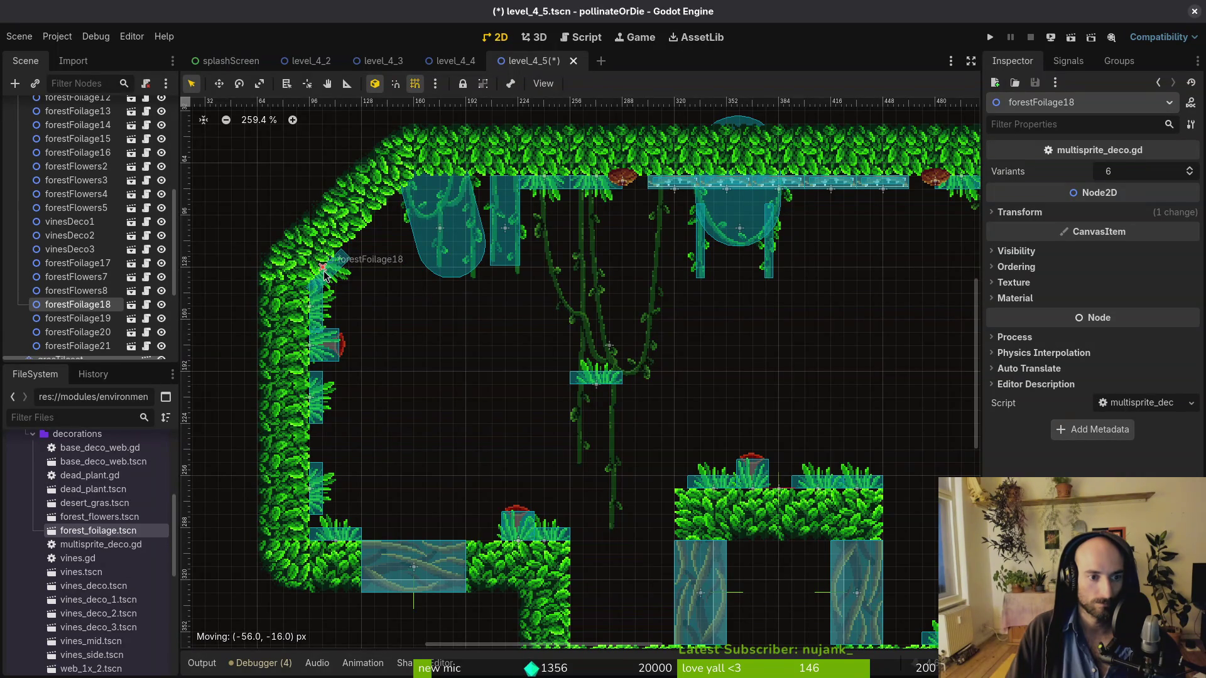
pyautogui.moveTo(604, 368); pyautogui.dragTo(396, 264)
pyautogui.moveTo(397, 269); pyautogui.dragTo(409, 314)
pyautogui.moveTo(400, 288); pyautogui.dragTo(405, 209)
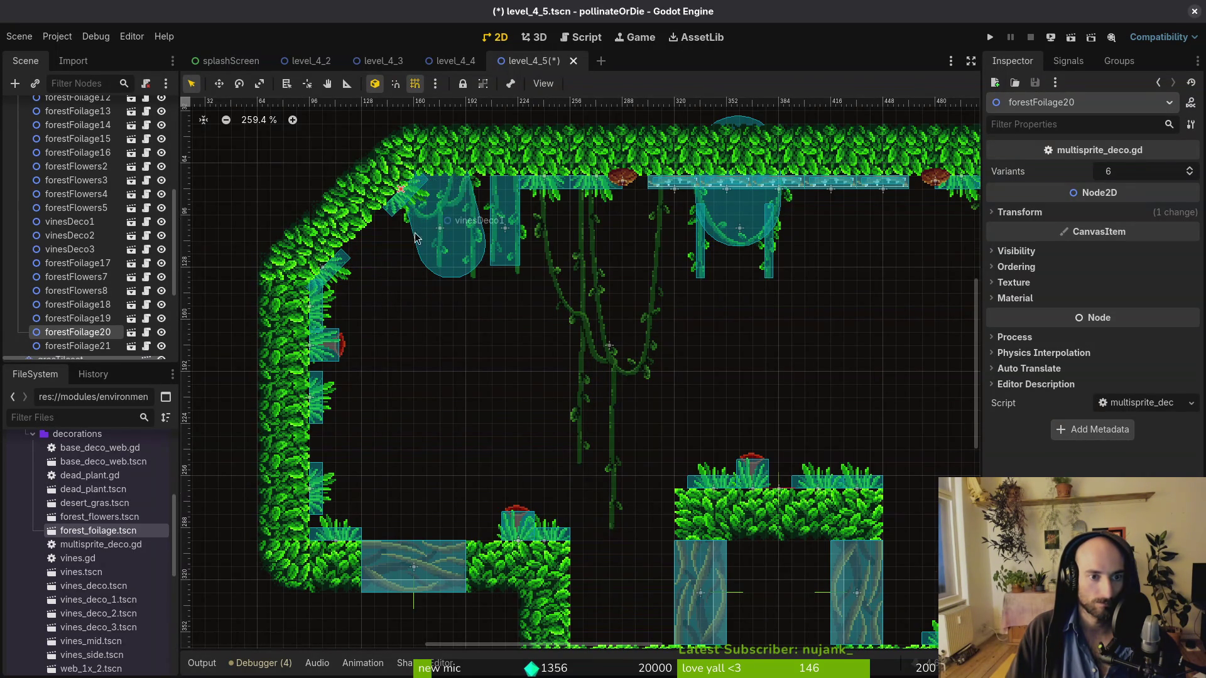
pyautogui.press('Escape')
pyautogui.press('f')
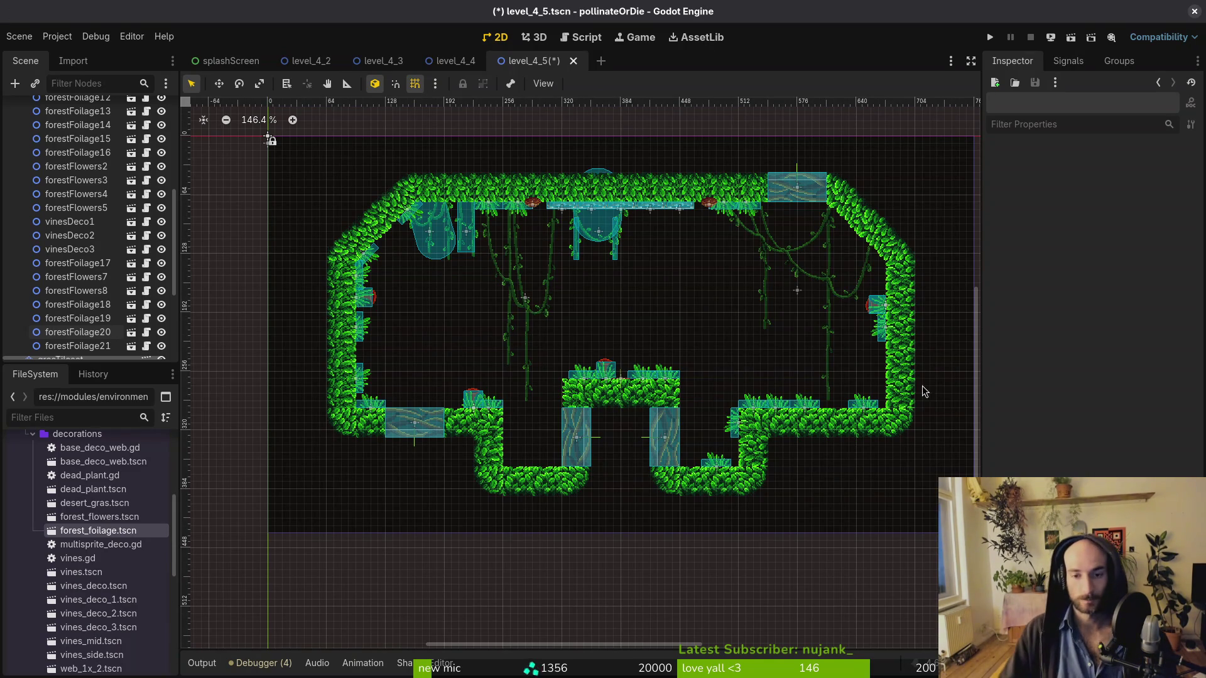
# Duplicate forestFoliage20 and 21 and move the copies to the level's right side
pyautogui.click(406, 225)
pyautogui.press('Escape')
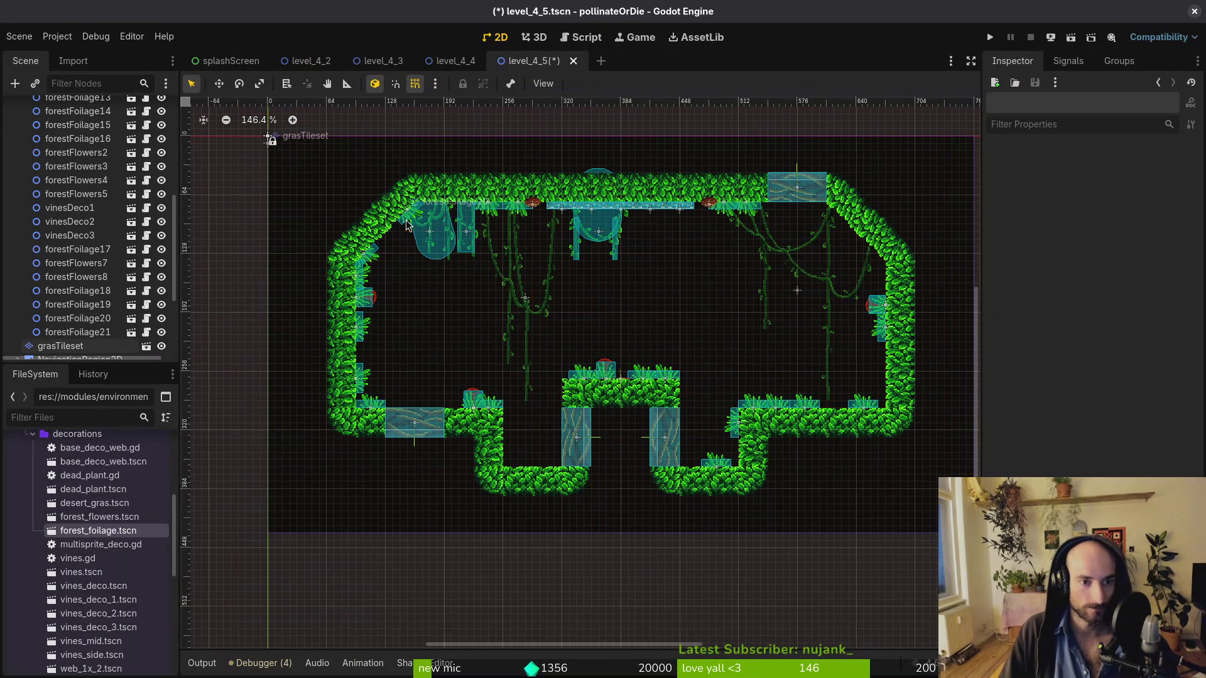
pyautogui.click(94, 332)
pyautogui.keyDown('shift'); pyautogui.click(94, 319); pyautogui.keyUp('shift')
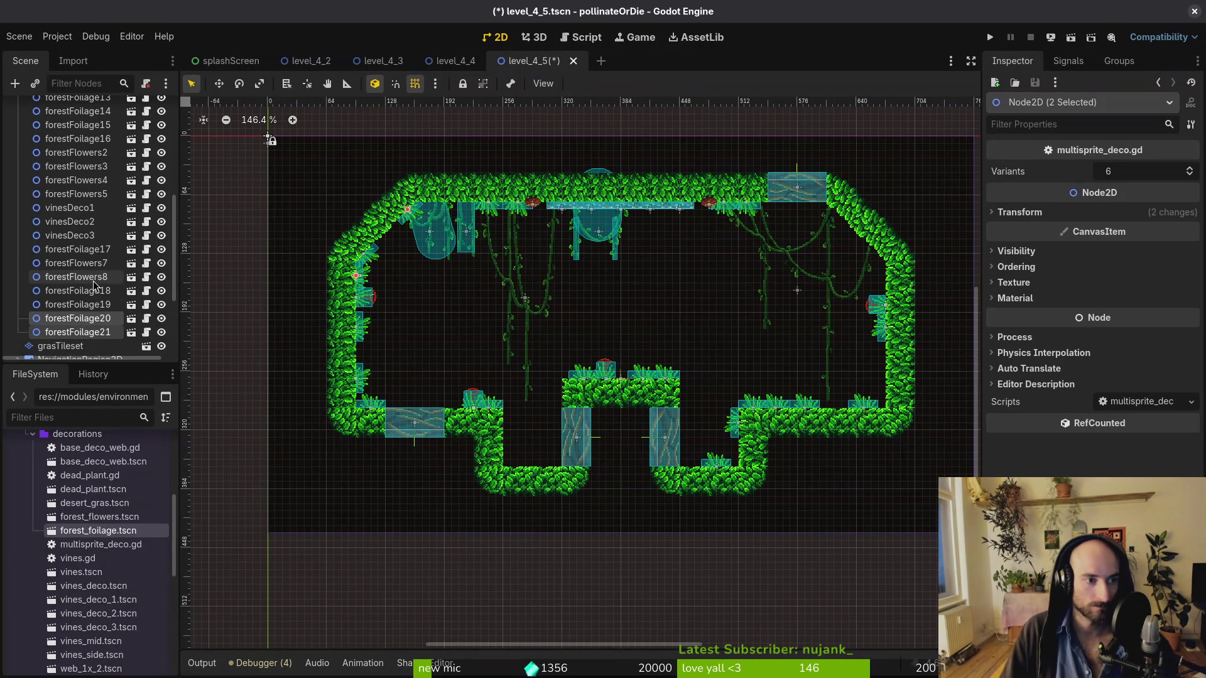
pyautogui.scroll(5, 95, 286)
pyautogui.hotkey('ctrl', 'd')
pyautogui.moveTo(397, 218)
pyautogui.mouseDown()
pyautogui.moveTo(546, 245)
pyautogui.moveTo(835, 270)
pyautogui.moveTo(865, 259)
pyautogui.mouseUp()
pyautogui.press('Escape')
# Place forestFoliage22 on the right slope and forestFoliage23 flipped on the vine, then save
pyautogui.scroll(4, 865, 259)
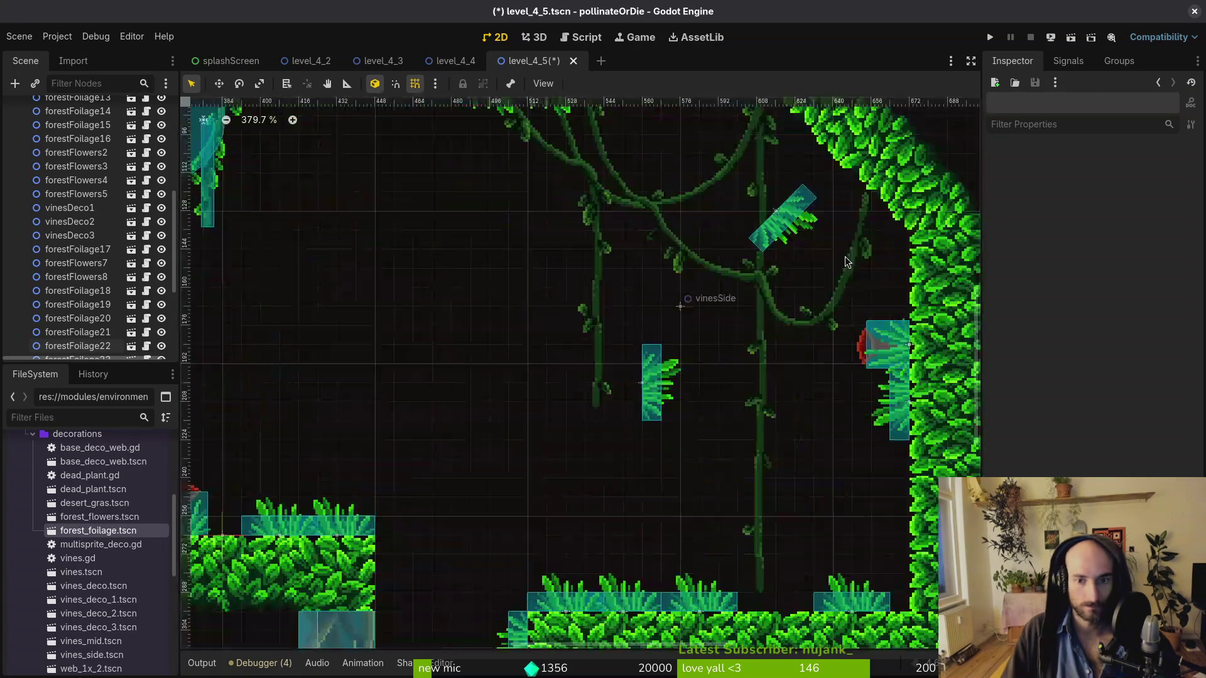
pyautogui.scroll(5, 866, 258)
pyautogui.click(743, 306)
pyautogui.moveTo(743, 306); pyautogui.dragTo(788, 281)
pyautogui.moveTo(597, 468)
pyautogui.mouseDown()
pyautogui.moveTo(731, 373)
pyautogui.moveTo(732, 392)
pyautogui.moveTo(703, 282)
pyautogui.moveTo(681, 276)
pyautogui.mouseUp()
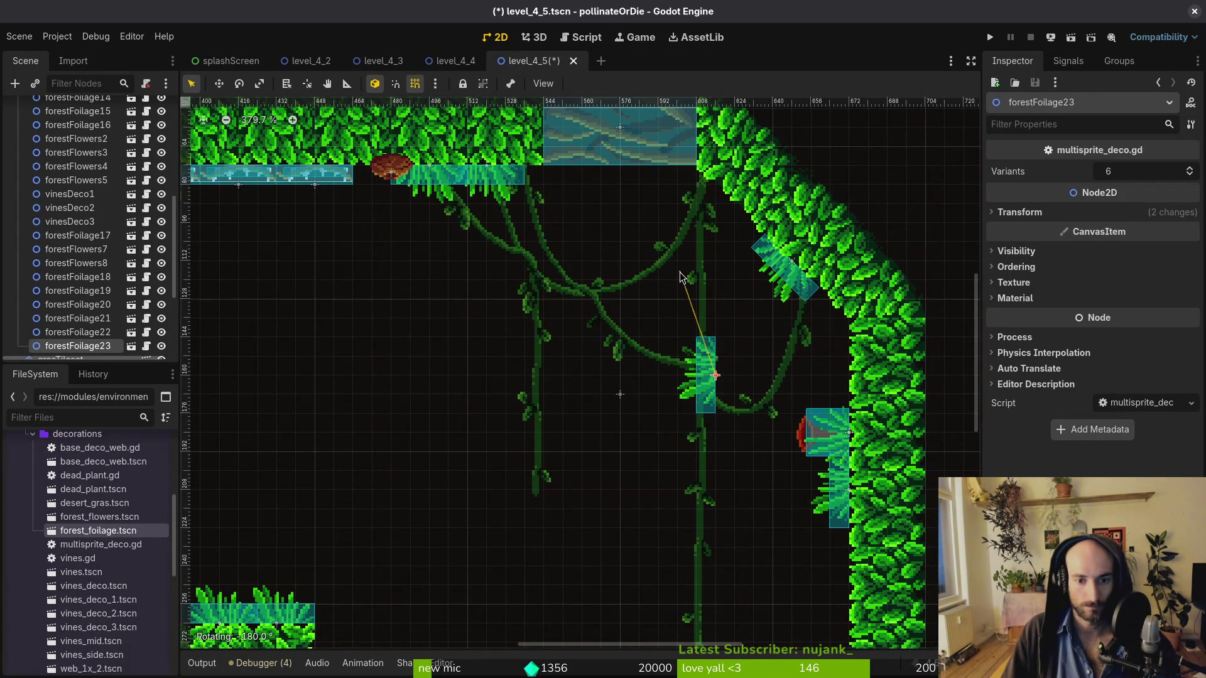
pyautogui.click(684, 497)
pyautogui.scroll(-7, 684, 496)
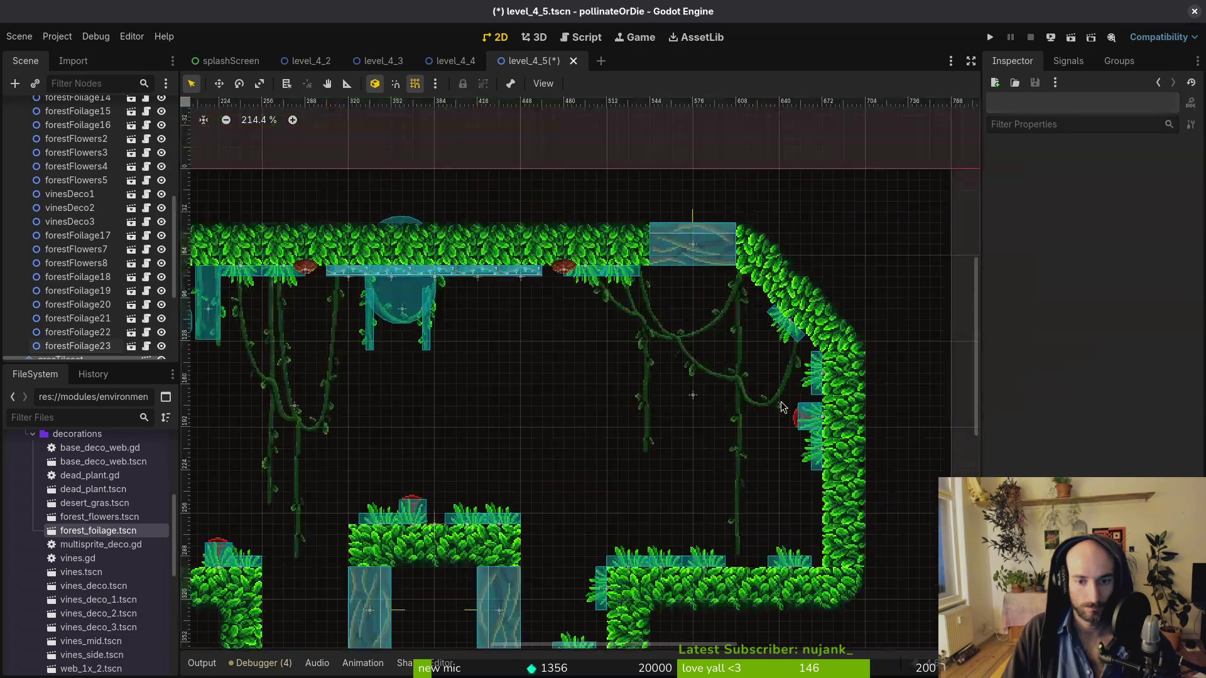
pyautogui.hotkey('ctrl', 's')
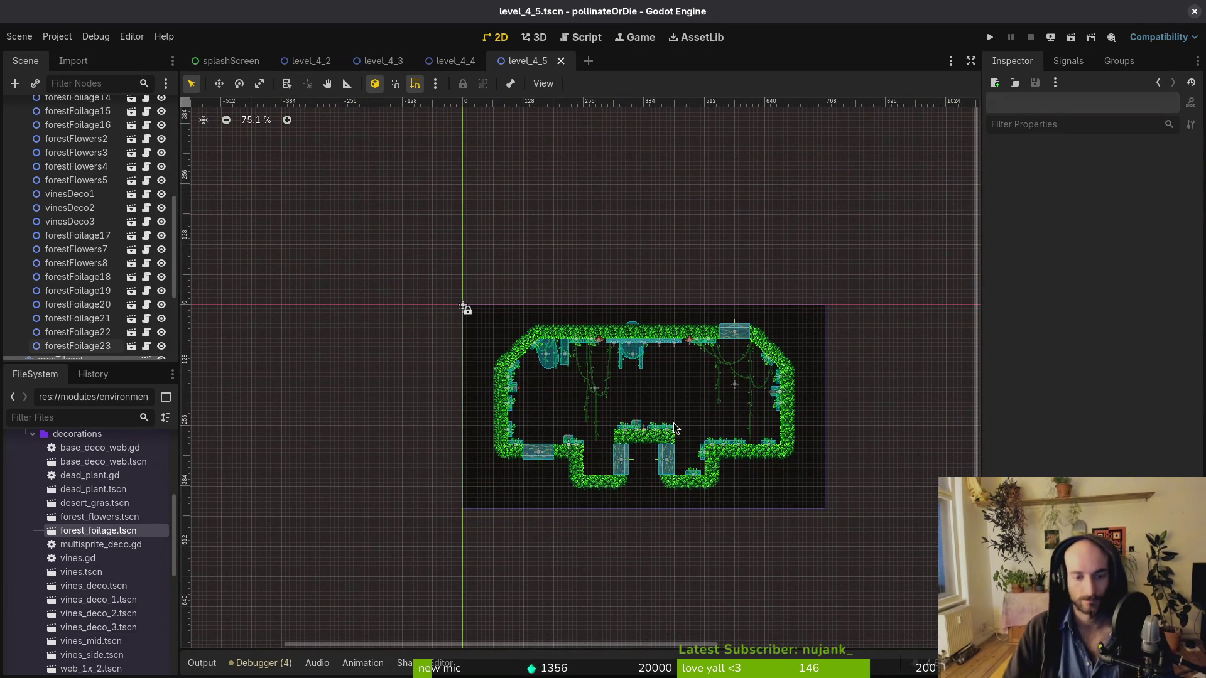
# Add forestFoliage24 tilted against the central platform's left edge and save the scene
pyautogui.scroll(4, 650, 402)
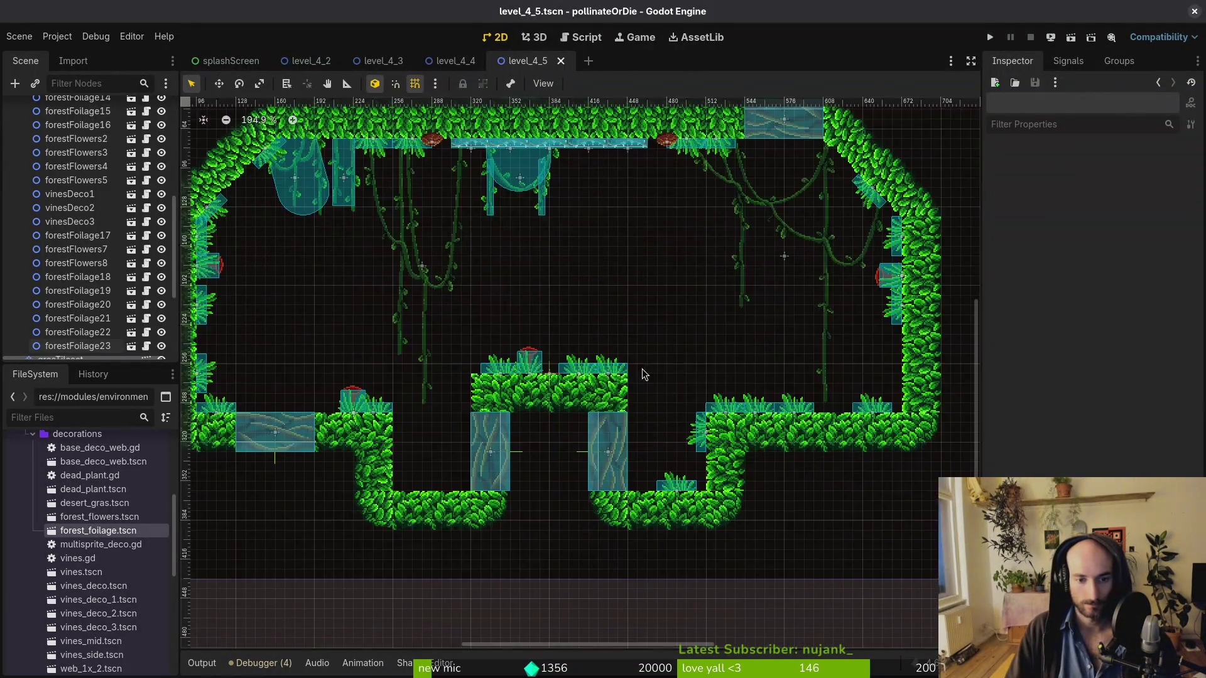
pyautogui.click(610, 375)
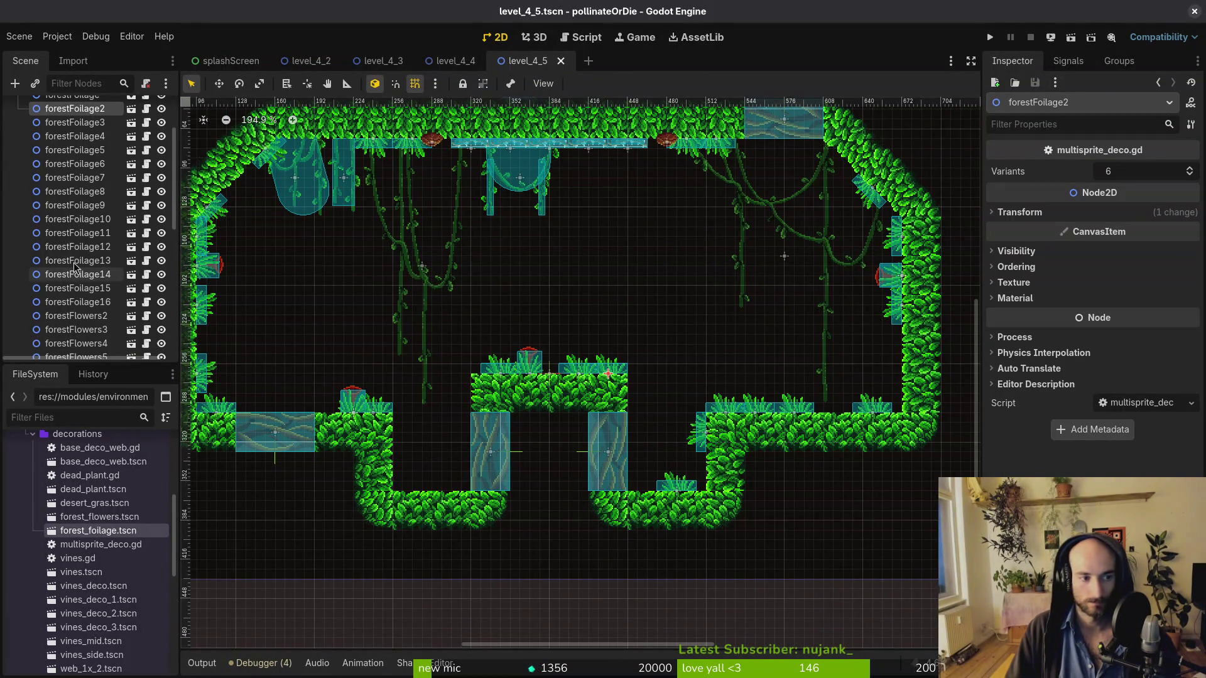
pyautogui.scroll(3, 69, 188)
pyautogui.click(65, 151)
pyautogui.click(62, 136)
pyautogui.moveTo(99, 531)
pyautogui.mouseDown()
pyautogui.moveTo(615, 378)
pyautogui.moveTo(415, 387)
pyautogui.moveTo(426, 397)
pyautogui.moveTo(395, 402)
pyautogui.moveTo(467, 408)
pyautogui.mouseUp()
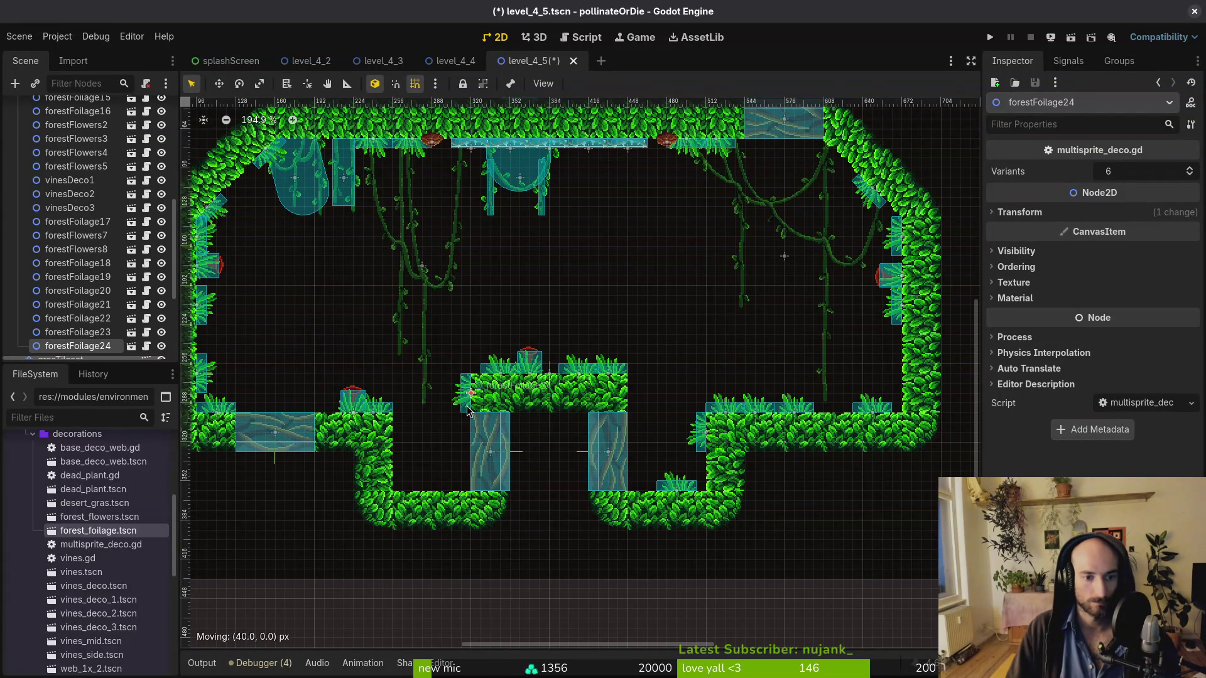
pyautogui.scroll(-3, 462, 417)
pyautogui.click(468, 427)
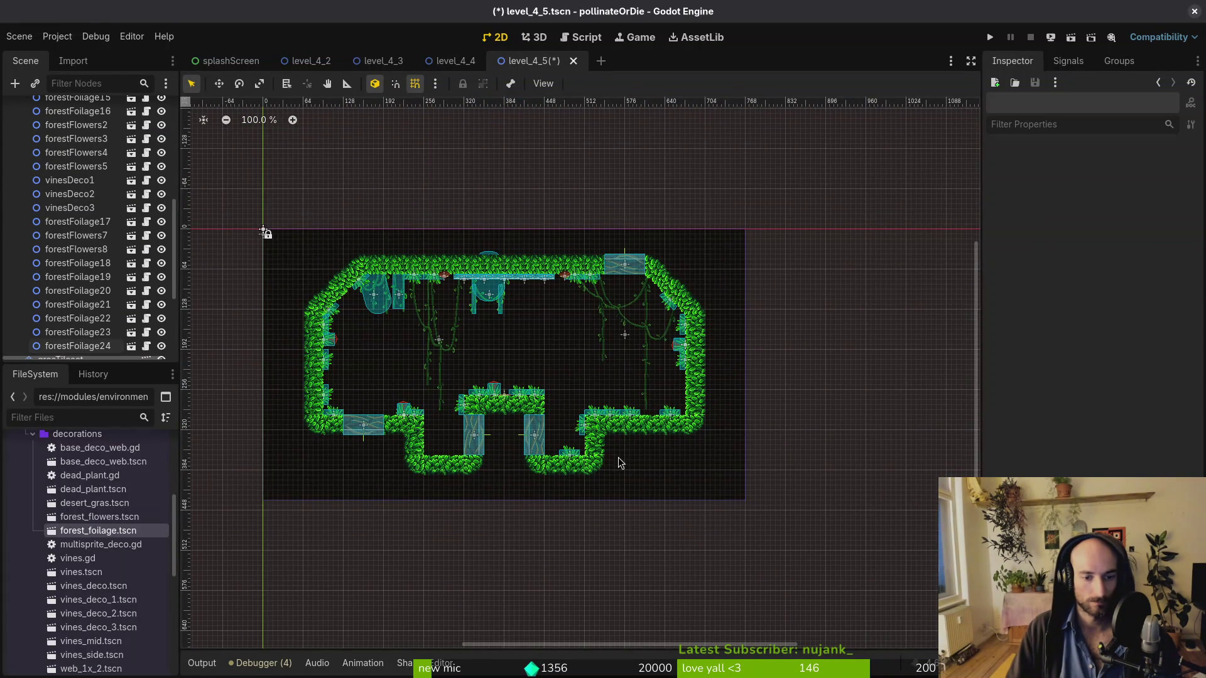
pyautogui.scroll(3, 619, 462)
pyautogui.scroll(-4, 569, 456)
pyautogui.hotkey('ctrl', 's')
# Add forestFoliage25 tilted 75° on the central platform's right edge and save again
pyautogui.scroll(5, 577, 403)
pyautogui.scroll(-4, 563, 407)
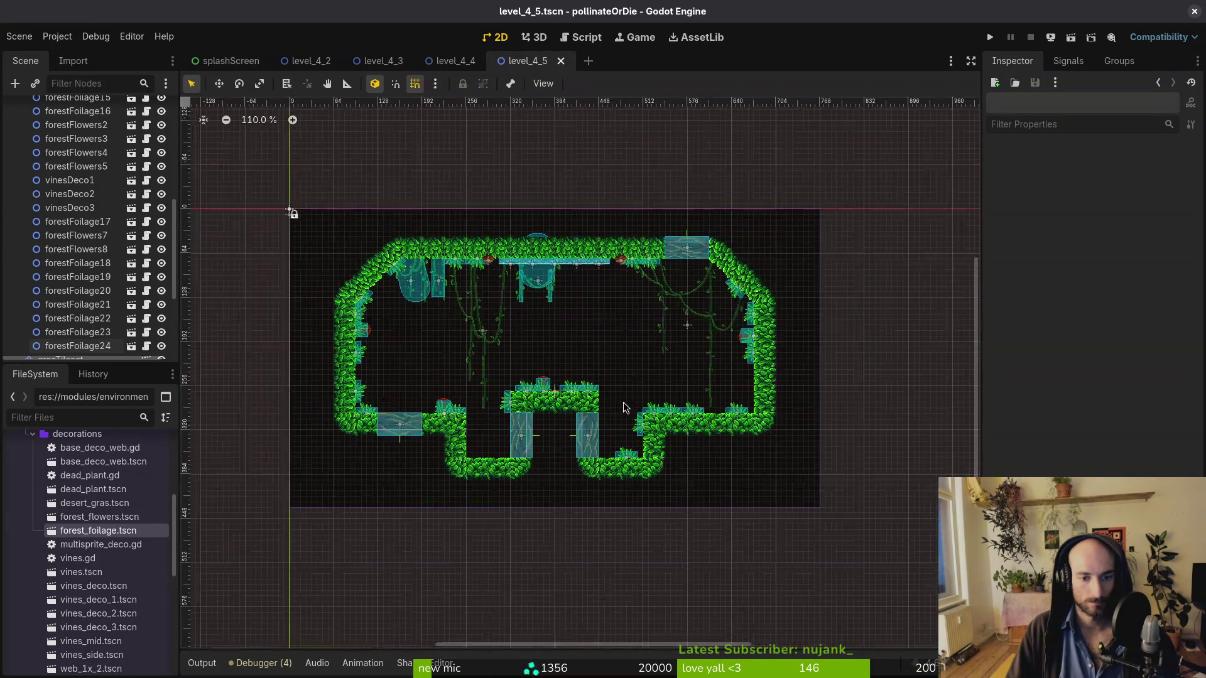
pyautogui.scroll(4, 616, 408)
pyautogui.click(591, 374)
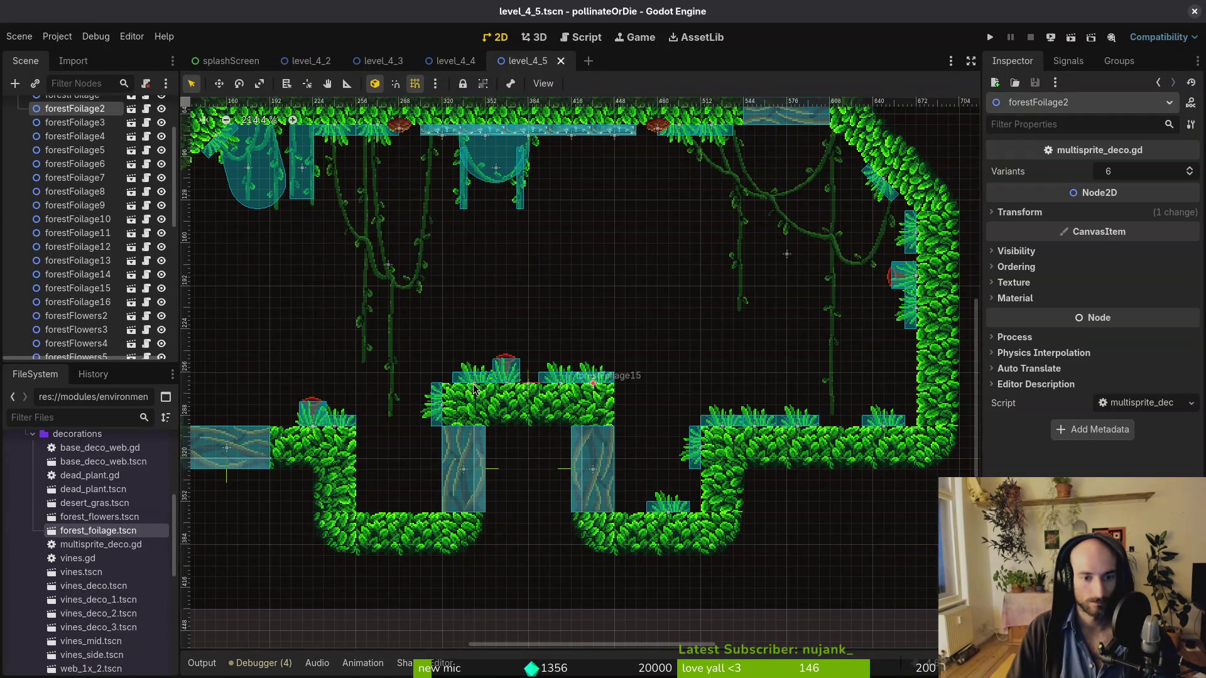
pyautogui.moveTo(592, 379)
pyautogui.mouseDown()
pyautogui.moveTo(656, 449)
pyautogui.moveTo(622, 411)
pyautogui.mouseUp()
pyautogui.press('Escape')
pyautogui.hotkey('ctrl', 's')
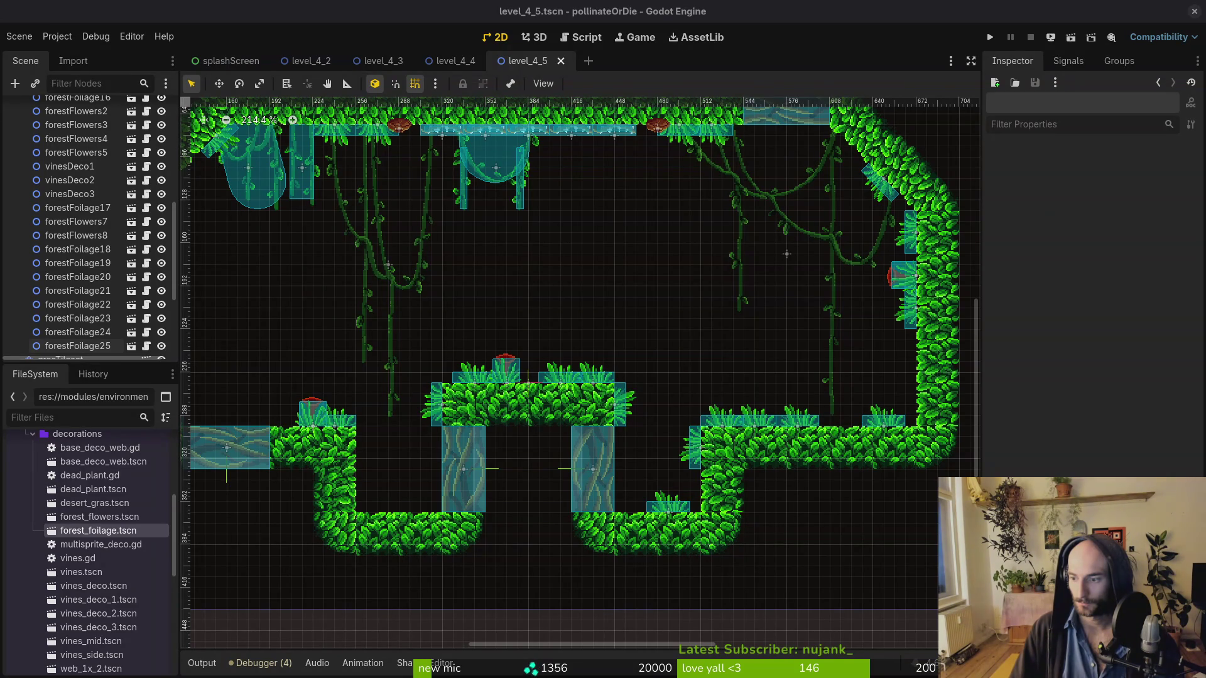
# Switch from Godot to Steam's Space Scavenger 2 Playtest library page
pyautogui.hotkey('alt', 'Tab')
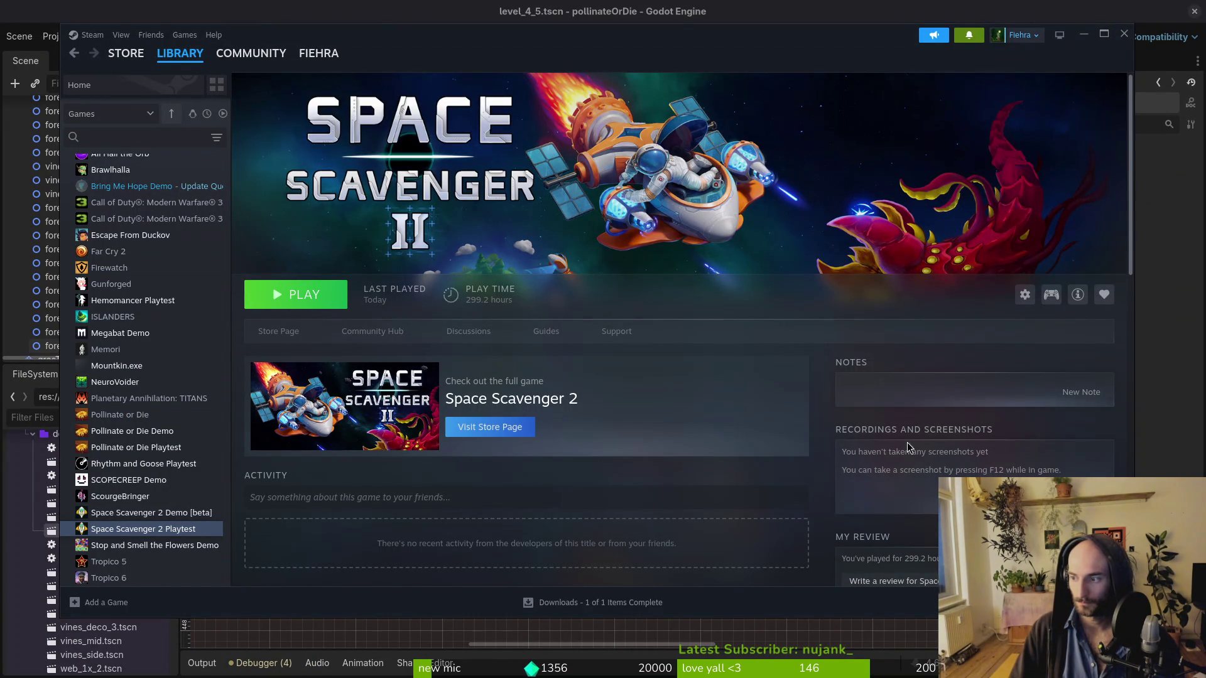
# Search the Steam store for 'waterful' and wishlist WATERFUL: a tiny oasis builder
pyautogui.click(126, 53)
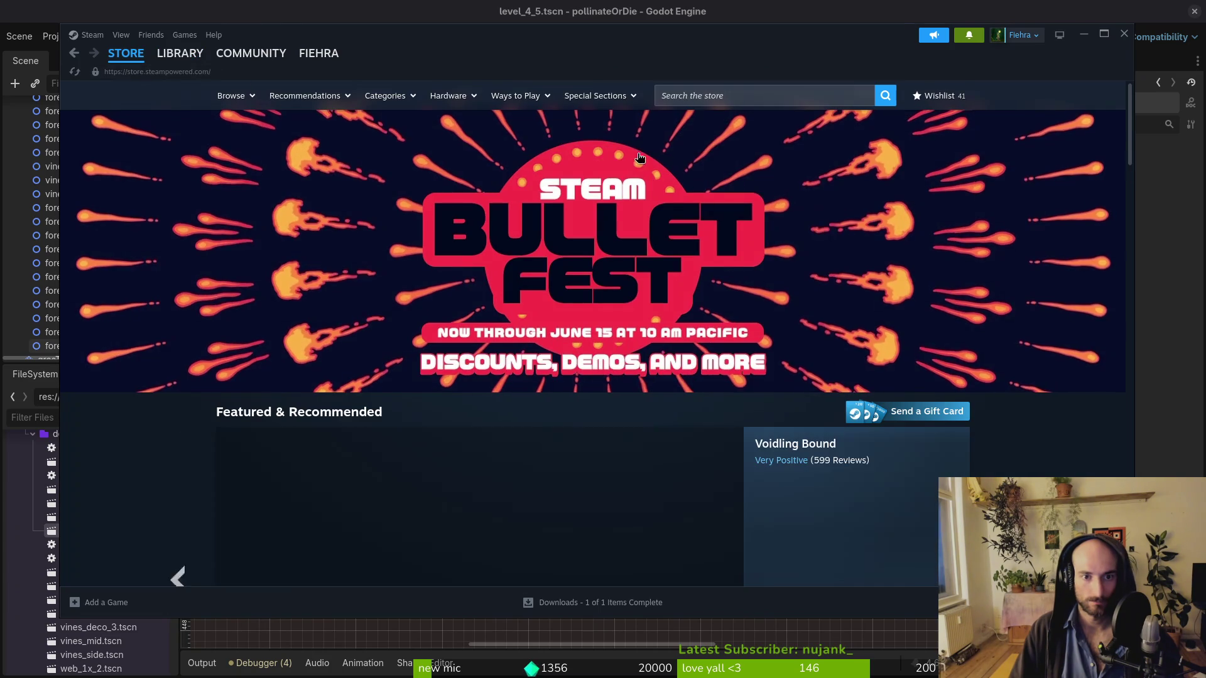
pyautogui.click(807, 99)
pyautogui.write('waterful')
pyautogui.press('Return')
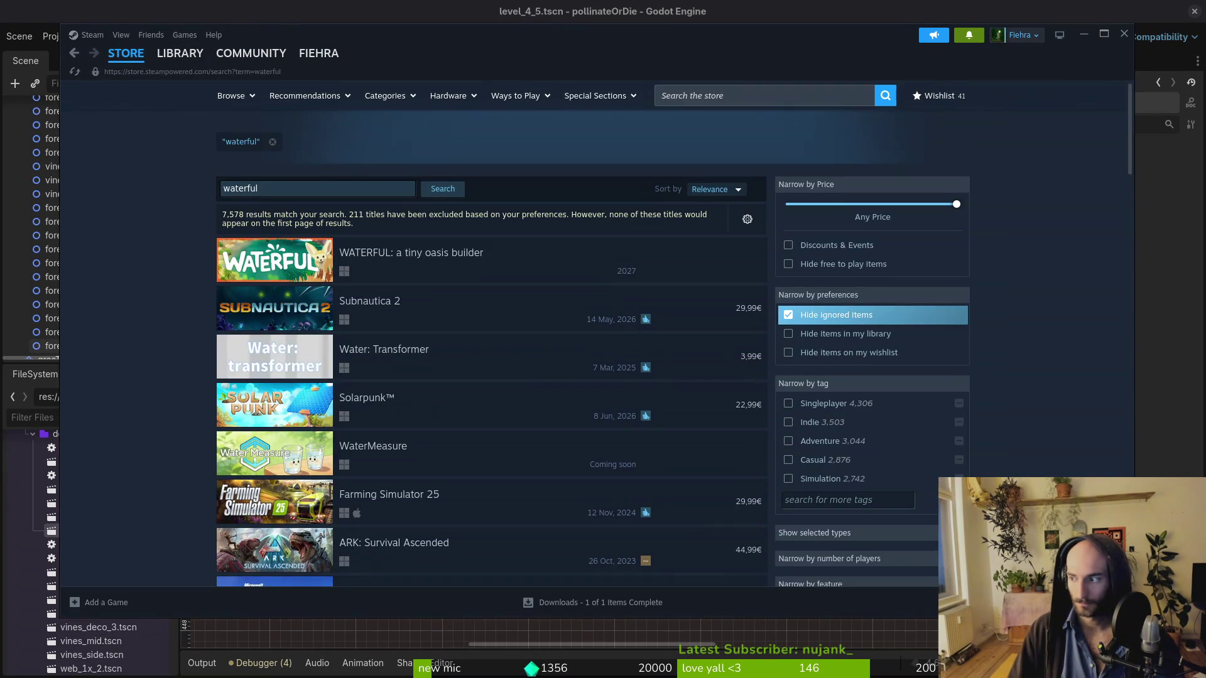
pyautogui.click(452, 261)
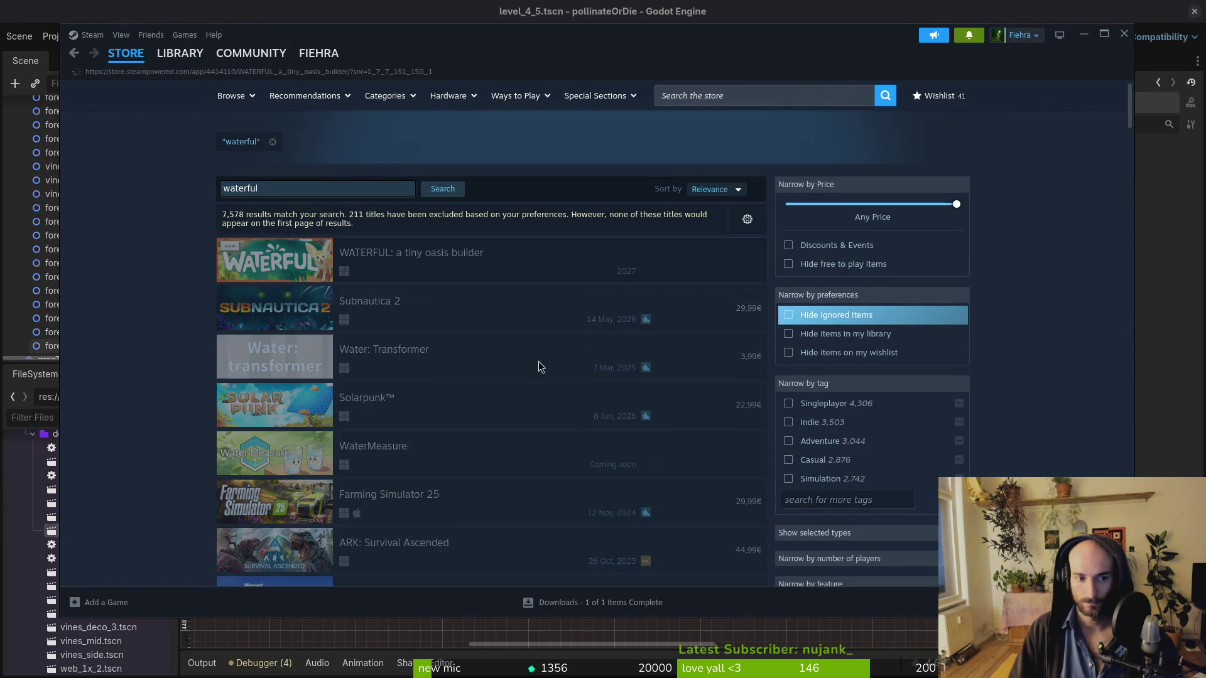
pyautogui.scroll(-5, 570, 393)
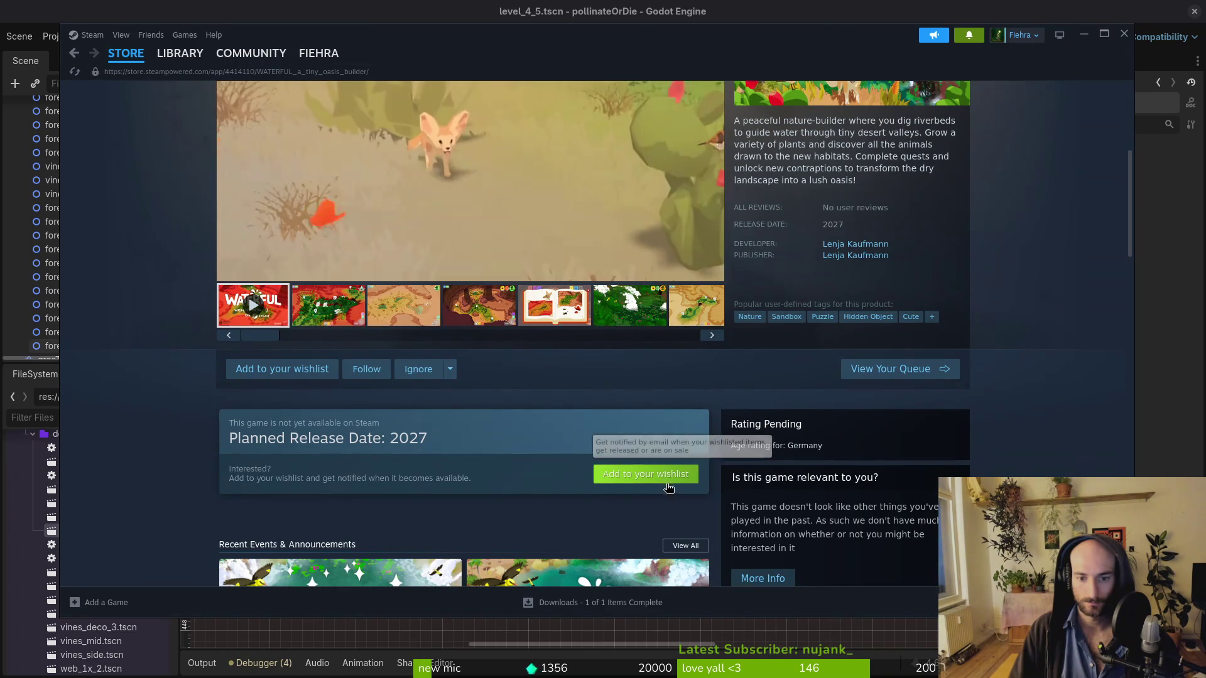
pyautogui.click(273, 368)
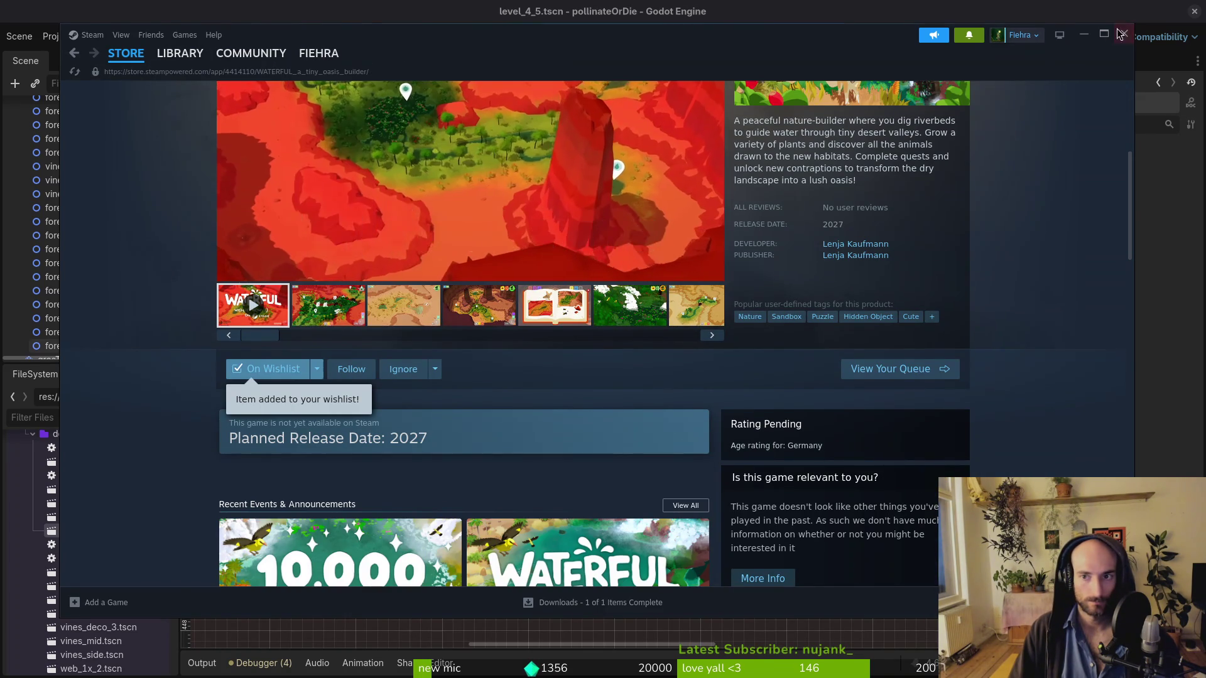
# Return to the Godot editor and pan to view the level_4_5 layout
pyautogui.hotkey('alt', 'Tab')
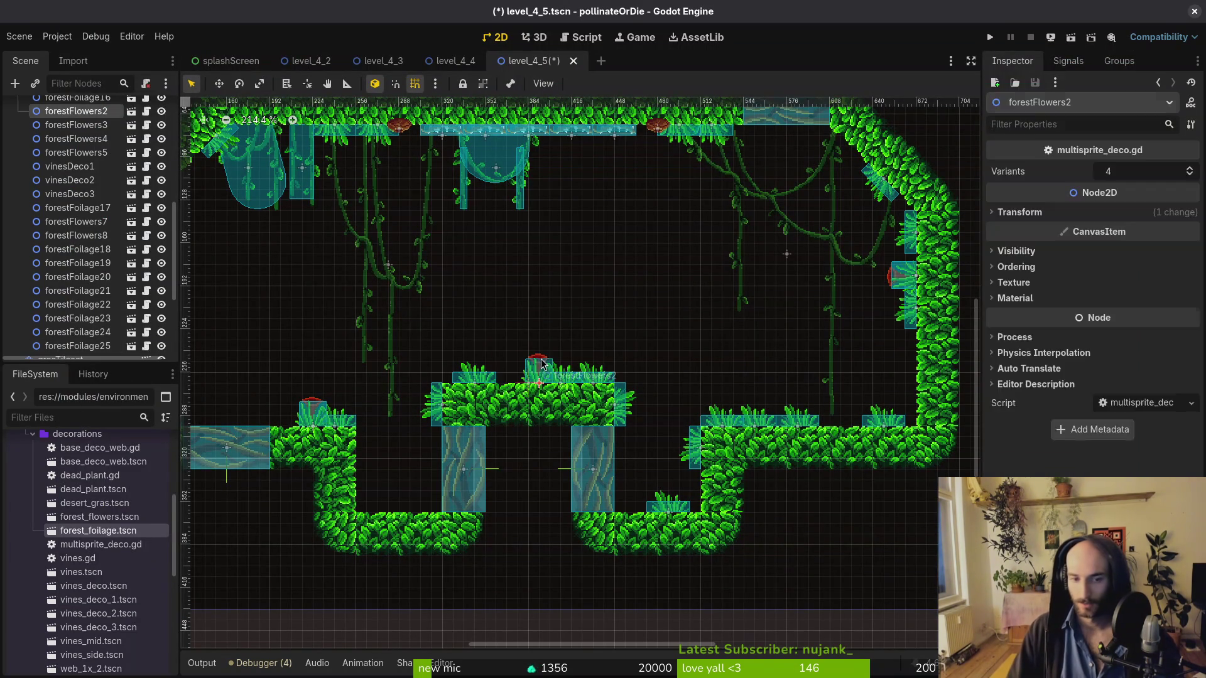
pyautogui.scroll(-2, 547, 361)
pyautogui.hscroll(-3, 547, 361)
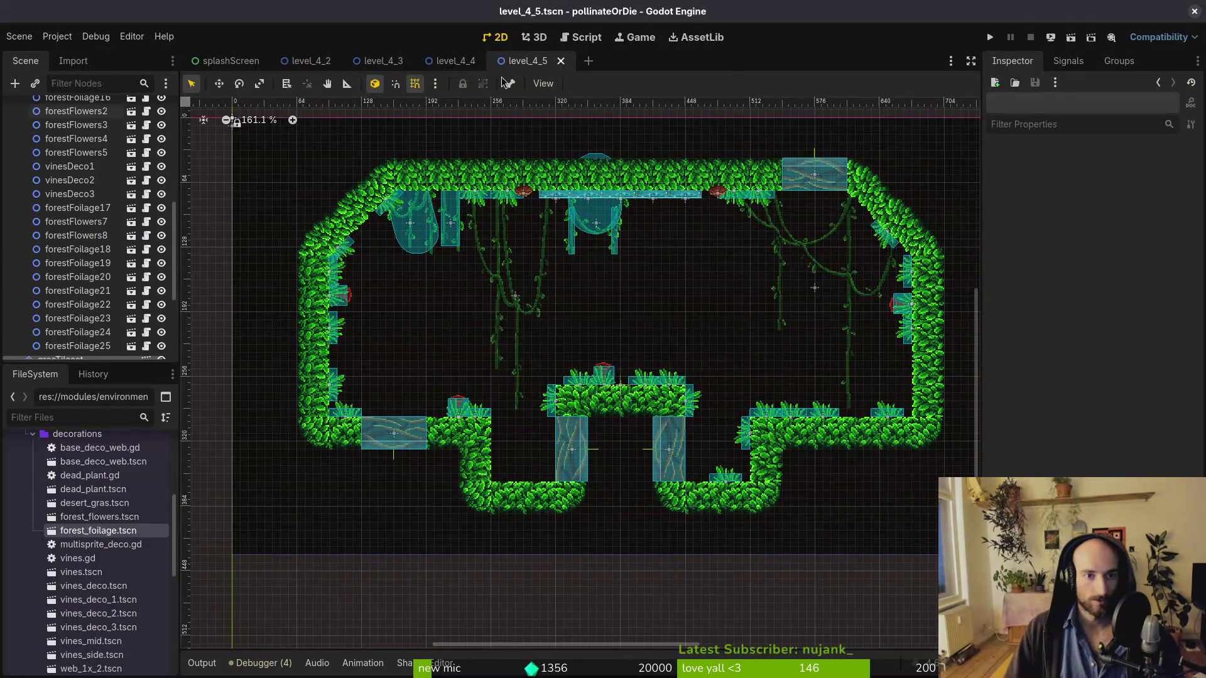
# Collapse decorations and expand spawning_locations and wave1 in the Scene tree
pyautogui.scroll(5, 69, 221)
pyautogui.scroll(5, 69, 221)
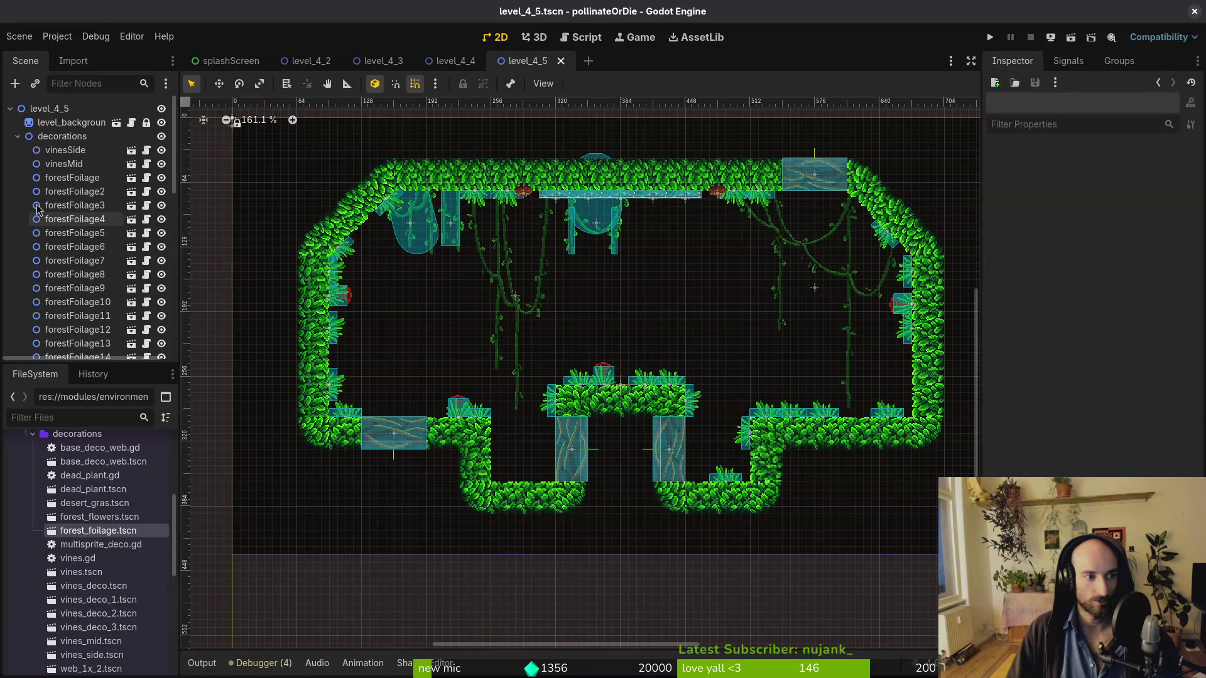
pyautogui.click(17, 136)
pyautogui.click(18, 233)
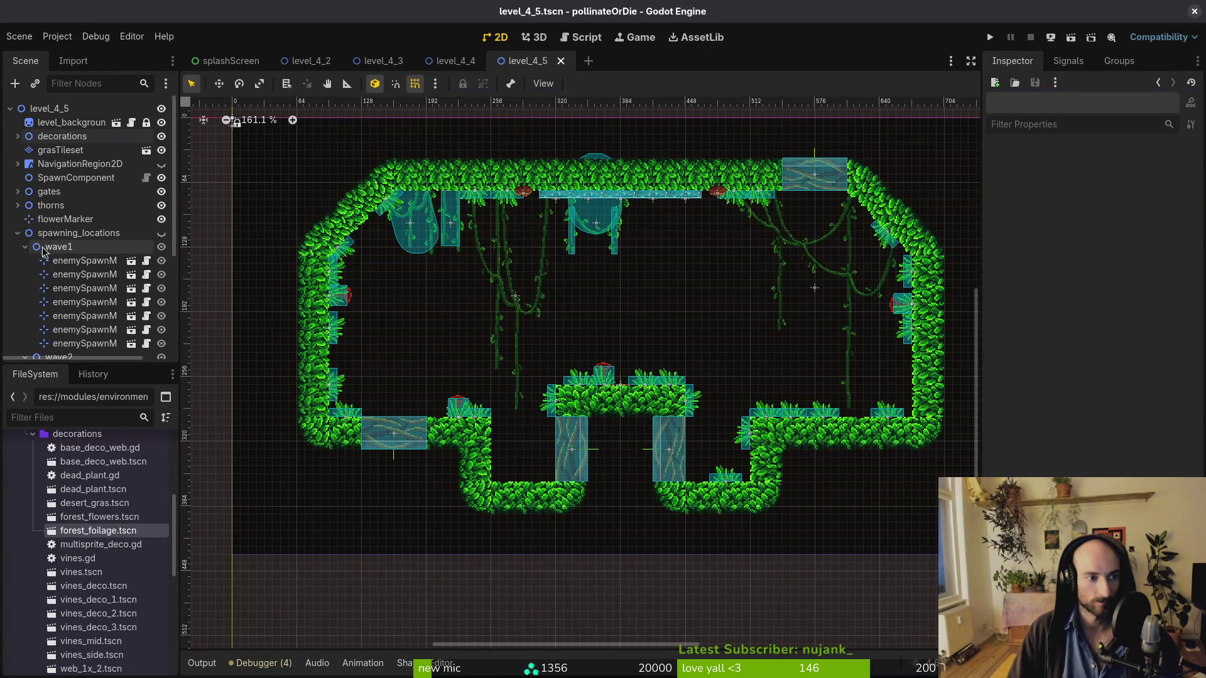
pyautogui.click(25, 246)
pyautogui.click(161, 233)
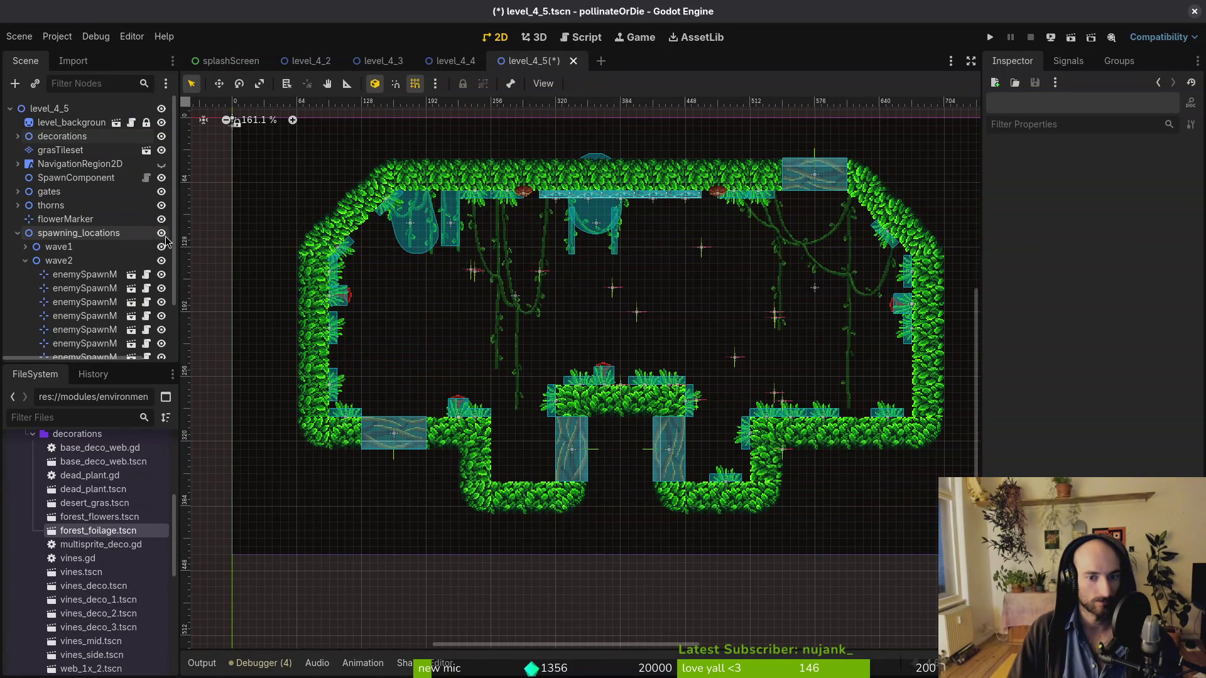
pyautogui.click(162, 234)
pyautogui.click(25, 246)
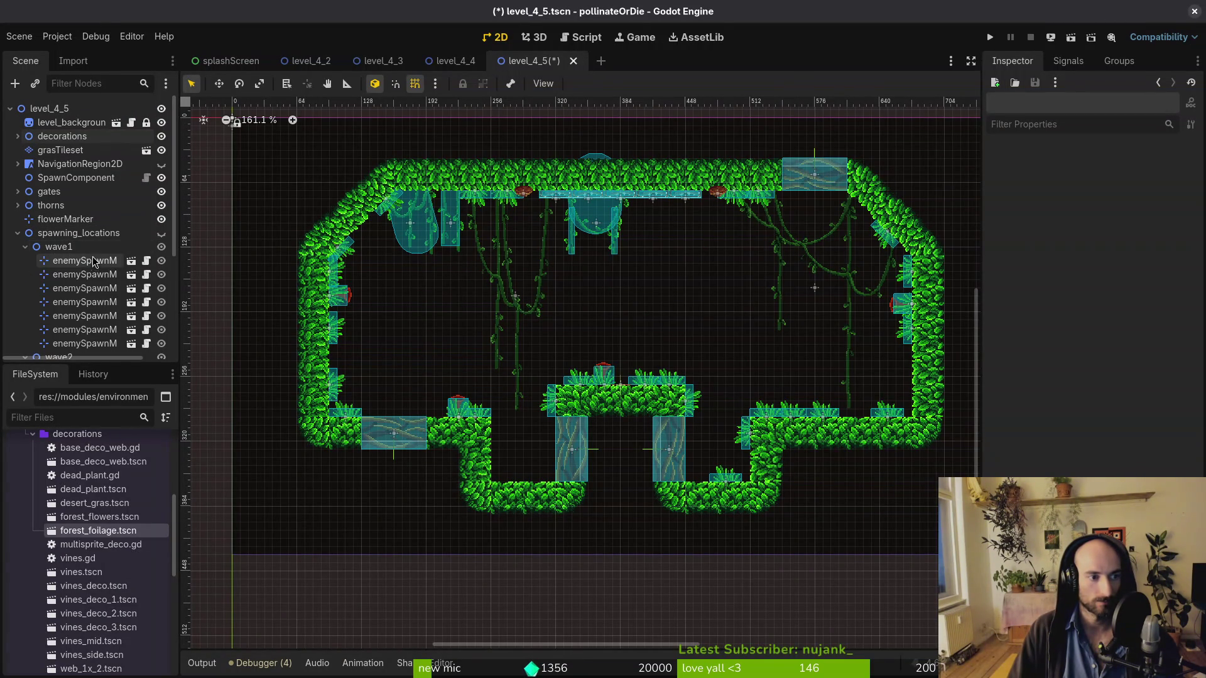
# Show the spawn locations but hide wave2 so only wave1's markers are visible
pyautogui.click(84, 260)
pyautogui.scroll(-3, 139, 243)
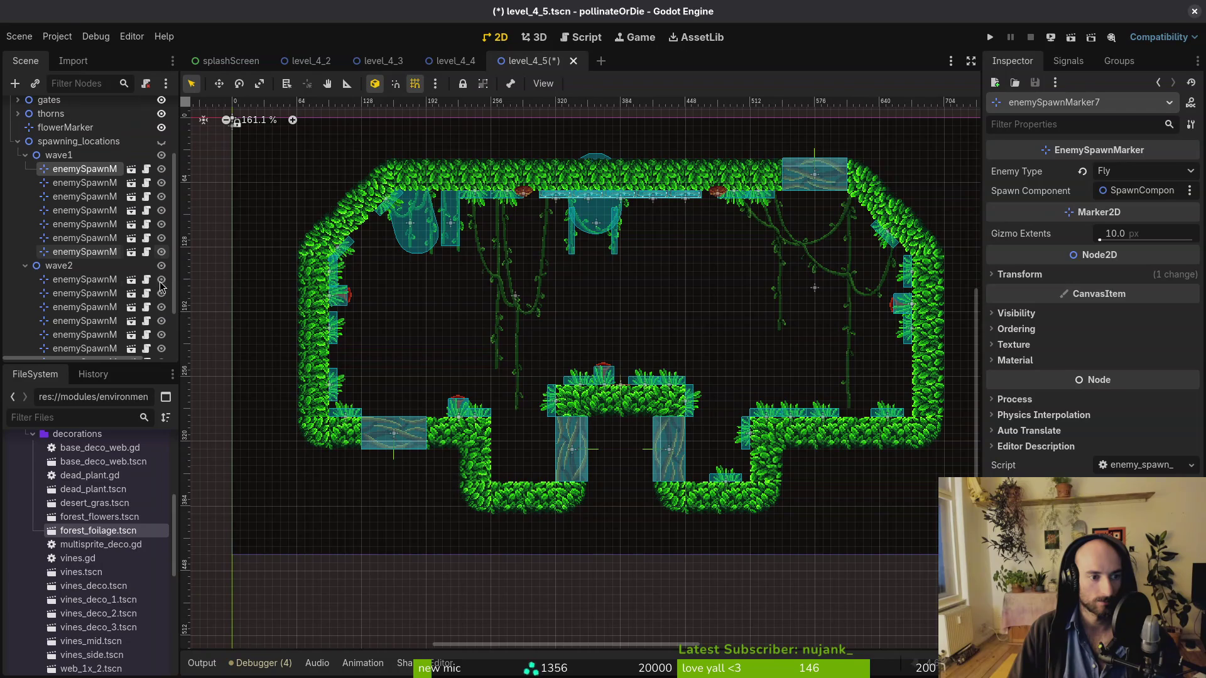
pyautogui.click(161, 142)
pyautogui.click(162, 266)
pyautogui.keyDown('shift'); pyautogui.click(75, 251); pyautogui.keyUp('shift')
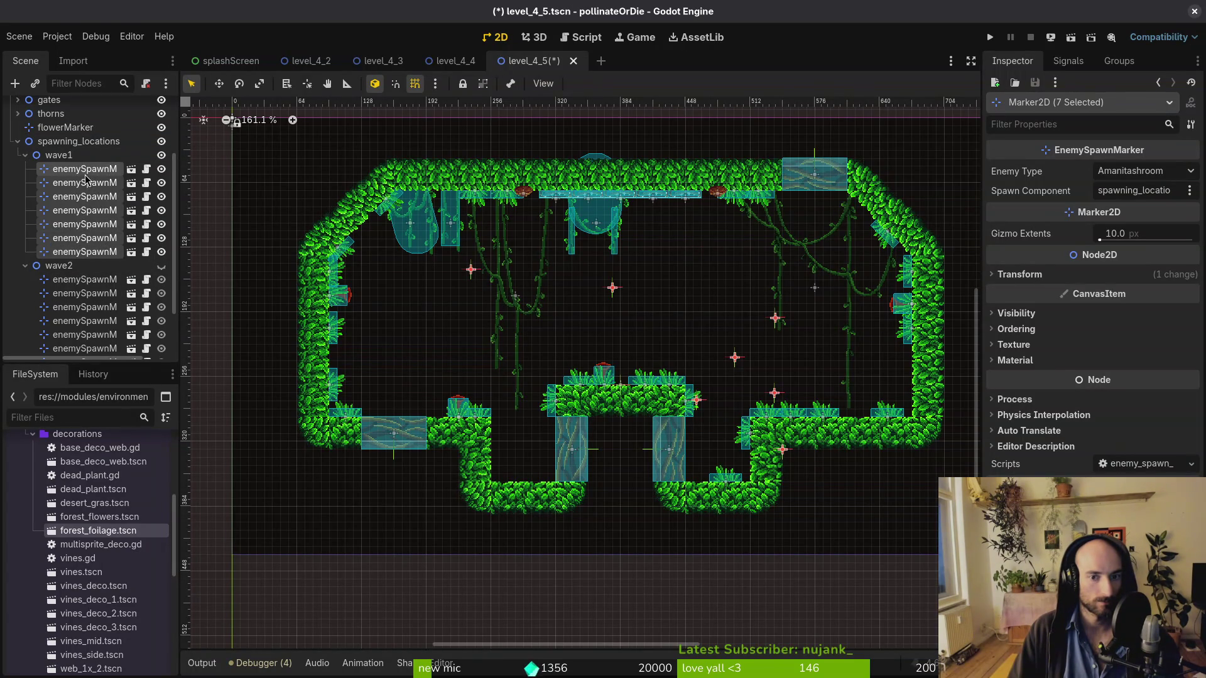
pyautogui.click(785, 456)
# Raise enemySpawnMarker12 into the open cave and shift all seven wave1 markers up-right
pyautogui.moveTo(785, 455); pyautogui.dragTo(701, 292)
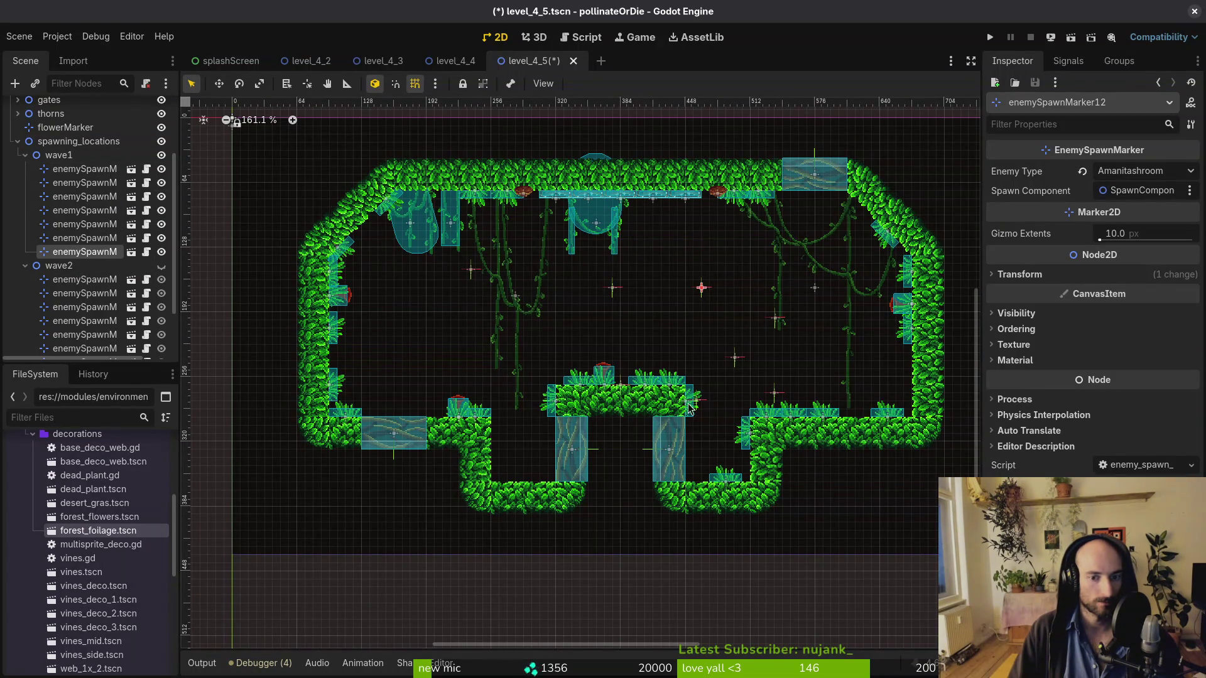
pyautogui.click(94, 169)
pyautogui.keyDown('shift'); pyautogui.click(84, 251); pyautogui.keyUp('shift')
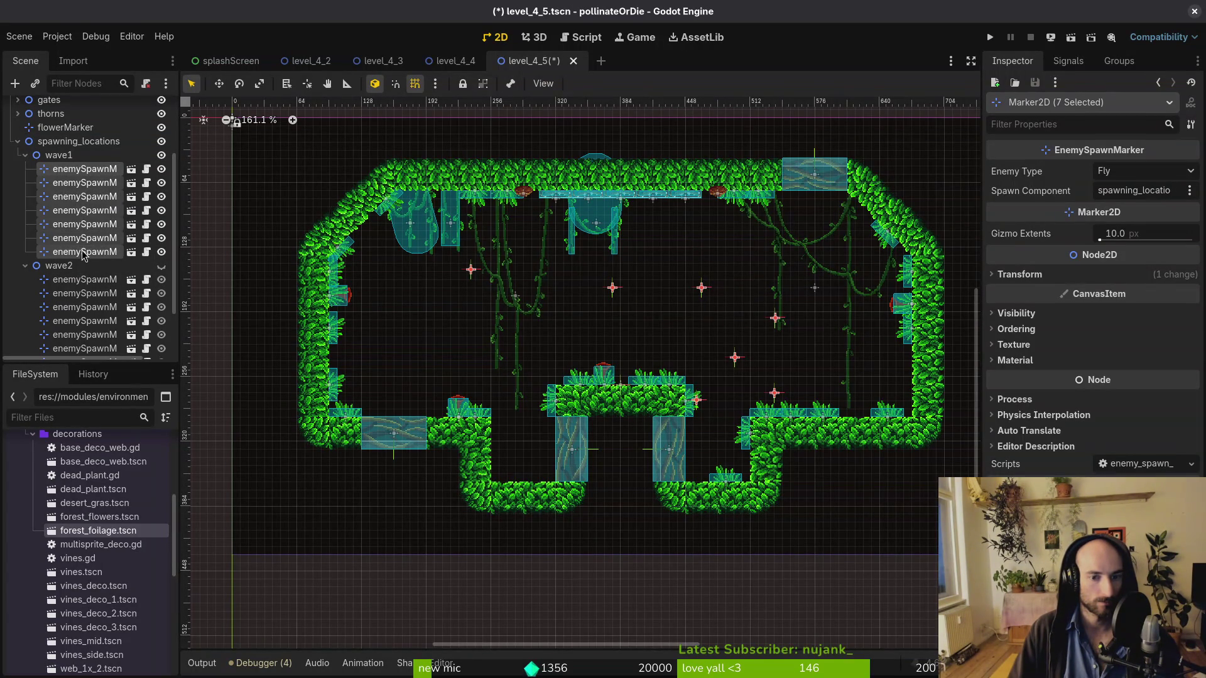
pyautogui.moveTo(696, 400)
pyautogui.mouseDown()
pyautogui.moveTo(726, 372)
pyautogui.moveTo(667, 404)
pyautogui.moveTo(552, 393)
pyautogui.moveTo(571, 381)
pyautogui.moveTo(588, 389)
pyautogui.mouseUp()
pyautogui.press('Escape')
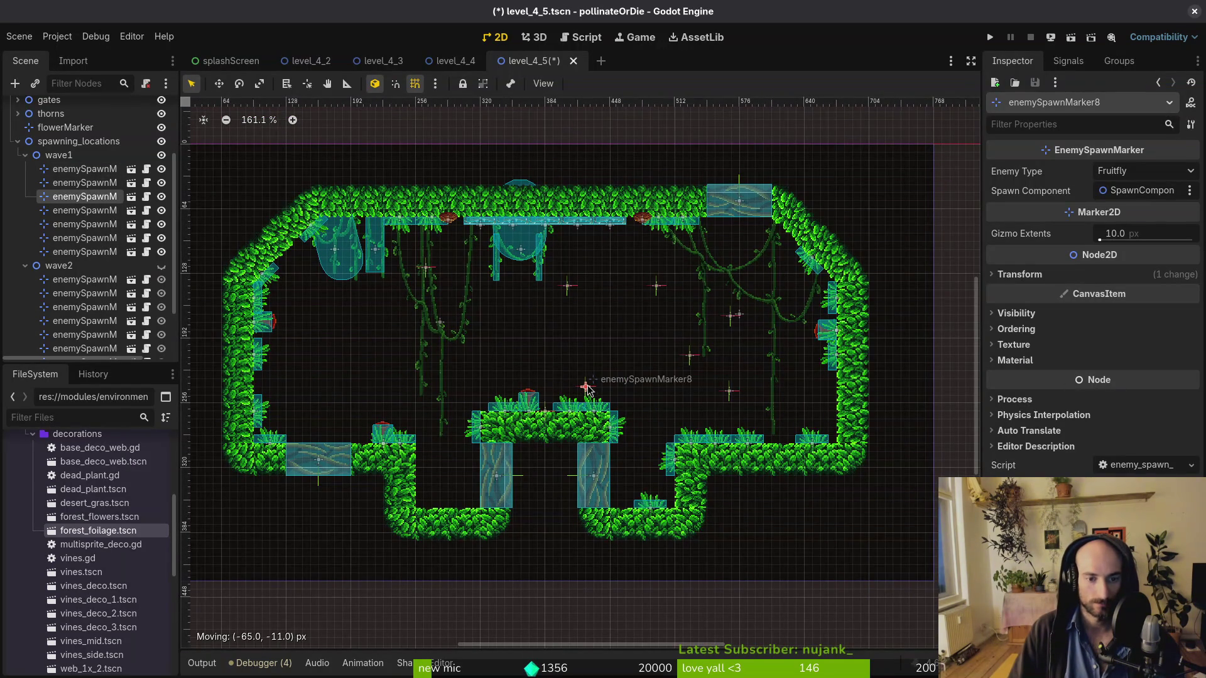
# Set one marker to Amanitashroom, move markers 19 and 7, and make marker 7 a Fruitfly
pyautogui.click(1144, 170)
pyautogui.click(1158, 428)
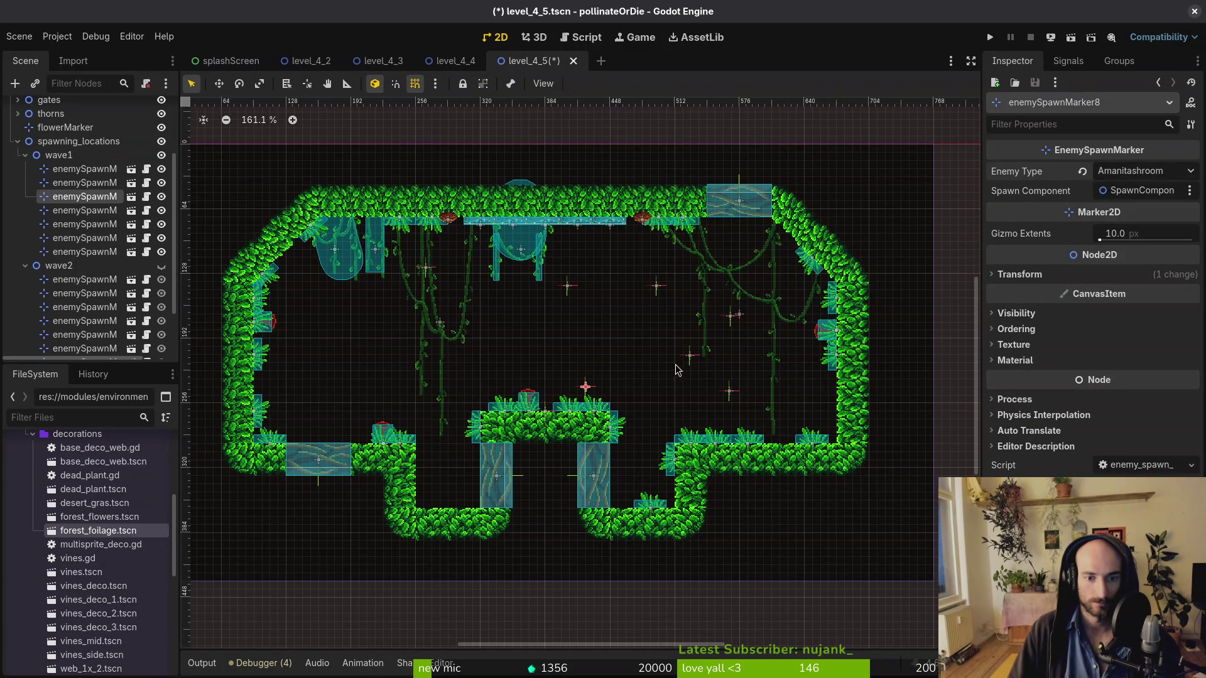
pyautogui.moveTo(690, 361)
pyautogui.mouseDown()
pyautogui.moveTo(684, 385)
pyautogui.moveTo(362, 332)
pyautogui.mouseUp()
pyautogui.moveTo(426, 269)
pyautogui.mouseDown()
pyautogui.moveTo(456, 316)
pyautogui.moveTo(441, 285)
pyautogui.mouseUp()
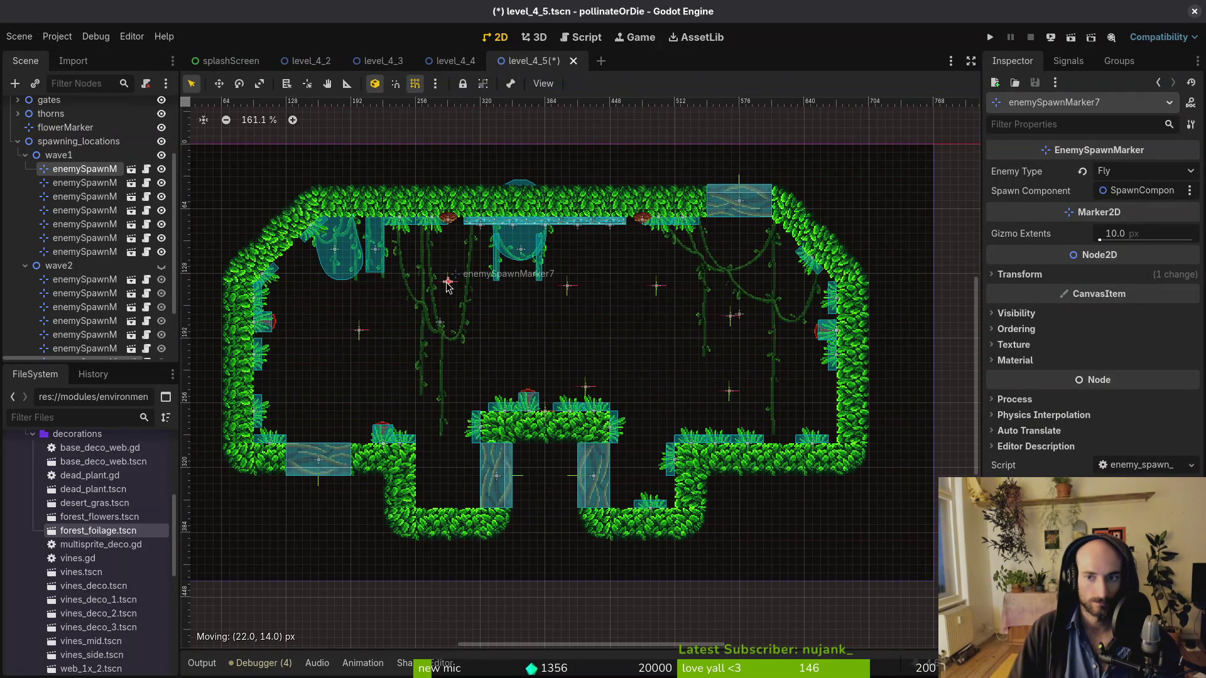
pyautogui.click(1136, 174)
pyautogui.click(1121, 190)
# Move enemySpawnMarker10 beside the vines, lower marker 12, and make it a Fruitfly
pyautogui.moveTo(569, 290); pyautogui.dragTo(463, 356)
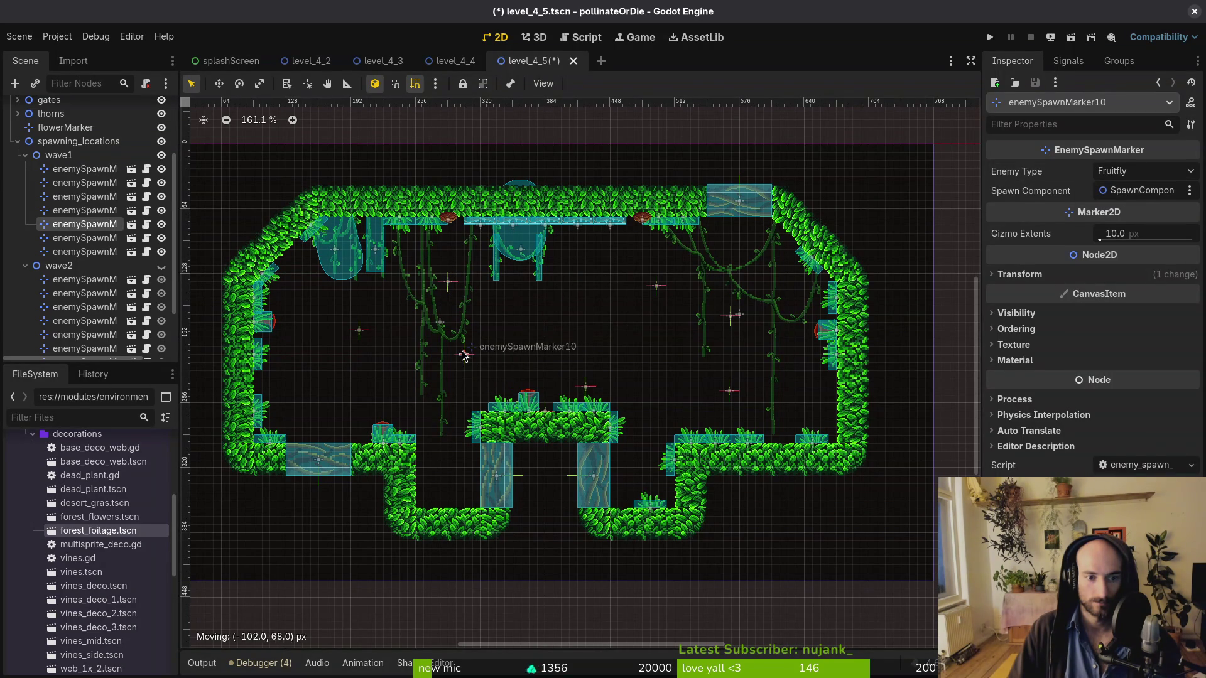
pyautogui.moveTo(660, 290)
pyautogui.mouseDown()
pyautogui.moveTo(640, 358)
pyautogui.moveTo(656, 328)
pyautogui.moveTo(538, 296)
pyautogui.moveTo(548, 307)
pyautogui.mouseUp()
pyautogui.click(1136, 172)
pyautogui.click(1138, 195)
# Fine-tune markers 9, 11 and 12, then hide wave1 and show wave2's markers
pyautogui.moveTo(736, 323); pyautogui.dragTo(675, 305)
pyautogui.moveTo(731, 394); pyautogui.dragTo(732, 358)
pyautogui.moveTo(549, 311); pyautogui.dragTo(561, 315)
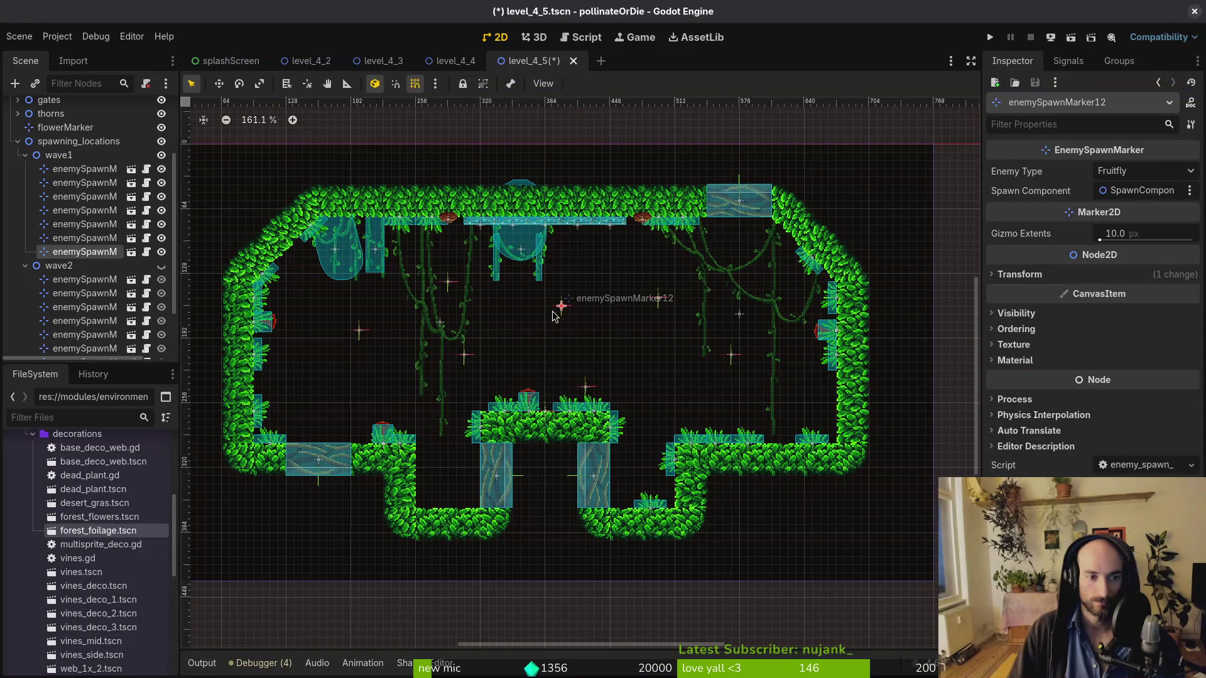
pyautogui.click(162, 156)
pyautogui.click(161, 266)
pyautogui.click(105, 284)
# Shift all seven wave2 markers slightly left and move two upper-left markers toward the left wall
pyautogui.scroll(-2, 104, 288)
pyautogui.keyDown('shift'); pyautogui.click(104, 299); pyautogui.keyUp('shift')
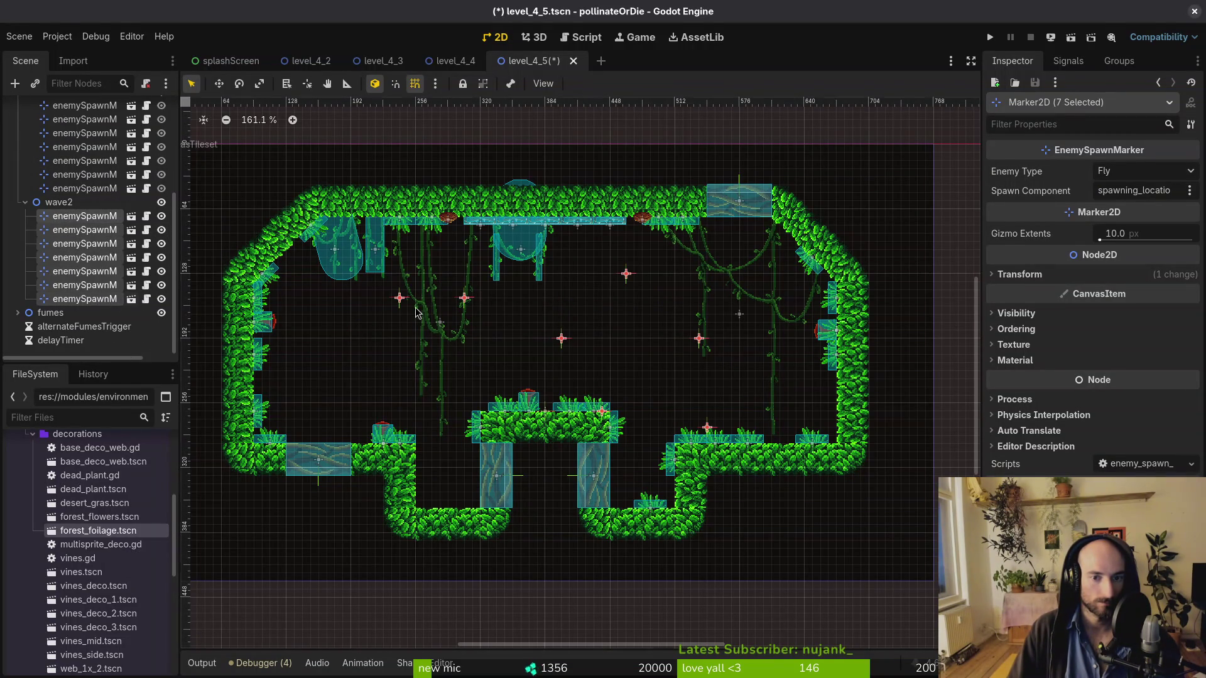
pyautogui.moveTo(698, 339); pyautogui.dragTo(695, 328)
pyautogui.click(512, 311)
pyautogui.click(458, 276)
pyautogui.keyDown('shift'); pyautogui.click(393, 277); pyautogui.keyUp('shift')
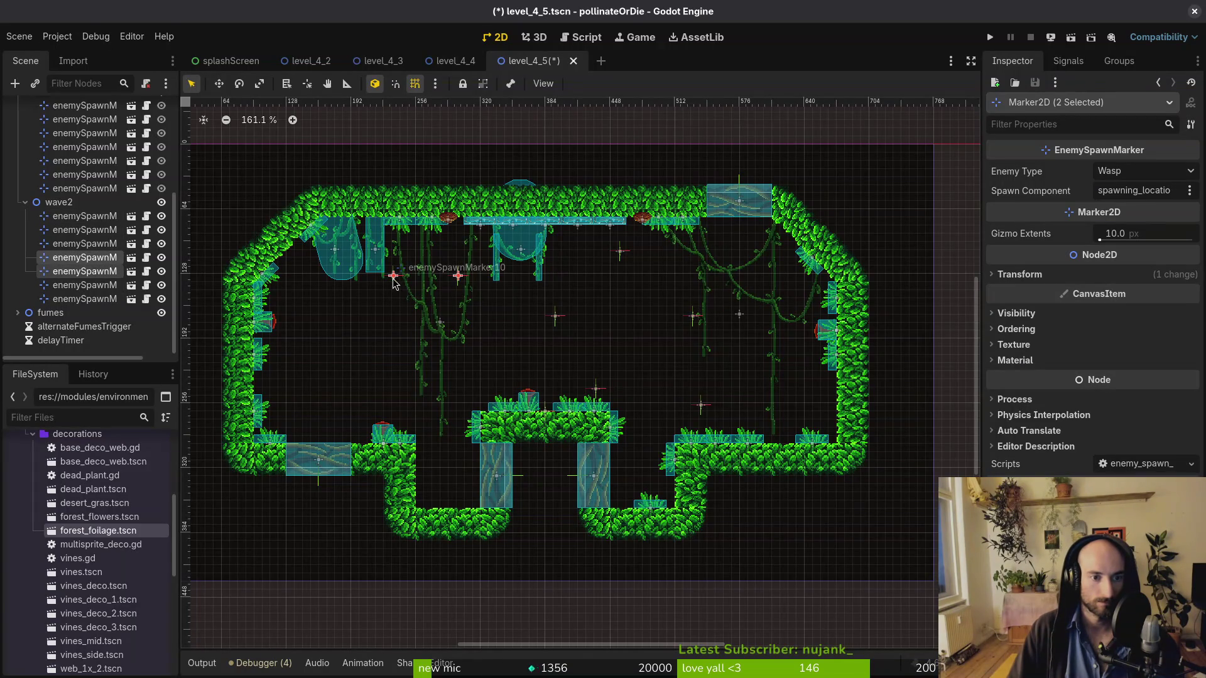
pyautogui.moveTo(393, 281); pyautogui.dragTo(345, 329)
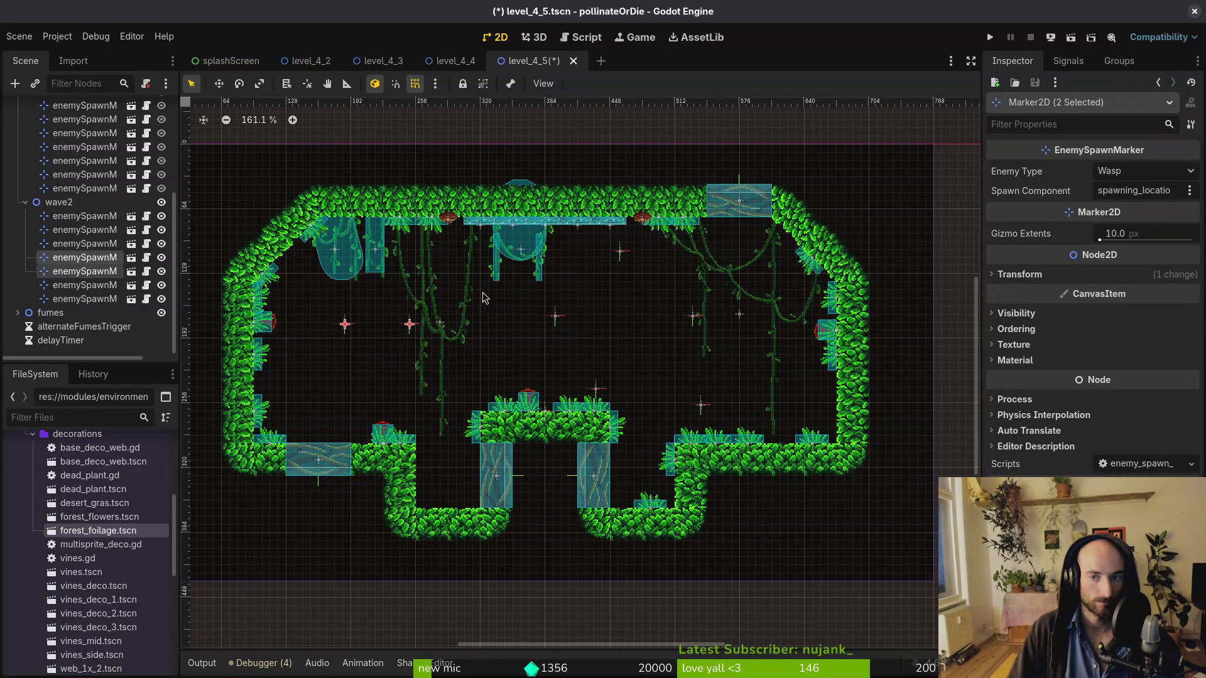
pyautogui.click(410, 325)
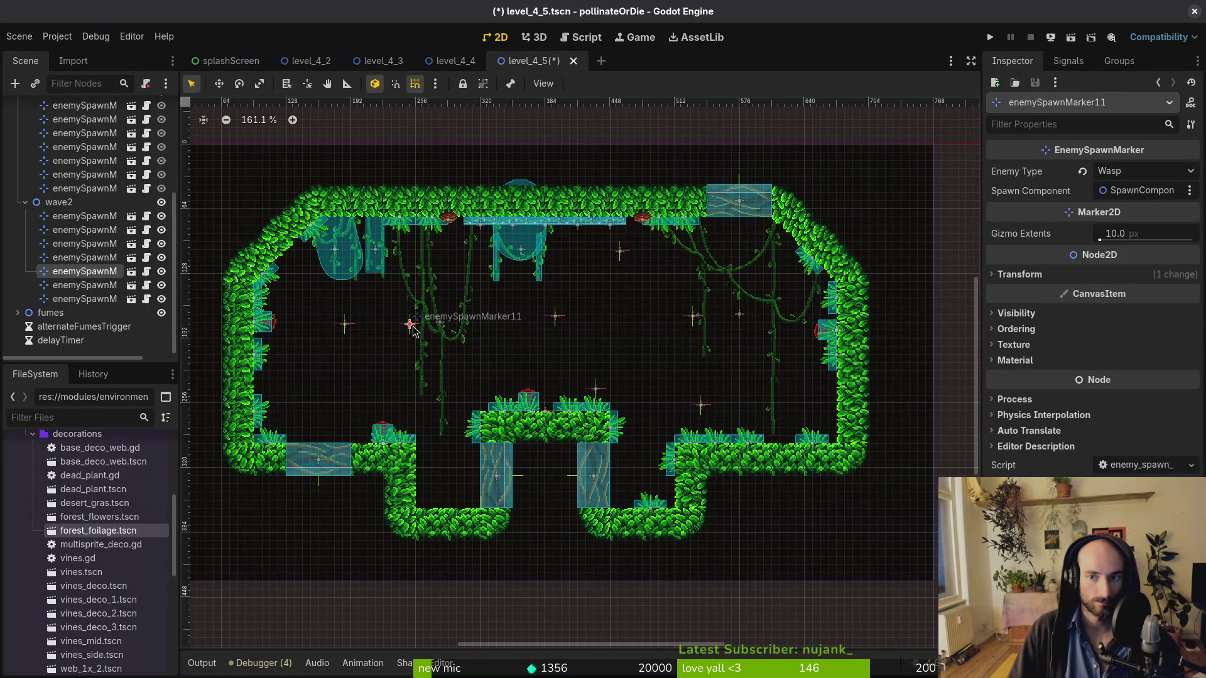
# Move marker 9 near the right wall, nudge markers 8 and 9, lower marker 13, select marker 7
pyautogui.click(693, 317)
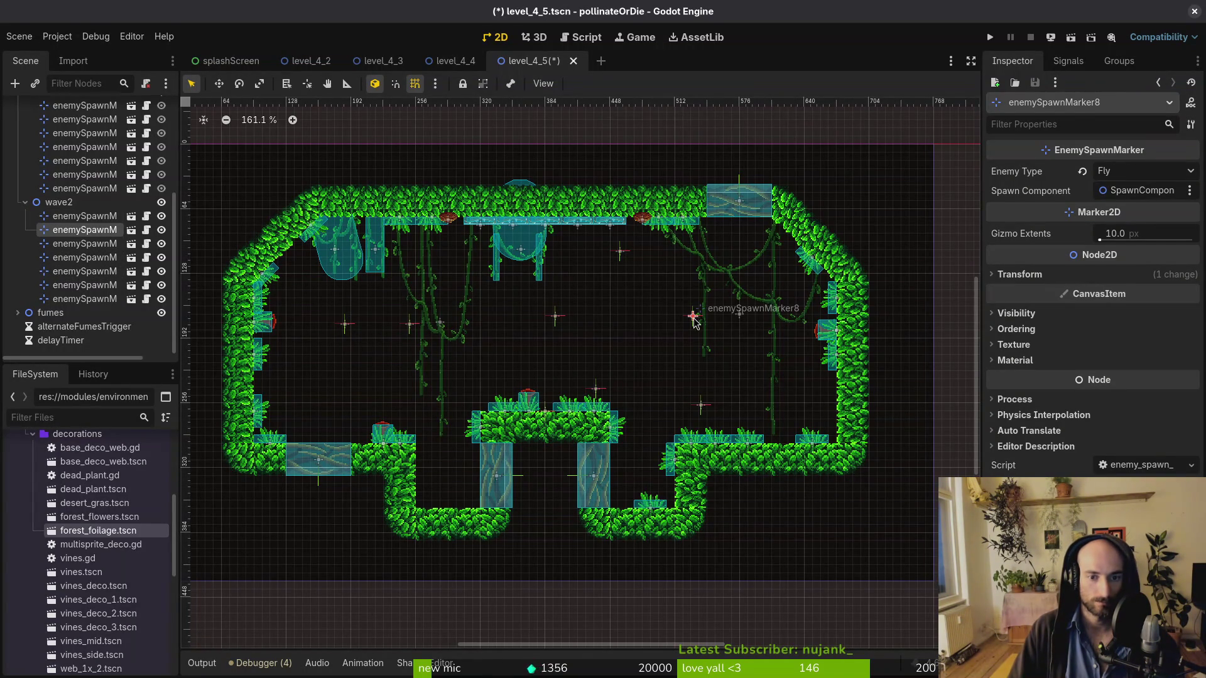
pyautogui.moveTo(704, 412); pyautogui.dragTo(764, 323)
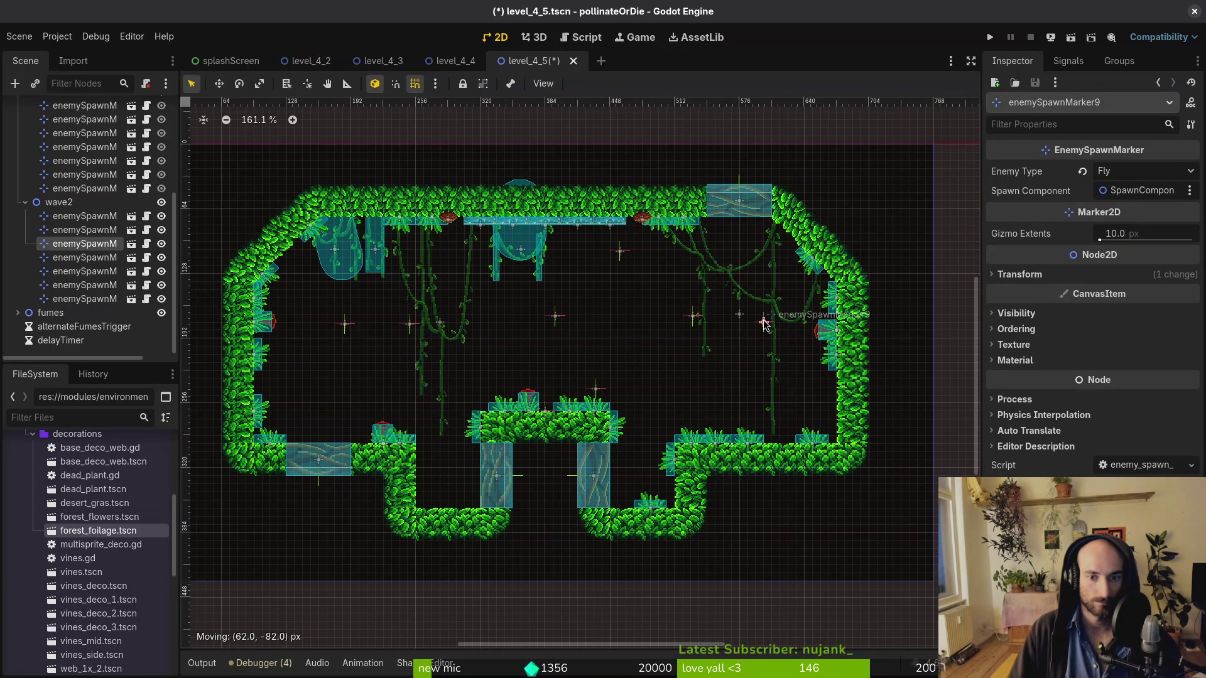
pyautogui.click(691, 321)
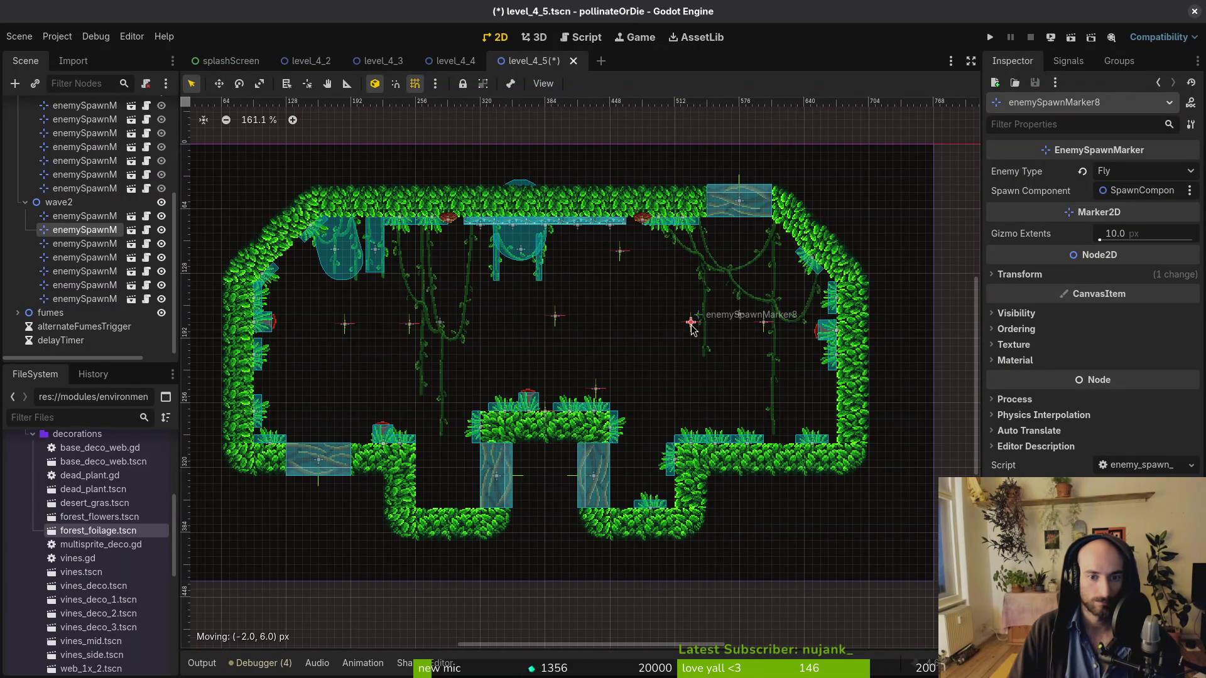
pyautogui.keyDown('shift'); pyautogui.click(767, 328); pyautogui.keyUp('shift')
pyautogui.moveTo(767, 328); pyautogui.dragTo(763, 331)
pyautogui.click(685, 324)
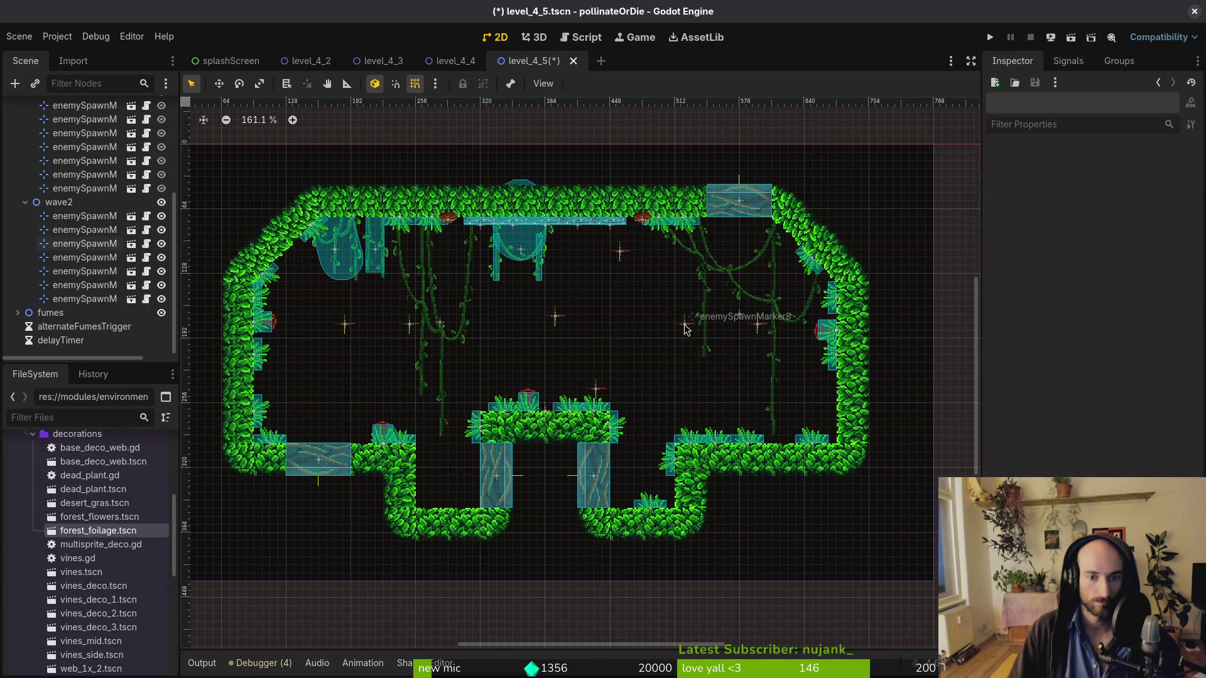
pyautogui.click(758, 327)
pyautogui.click(684, 325)
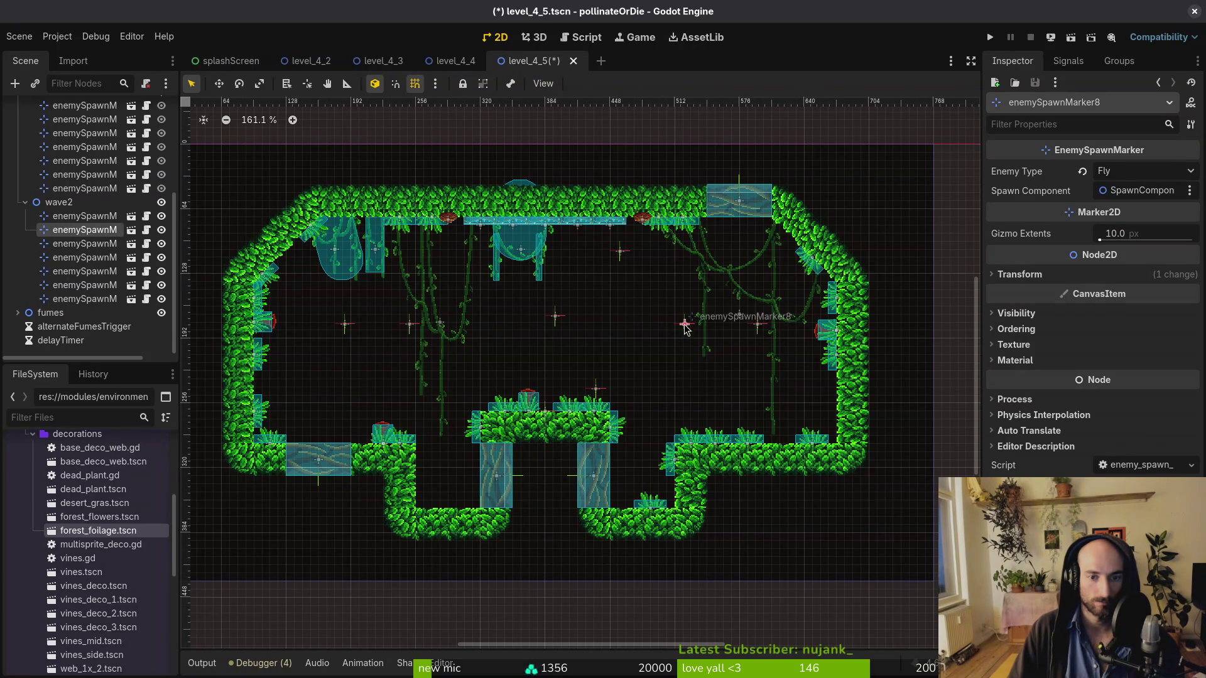
pyautogui.click(1158, 172)
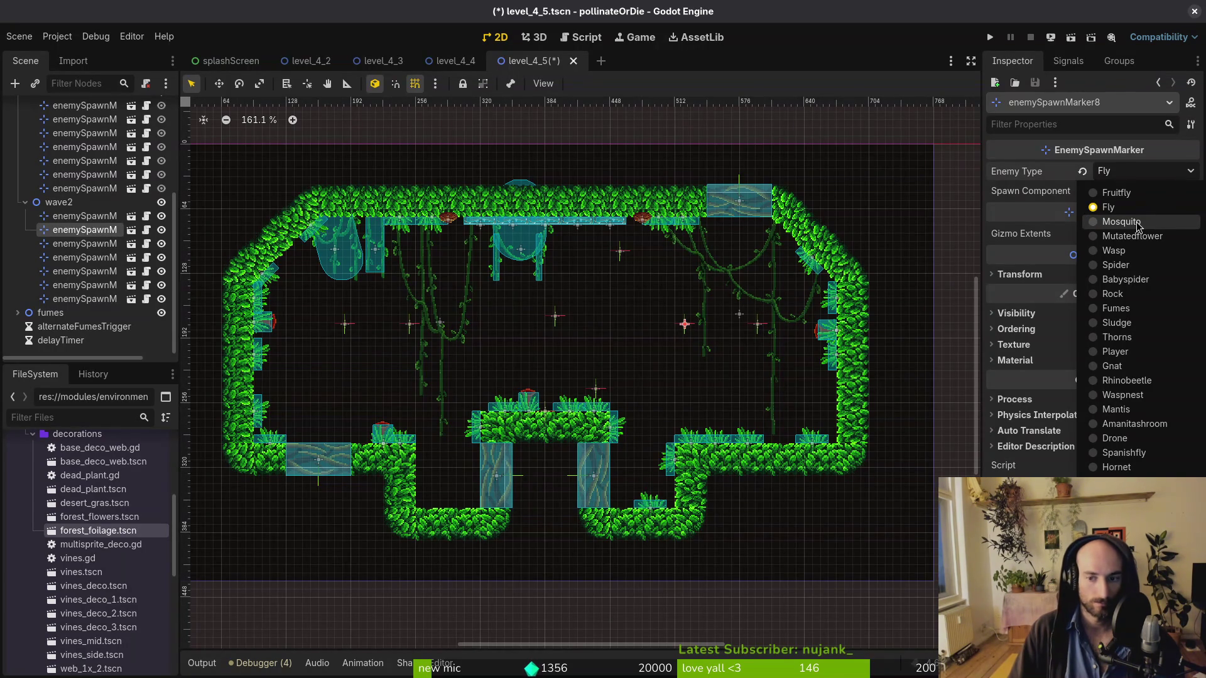
pyautogui.moveTo(619, 251)
pyautogui.mouseDown()
pyautogui.moveTo(545, 311)
pyautogui.moveTo(545, 339)
pyautogui.mouseUp()
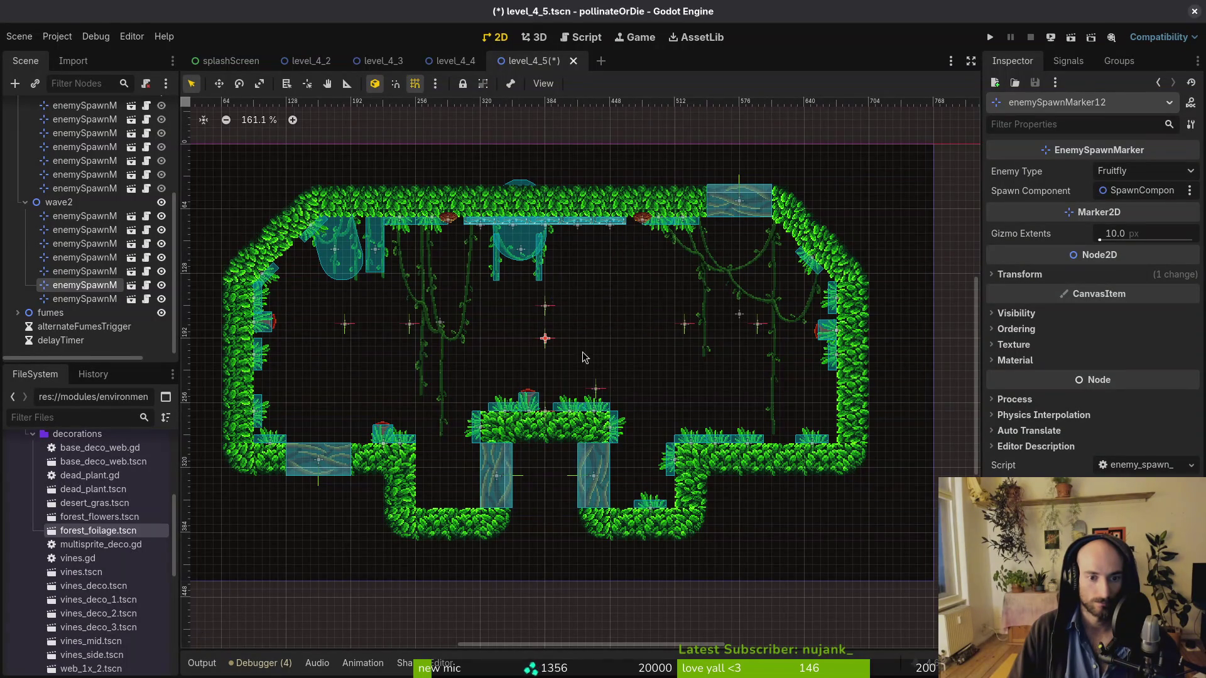
pyautogui.click(597, 390)
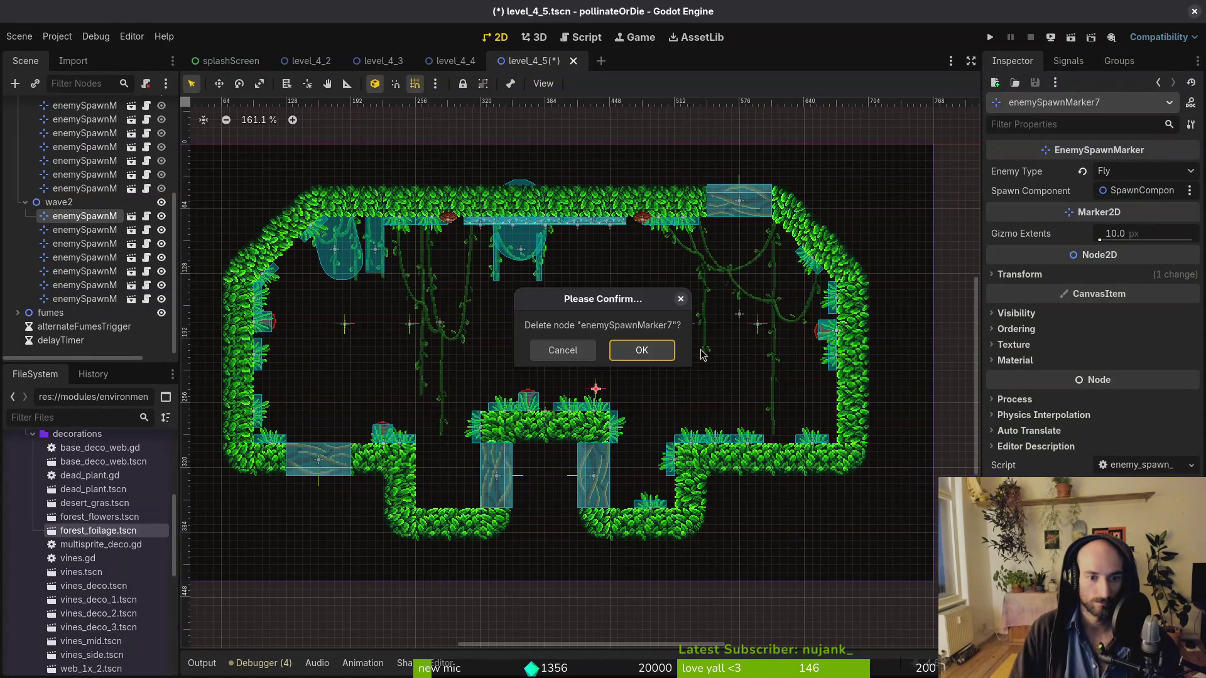
# Delete enemySpawnMarker7 and move enemySpawnMarker9 and enemySpawnMarker11 down and left
pyautogui.click(701, 354)
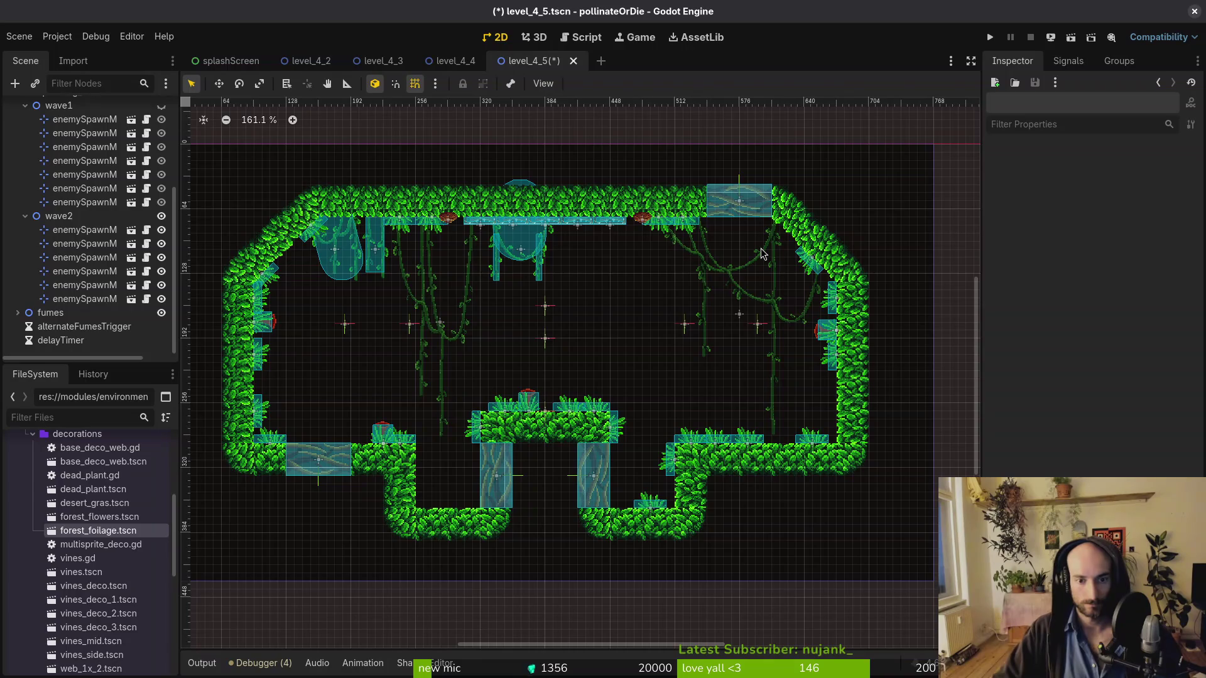
pyautogui.click(756, 329)
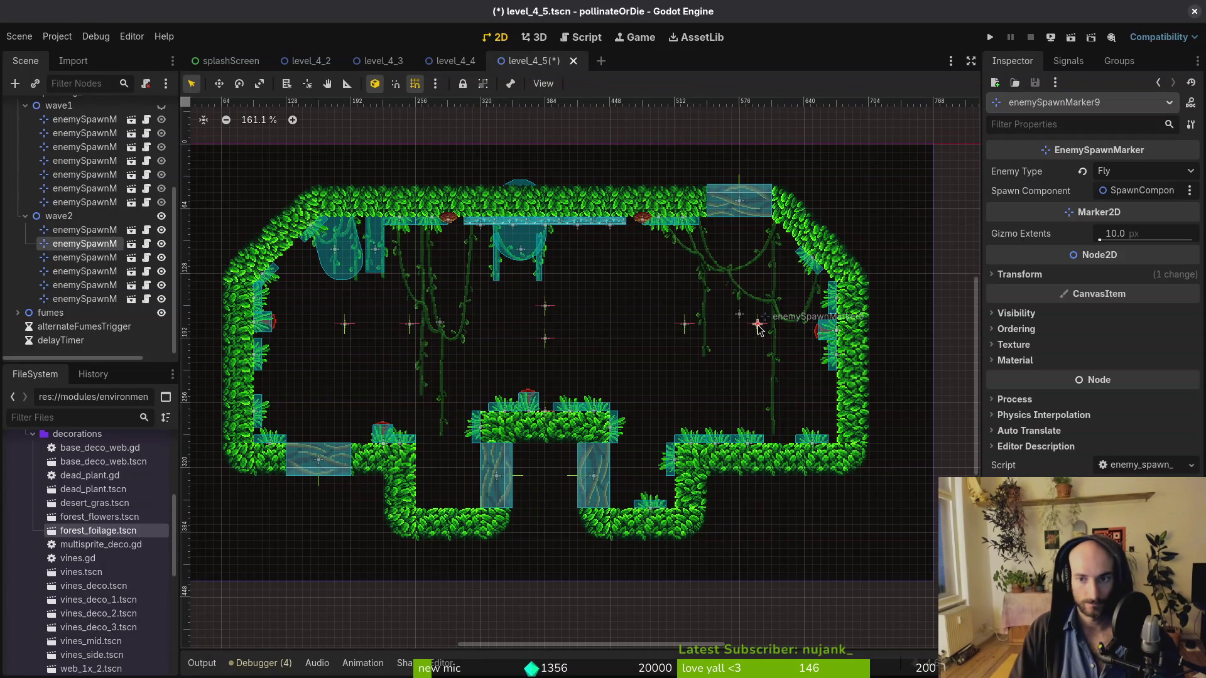
pyautogui.moveTo(758, 324)
pyautogui.mouseDown()
pyautogui.moveTo(728, 315)
pyautogui.moveTo(723, 347)
pyautogui.mouseUp()
pyautogui.moveTo(408, 325)
pyautogui.mouseDown()
pyautogui.moveTo(374, 356)
pyautogui.moveTo(375, 320)
pyautogui.moveTo(384, 357)
pyautogui.mouseUp()
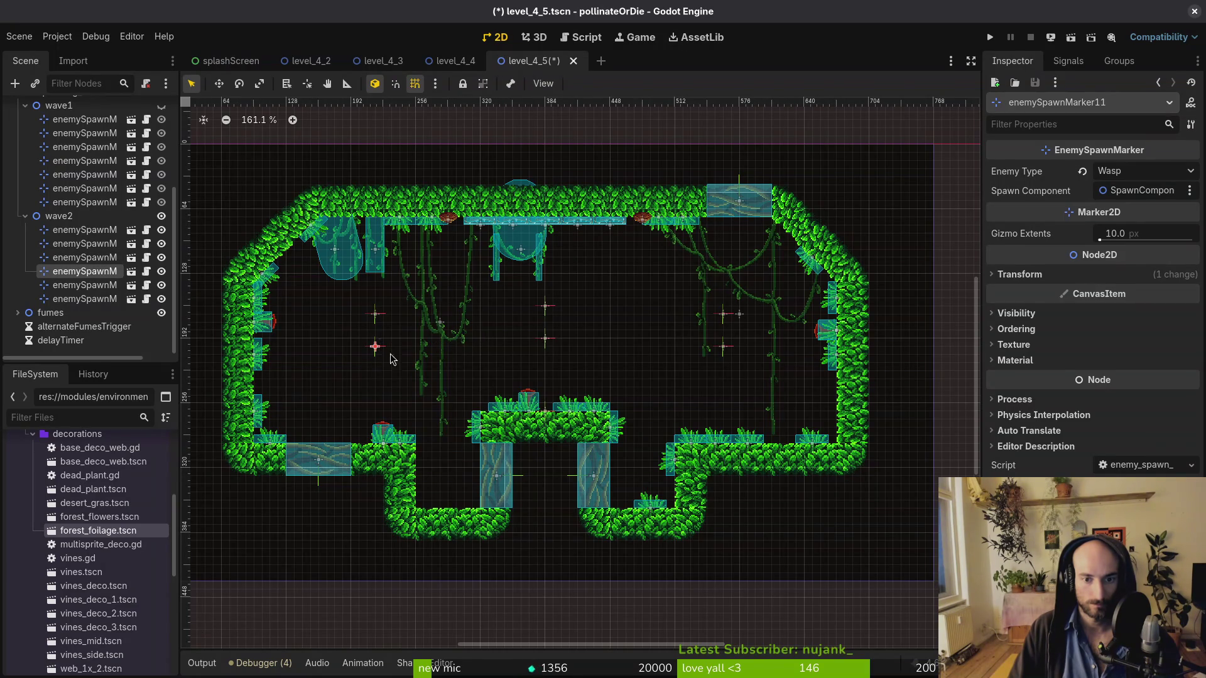
# Inspect the enemy types of spawn markers 12, 13, 10, 9 and 8
pyautogui.click(544, 341)
pyautogui.click(546, 307)
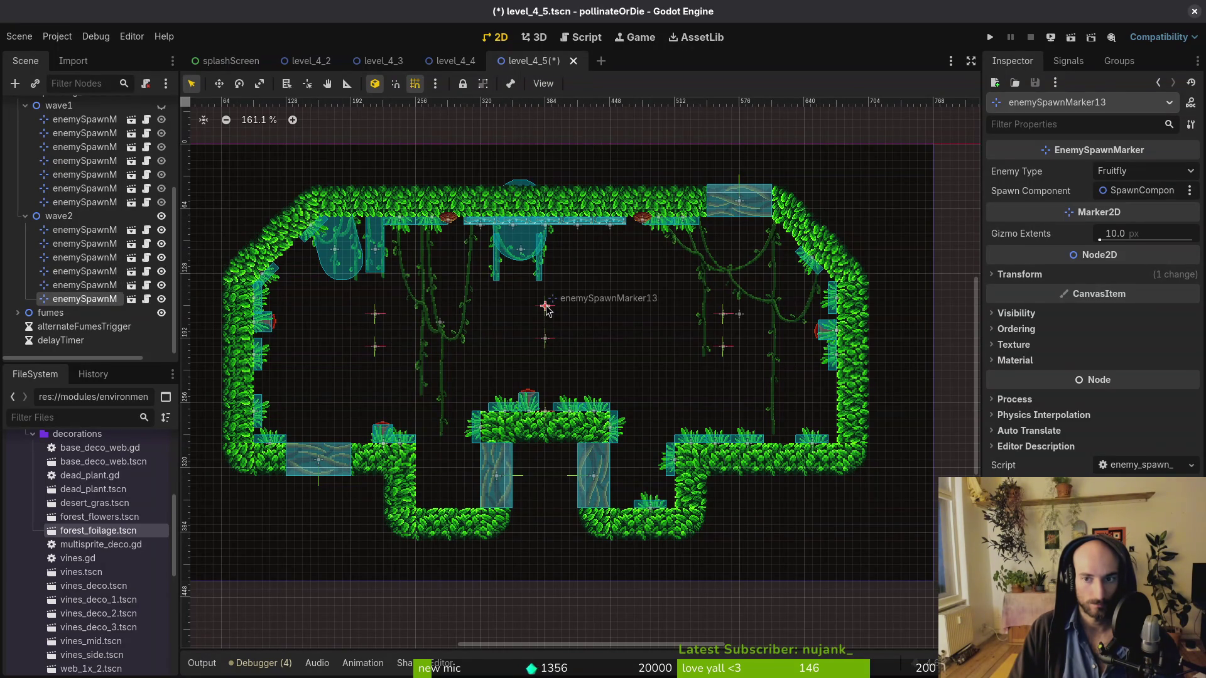
pyautogui.click(376, 346)
pyautogui.click(376, 318)
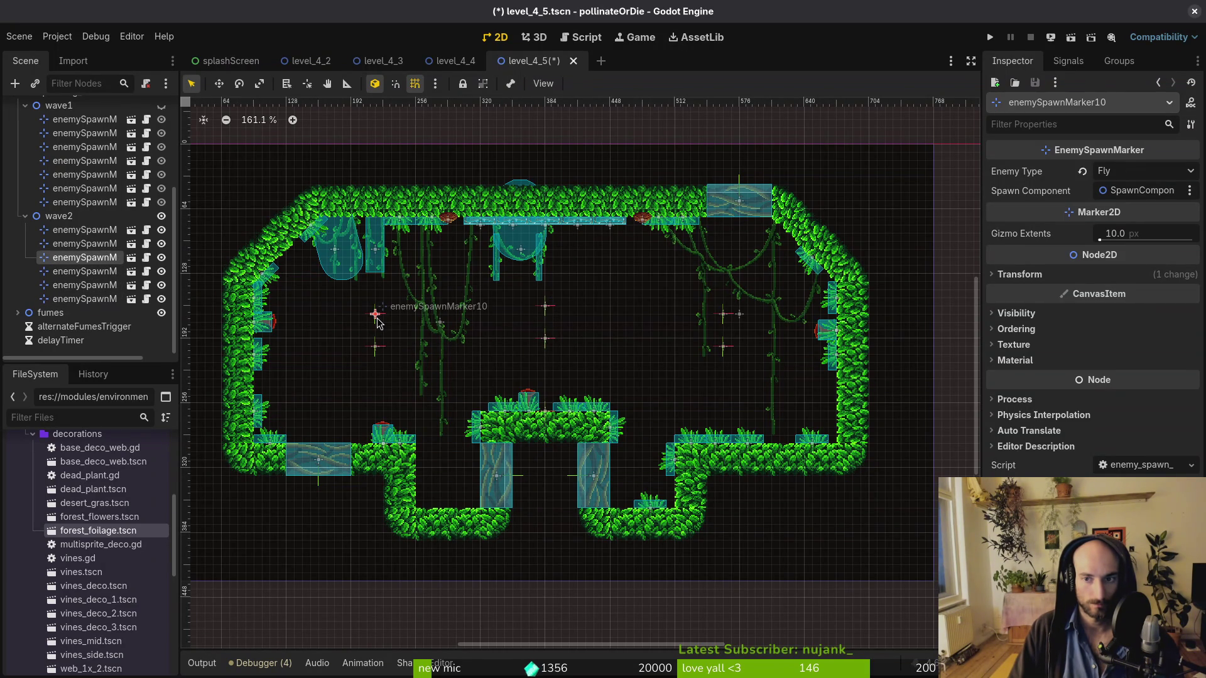
pyautogui.click(724, 343)
pyautogui.click(726, 319)
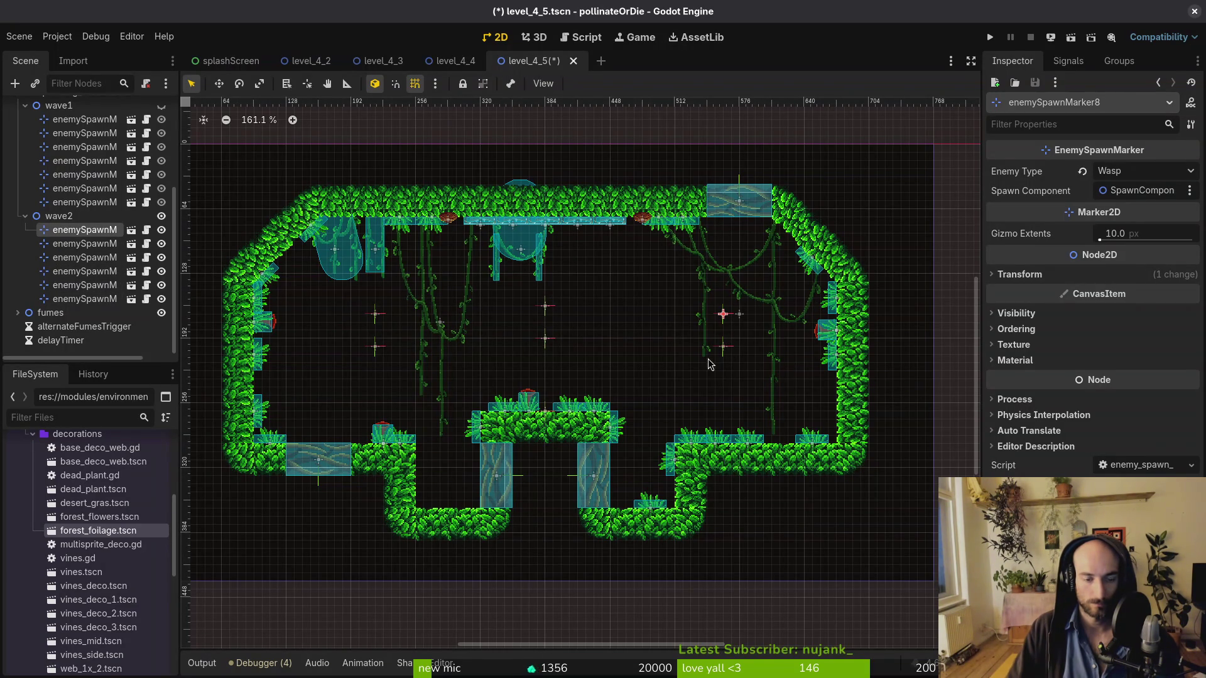
# Switch enemySpawnMarker9's enemy type from Fly to Wasp and save level_4_5
pyautogui.click(722, 352)
pyautogui.click(1136, 177)
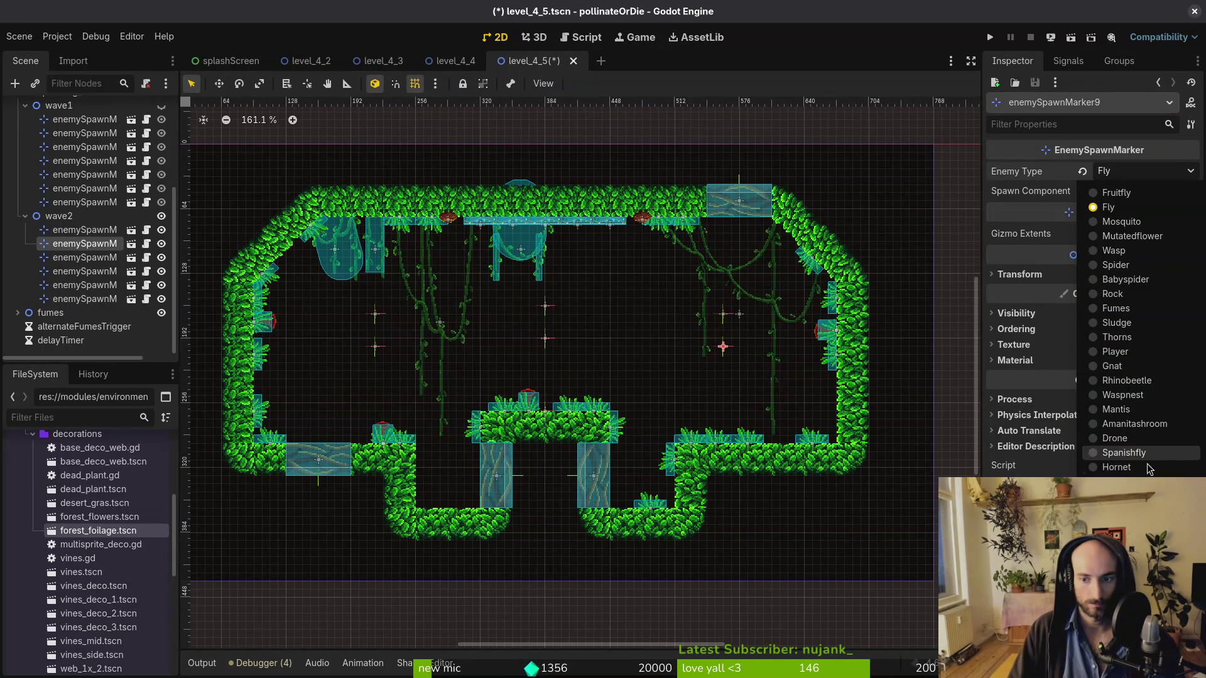
pyautogui.click(1113, 250)
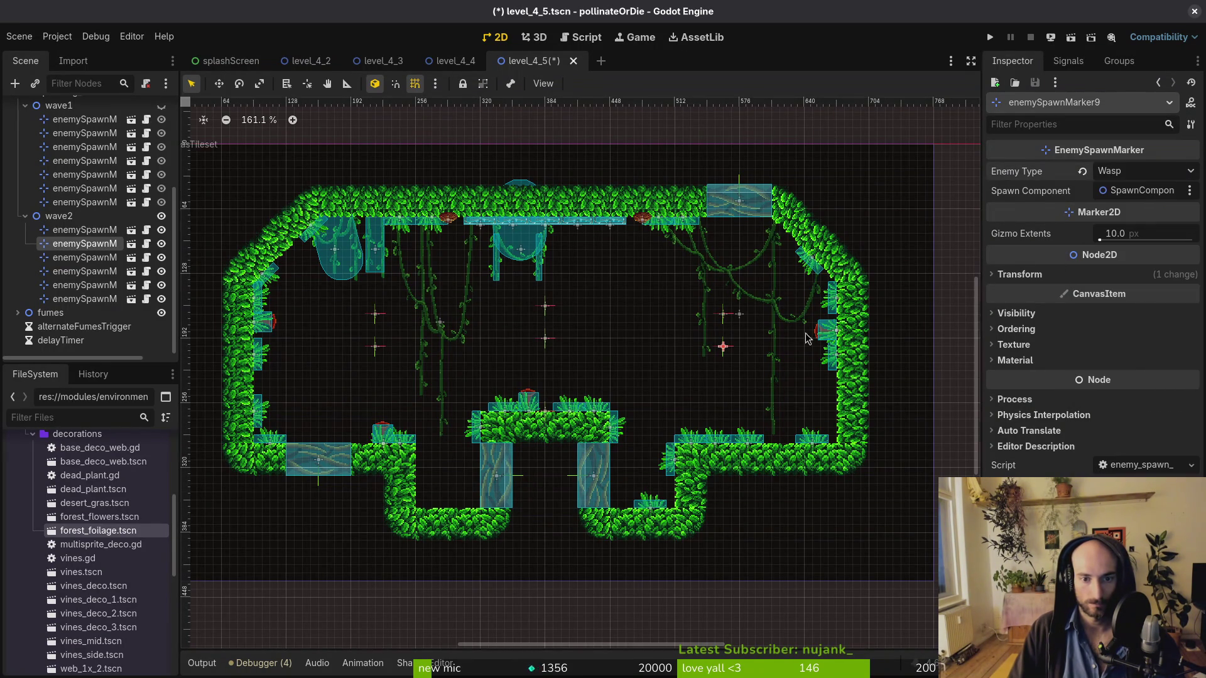
pyautogui.click(727, 314)
pyautogui.click(1136, 171)
pyautogui.click(1113, 250)
pyautogui.hotkey('ctrl', 's')
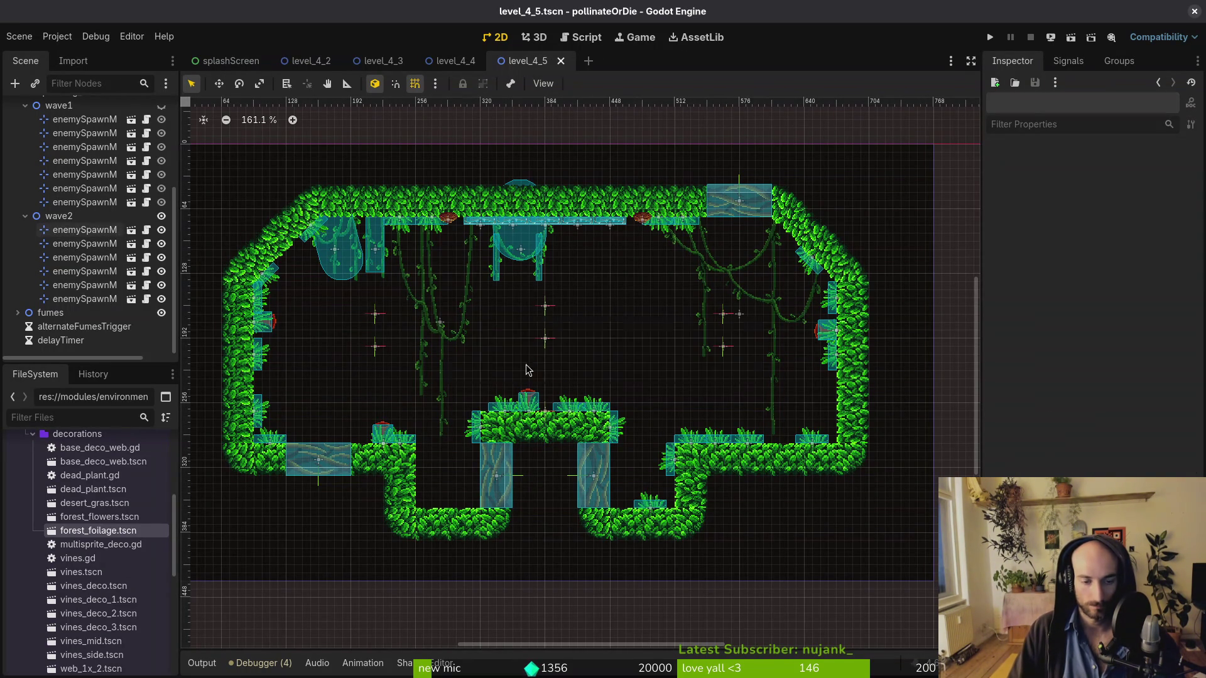
# Show wave1's markers, collapse wave1 and wave2 in the Scene tree, and save
pyautogui.scroll(4, 153, 271)
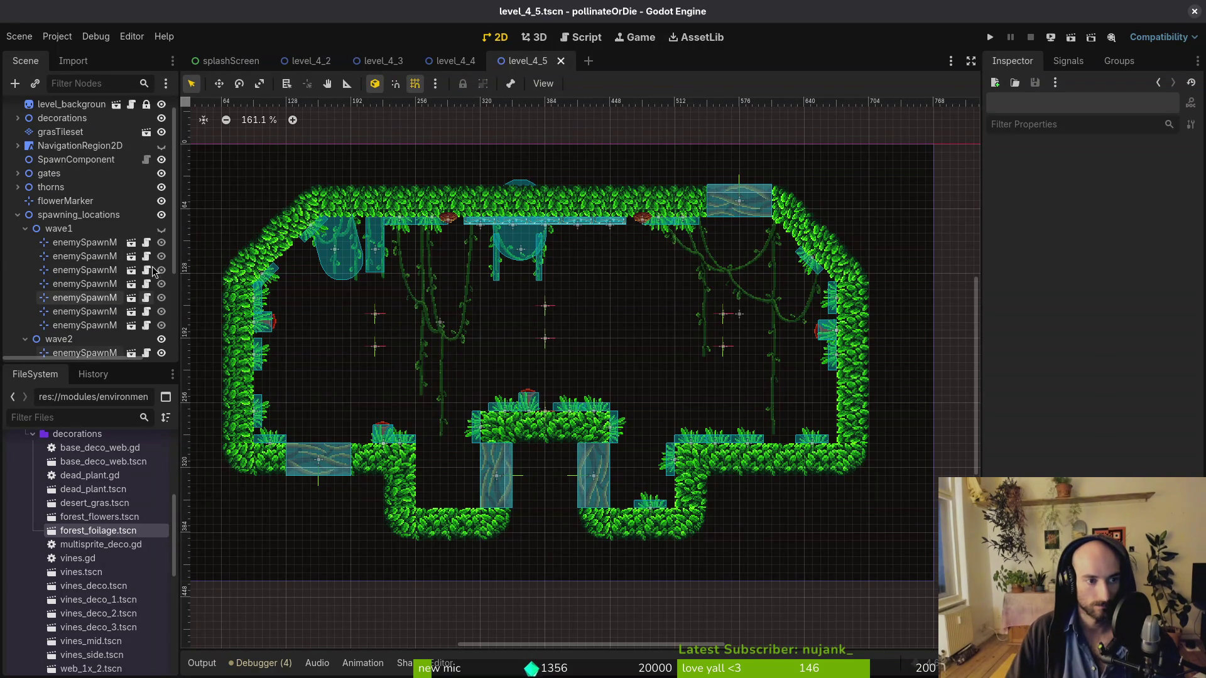
pyautogui.click(161, 228)
pyautogui.click(25, 229)
pyautogui.hotkey('ctrl', 's')
pyautogui.click(25, 243)
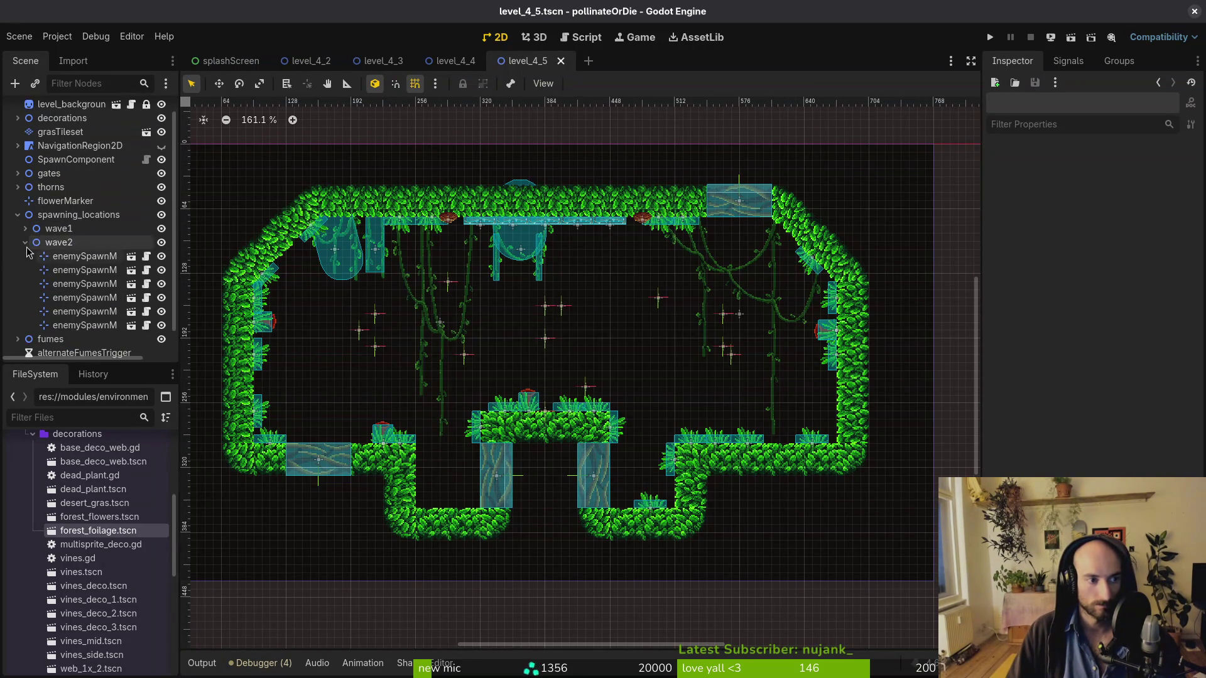
pyautogui.click(25, 243)
# Quick-open level_4_6 by searching '46ts', then hide wave2's spawn markers
pyautogui.hotkey('ctrl', 'shift', 'o')
pyautogui.write('46ts')
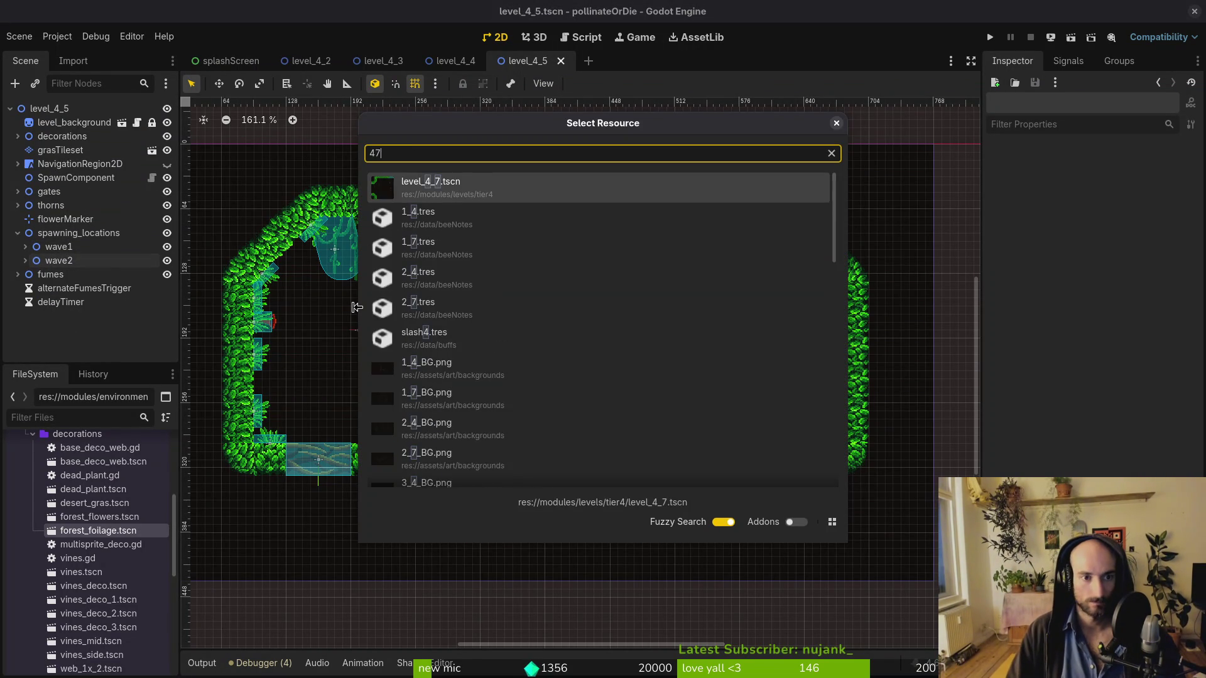
pyautogui.press('Return')
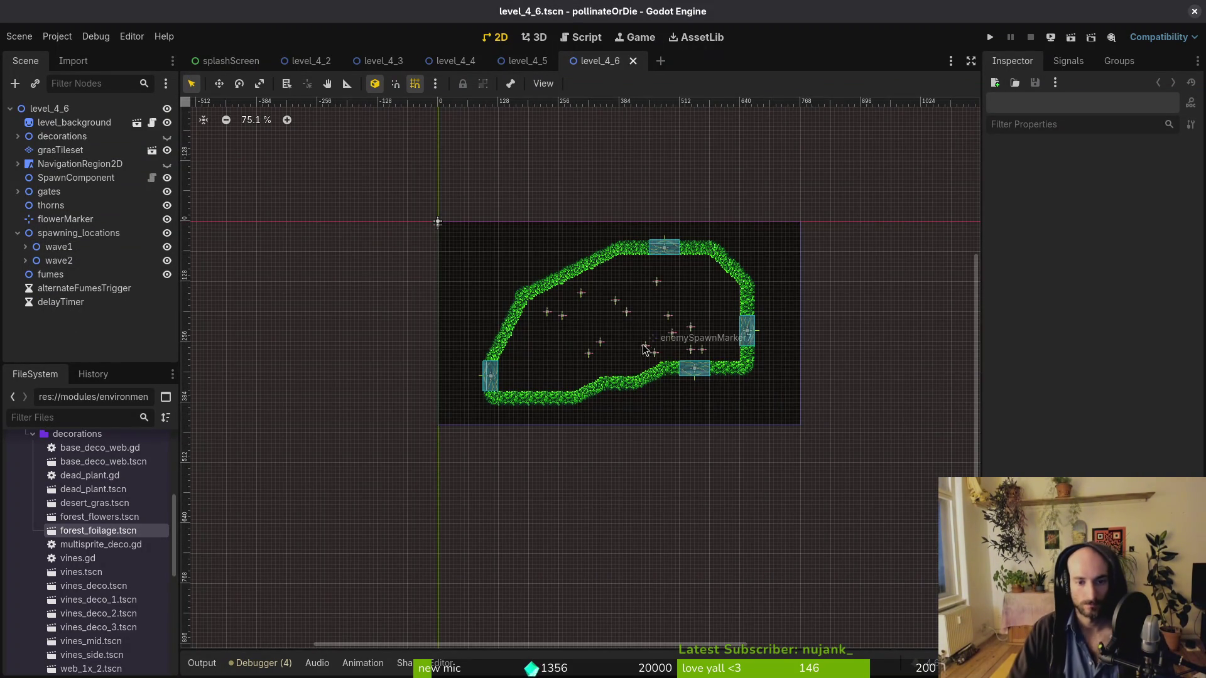
pyautogui.scroll(5, 646, 356)
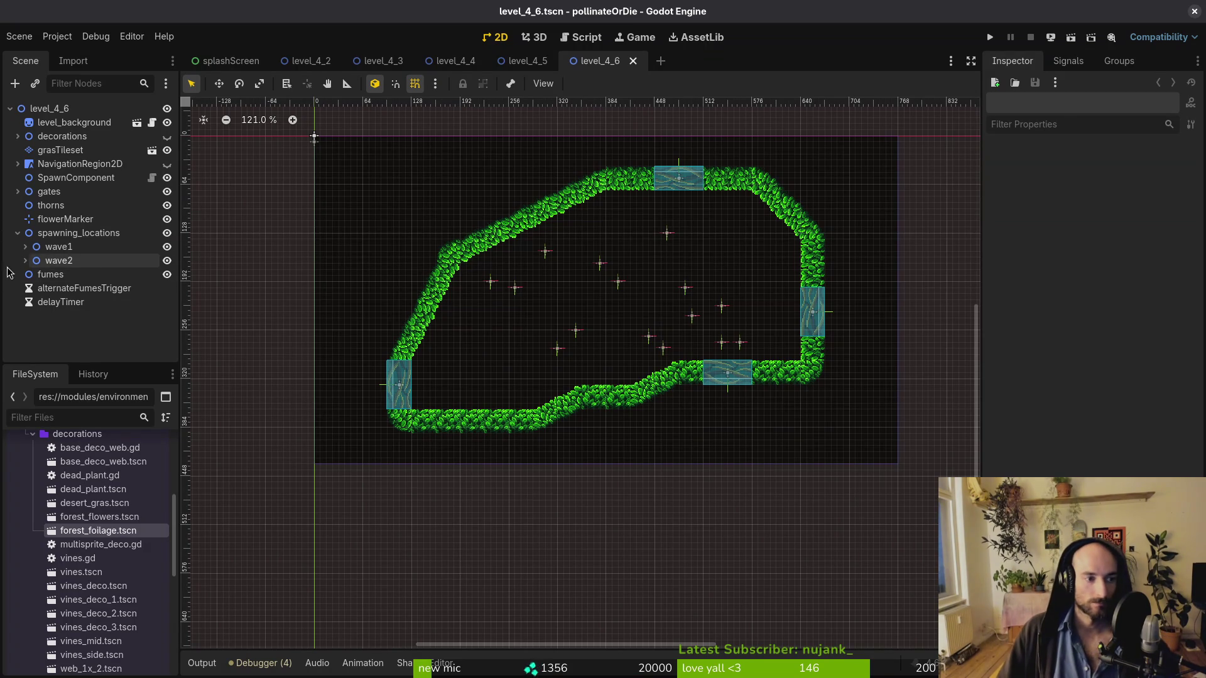
pyautogui.click(167, 261)
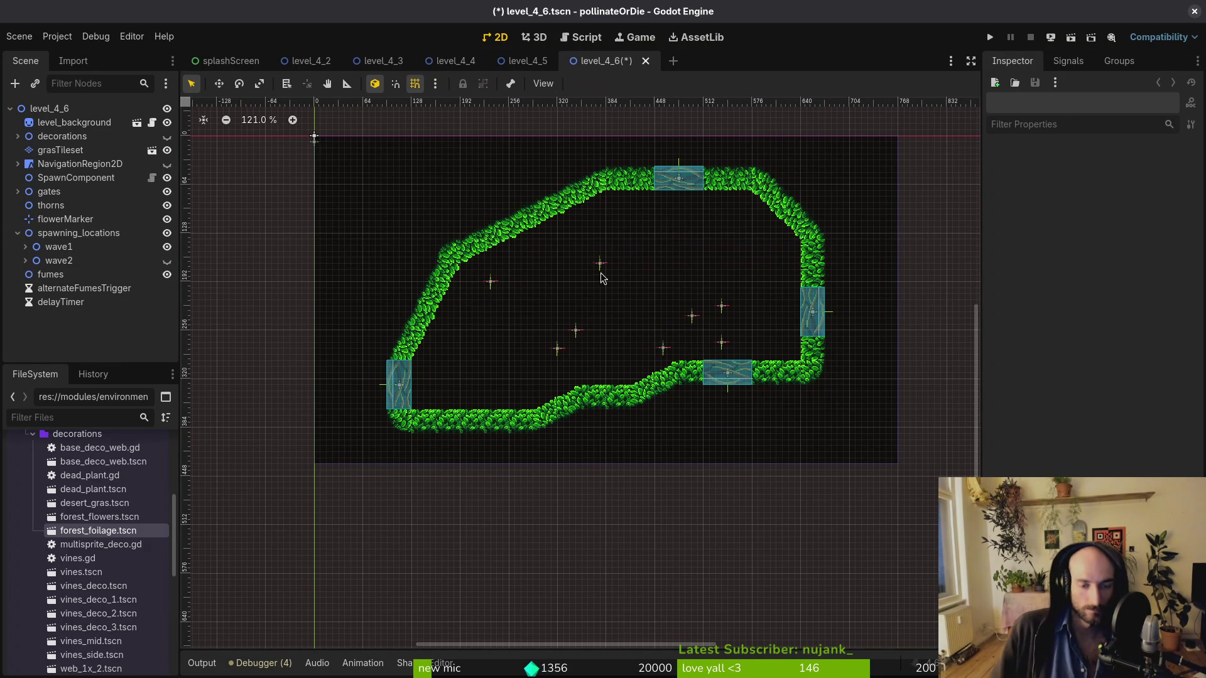
# Move enemySpawnMarker8 down and left and make it spawn Amanitashroom
pyautogui.scroll(3, 656, 338)
pyautogui.moveTo(667, 358); pyautogui.dragTo(600, 383)
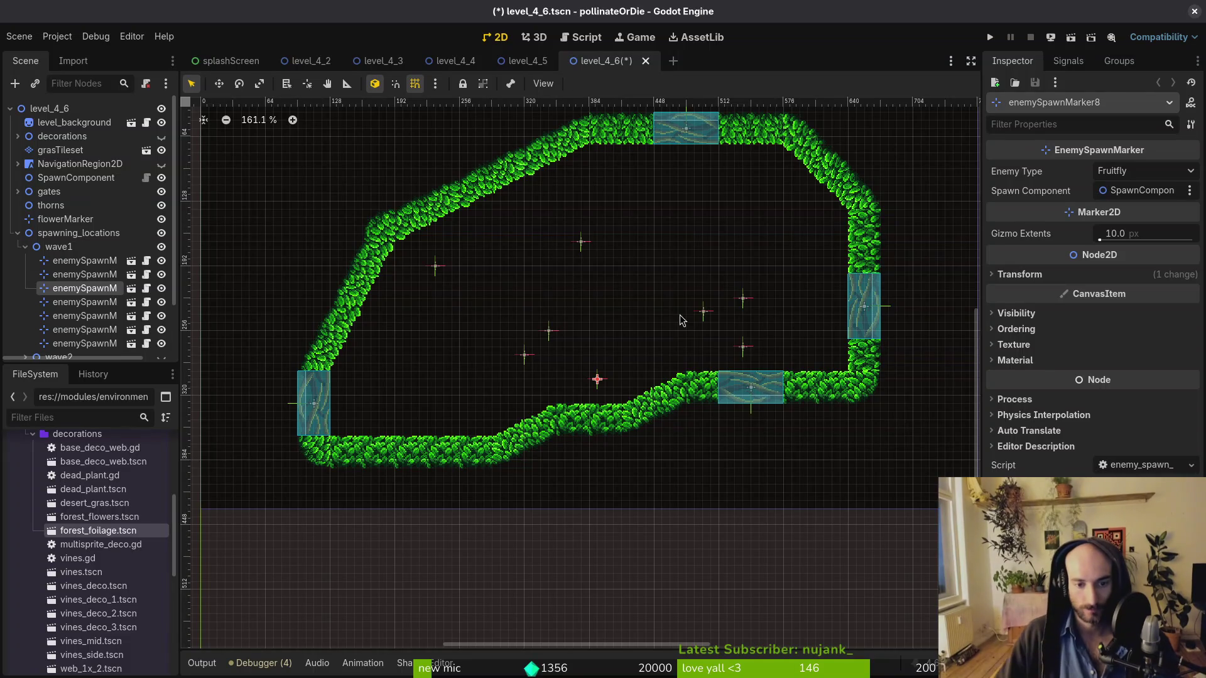
pyautogui.click(1137, 174)
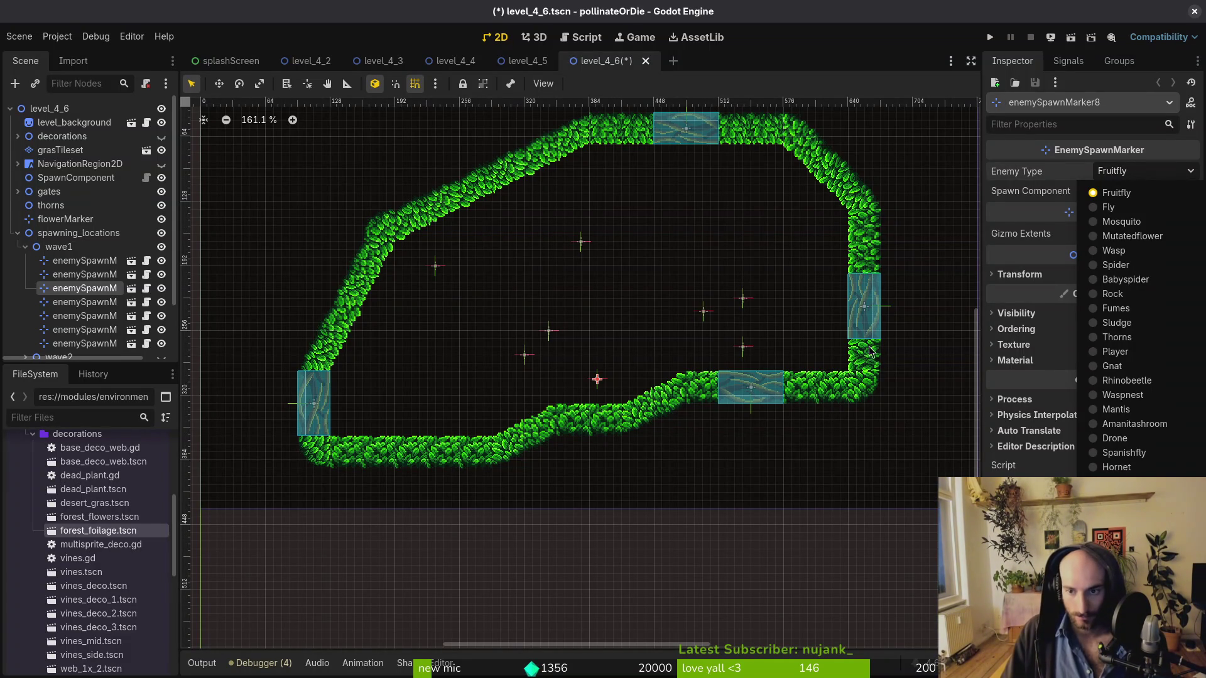
pyautogui.click(1117, 425)
pyautogui.moveTo(596, 384); pyautogui.dragTo(597, 376)
# Move flowerMarker onto the lower slope and enemySpawnMarker12 to the lower left as a Fly
pyautogui.click(56, 221)
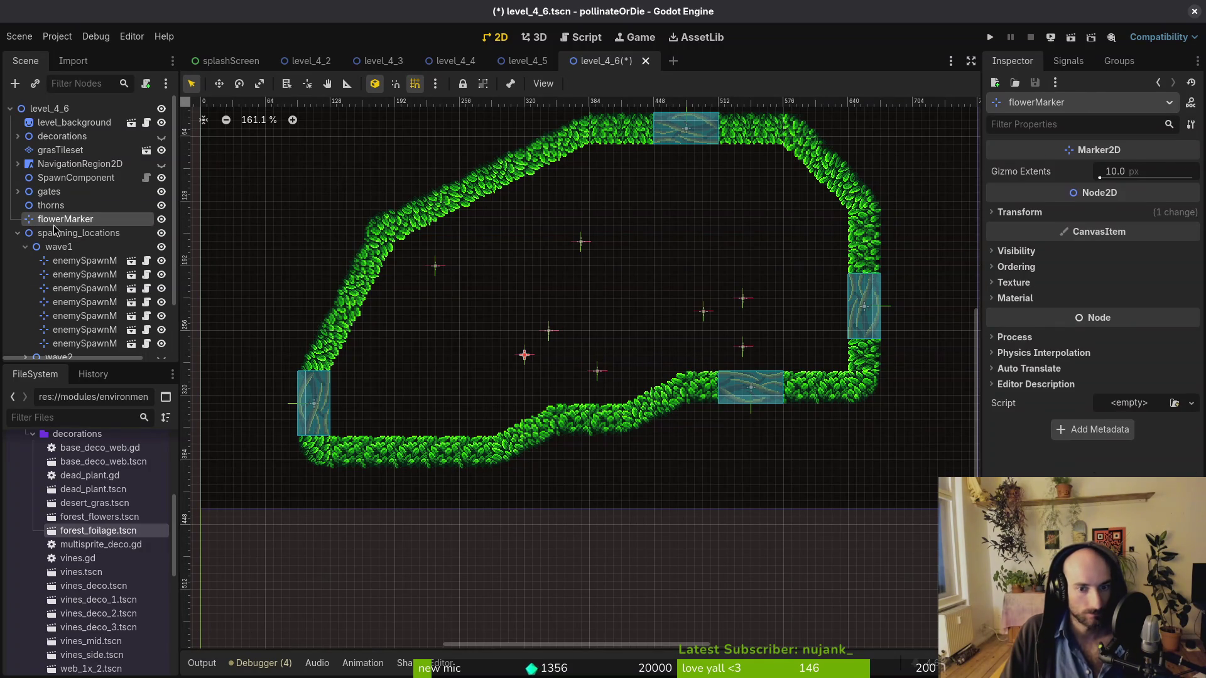
pyautogui.moveTo(525, 356)
pyautogui.mouseDown()
pyautogui.moveTo(670, 356)
pyautogui.moveTo(688, 371)
pyautogui.mouseUp()
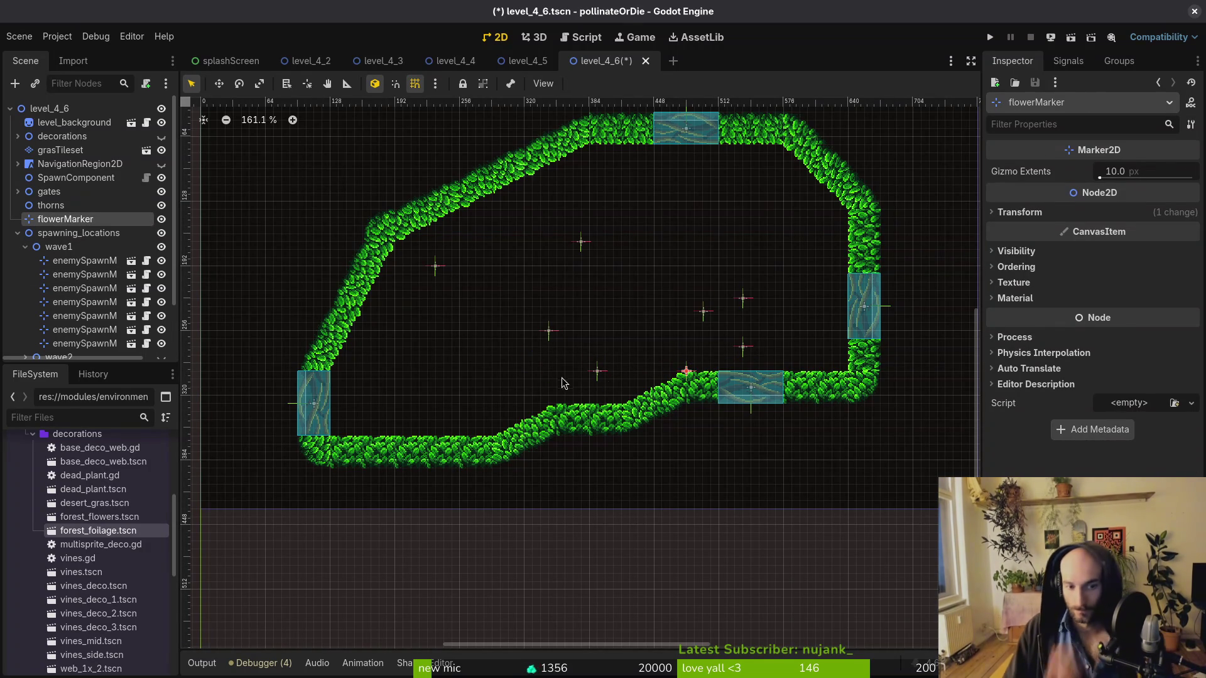
pyautogui.moveTo(598, 376); pyautogui.dragTo(600, 376)
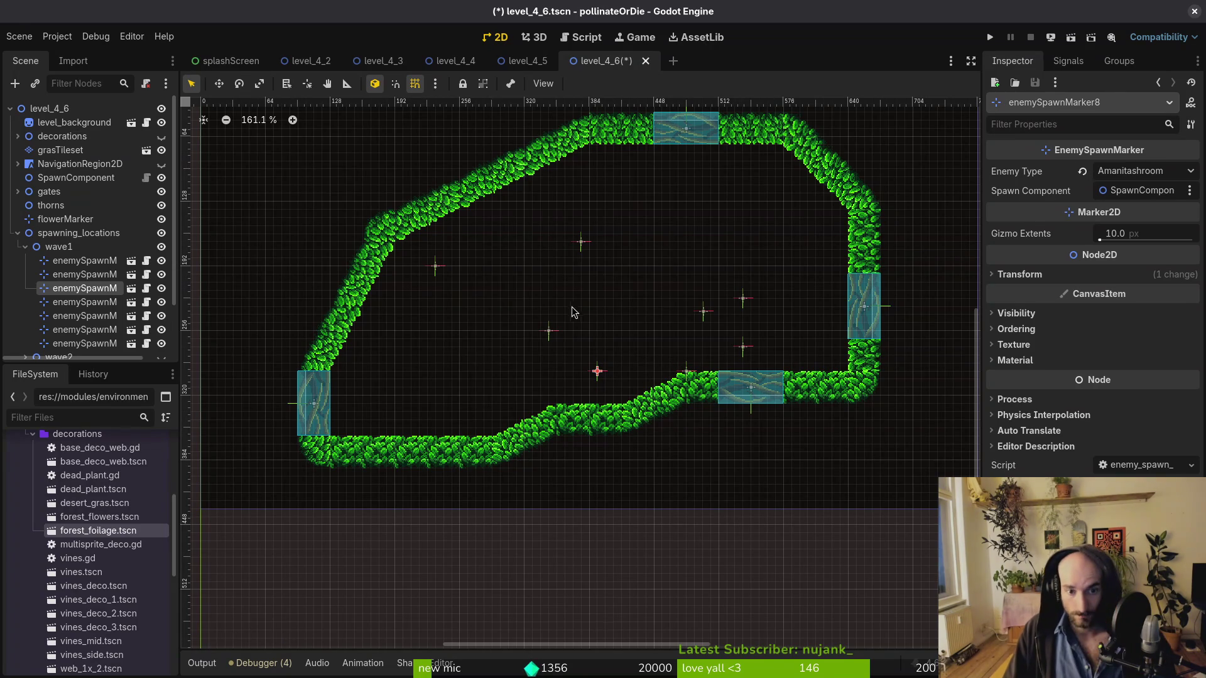
pyautogui.moveTo(558, 335)
pyautogui.mouseDown()
pyautogui.moveTo(427, 389)
pyautogui.moveTo(445, 375)
pyautogui.mouseUp()
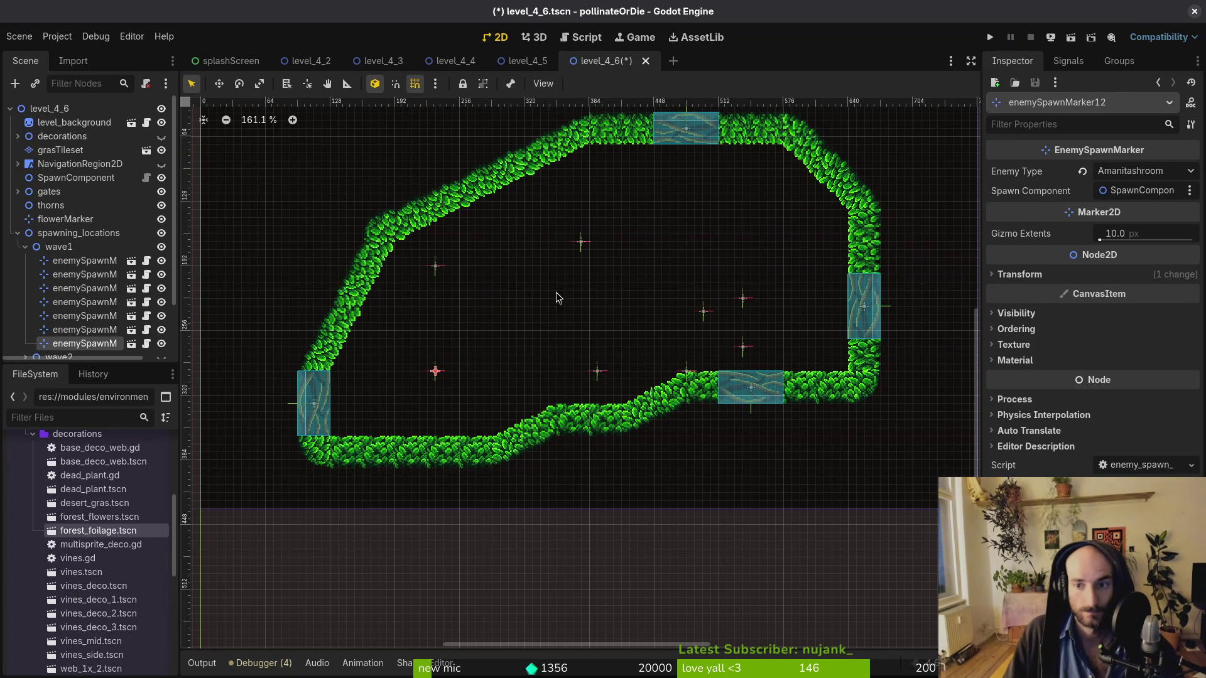
pyautogui.click(1131, 172)
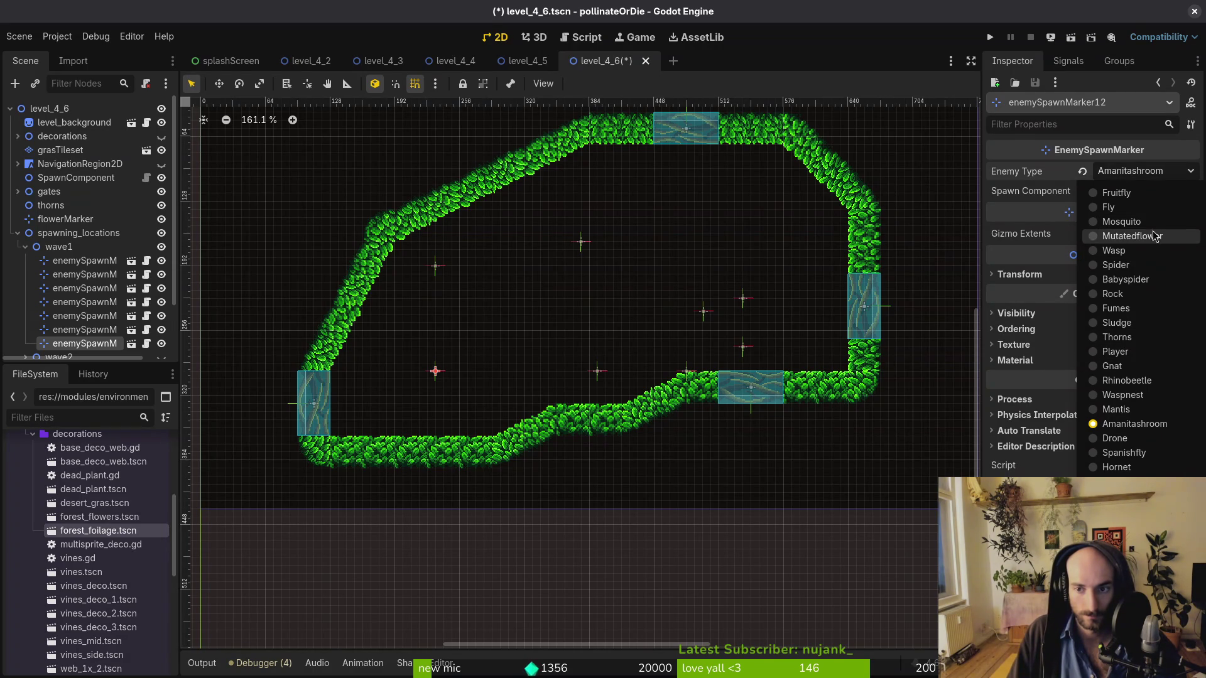
pyautogui.click(1109, 206)
# Move enemySpawnMarker7 down-right and enemySpawnMarker19 toward the ceiling, both as Fruitfly
pyautogui.moveTo(435, 266); pyautogui.dragTo(483, 307)
pyautogui.click(1131, 170)
pyautogui.click(1124, 192)
pyautogui.moveTo(581, 242); pyautogui.dragTo(573, 257)
pyautogui.moveTo(703, 311); pyautogui.dragTo(665, 242)
pyautogui.click(1131, 171)
pyautogui.click(1124, 192)
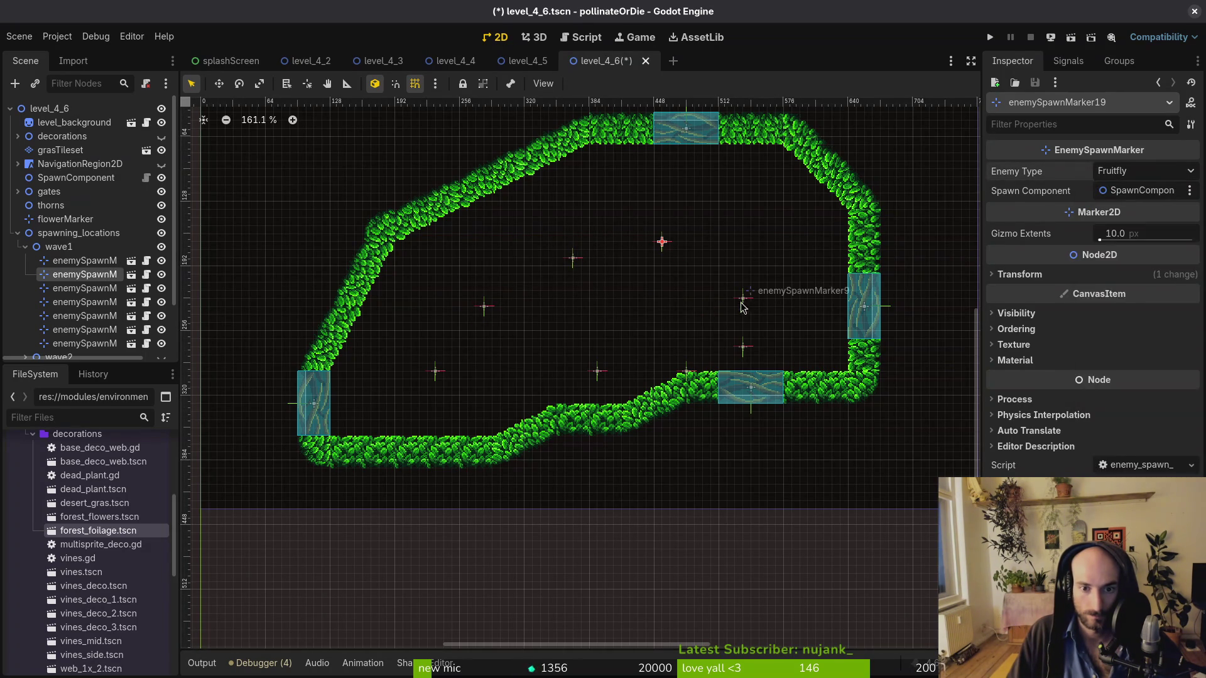
# Move enemySpawnMarker9 up and enemySpawnMarker11 to the upper right, keeping it Fruitfly
pyautogui.click(749, 300)
pyautogui.moveTo(743, 304); pyautogui.dragTo(749, 279)
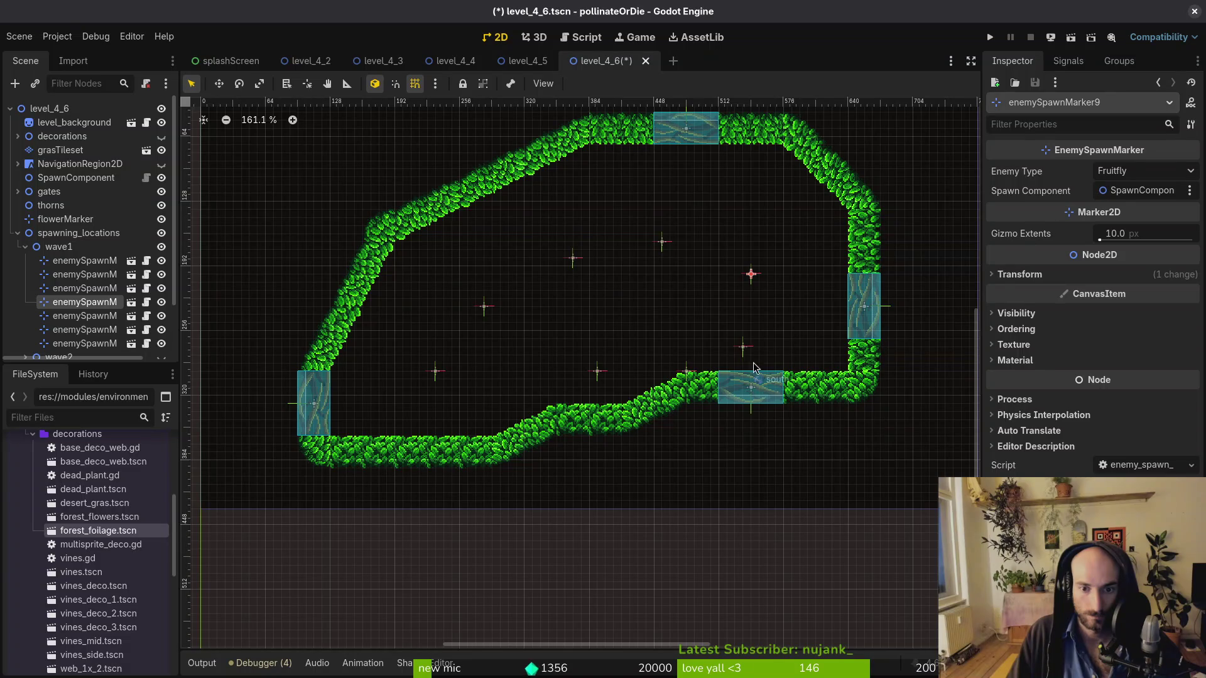
pyautogui.moveTo(743, 347)
pyautogui.mouseDown()
pyautogui.moveTo(776, 302)
pyautogui.moveTo(760, 254)
pyautogui.mouseUp()
pyautogui.click(1130, 171)
pyautogui.click(1093, 188)
pyautogui.moveTo(662, 243); pyautogui.dragTo(735, 258)
# Pull markers 10, 7 and 12 toward the centre, then move a three-marker group down-left
pyautogui.moveTo(573, 259)
pyautogui.mouseDown()
pyautogui.moveTo(587, 262)
pyautogui.moveTo(590, 221)
pyautogui.moveTo(566, 259)
pyautogui.mouseUp()
pyautogui.moveTo(486, 309); pyautogui.dragTo(583, 285)
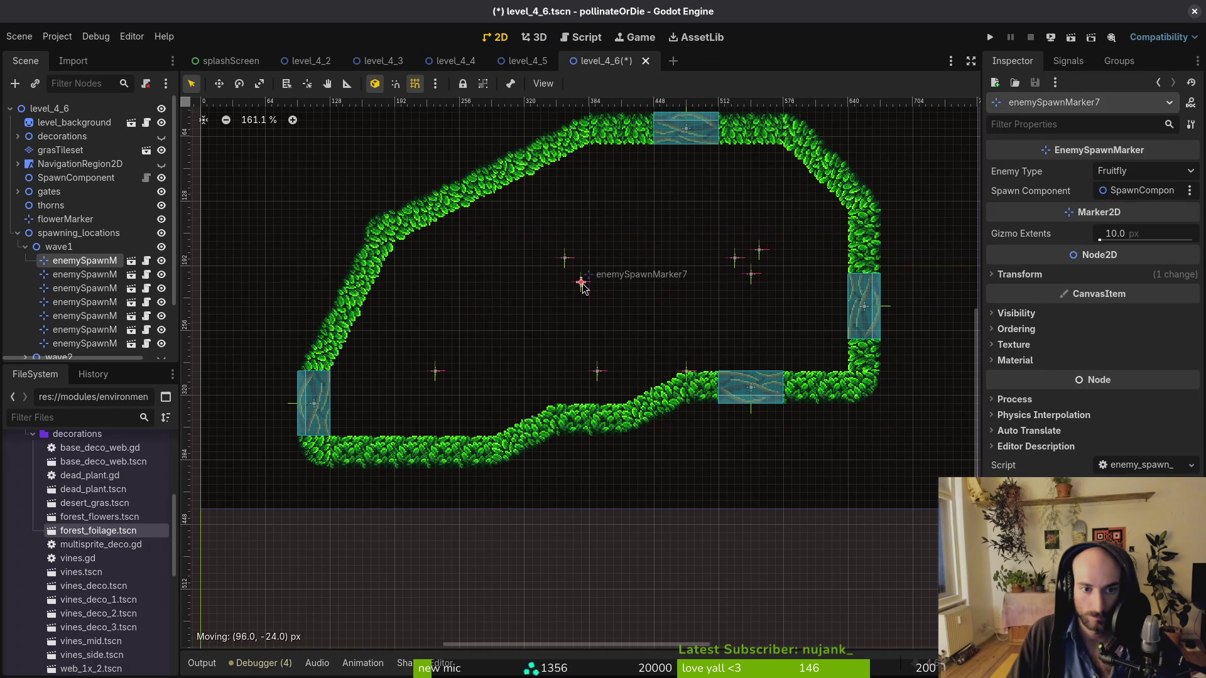
pyautogui.moveTo(438, 375); pyautogui.dragTo(550, 287)
pyautogui.keyDown('shift'); pyautogui.click(82, 315); pyautogui.keyUp('shift')
pyautogui.moveTo(549, 284)
pyautogui.mouseDown()
pyautogui.moveTo(408, 372)
pyautogui.moveTo(422, 372)
pyautogui.mouseUp()
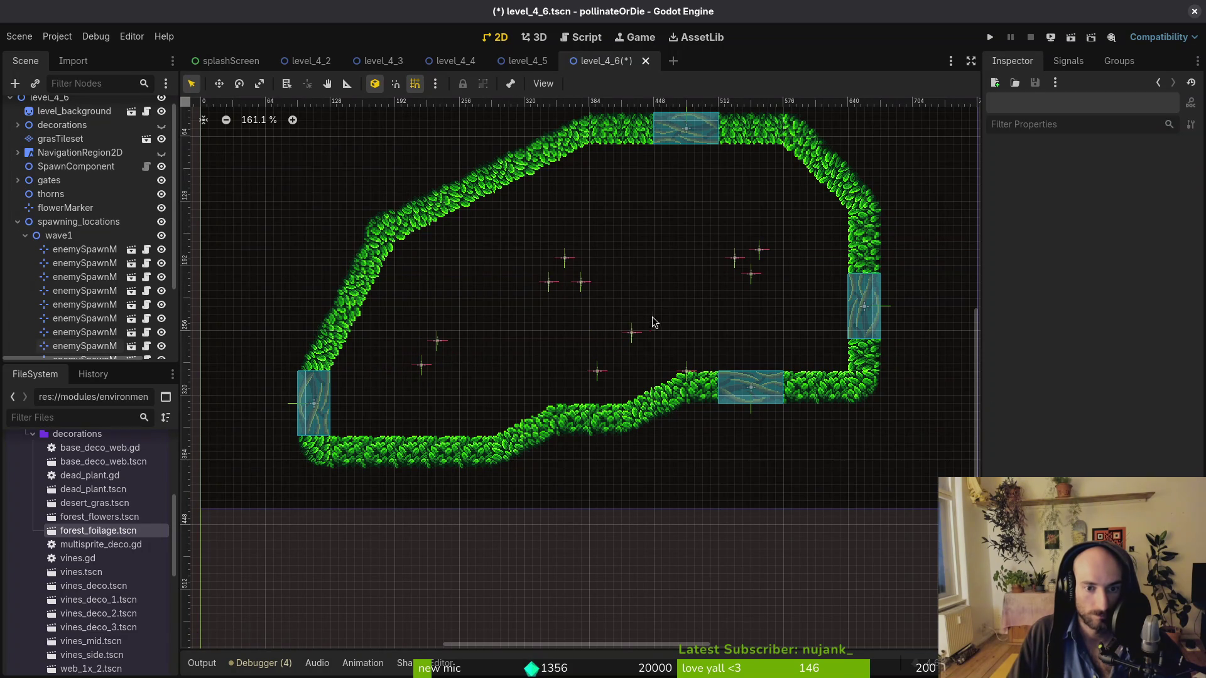
pyautogui.click(635, 333)
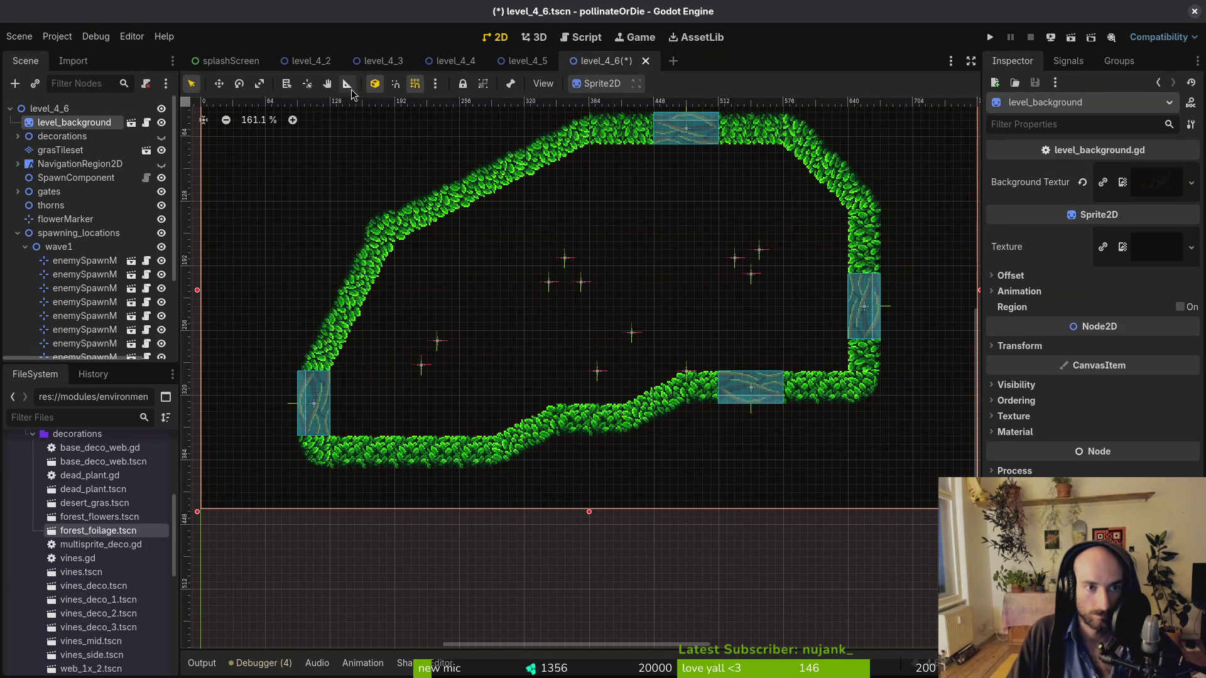
# Lock level_background and reposition enemySpawnMarker14, 13 and 15
pyautogui.click(463, 84)
pyautogui.moveTo(638, 341)
pyautogui.mouseDown()
pyautogui.moveTo(472, 367)
pyautogui.moveTo(442, 325)
pyautogui.mouseUp()
pyautogui.moveTo(420, 365)
pyautogui.mouseDown()
pyautogui.moveTo(433, 349)
pyautogui.moveTo(425, 356)
pyautogui.mouseUp()
# Shift the central three-marker cluster up-right and the upper-right cluster upward, then save
pyautogui.click(582, 283)
pyautogui.keyDown('shift'); pyautogui.click(550, 283); pyautogui.keyUp('shift')
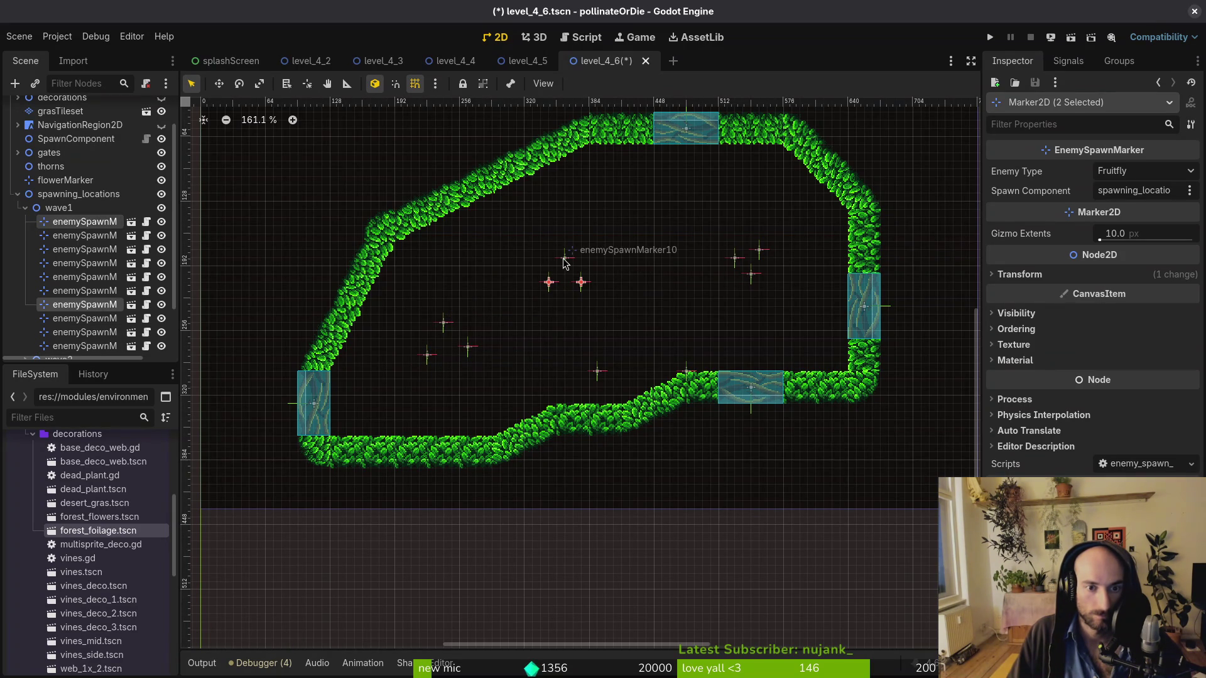
pyautogui.keyDown('shift'); pyautogui.click(569, 262); pyautogui.keyUp('shift')
pyautogui.moveTo(569, 261); pyautogui.dragTo(595, 247)
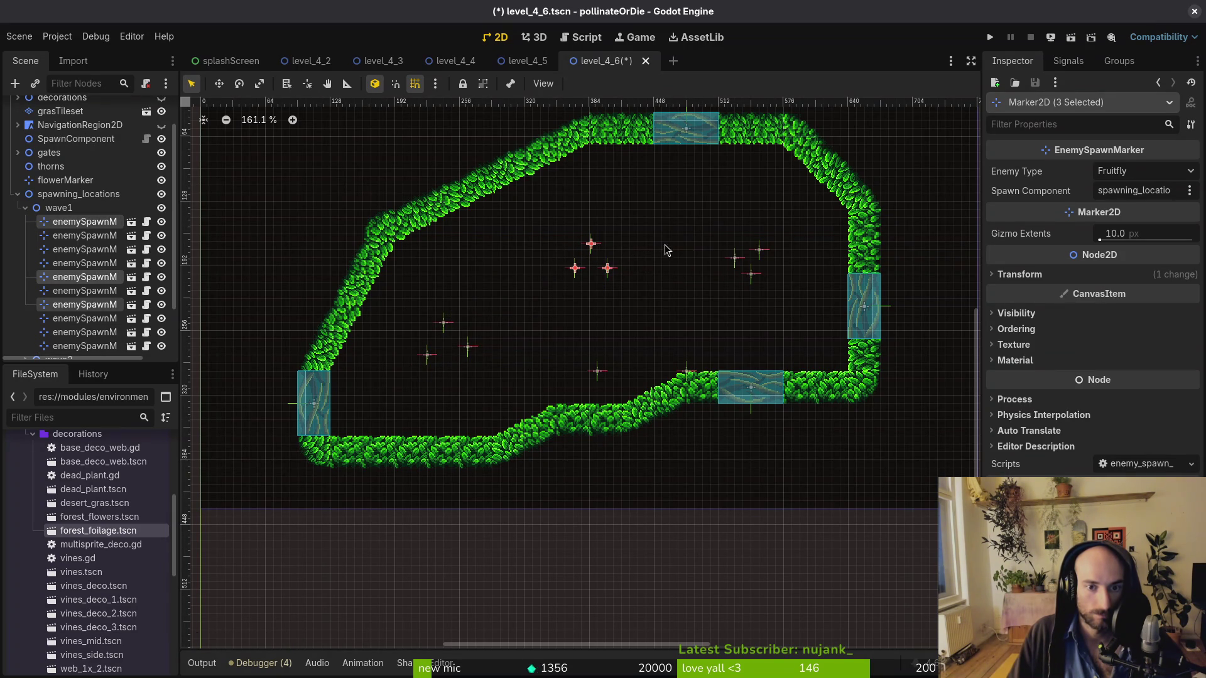
pyautogui.click(734, 257)
pyautogui.keyDown('shift'); pyautogui.click(760, 250); pyautogui.keyUp('shift')
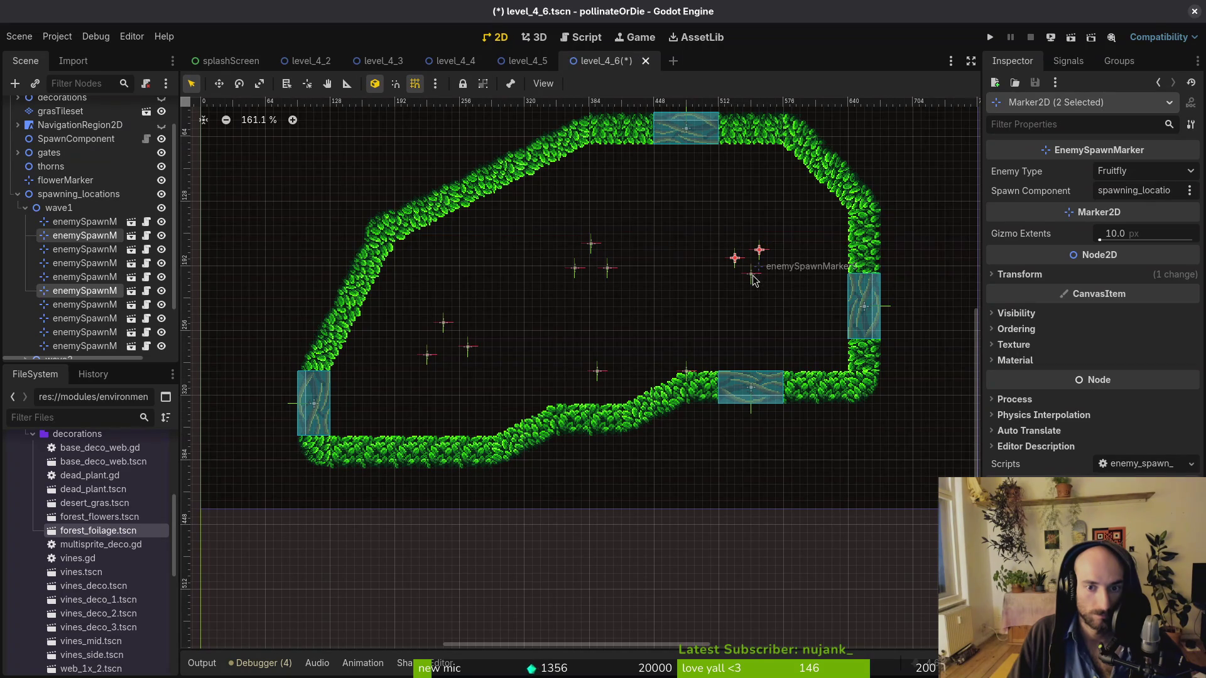
pyautogui.keyDown('shift'); pyautogui.click(751, 275); pyautogui.keyUp('shift')
pyautogui.moveTo(737, 264); pyautogui.dragTo(736, 259)
pyautogui.click(697, 321)
pyautogui.hotkey('ctrl', 's')
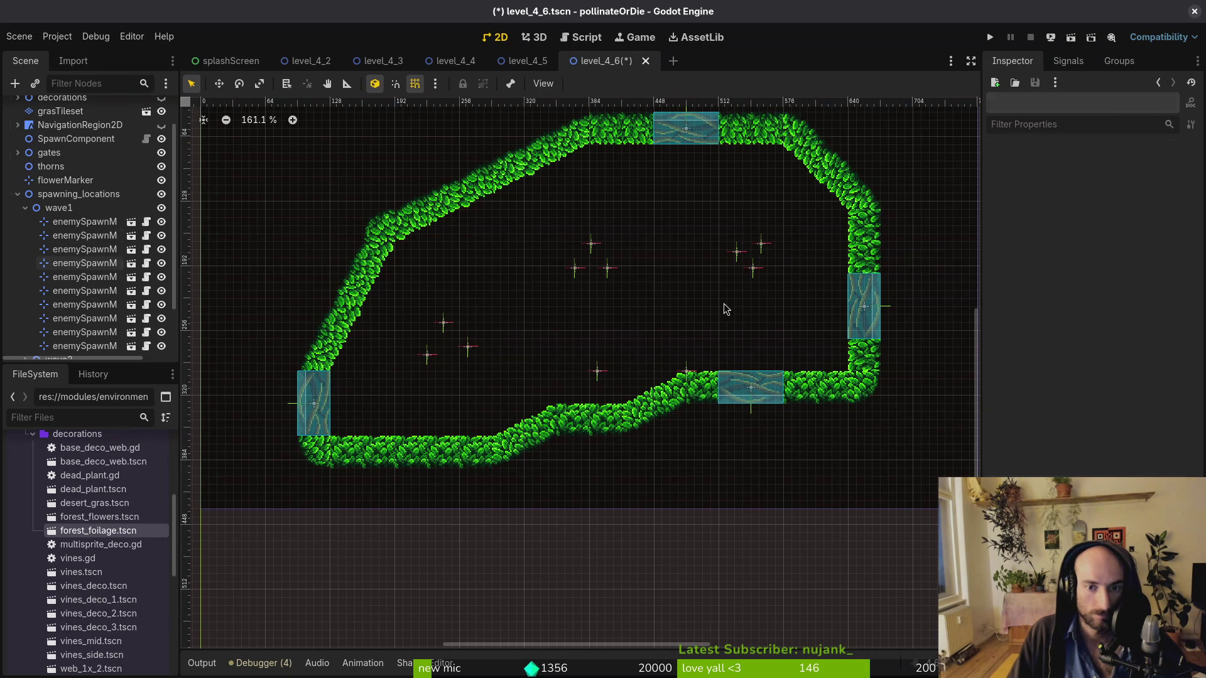
# Reset the view to 100% and show only wave2's spawn markers, with wave1 hidden
pyautogui.hotkey('ctrl', '0')
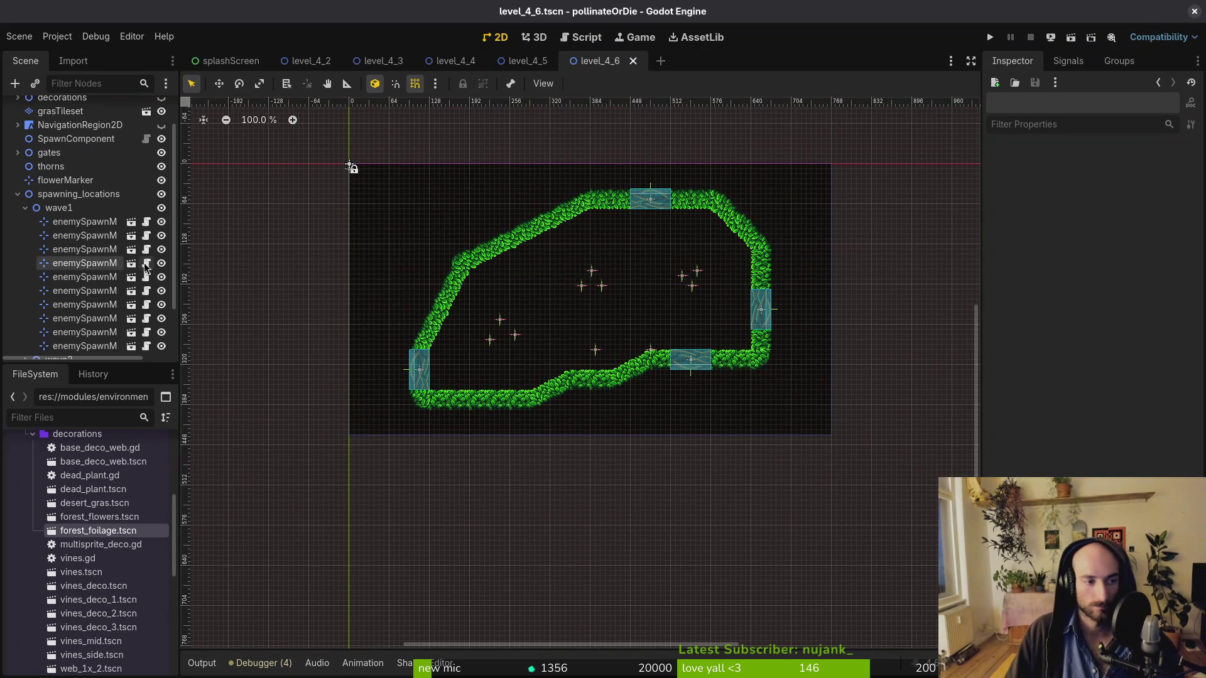
pyautogui.click(25, 207)
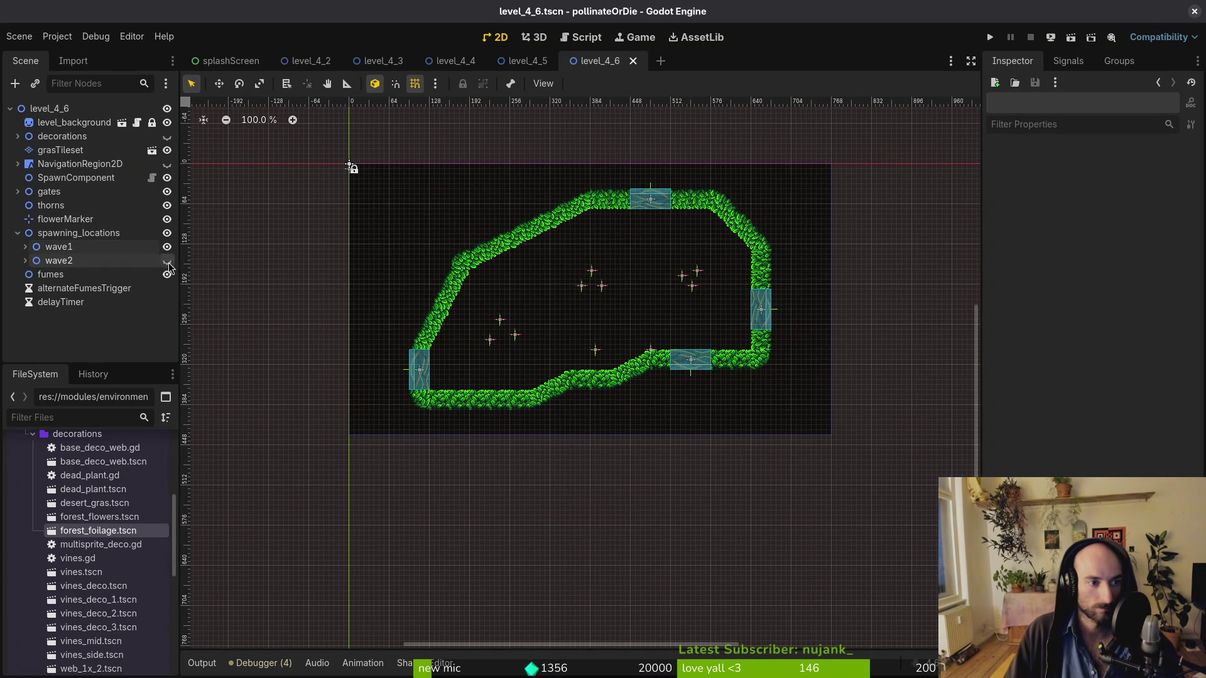
pyautogui.click(167, 261)
pyautogui.click(166, 247)
pyautogui.hotkey('ctrl', 's')
pyautogui.scroll(3, 649, 351)
pyautogui.scroll(2, 649, 350)
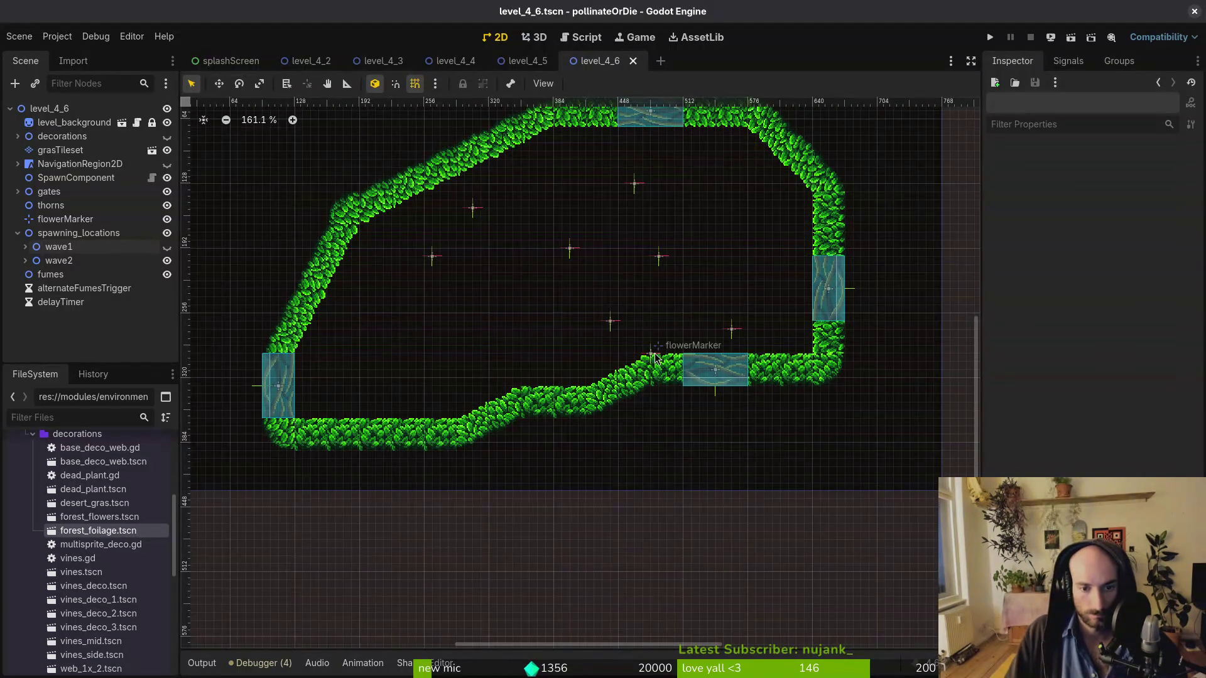
# Move enemySpawnMarker7 up and set markers 7 and 8 to Fruitfly
pyautogui.moveTo(609, 321)
pyautogui.mouseDown()
pyautogui.moveTo(597, 327)
pyautogui.moveTo(558, 283)
pyautogui.moveTo(687, 236)
pyautogui.mouseUp()
pyautogui.click(1114, 175)
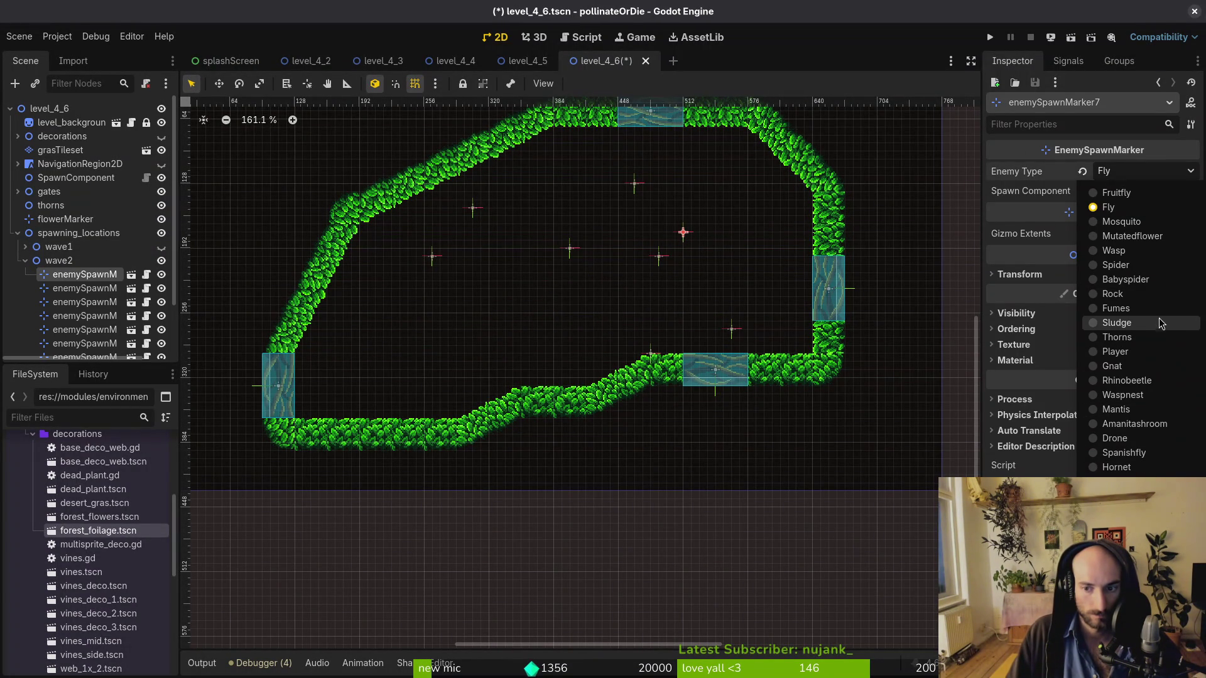
pyautogui.click(1116, 193)
pyautogui.click(659, 256)
pyautogui.click(1111, 183)
pyautogui.click(1116, 193)
# Move enemySpawnMarker9 up-left as a Fruitfly, then shift markers 7–9 together
pyautogui.moveTo(732, 329); pyautogui.dragTo(702, 270)
pyautogui.click(1143, 171)
pyautogui.click(1114, 194)
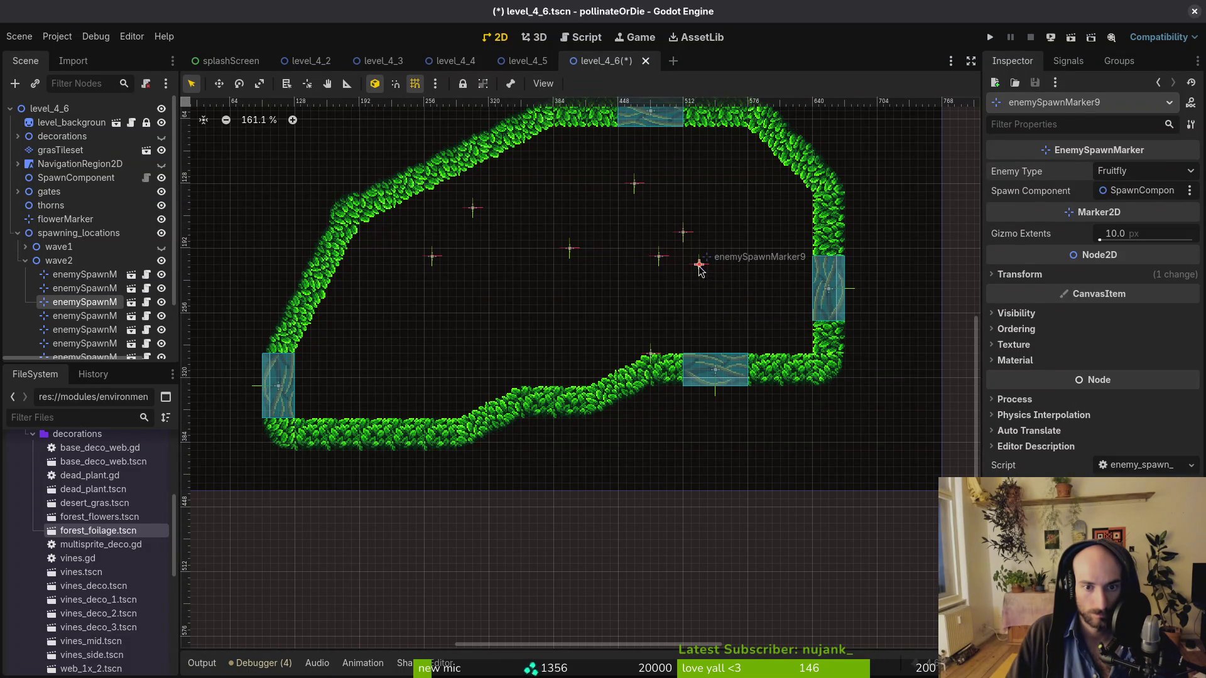
pyautogui.keyDown('shift'); pyautogui.click(659, 256); pyautogui.keyUp('shift')
pyautogui.keyDown('shift'); pyautogui.click(684, 233); pyautogui.keyUp('shift')
pyautogui.moveTo(685, 236)
pyautogui.mouseDown()
pyautogui.moveTo(549, 246)
pyautogui.moveTo(707, 241)
pyautogui.mouseUp()
# Move enemySpawnMarker13 to the lower left and make markers 13 and 12 spawn Wasps
pyautogui.moveTo(636, 185)
pyautogui.mouseDown()
pyautogui.moveTo(443, 347)
pyautogui.moveTo(409, 345)
pyautogui.mouseUp()
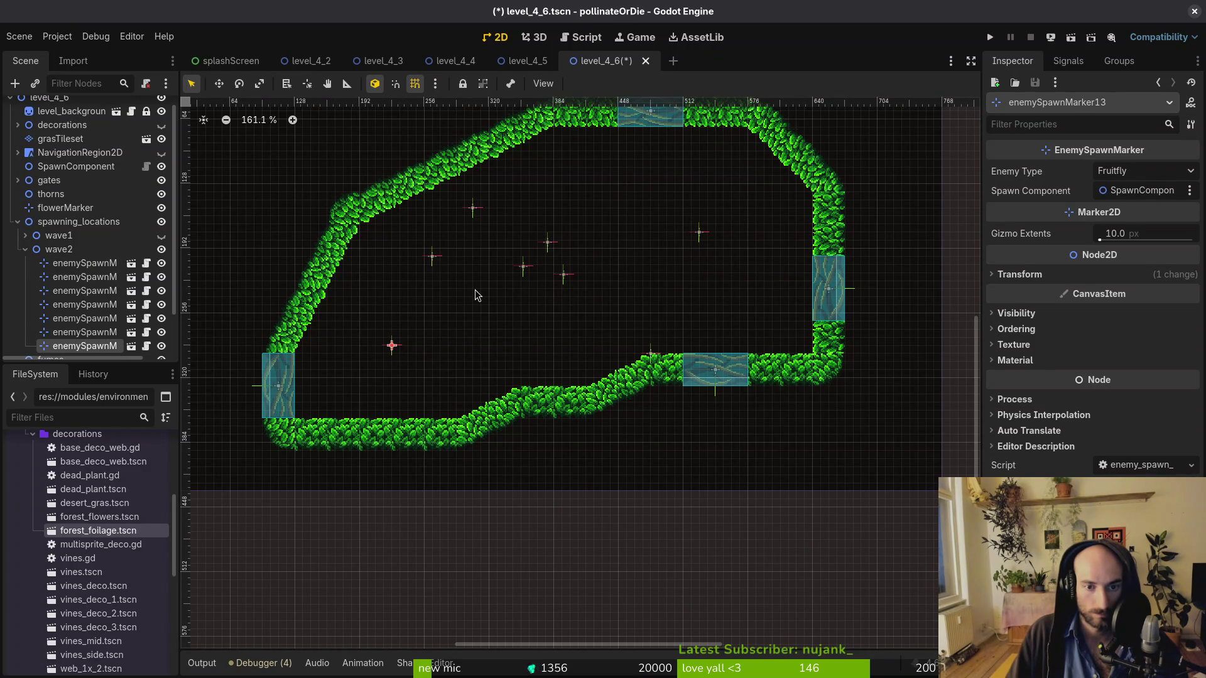
pyautogui.click(1144, 171)
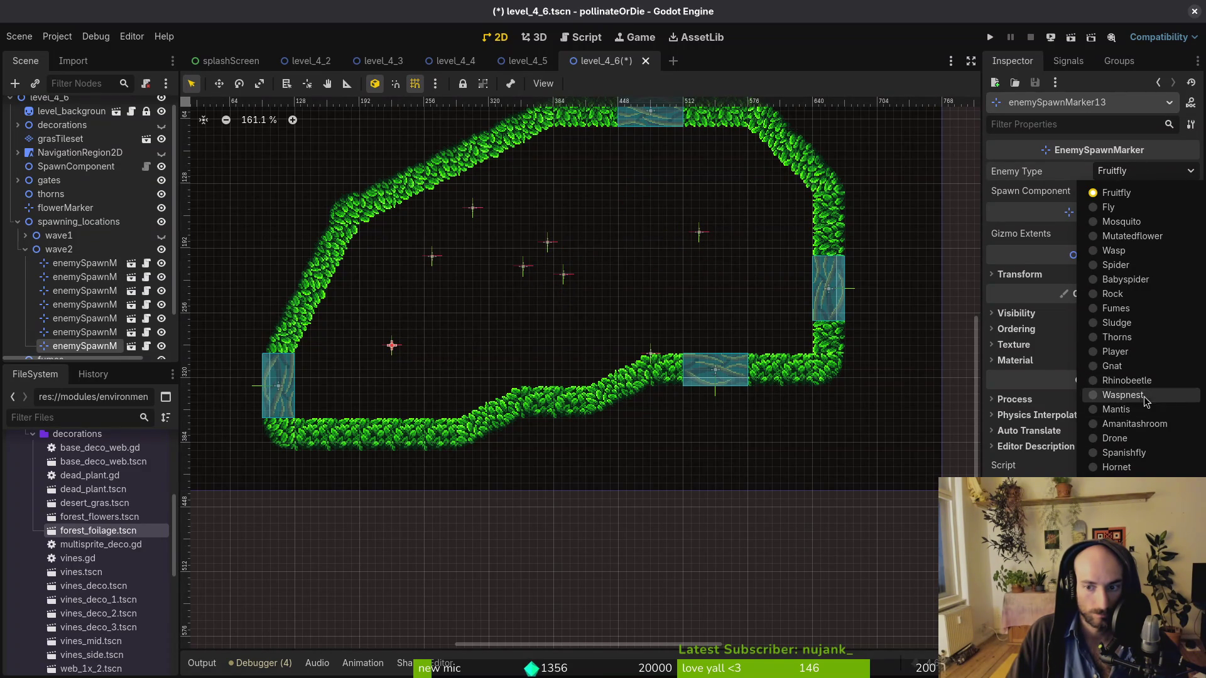
pyautogui.click(1113, 250)
pyautogui.click(699, 233)
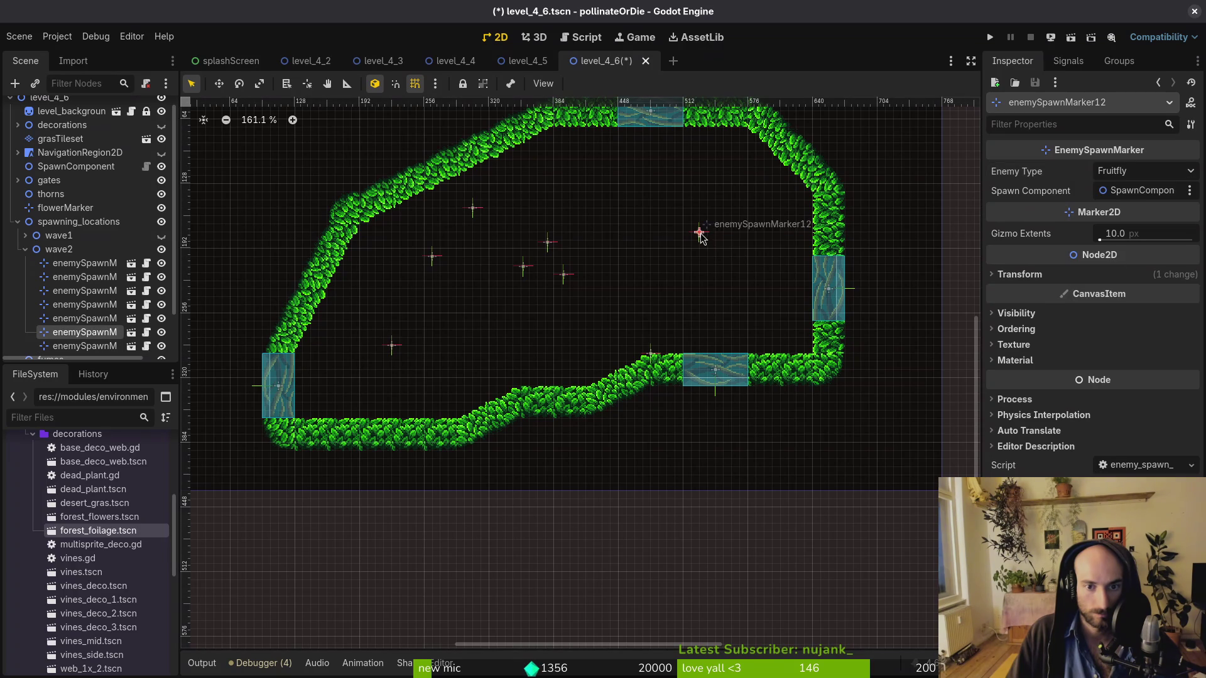
pyautogui.click(1138, 177)
pyautogui.click(1113, 251)
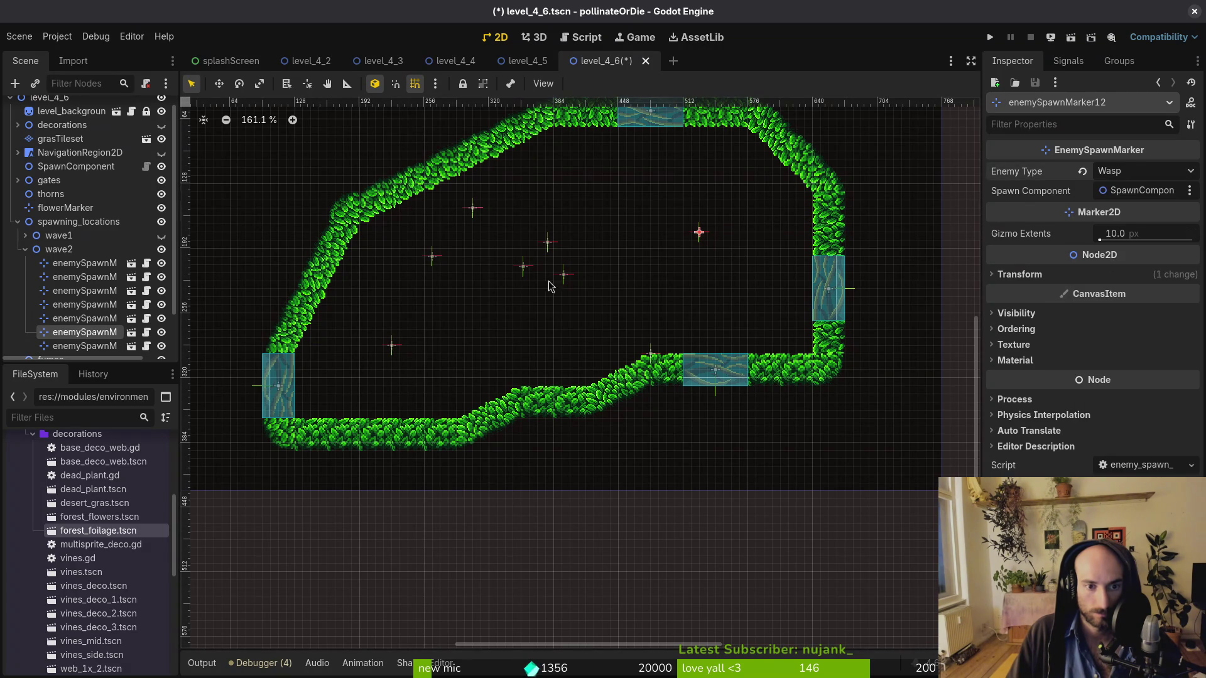
# Delete enemySpawnMarker11 and 10, nudge markers 13 and 7, and save
pyautogui.click(474, 209)
pyautogui.keyDown('shift'); pyautogui.click(432, 257); pyautogui.keyUp('shift')
pyautogui.press('Delete')
pyautogui.press('Return')
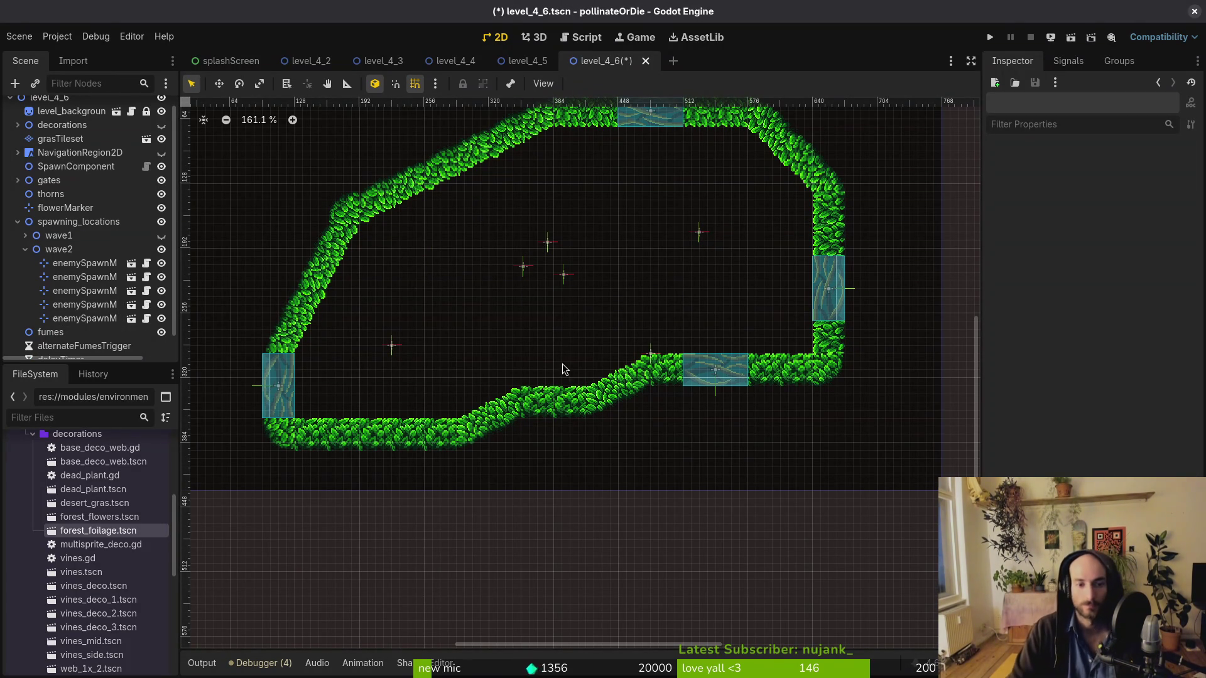
pyautogui.moveTo(392, 344); pyautogui.dragTo(408, 338)
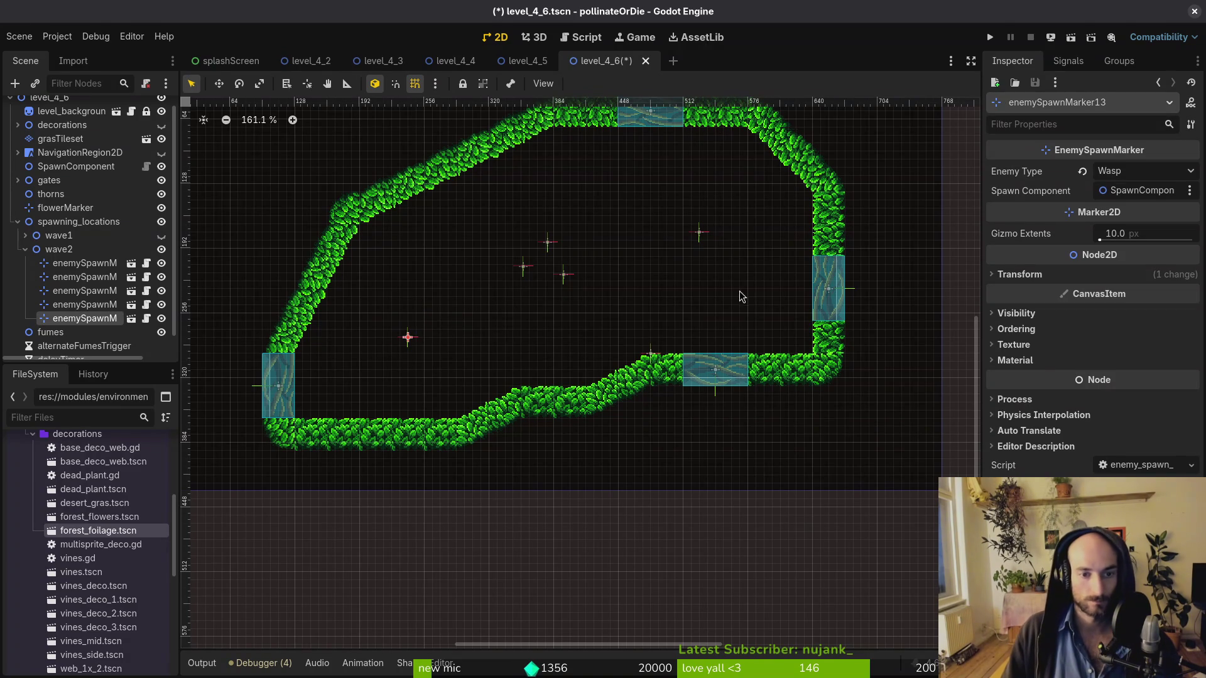
pyautogui.moveTo(548, 246); pyautogui.dragTo(552, 243)
pyautogui.click(551, 283)
pyautogui.hotkey('ctrl', 's')
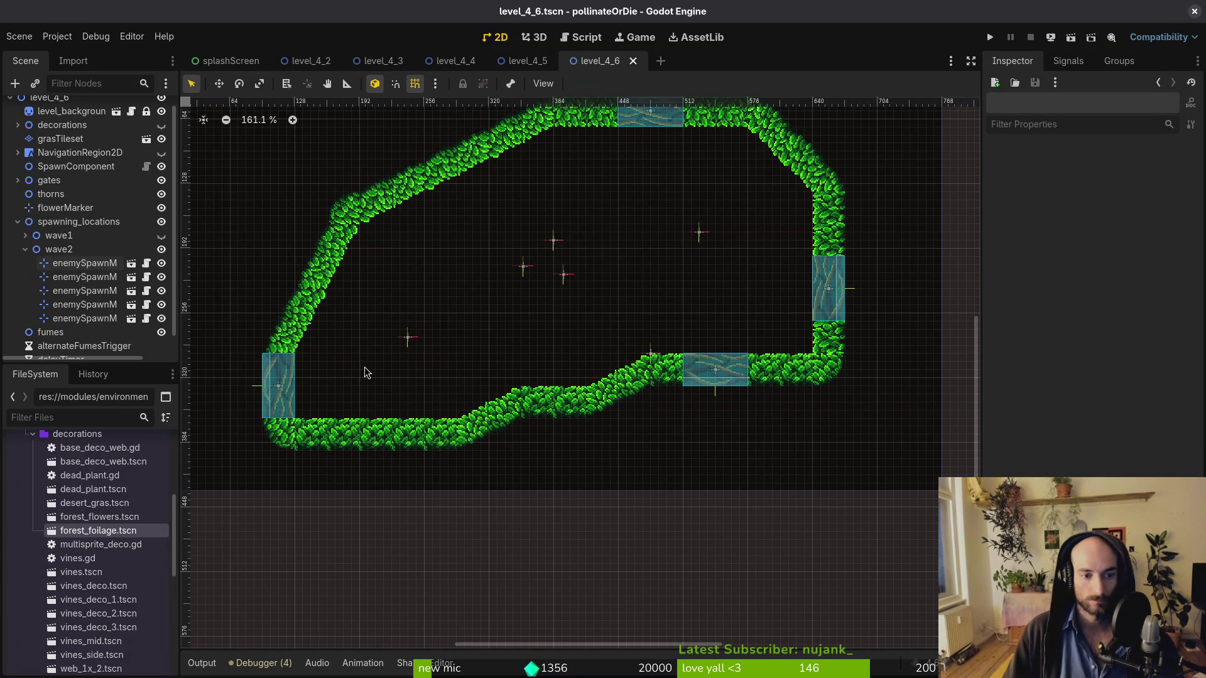
# Hide wave1's markers and expand wave2 in the Scene tree
pyautogui.click(162, 235)
pyautogui.click(25, 250)
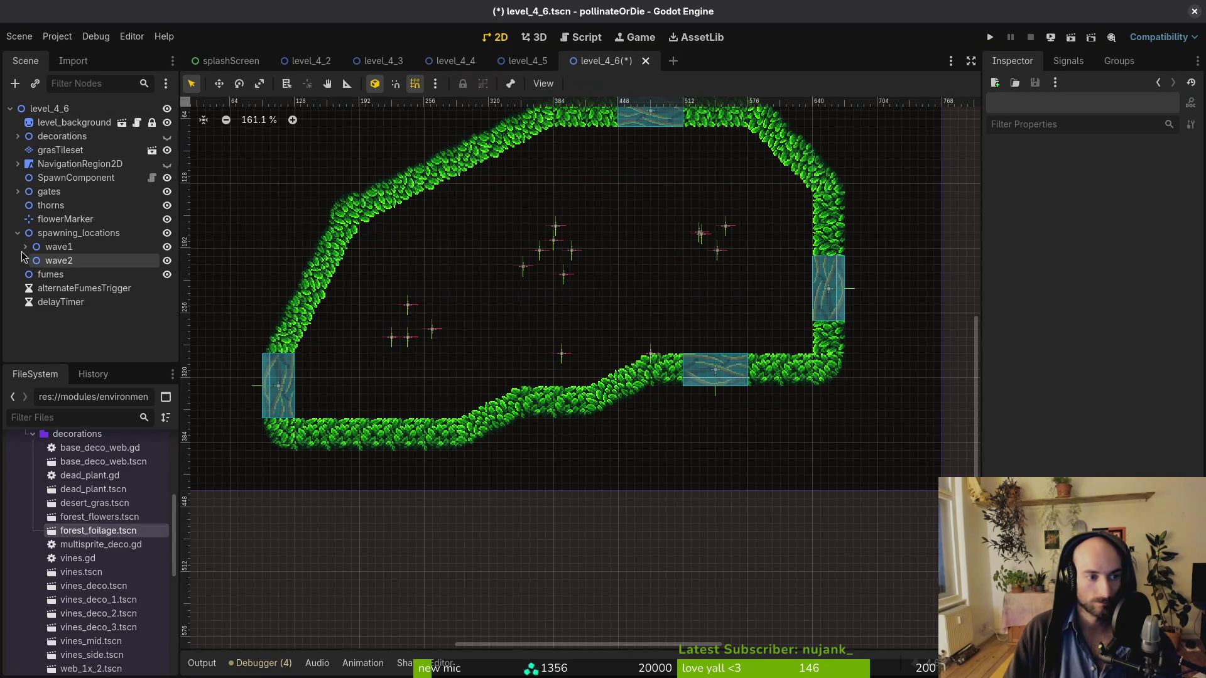
pyautogui.hotkey('ctrl', 's')
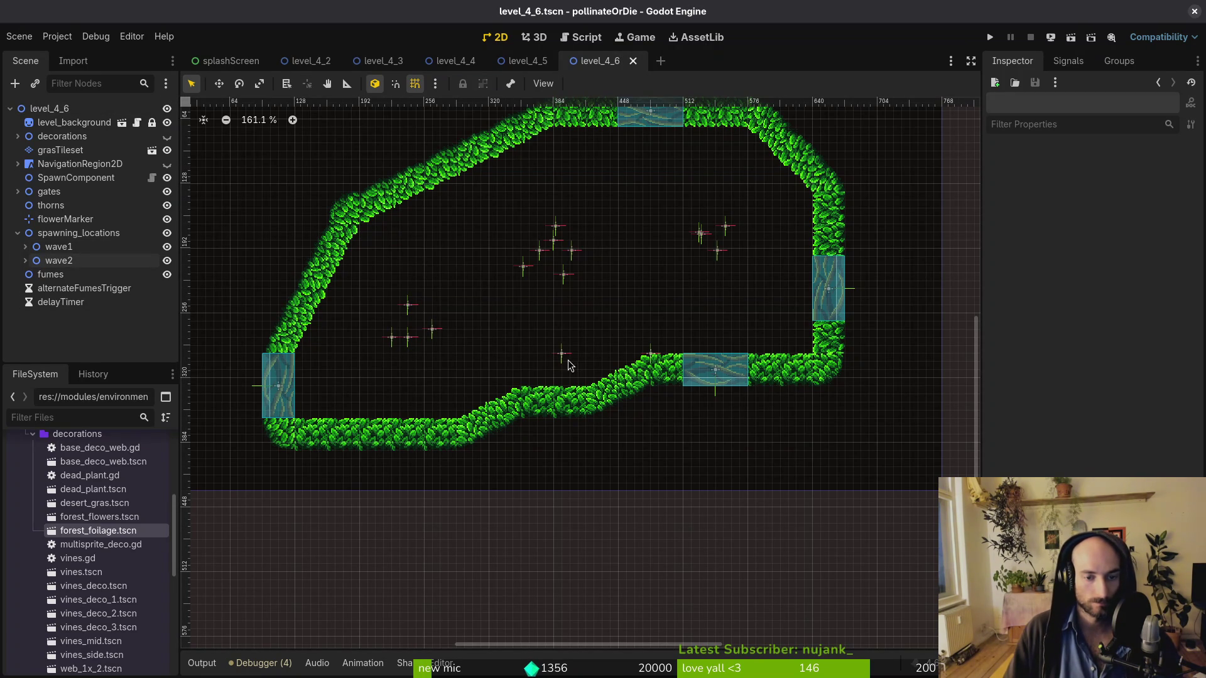
pyautogui.click(167, 247)
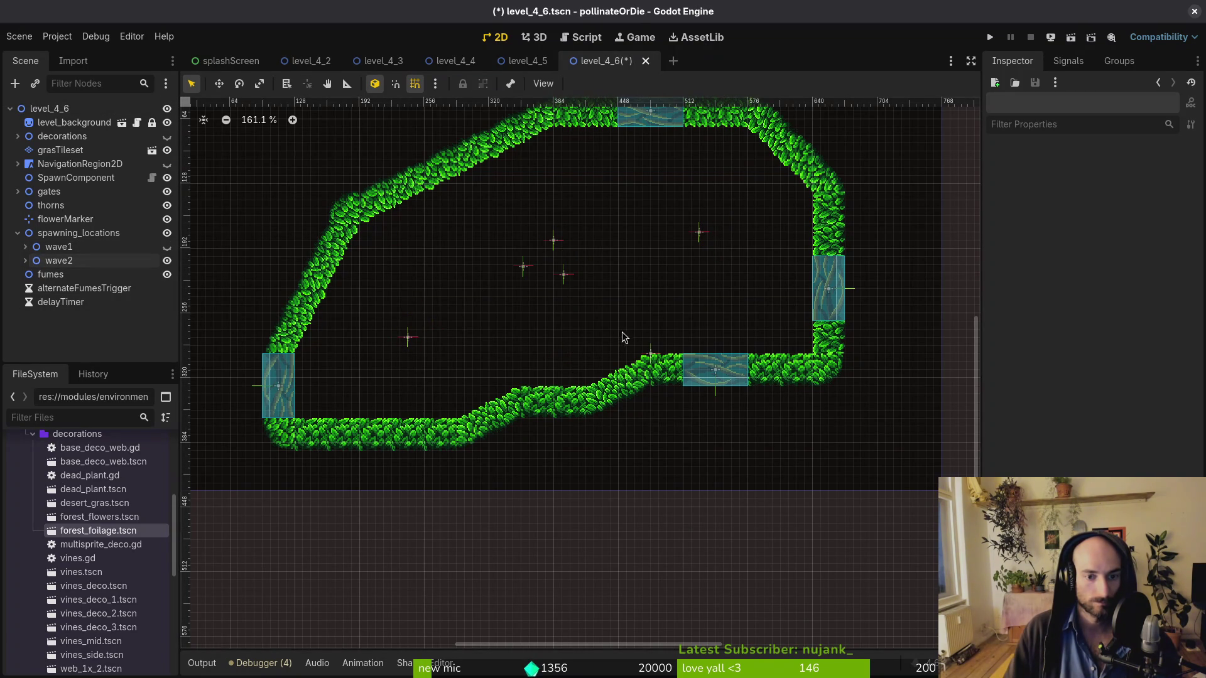
pyautogui.click(26, 261)
# Duplicate a wave2 marker, place it near the cave floor as a Rhinobeetle, and save
pyautogui.click(80, 303)
pyautogui.hotkey('ctrl', 'd')
pyautogui.moveTo(561, 293); pyautogui.dragTo(560, 380)
pyautogui.click(1131, 171)
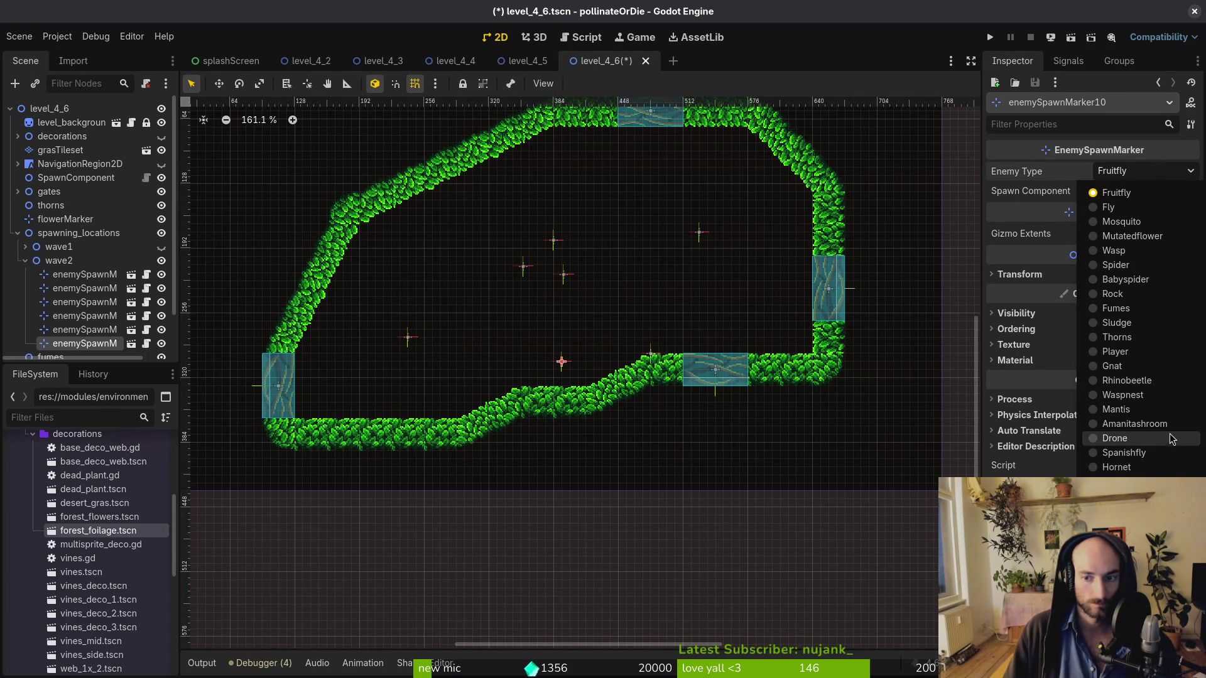
pyautogui.click(1168, 380)
pyautogui.click(244, 331)
pyautogui.hotkey('ctrl', 's')
# Show wave1's markers again, save, and collapse wave2
pyautogui.click(160, 247)
pyautogui.hotkey('ctrl', 's')
pyautogui.click(25, 261)
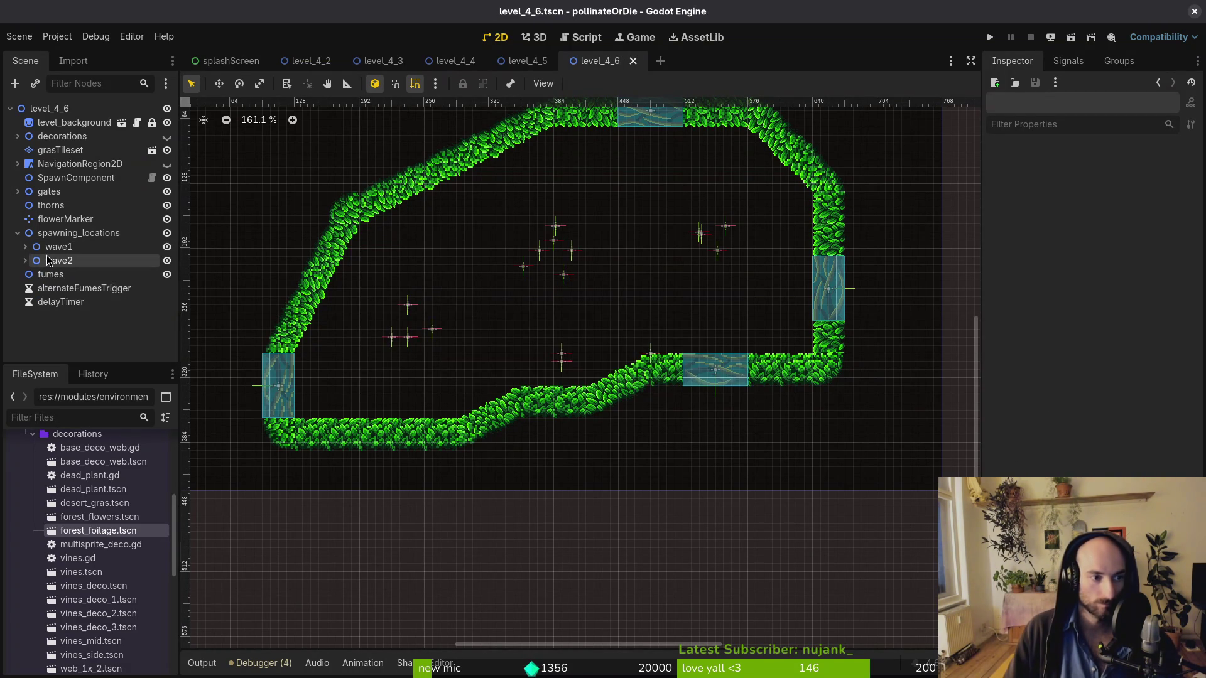
pyautogui.hotkey('alt', 'shift', 'o')
# Open level_4_7.tscn from the quick search by typing '47'
pyautogui.write('47')
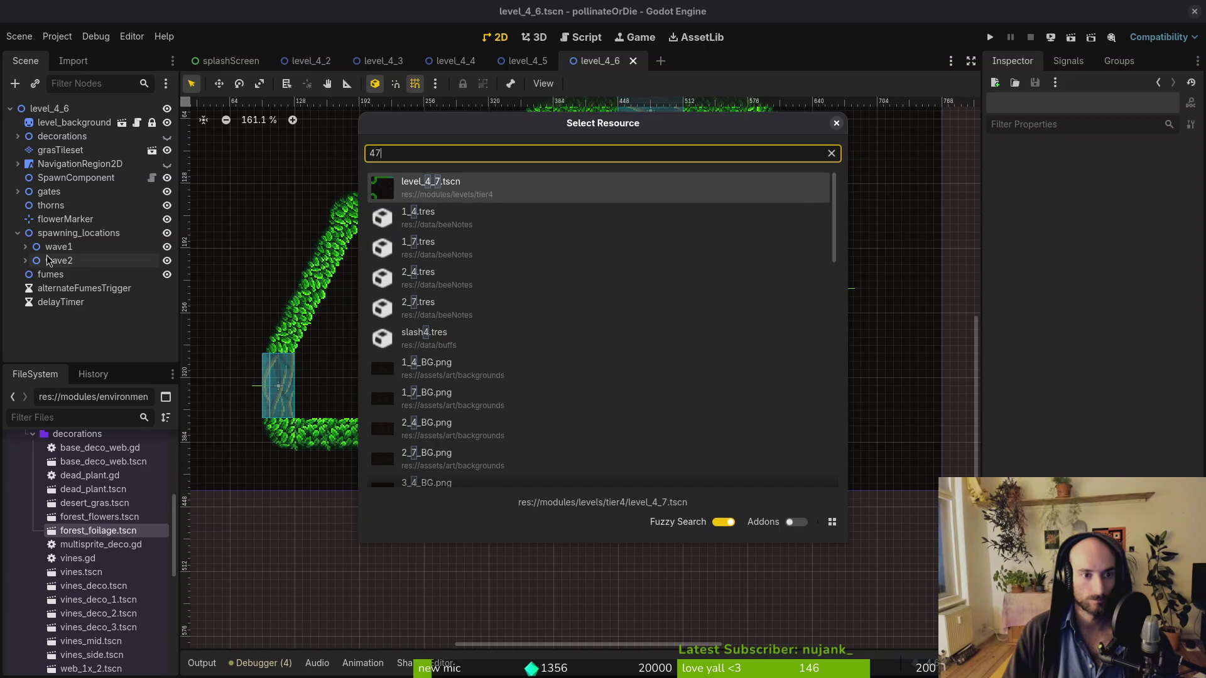
pyautogui.press('Return')
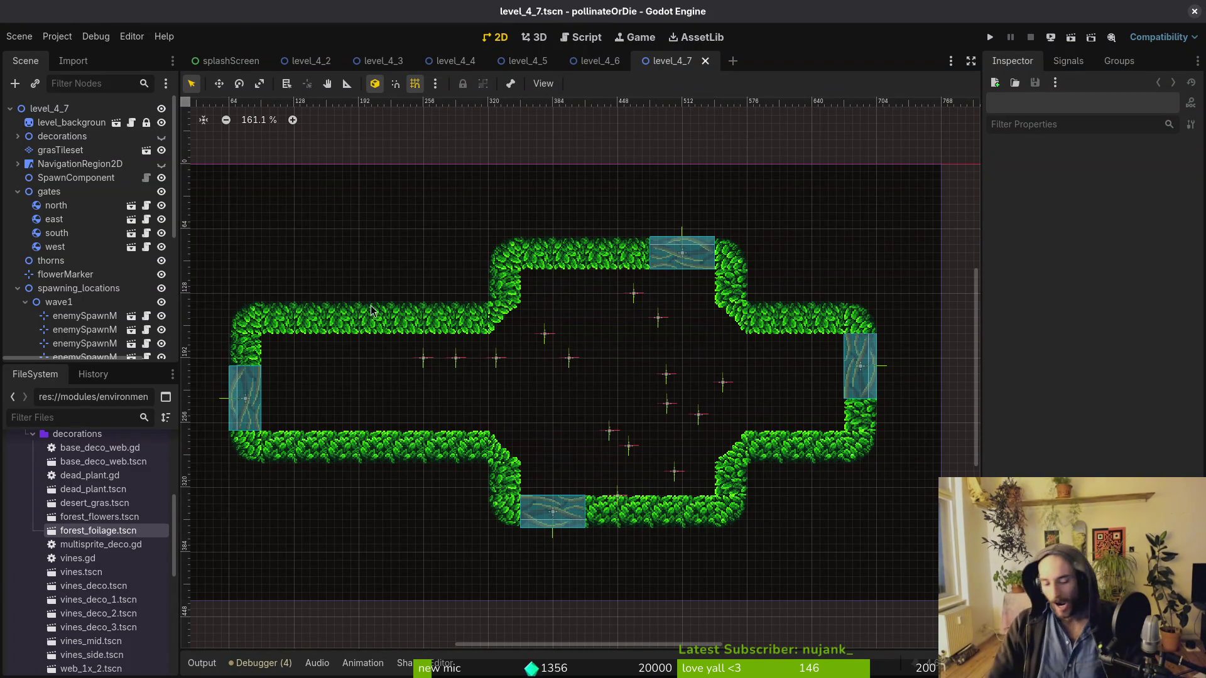
# Move enemySpawnMarker10 left along the corridor and make it spawn a Mutatedflower
pyautogui.scroll(-2, 657, 355)
pyautogui.hscroll(-3, 665, 316)
pyautogui.scroll(-1, 665, 315)
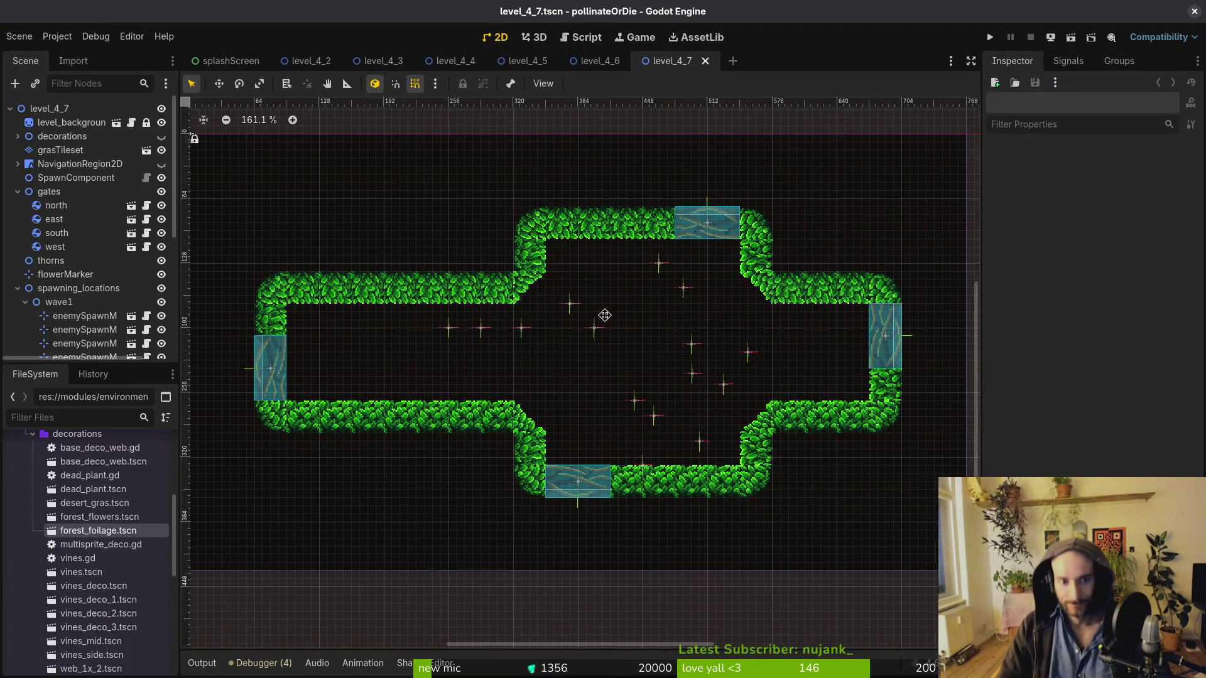
pyautogui.hscroll(-2, 689, 358)
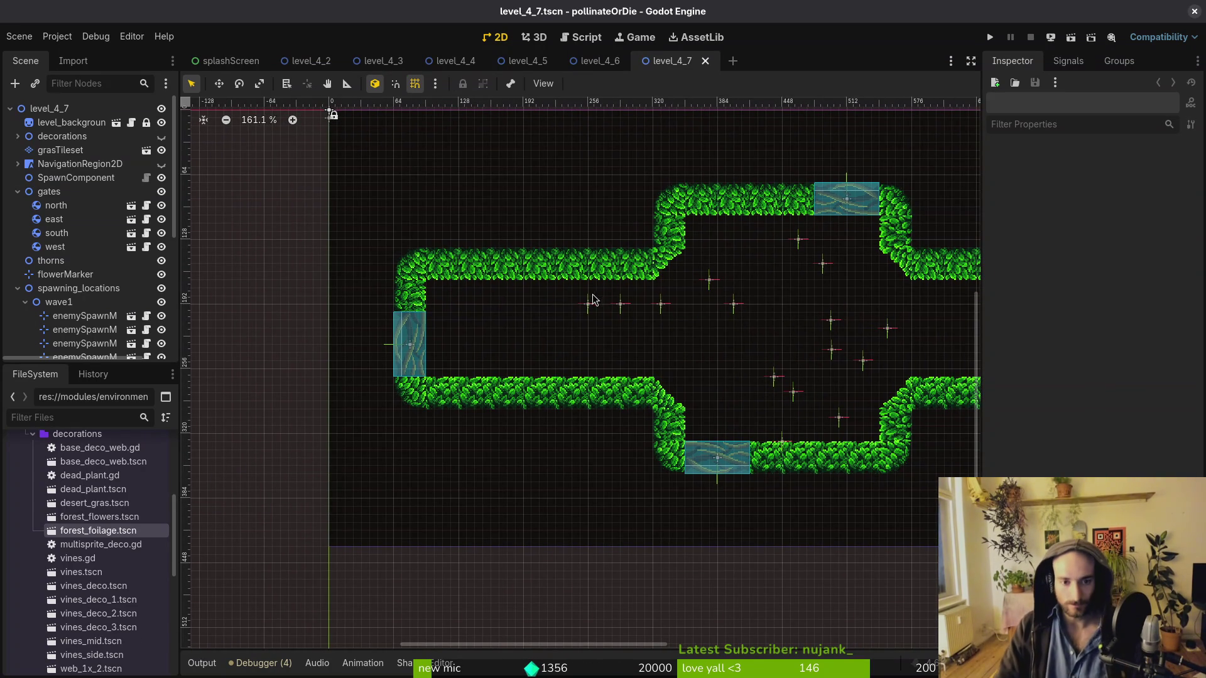
pyautogui.moveTo(589, 306)
pyautogui.mouseDown()
pyautogui.moveTo(486, 337)
pyautogui.moveTo(443, 324)
pyautogui.moveTo(474, 363)
pyautogui.moveTo(433, 383)
pyautogui.moveTo(417, 301)
pyautogui.moveTo(432, 311)
pyautogui.moveTo(423, 314)
pyautogui.mouseUp()
pyautogui.scroll(5, 446, 314)
pyautogui.scroll(-3, 721, 350)
pyautogui.click(1143, 171)
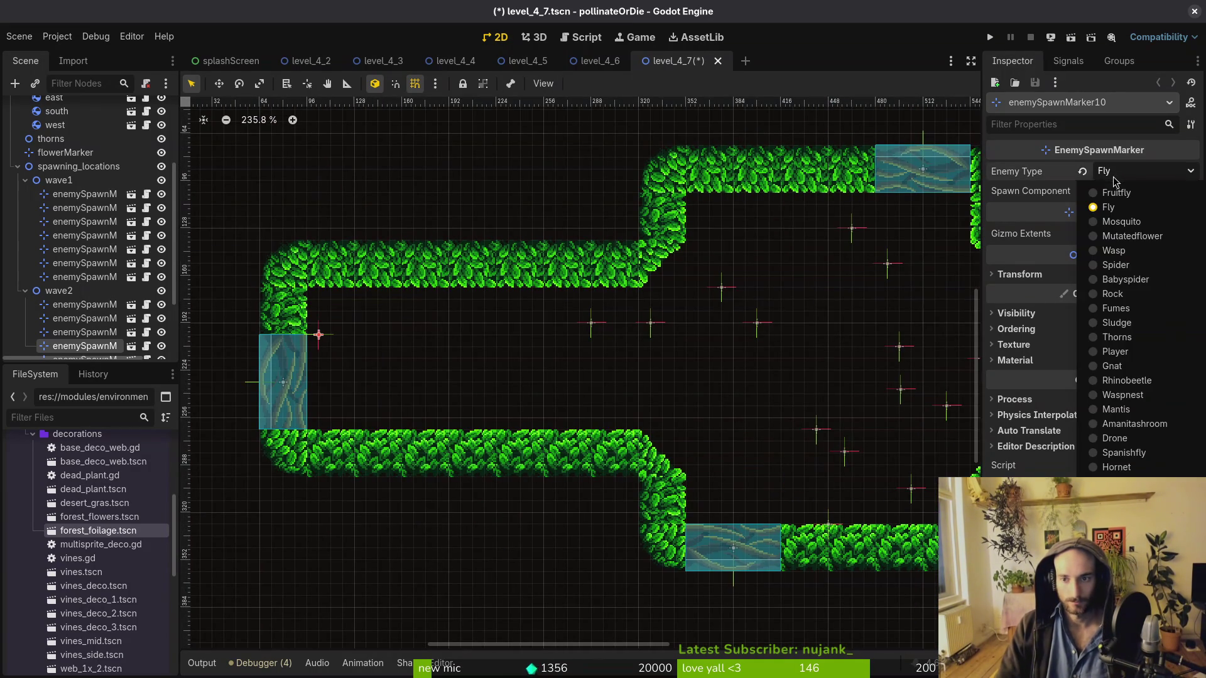
pyautogui.click(1124, 234)
# Move enemySpawnMarker7 and enemySpawnMarker11 down-left, retype both as Fruitfly, and save level_4_7
pyautogui.moveTo(597, 331)
pyautogui.mouseDown()
pyautogui.moveTo(515, 365)
pyautogui.moveTo(457, 361)
pyautogui.mouseUp()
pyautogui.moveTo(653, 327); pyautogui.dragTo(581, 363)
pyautogui.keyDown('shift'); pyautogui.click(450, 360); pyautogui.keyUp('shift')
pyautogui.click(1143, 170)
pyautogui.click(1125, 206)
pyautogui.hscroll(3, 434, 360)
pyautogui.moveTo(434, 359); pyautogui.dragTo(428, 357)
pyautogui.click(433, 356)
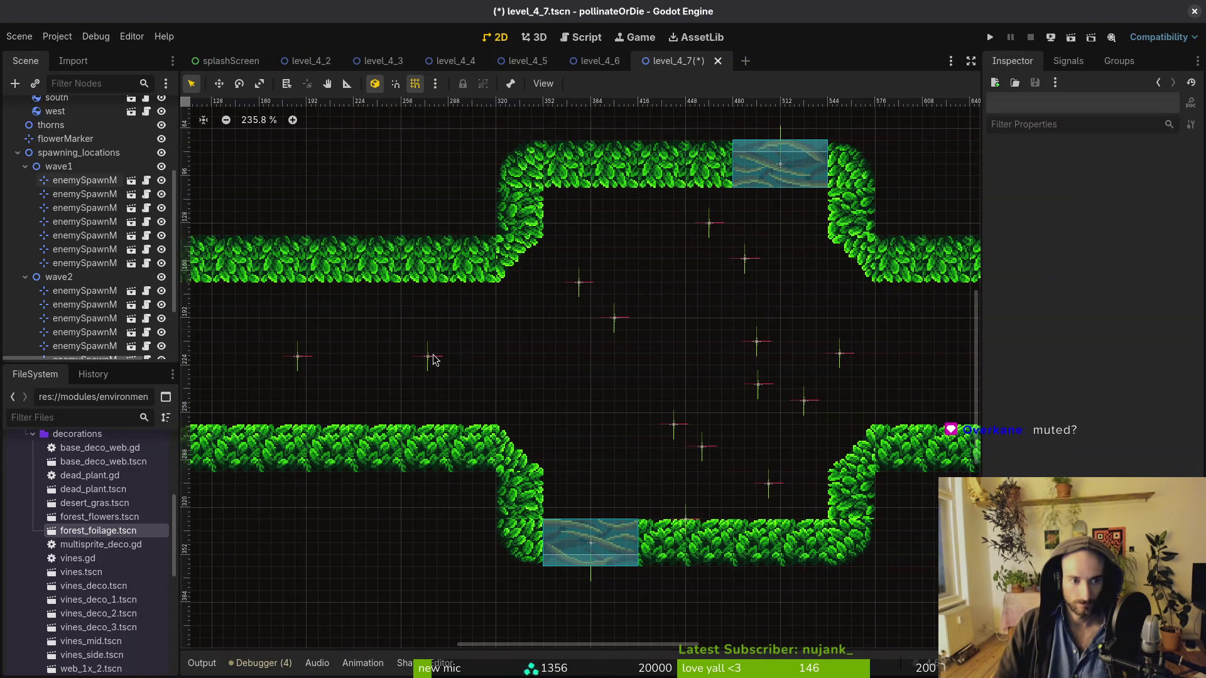
pyautogui.hotkey('ctrl', 's')
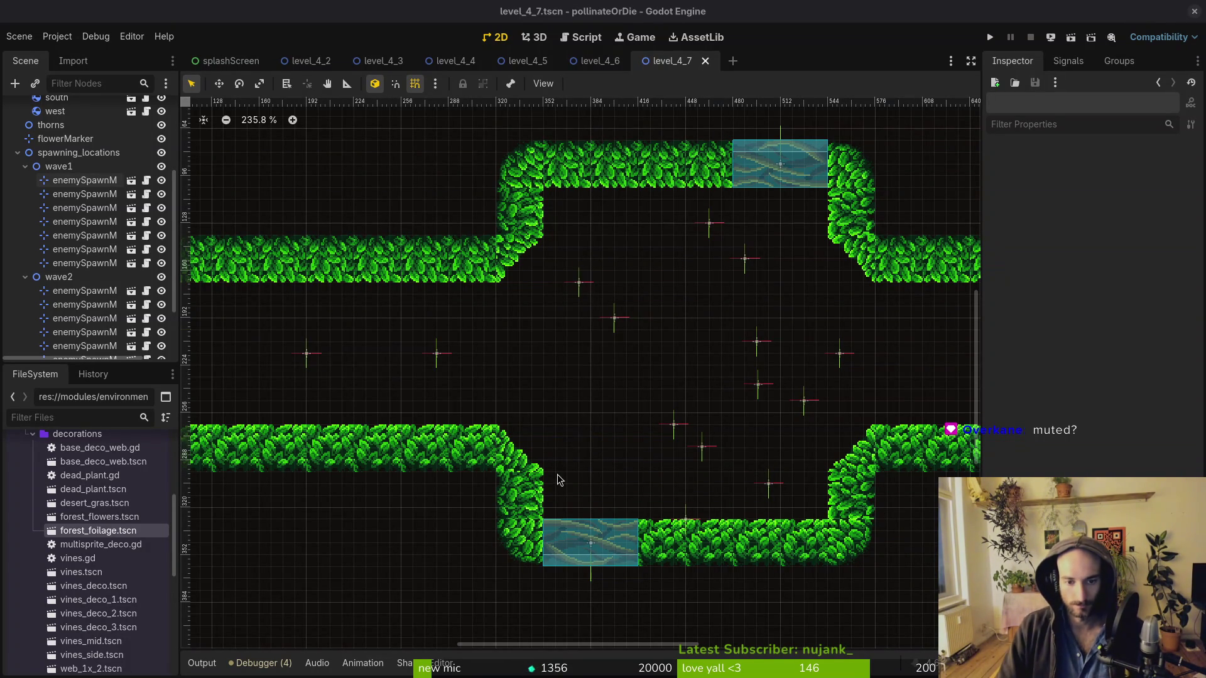
# Shift enemySpawnMarker12 down-left and enemySpawnMarker11 left into line with the other markers
pyautogui.hscroll(-3, 637, 313)
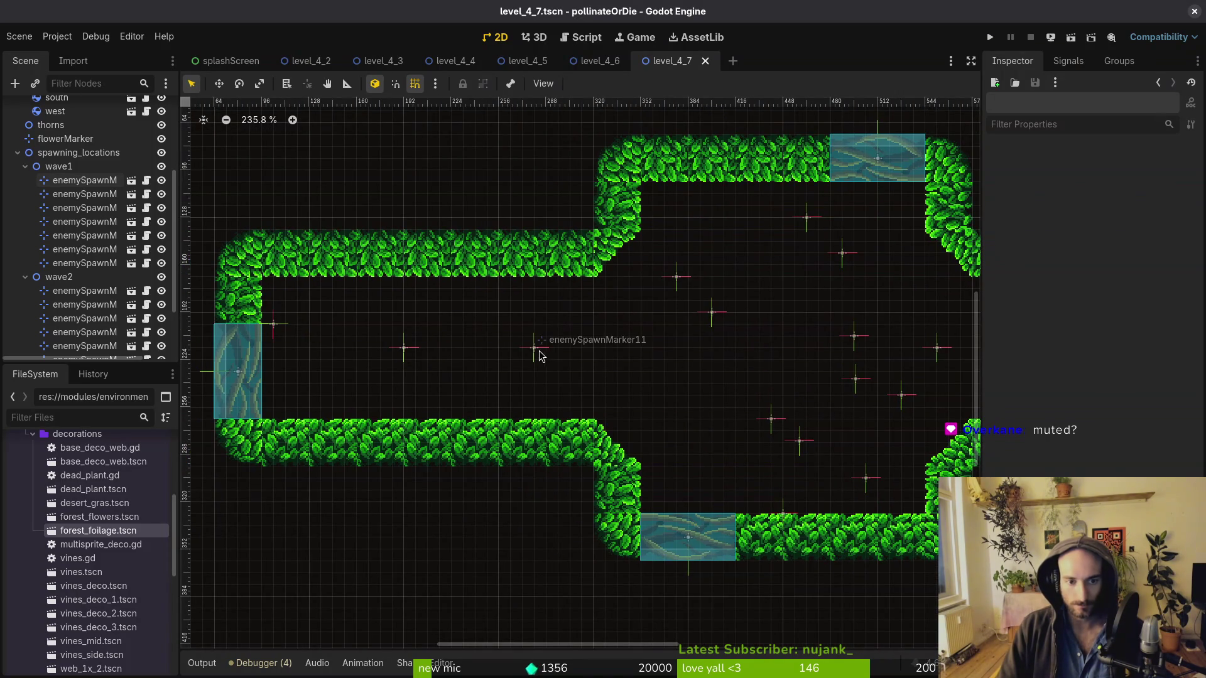
pyautogui.click(541, 351)
pyautogui.click(402, 350)
pyautogui.hscroll(3, 534, 314)
pyautogui.scroll(-2, 534, 314)
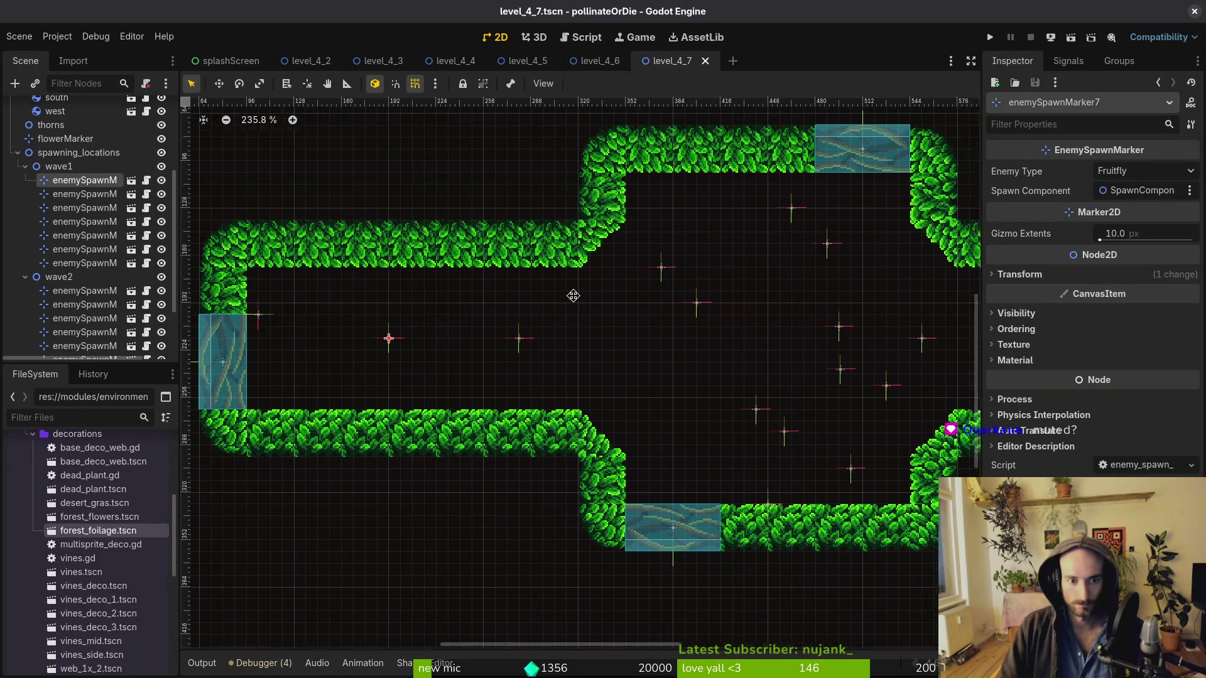
pyautogui.moveTo(647, 281)
pyautogui.mouseDown()
pyautogui.moveTo(576, 312)
pyautogui.moveTo(588, 317)
pyautogui.mouseUp()
pyautogui.hscroll(2, 619, 319)
pyautogui.moveTo(726, 295)
pyautogui.mouseDown()
pyautogui.moveTo(643, 318)
pyautogui.moveTo(631, 305)
pyautogui.mouseUp()
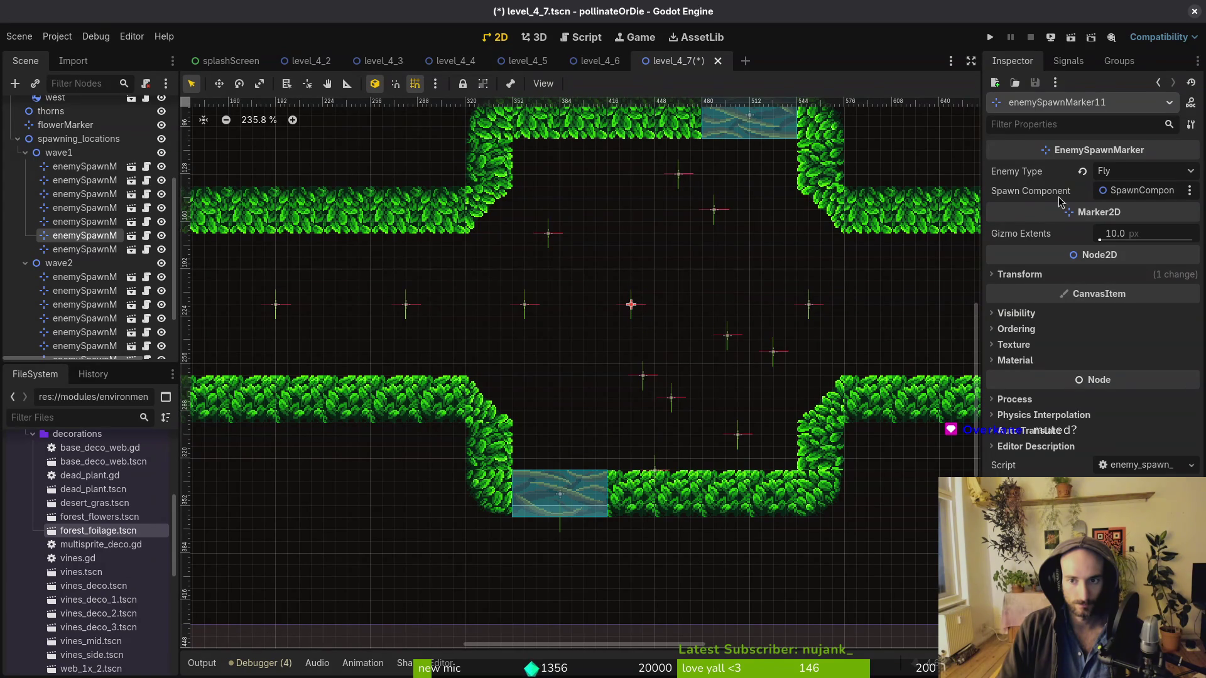
# Hide wave2's markers, place enemySpawnMarker10 and 11 beside the east gate, and open the marker scene
pyautogui.click(161, 263)
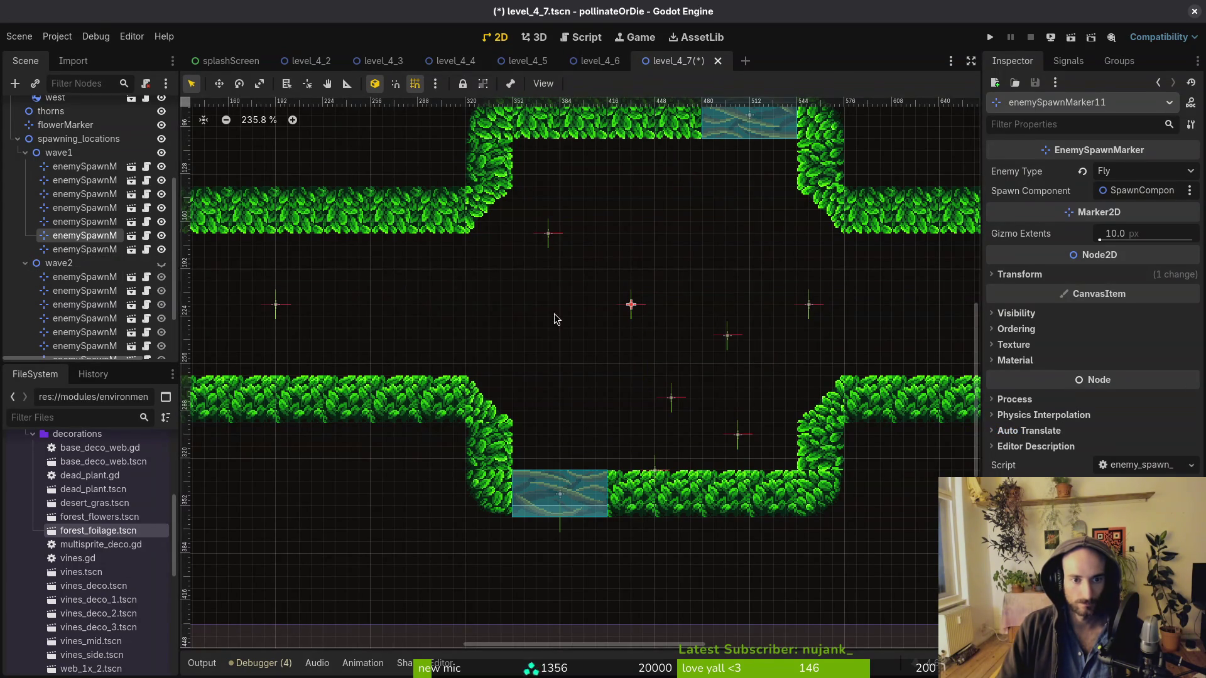
pyautogui.scroll(-3, 486, 312)
pyautogui.moveTo(615, 236); pyautogui.dragTo(496, 297)
pyautogui.moveTo(686, 298)
pyautogui.mouseDown()
pyautogui.moveTo(338, 276)
pyautogui.moveTo(741, 275)
pyautogui.mouseUp()
pyautogui.hscroll(3, 741, 275)
pyautogui.click(638, 277)
pyautogui.moveTo(639, 277)
pyautogui.mouseDown()
pyautogui.moveTo(779, 280)
pyautogui.moveTo(785, 292)
pyautogui.moveTo(782, 276)
pyautogui.mouseUp()
pyautogui.doubleClick(779, 276)
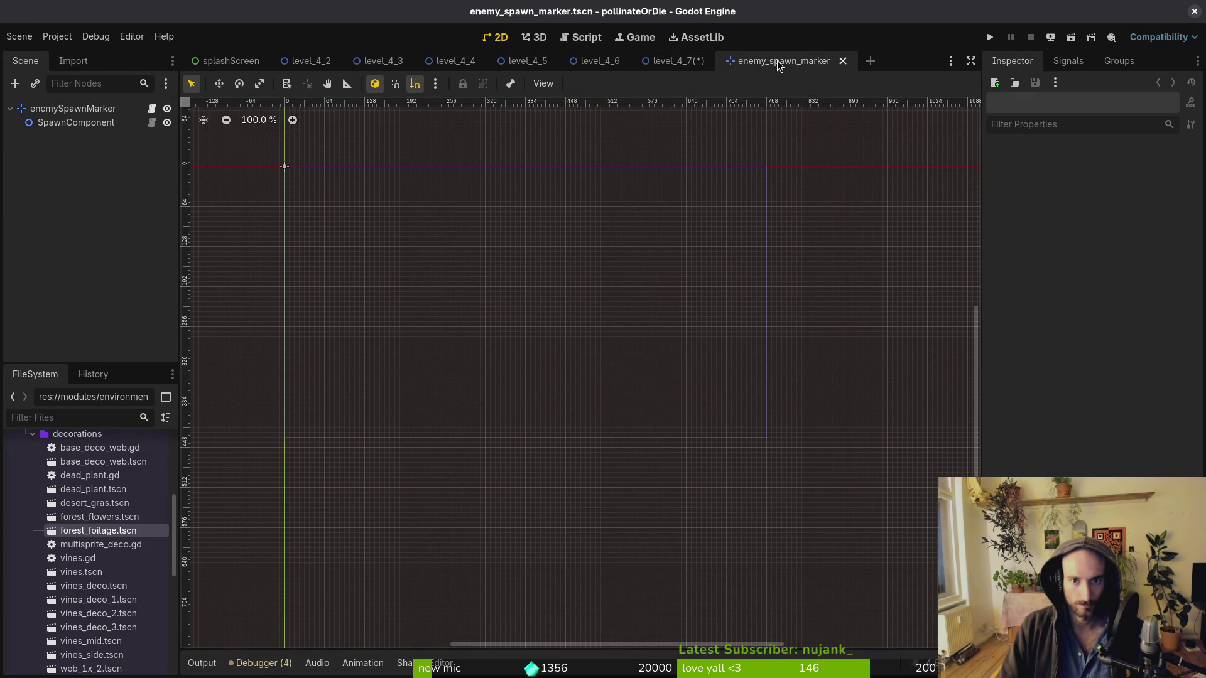
# Close the enemy_spawn_marker tab and turn enemySpawnMarker11, near the east gate, into a Mutatedflower
pyautogui.click(843, 61)
pyautogui.moveTo(775, 279)
pyautogui.mouseDown()
pyautogui.moveTo(852, 331)
pyautogui.moveTo(865, 317)
pyautogui.mouseUp()
pyautogui.scroll(-6, 808, 341)
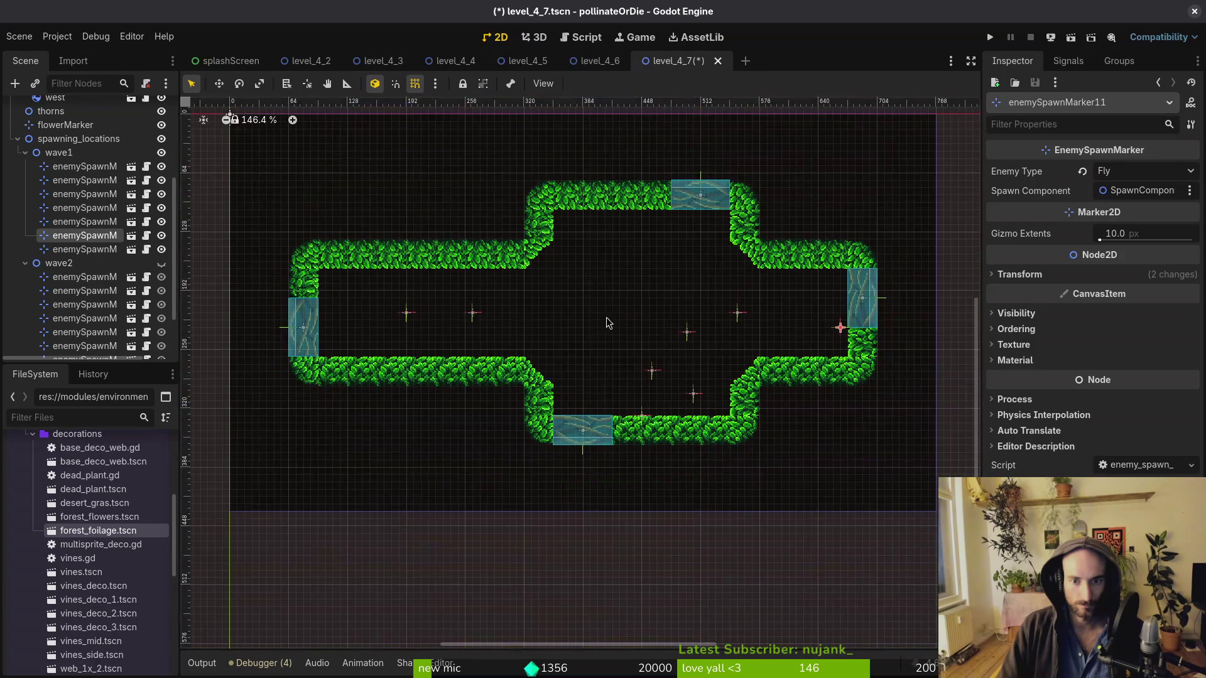
pyautogui.click(1151, 171)
pyautogui.click(1130, 239)
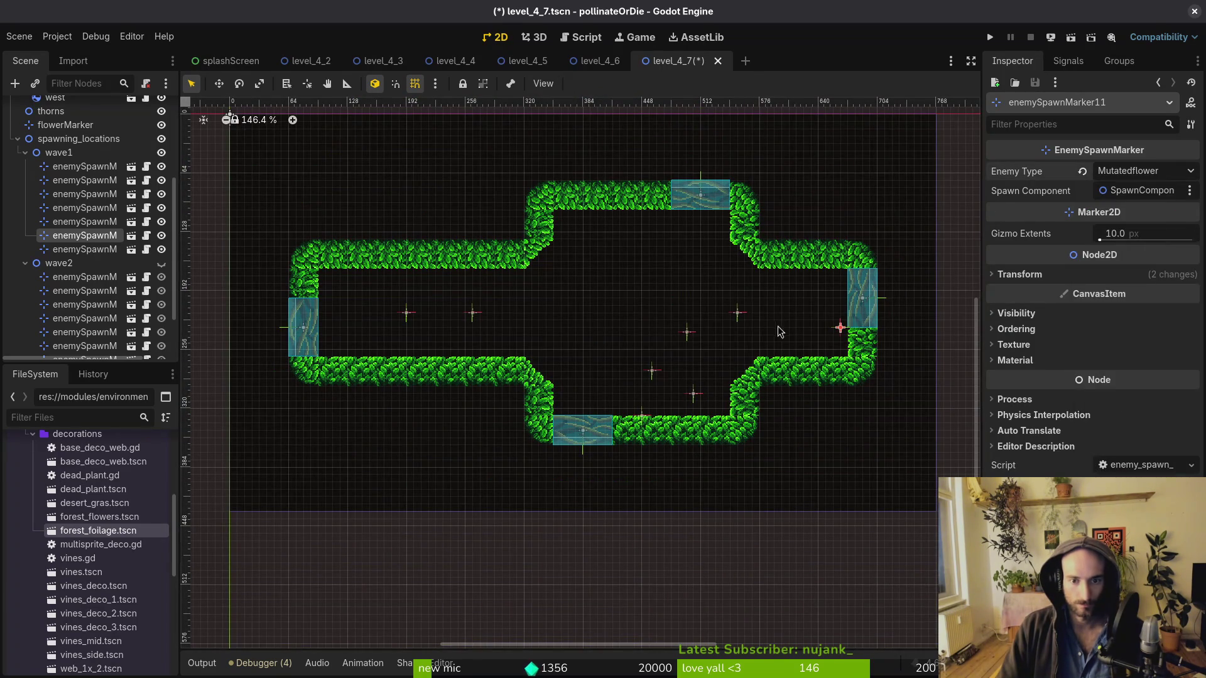
pyautogui.click(829, 311)
# Bring enemySpawnMarker19, 8 and 12 into the corridor and change marker12 from Amanitashroom to Fruitfly
pyautogui.scroll(4, 829, 310)
pyautogui.click(777, 295)
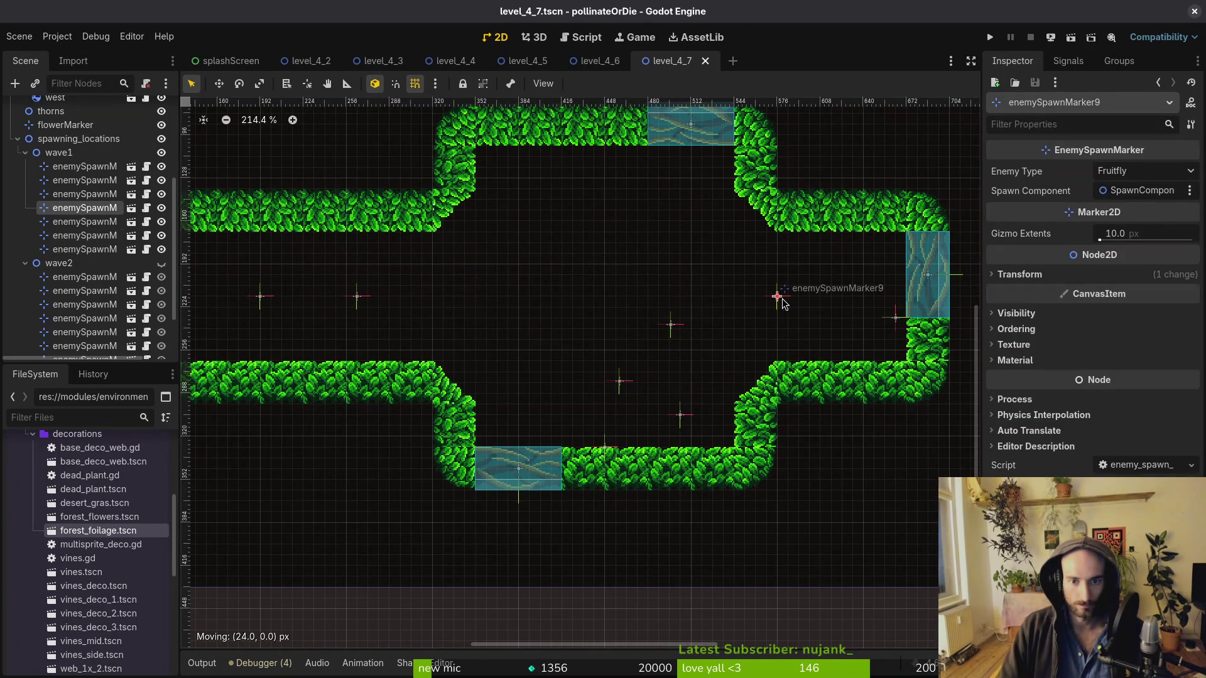
pyautogui.moveTo(671, 325)
pyautogui.mouseDown()
pyautogui.moveTo(604, 277)
pyautogui.moveTo(604, 293)
pyautogui.mouseUp()
pyautogui.moveTo(619, 381)
pyautogui.mouseDown()
pyautogui.moveTo(713, 295)
pyautogui.moveTo(702, 309)
pyautogui.moveTo(691, 291)
pyautogui.moveTo(491, 301)
pyautogui.mouseUp()
pyautogui.moveTo(680, 415)
pyautogui.mouseDown()
pyautogui.moveTo(703, 274)
pyautogui.moveTo(687, 292)
pyautogui.mouseUp()
pyautogui.click(1145, 171)
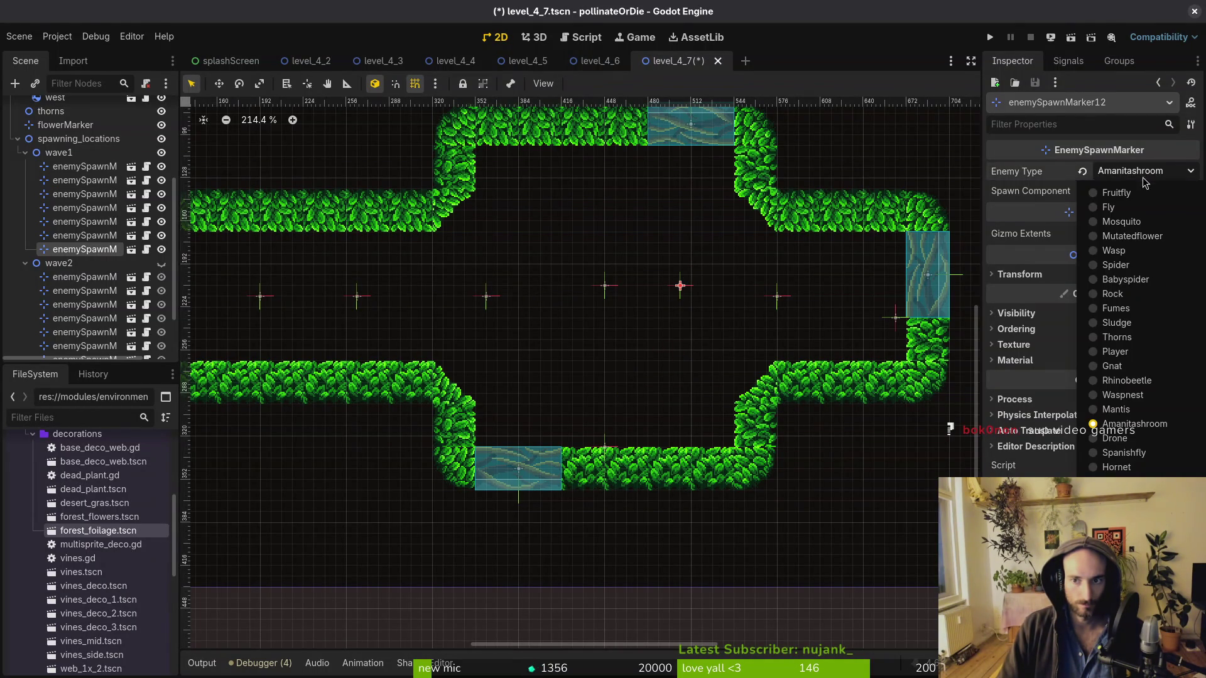
pyautogui.click(1137, 207)
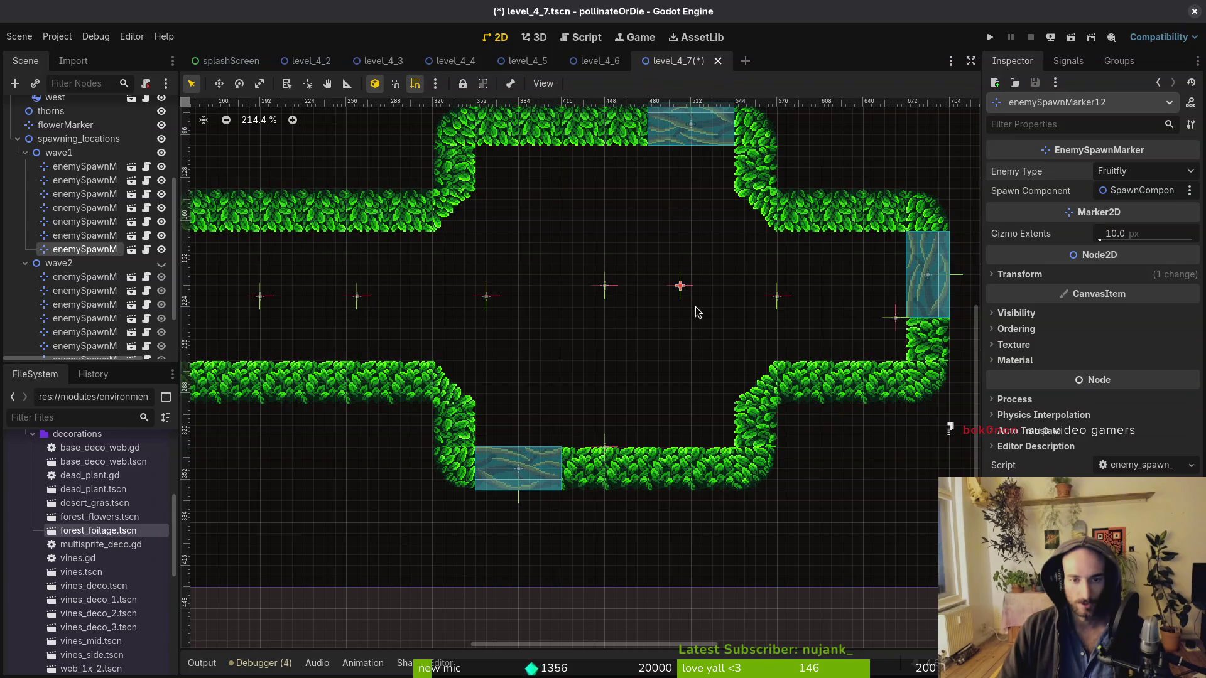
pyautogui.moveTo(685, 293); pyautogui.dragTo(690, 295)
pyautogui.moveTo(488, 294); pyautogui.dragTo(637, 333)
# Nudge enemySpawnMarker10 left, enemySpawnMarker9 right, and a wave1 marker slightly right
pyautogui.scroll(-5, 708, 366)
pyautogui.scroll(5, 560, 329)
pyautogui.hscroll(3, 646, 385)
pyautogui.moveTo(543, 331); pyautogui.dragTo(499, 340)
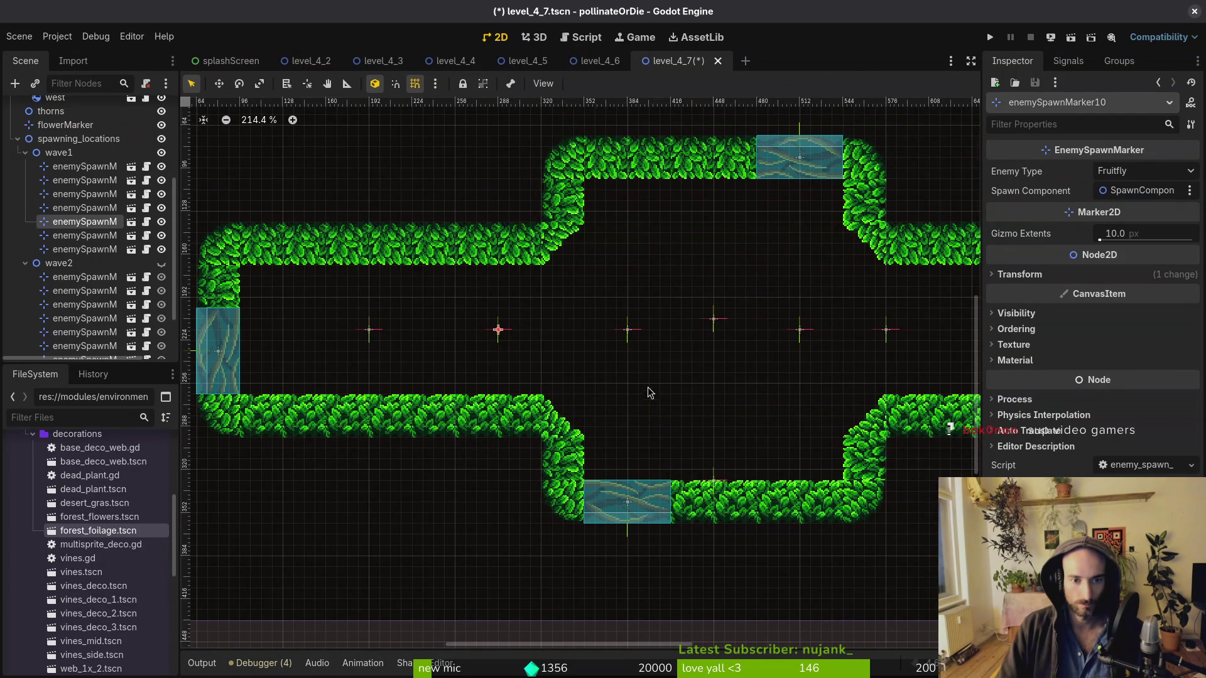
pyautogui.scroll(-3, 653, 384)
pyautogui.moveTo(808, 349); pyautogui.dragTo(832, 353)
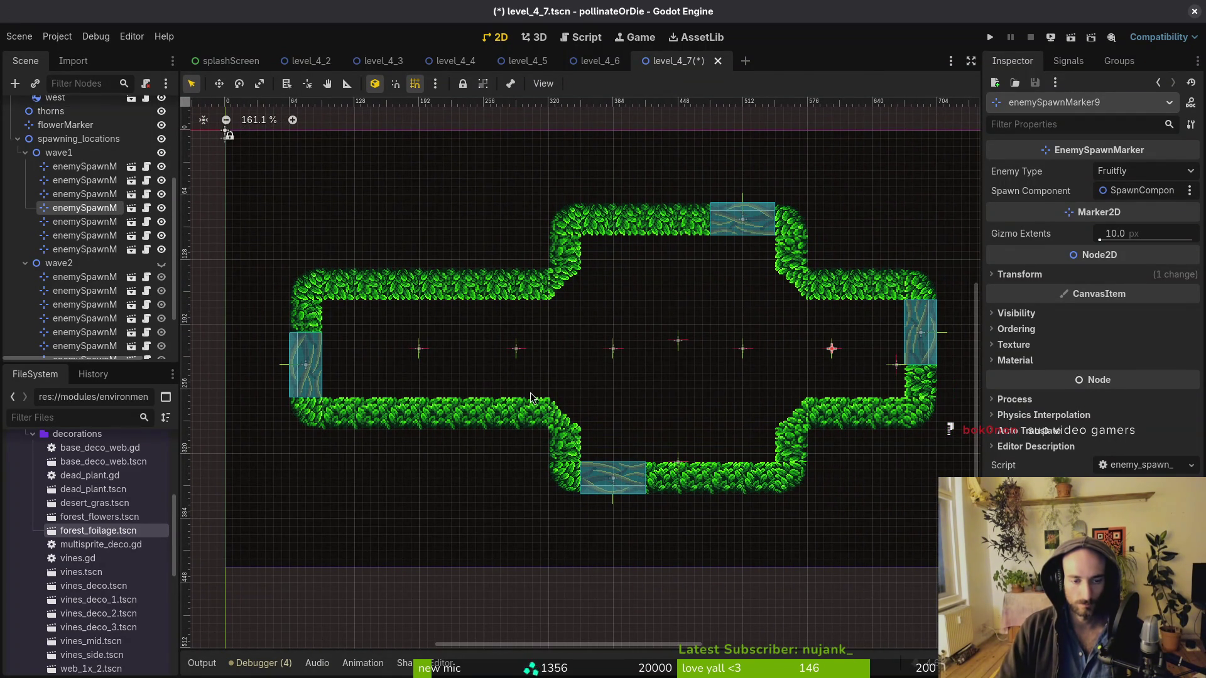
pyautogui.moveTo(420, 353); pyautogui.dragTo(446, 350)
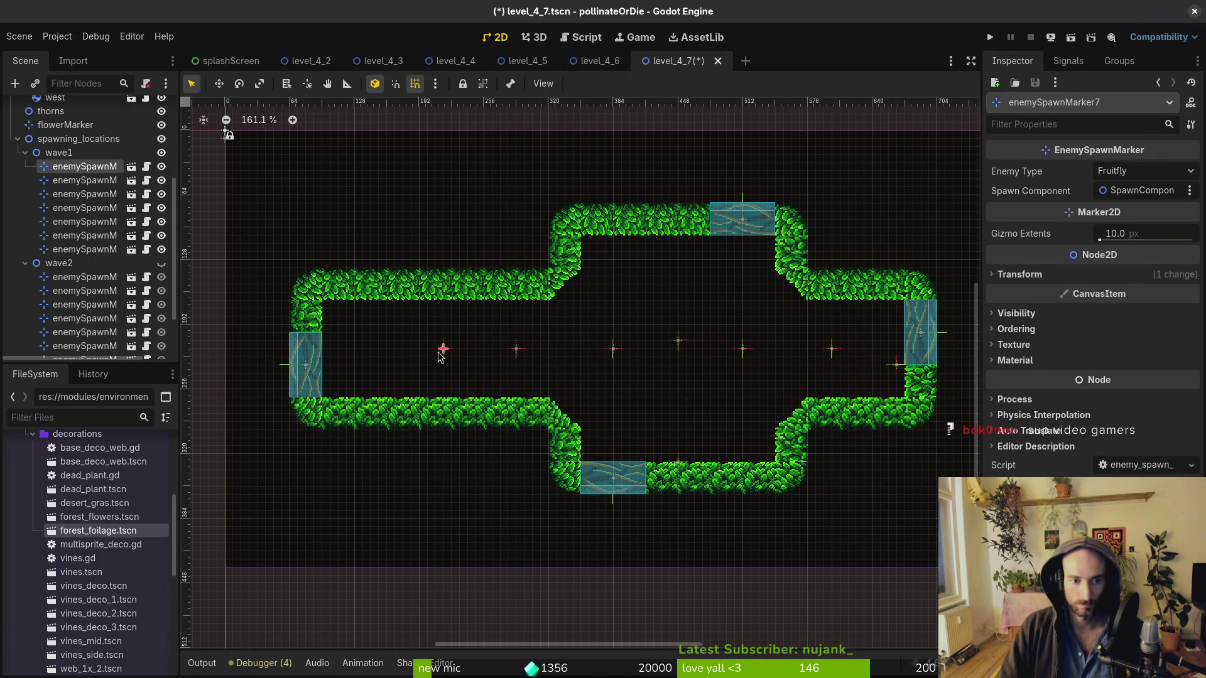
# Duplicate a wave1 spawn marker, place the copy further left in the corridor, and save
pyautogui.hotkey('ctrl', 'd')
pyautogui.moveTo(448, 353)
pyautogui.mouseDown()
pyautogui.moveTo(336, 331)
pyautogui.moveTo(343, 362)
pyautogui.moveTo(329, 331)
pyautogui.mouseUp()
pyautogui.click(1142, 180)
pyautogui.click(530, 376)
pyautogui.hotkey('ctrl', 's')
pyautogui.moveTo(444, 350); pyautogui.dragTo(419, 355)
pyautogui.moveTo(515, 355)
pyautogui.mouseDown()
pyautogui.moveTo(419, 356)
pyautogui.moveTo(515, 355)
pyautogui.mouseUp()
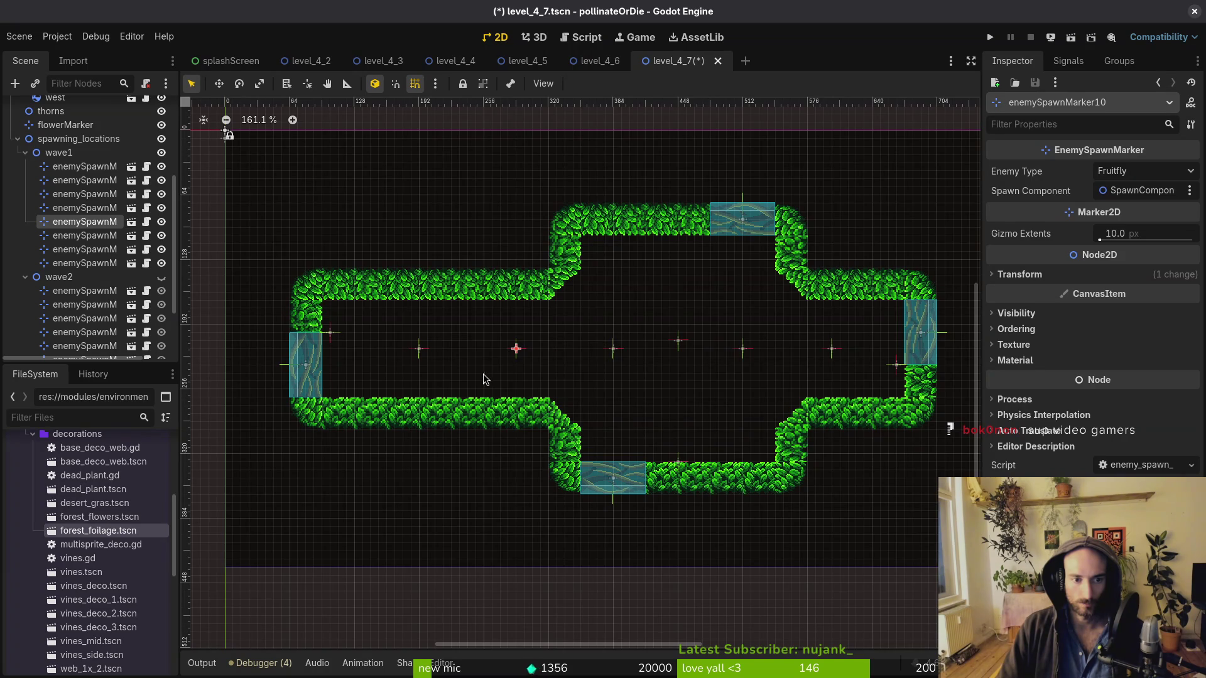
pyautogui.scroll(-3, 482, 375)
pyautogui.click(450, 412)
pyautogui.hotkey('ctrl', 's')
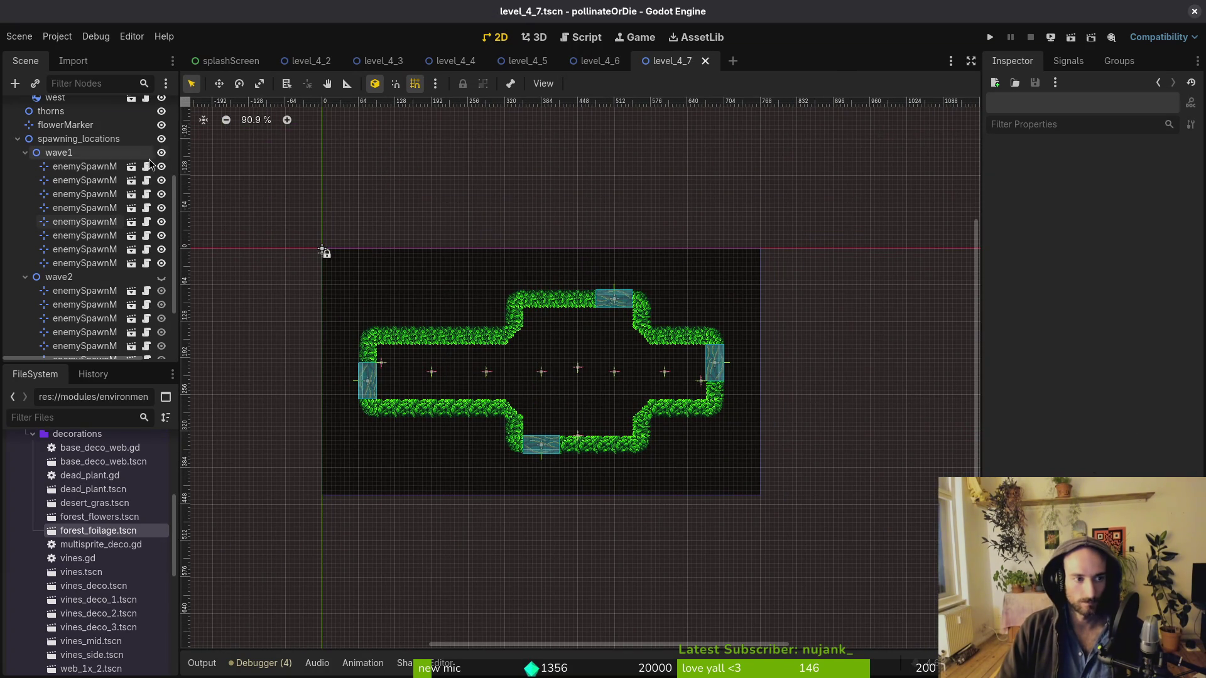
# Show only wave2's markers, move one into the upper room, and save
pyautogui.click(161, 152)
pyautogui.click(161, 277)
pyautogui.scroll(4, 571, 355)
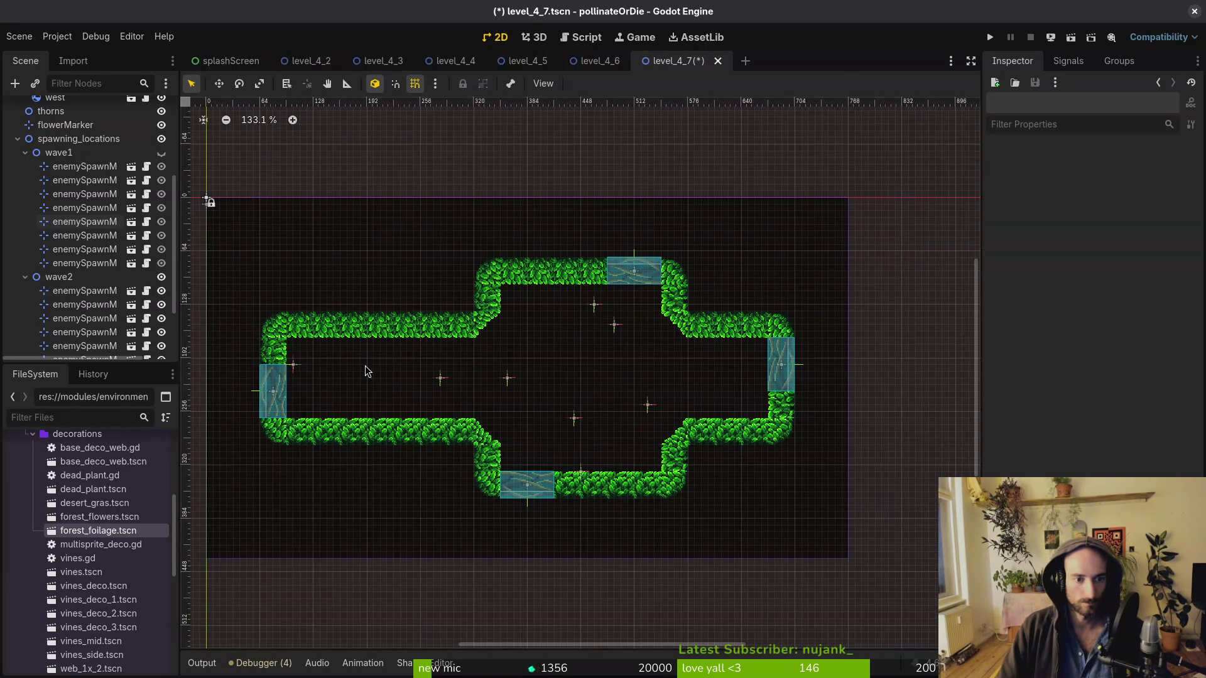
pyautogui.moveTo(293, 364)
pyautogui.mouseDown()
pyautogui.moveTo(588, 327)
pyautogui.moveTo(562, 353)
pyautogui.moveTo(581, 275)
pyautogui.mouseUp()
pyautogui.scroll(3, 581, 327)
pyautogui.click(1019, 275)
pyautogui.click(1030, 280)
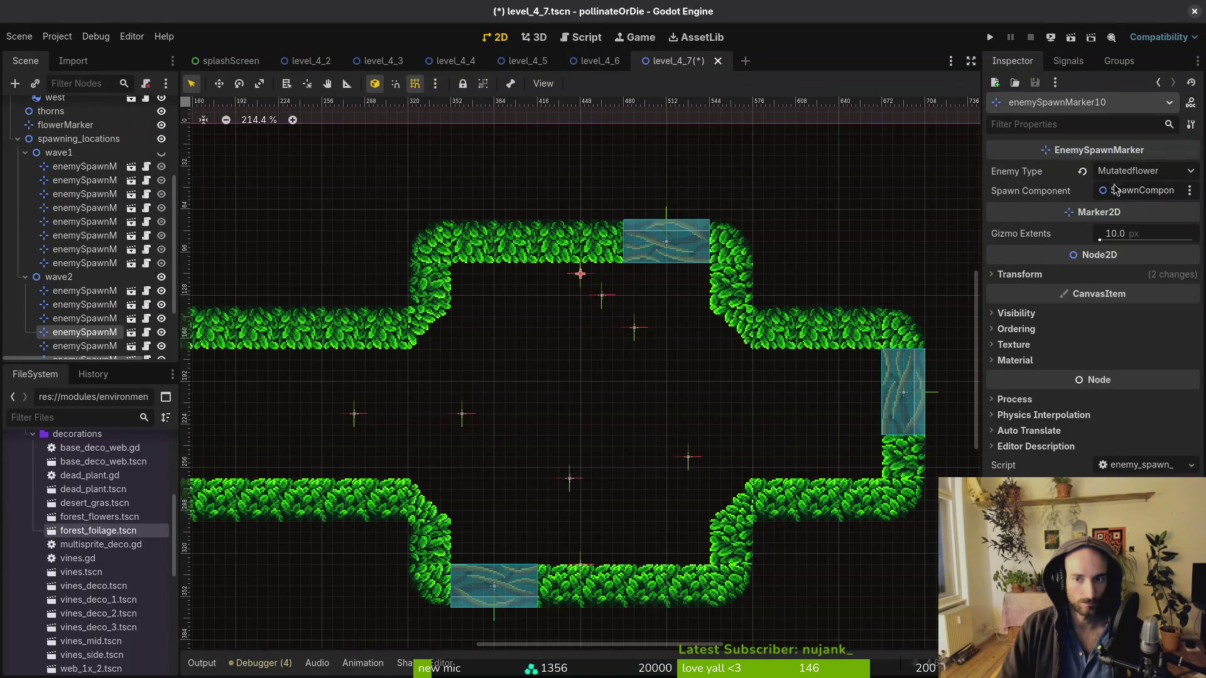
pyautogui.click(596, 306)
pyautogui.scroll(-3, 596, 305)
pyautogui.hotkey('ctrl', 's')
# Lower one wave2 marker and make it a Wasp; move another left and make it a Fly
pyautogui.moveTo(621, 346)
pyautogui.mouseDown()
pyautogui.moveTo(603, 423)
pyautogui.moveTo(611, 402)
pyautogui.mouseUp()
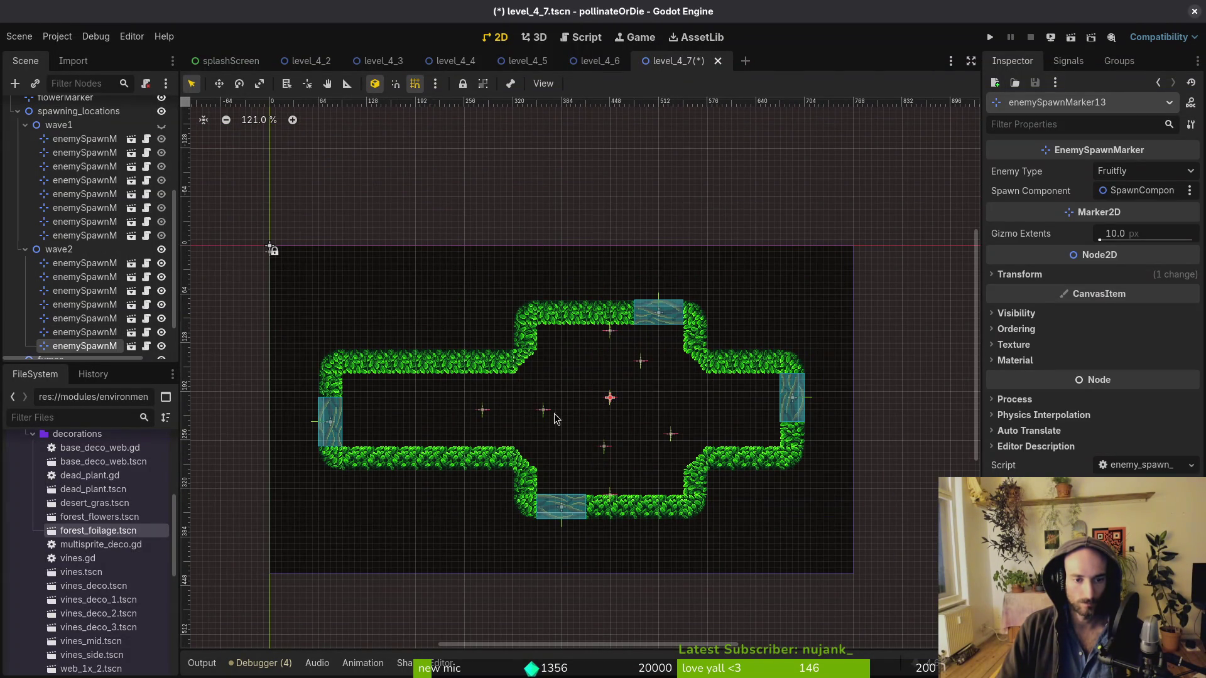
pyautogui.scroll(2, 618, 427)
pyautogui.click(1150, 175)
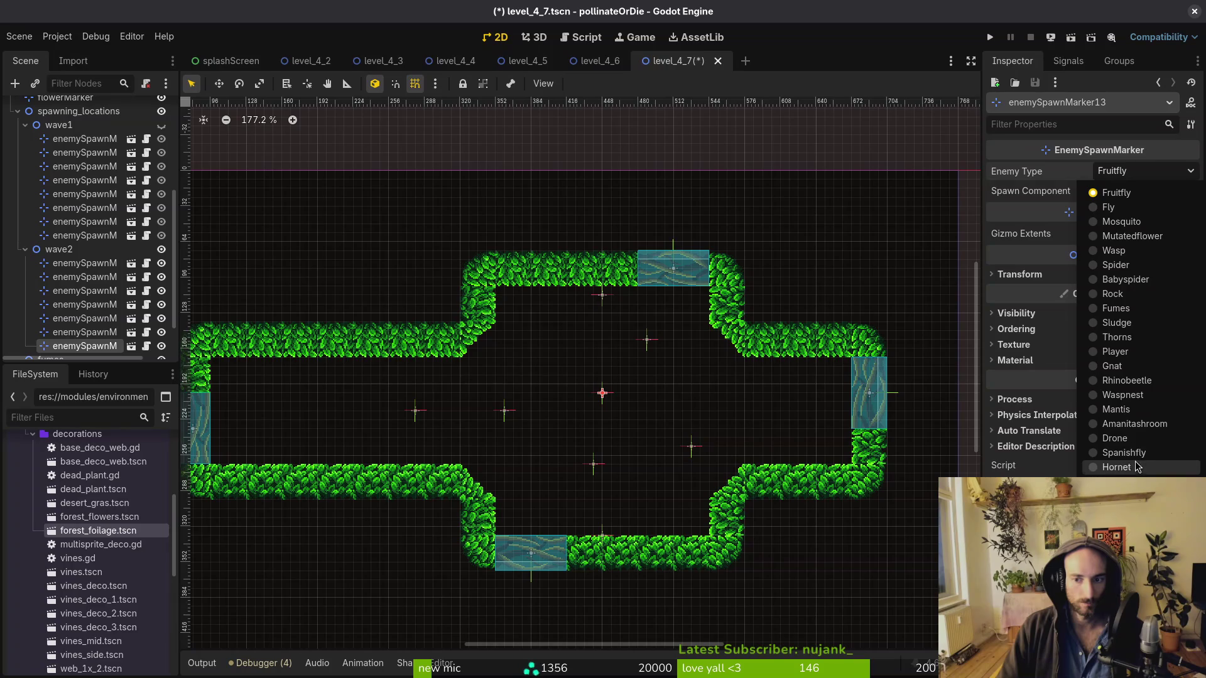
pyautogui.click(1124, 251)
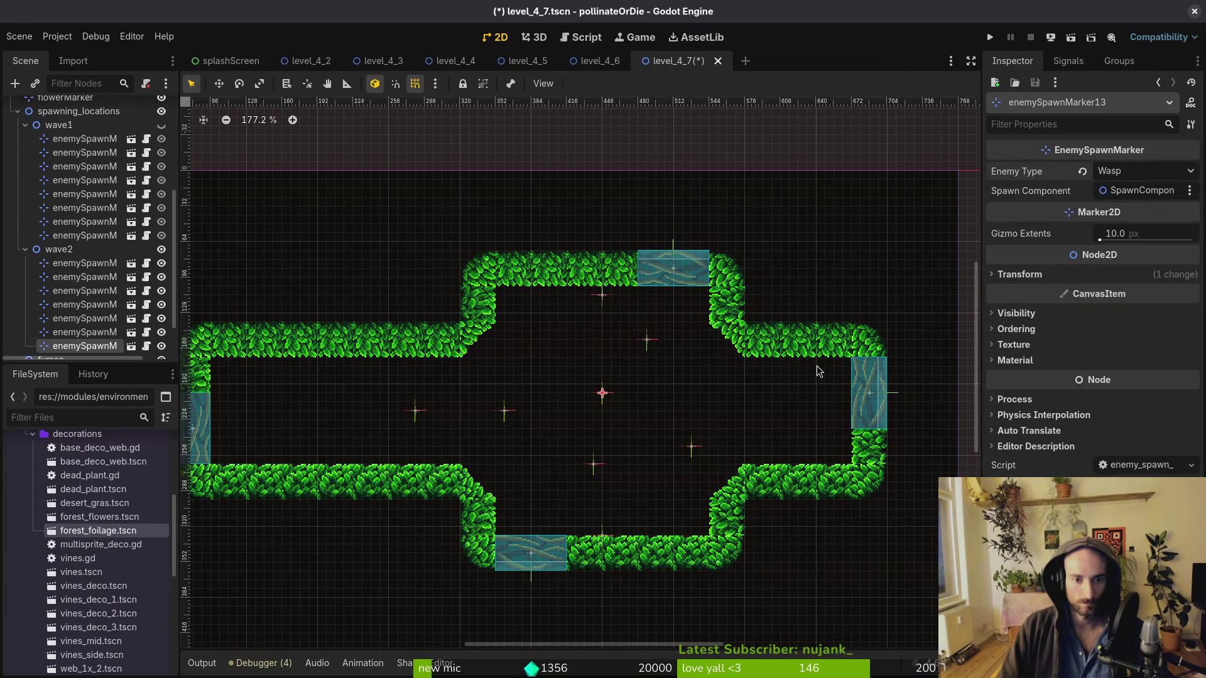
pyautogui.moveTo(604, 394); pyautogui.dragTo(604, 412)
pyautogui.hscroll(-2, 503, 419)
pyautogui.moveTo(451, 404); pyautogui.dragTo(326, 404)
pyautogui.click(1136, 173)
pyautogui.click(1124, 206)
# Reposition three more wave2 spawn markers left, up-right and down-right across the corridor
pyautogui.moveTo(540, 409); pyautogui.dragTo(460, 410)
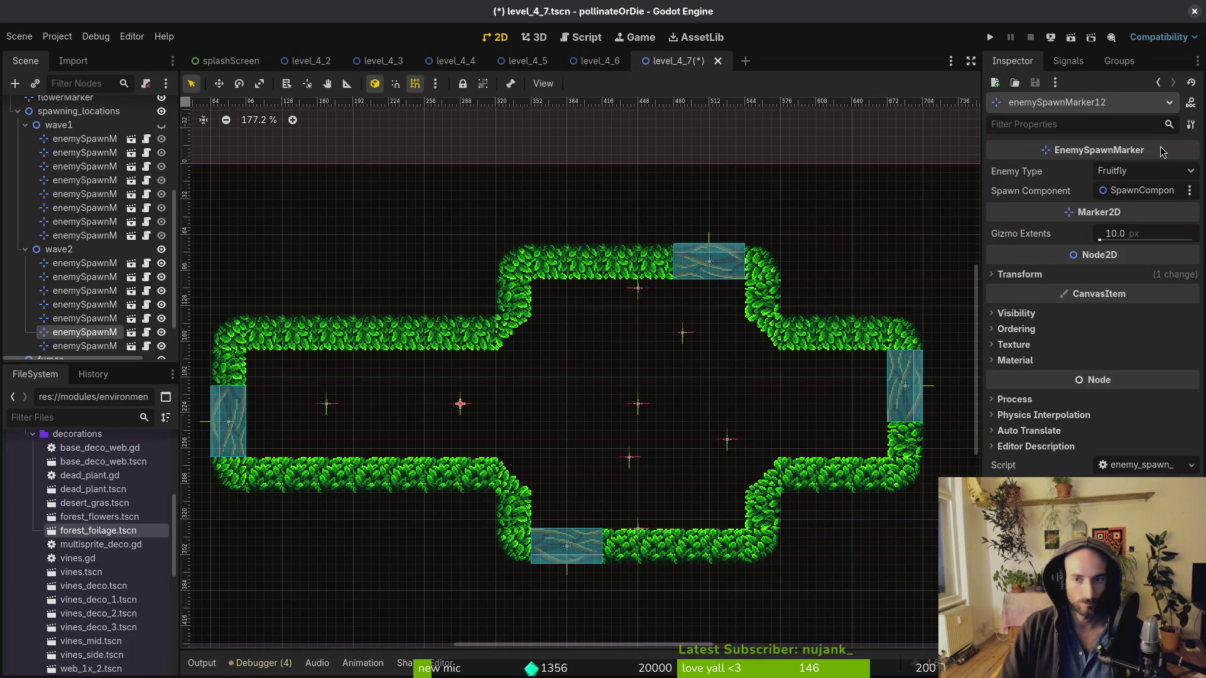
pyautogui.click(1136, 174)
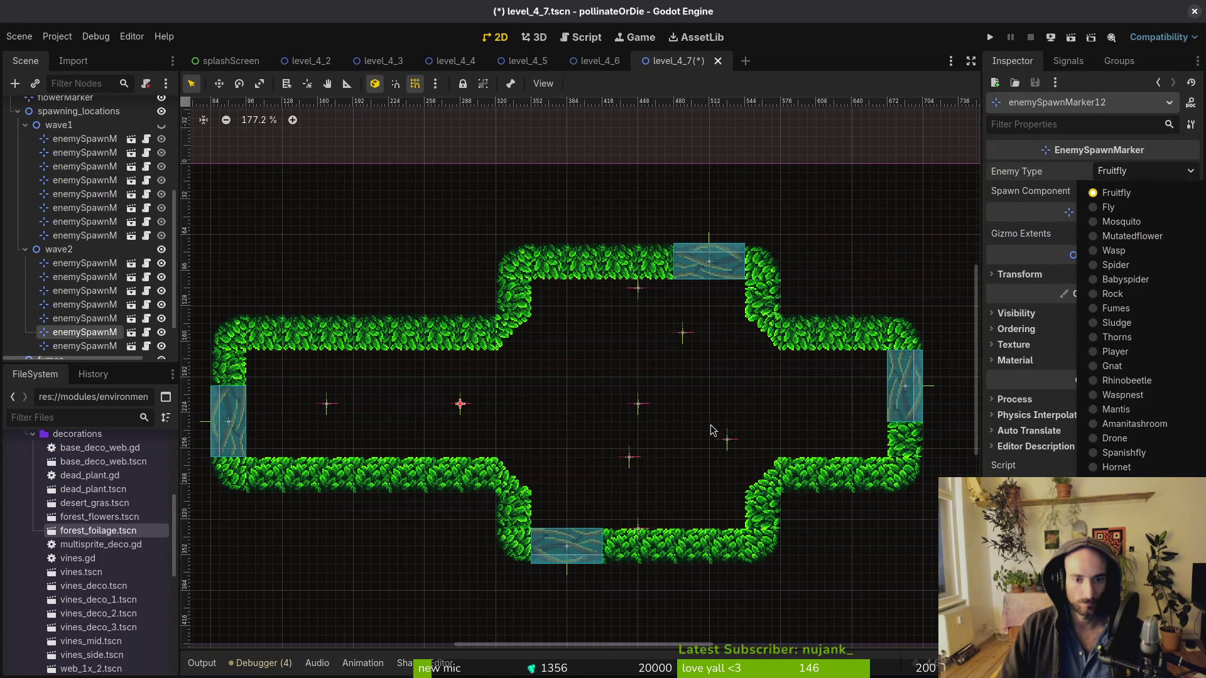
pyautogui.click(731, 441)
pyautogui.moveTo(730, 442); pyautogui.dragTo(827, 411)
pyautogui.click(1124, 176)
pyautogui.click(1109, 207)
pyautogui.click(683, 333)
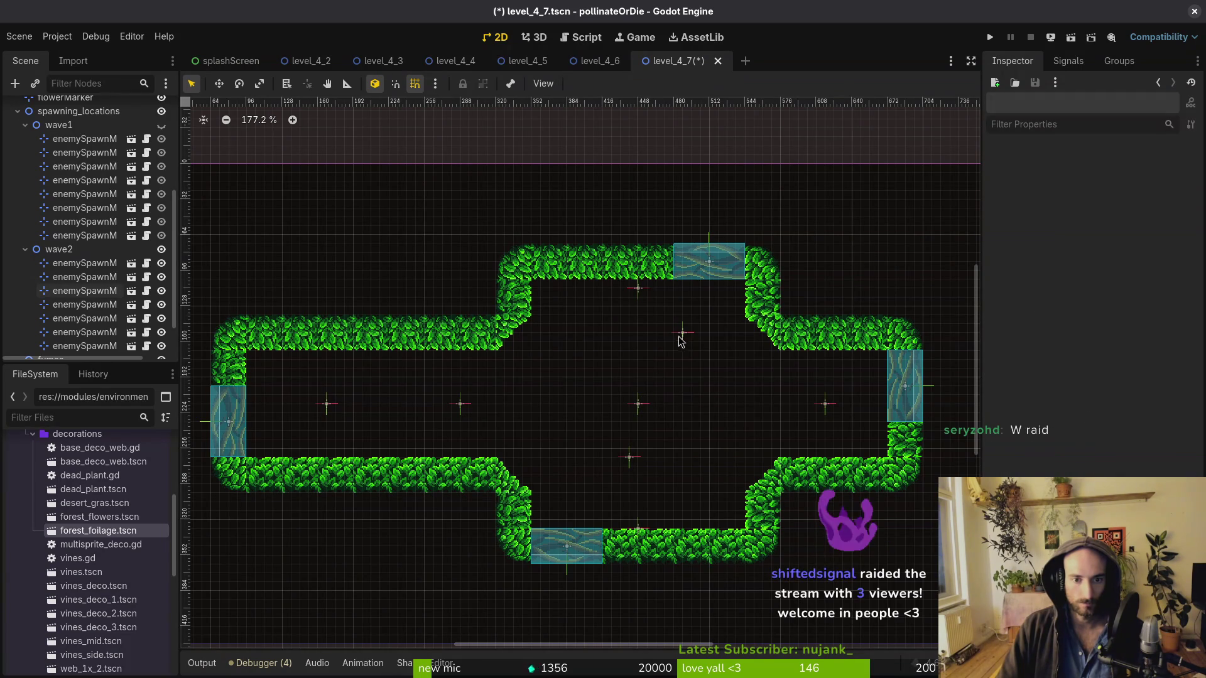
pyautogui.moveTo(683, 333)
pyautogui.mouseDown()
pyautogui.moveTo(692, 388)
pyautogui.moveTo(727, 404)
pyautogui.mouseUp()
# Move one wave2 spawn marker up-left and nudge another 8 px left
pyautogui.doubleClick(1127, 174)
pyautogui.moveTo(629, 457); pyautogui.dragTo(554, 405)
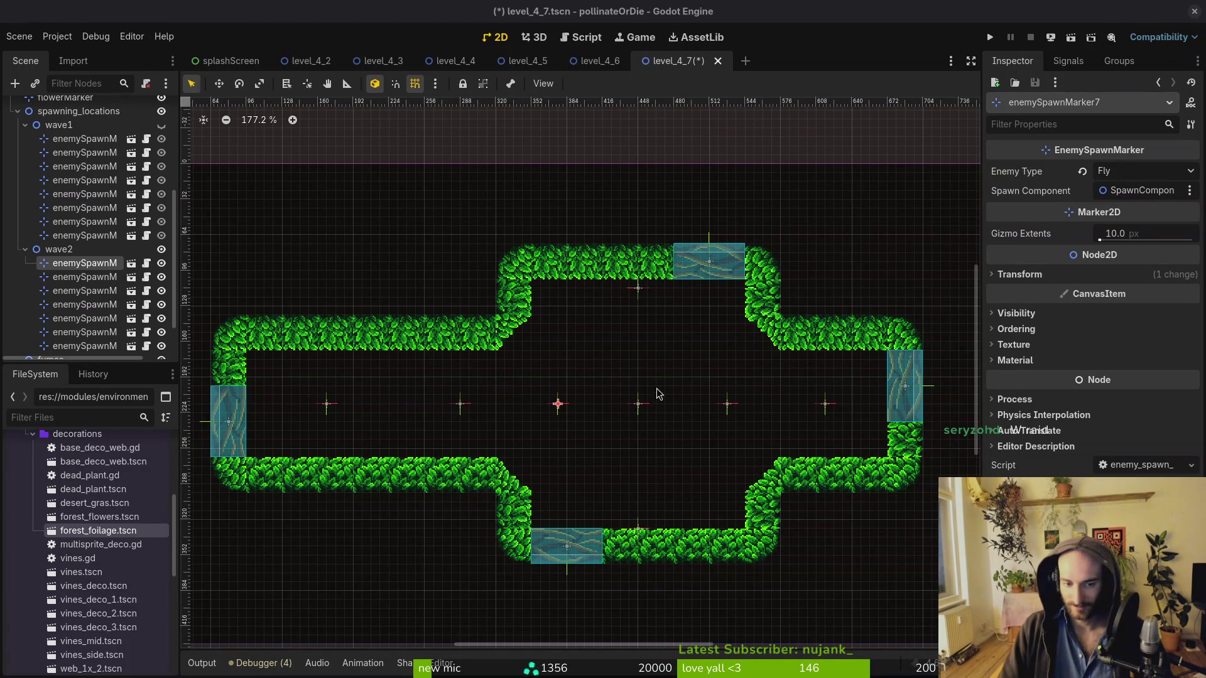
pyautogui.scroll(3, 612, 380)
pyautogui.moveTo(771, 413); pyautogui.dragTo(763, 418)
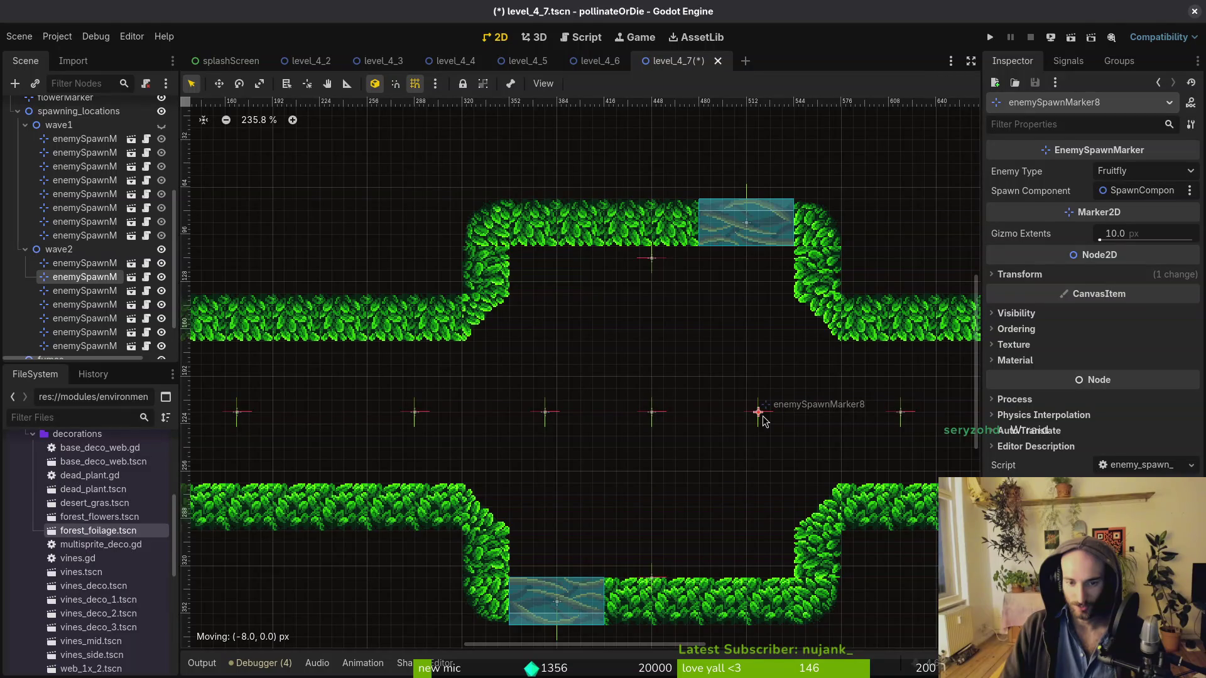
pyautogui.scroll(-4, 596, 345)
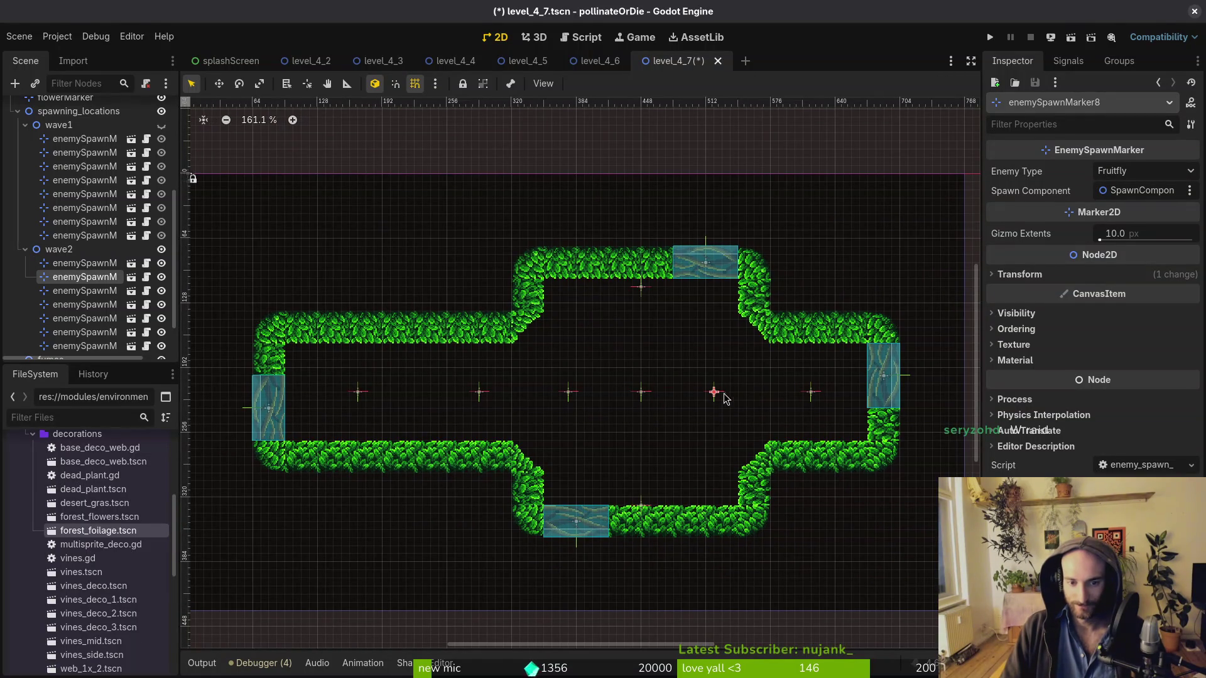
# Set the Fly marker back to Fruitfly, nudge three markers into an even row, and save
pyautogui.click(566, 393)
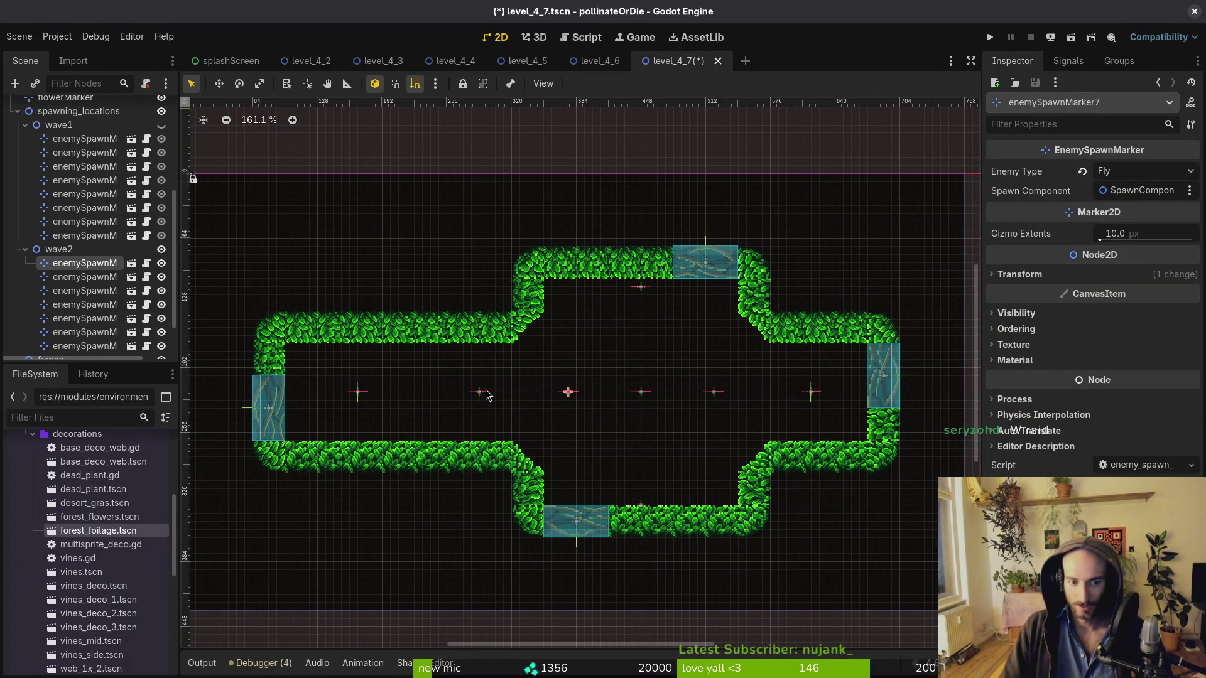
pyautogui.click(1143, 171)
pyautogui.click(1124, 182)
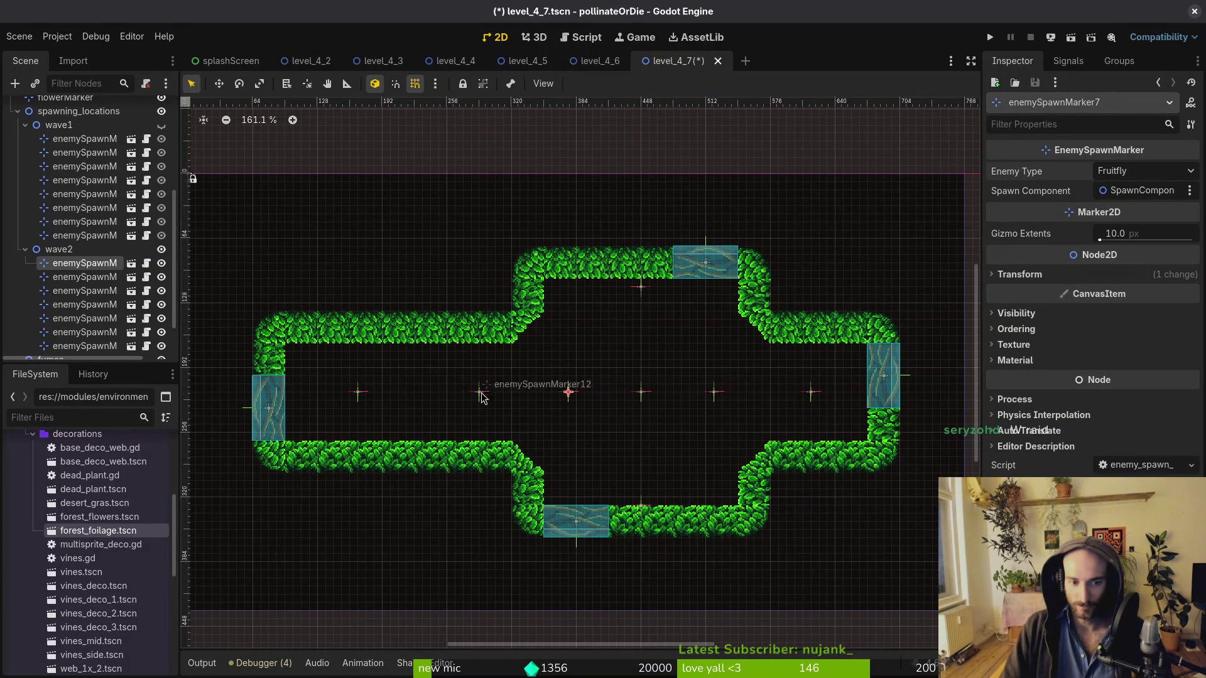
pyautogui.moveTo(479, 393); pyautogui.dragTo(463, 392)
pyautogui.moveTo(568, 393); pyautogui.dragTo(560, 393)
pyautogui.moveTo(717, 394); pyautogui.dragTo(714, 393)
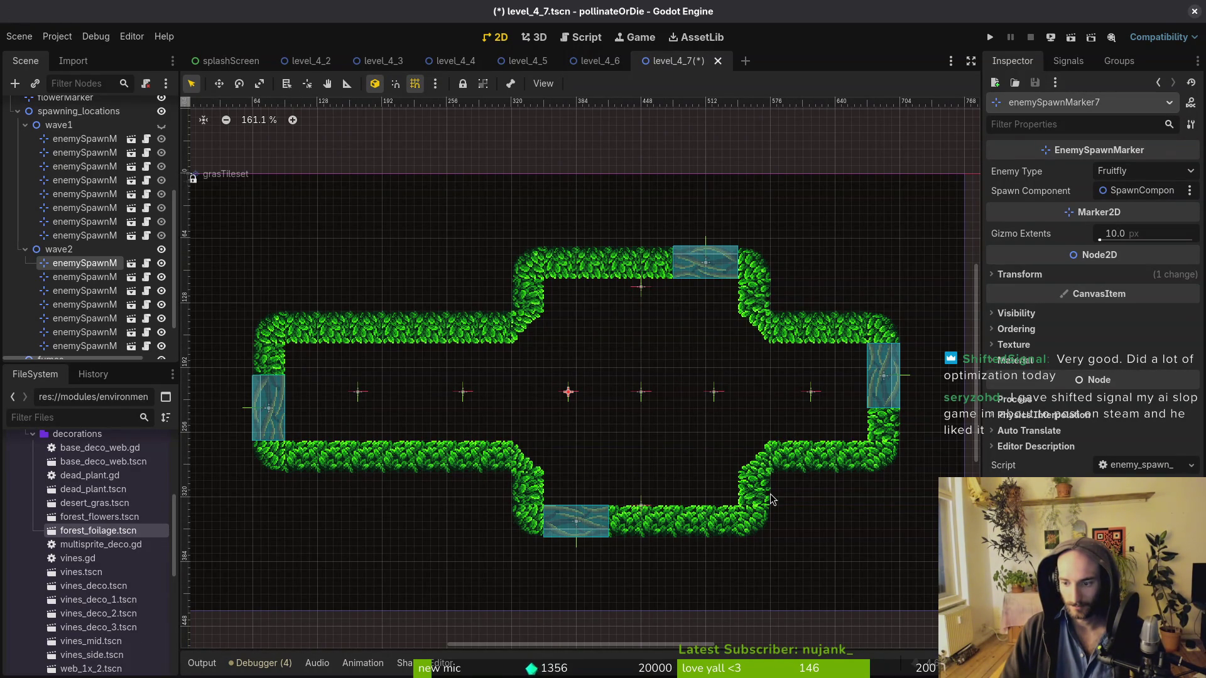
pyautogui.click(640, 396)
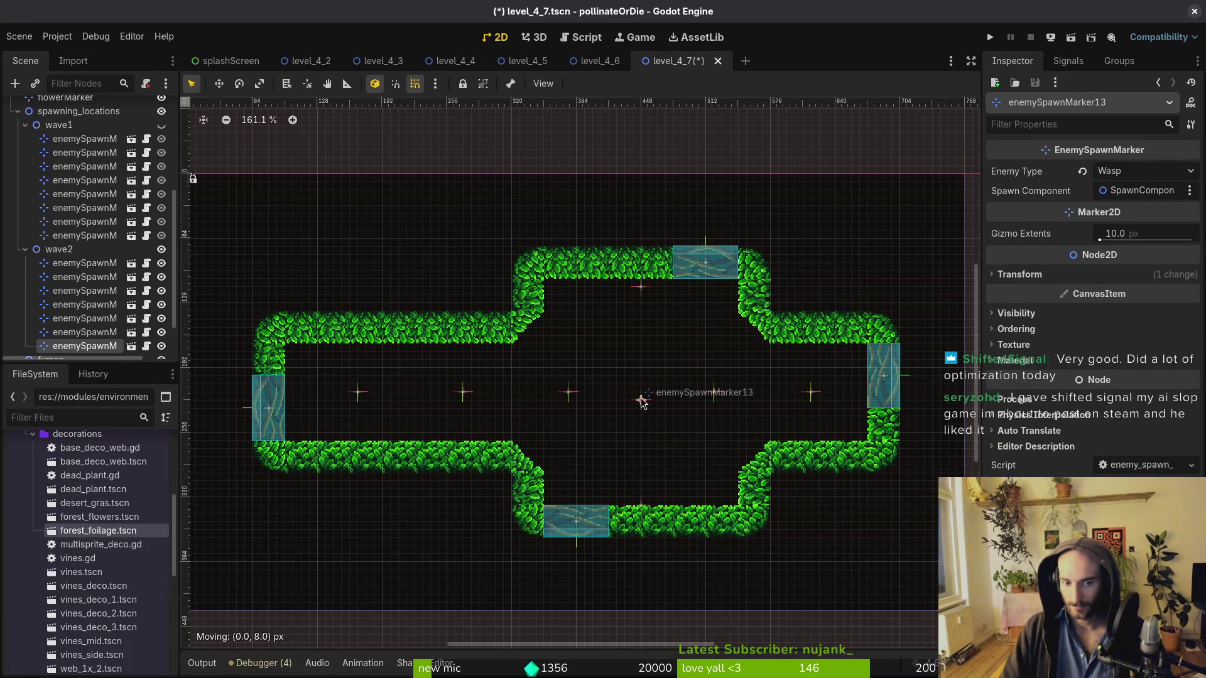
pyautogui.hotkey('ctrl', 's')
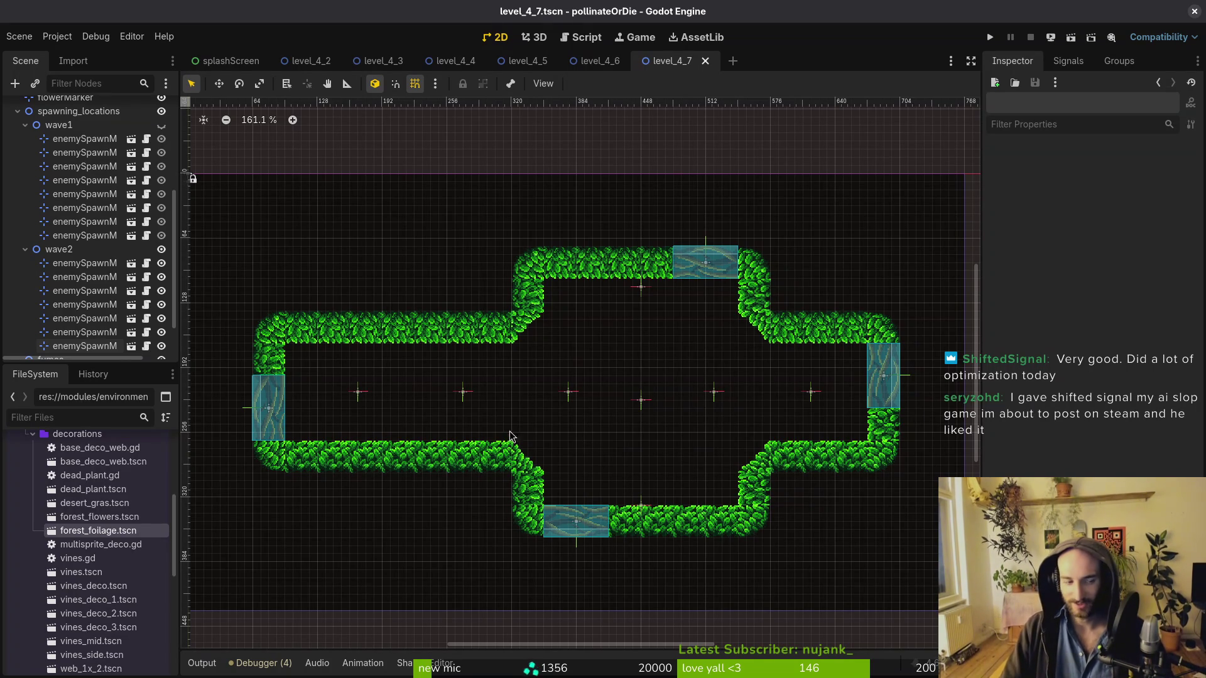
# Show wave1's markers again, collapse wave1, wave2 and spawning_locations in the scene tree, and save
pyautogui.click(161, 125)
pyautogui.hotkey('ctrl', 's')
pyautogui.click(25, 250)
pyautogui.click(25, 166)
pyautogui.hotkey('ctrl', 's')
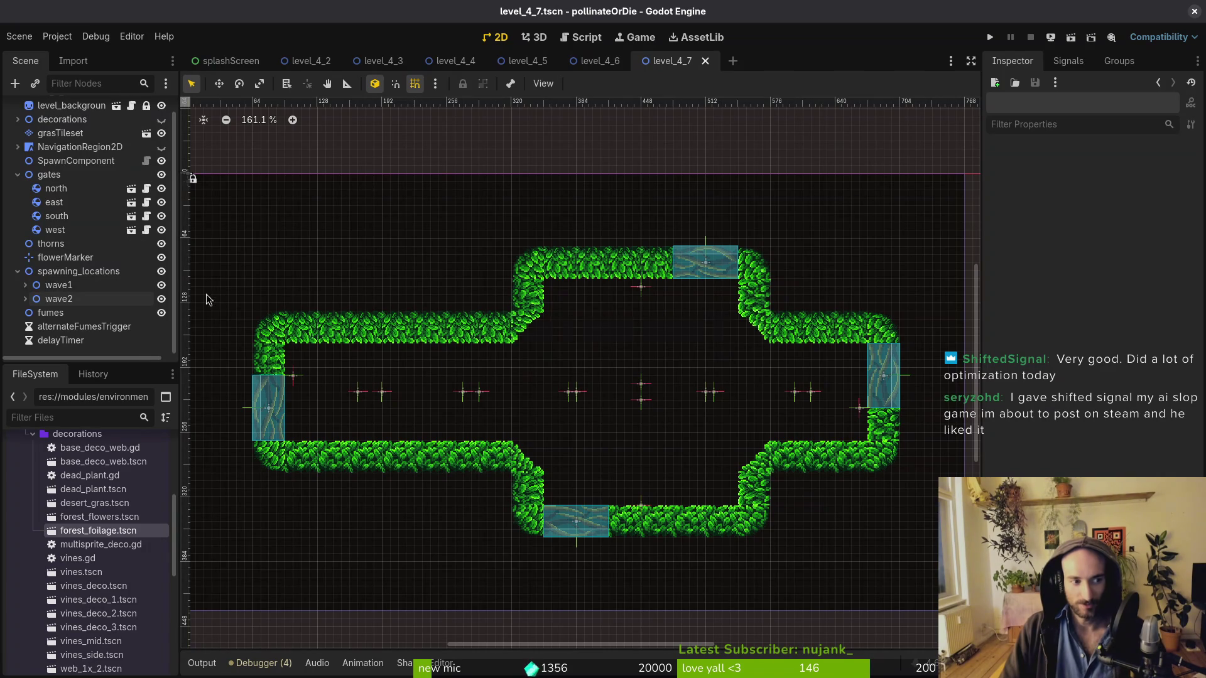
pyautogui.click(18, 270)
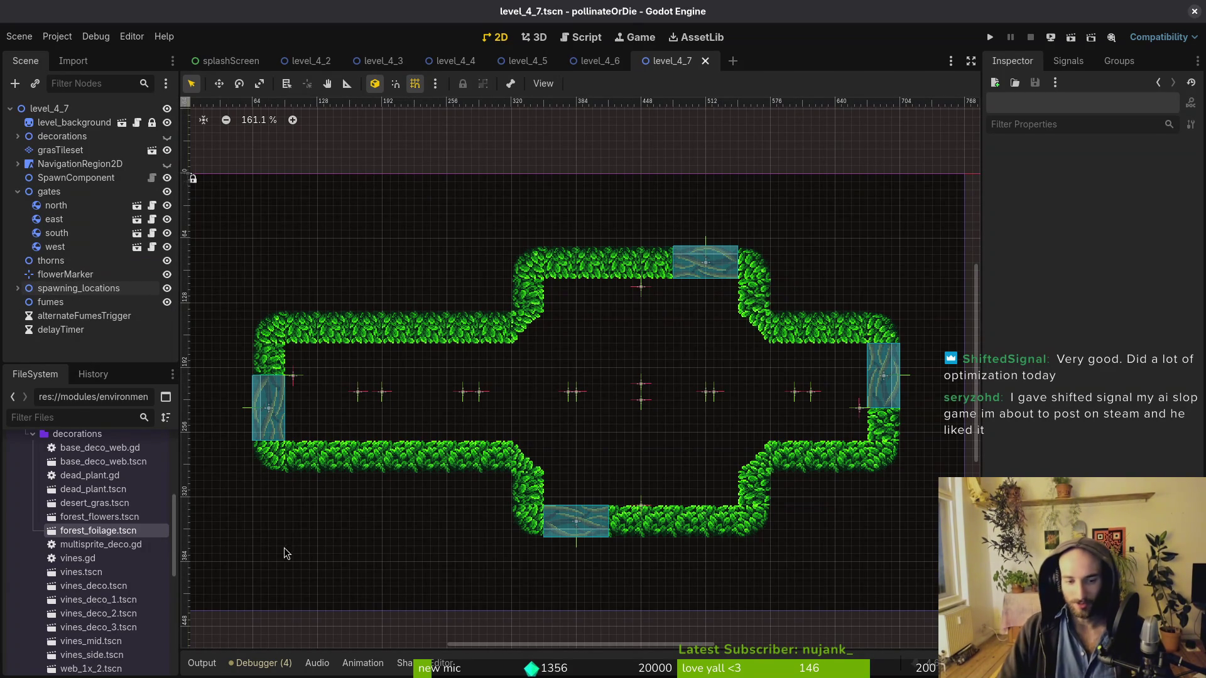
pyautogui.hotkey('ctrl', 's')
# Collapse the gates group, then unhide and expand the decorations group
pyautogui.scroll(4, 628, 405)
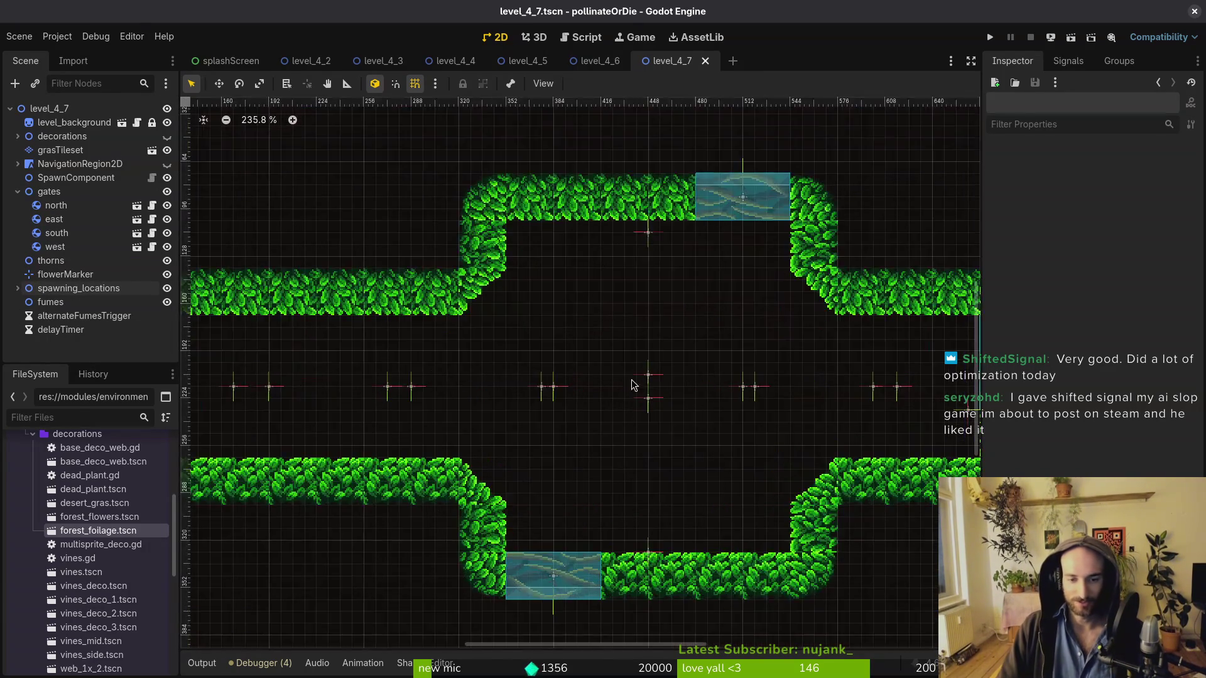
pyautogui.scroll(-5, 649, 354)
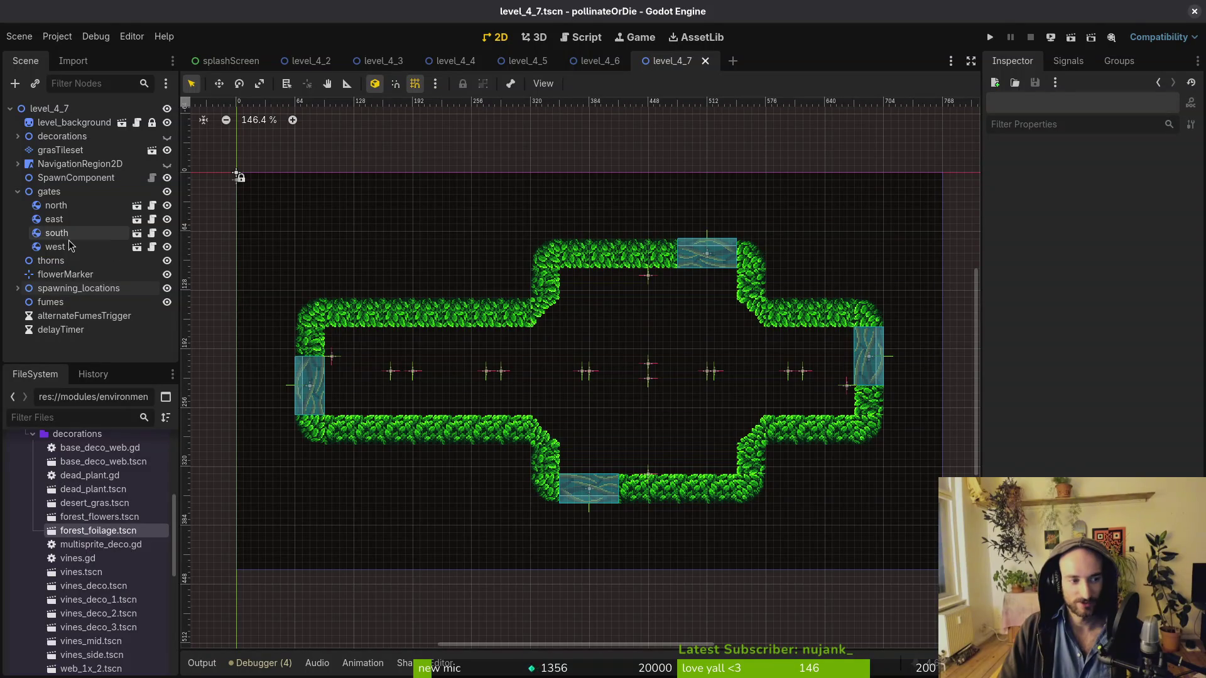
pyautogui.click(18, 192)
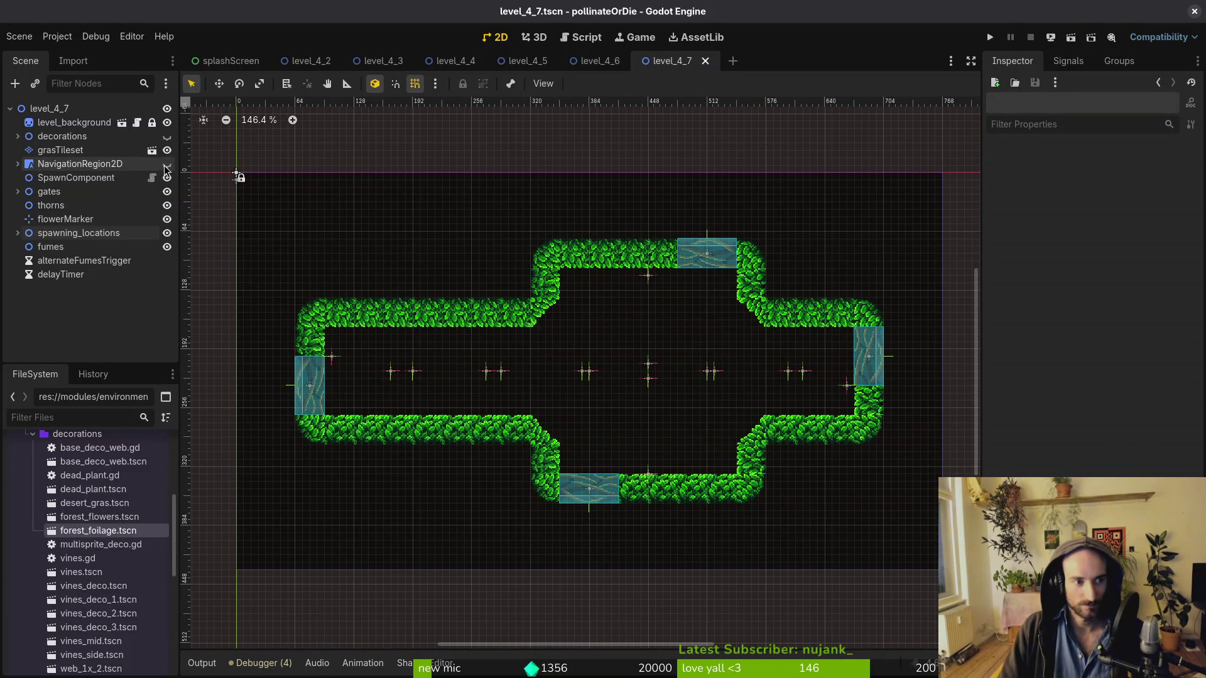
pyautogui.click(167, 137)
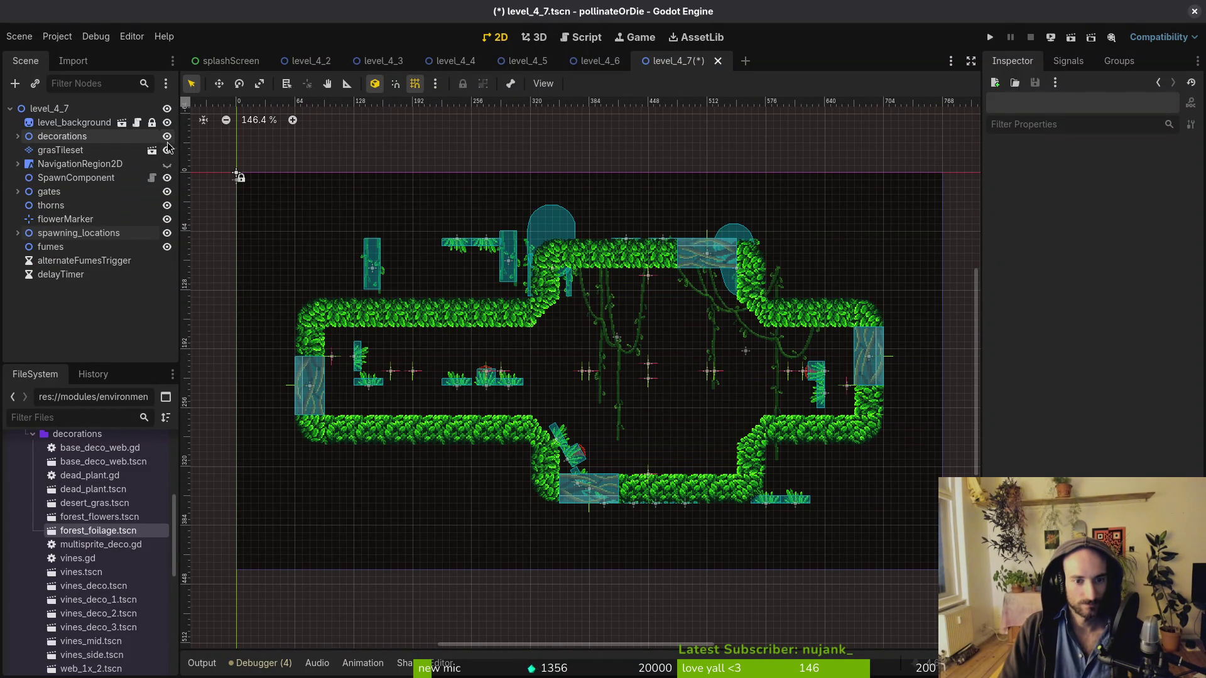
pyautogui.click(17, 136)
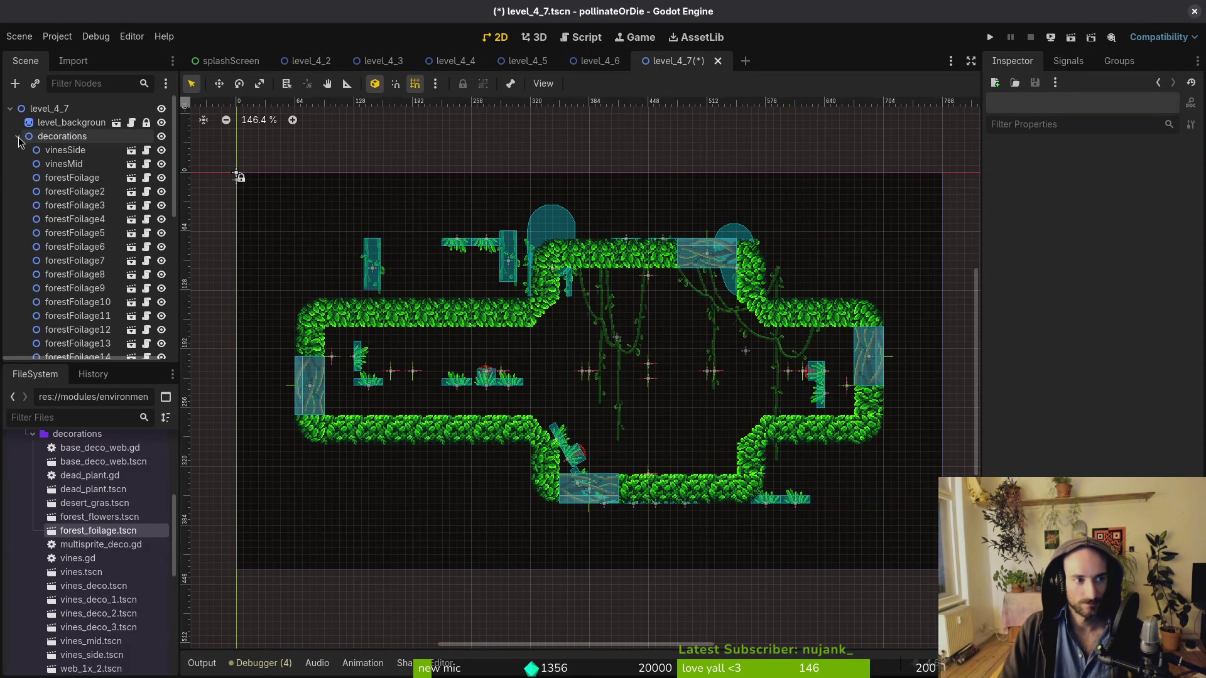
# Position the middle vines lower and slightly left under the upper room's ceiling, then save
pyautogui.click(65, 150)
pyautogui.click(610, 343)
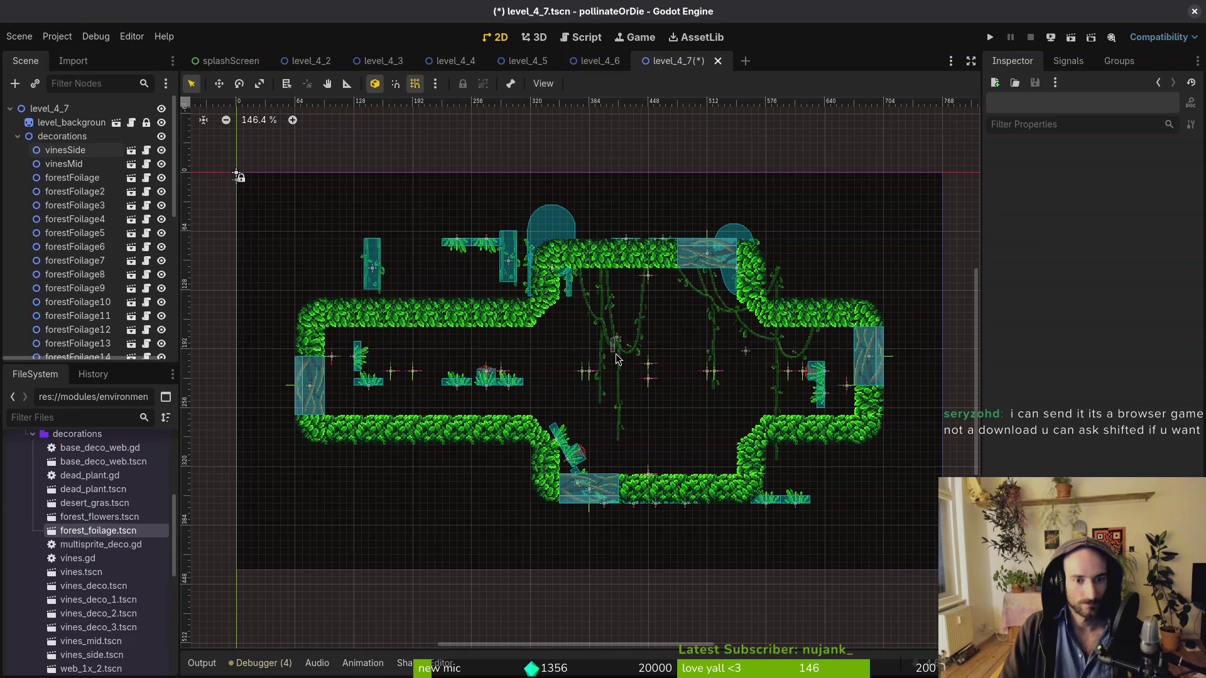
pyautogui.moveTo(615, 344); pyautogui.dragTo(627, 382)
pyautogui.scroll(1, 627, 382)
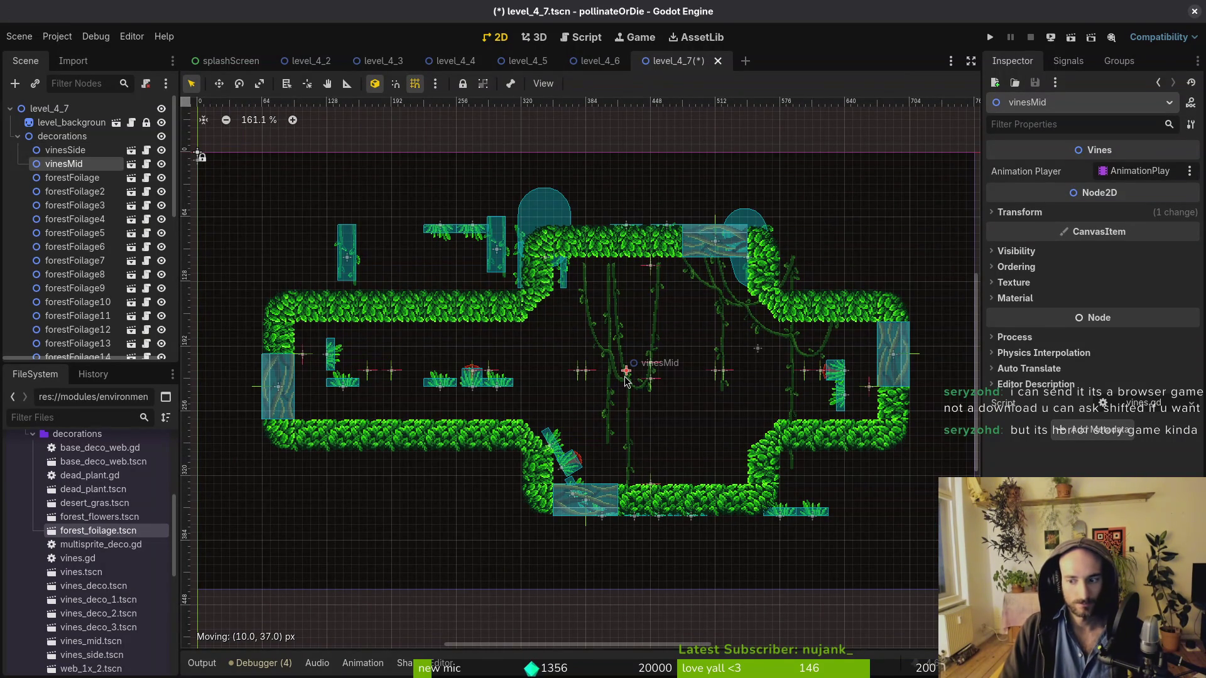
pyautogui.moveTo(625, 380); pyautogui.dragTo(628, 374)
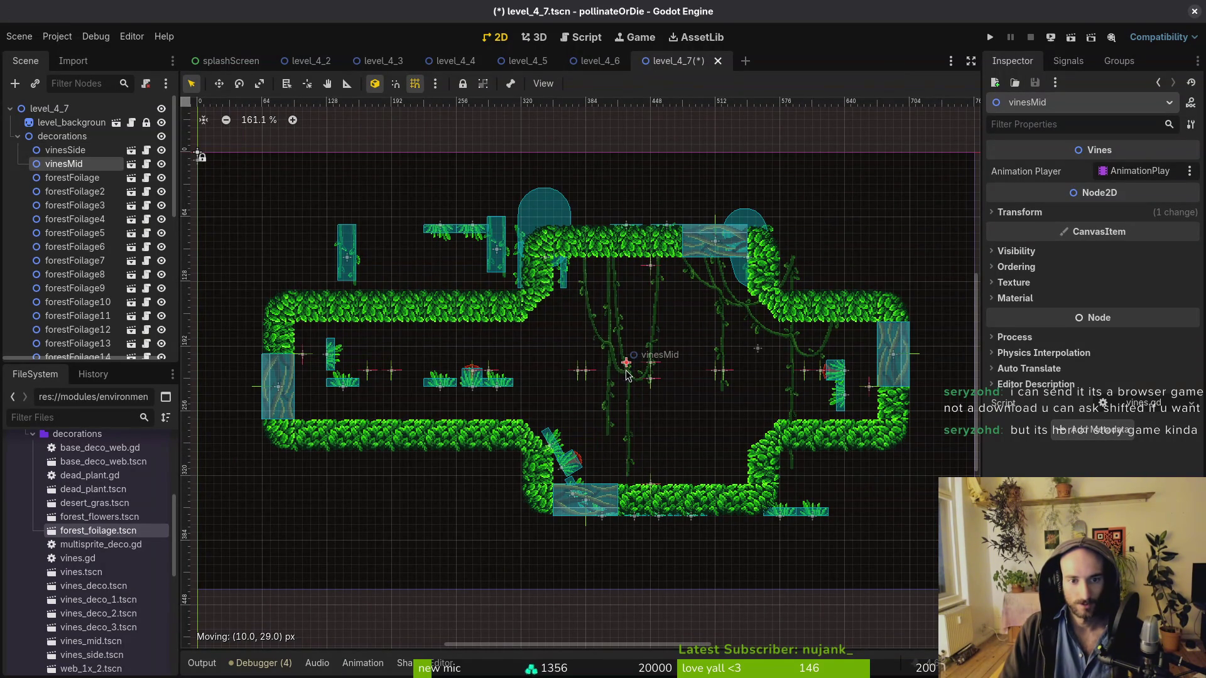
pyautogui.scroll(3, 624, 367)
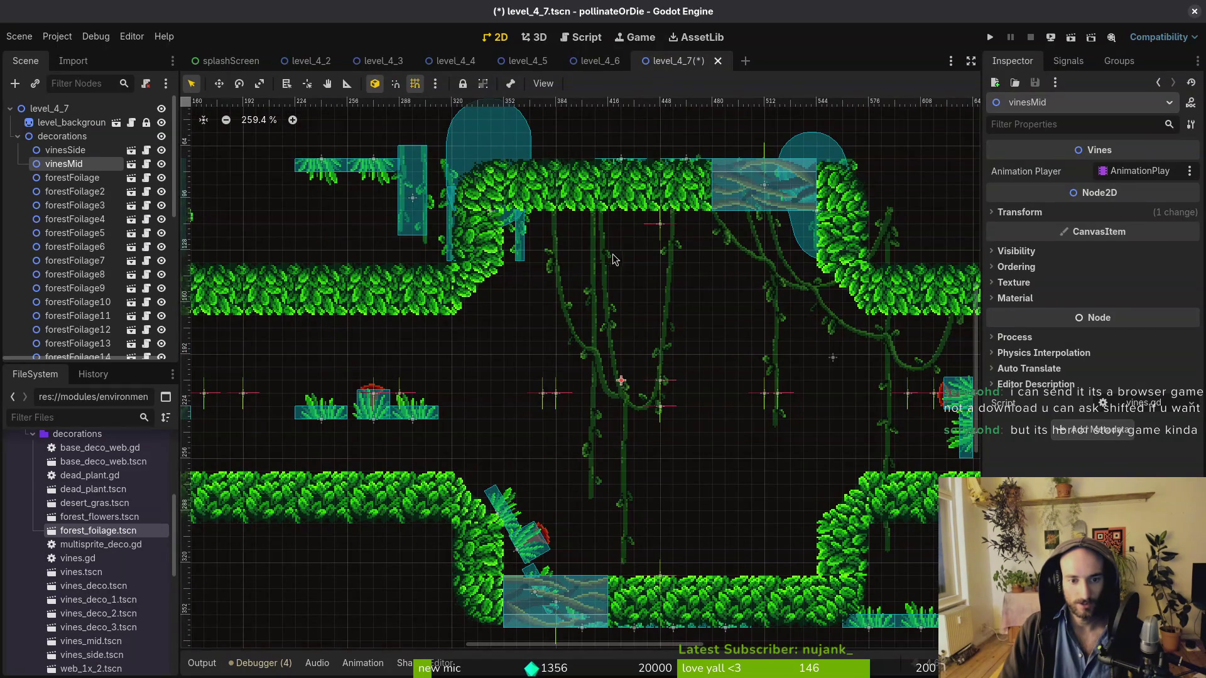
pyautogui.moveTo(611, 384)
pyautogui.mouseDown()
pyautogui.moveTo(685, 385)
pyautogui.moveTo(603, 381)
pyautogui.mouseUp()
pyautogui.hotkey('ctrl', 's')
# Move vinesSide left and down, then delete it and confirm the deletion
pyautogui.scroll(-5, 514, 316)
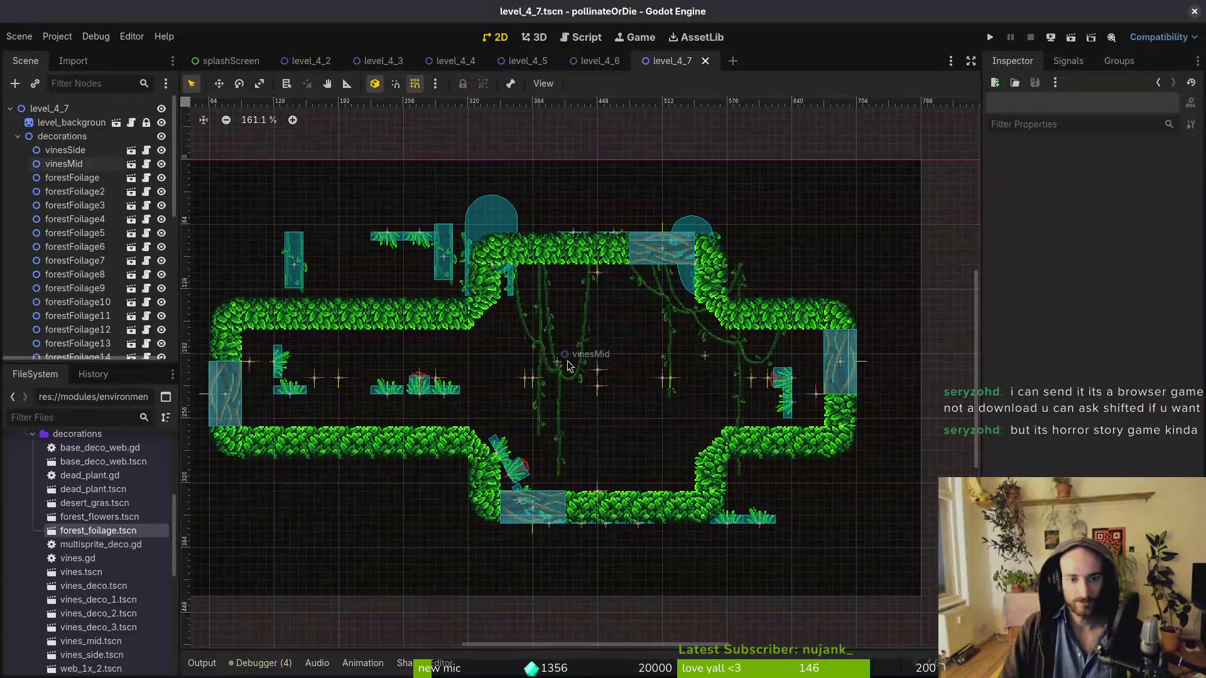
pyautogui.moveTo(682, 319)
pyautogui.mouseDown()
pyautogui.moveTo(642, 359)
pyautogui.moveTo(644, 349)
pyautogui.mouseUp()
pyautogui.press('Delete')
pyautogui.click(642, 348)
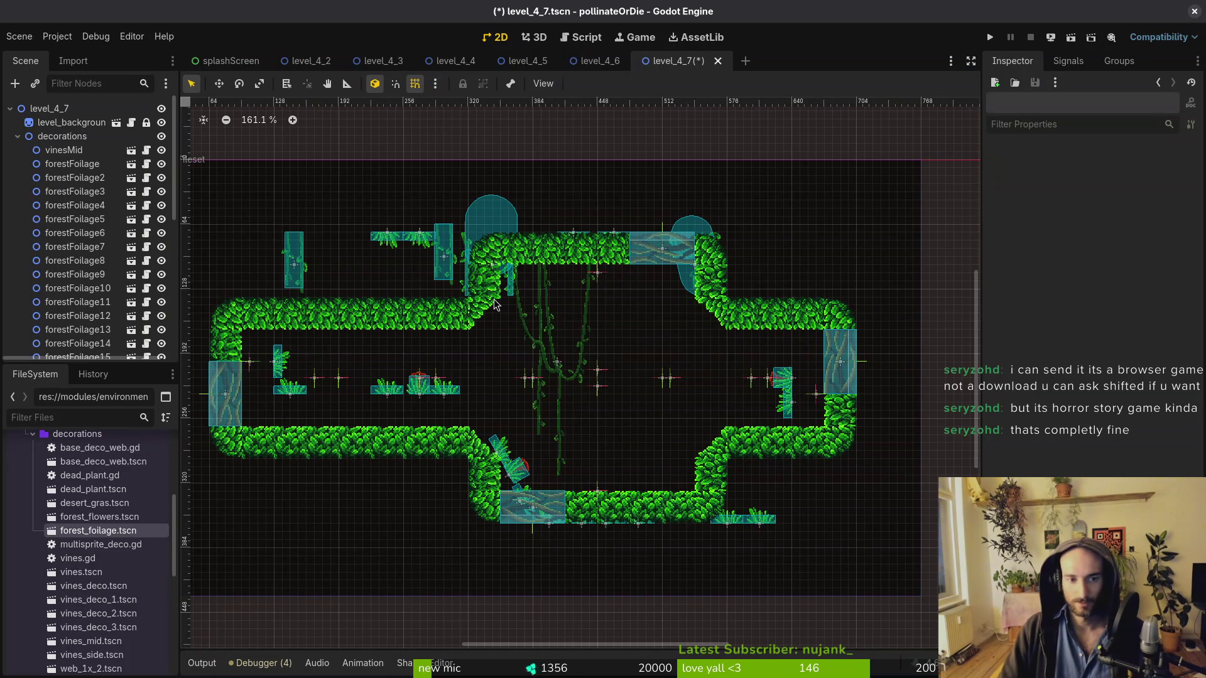
# Save, then move forestFoliage, forestFlowers4 and forestFoliage2 down-left onto the lower grass
pyautogui.hotkey('ctrl', 's')
pyautogui.scroll(2, 530, 377)
pyautogui.moveTo(526, 392)
pyautogui.mouseDown()
pyautogui.moveTo(526, 440)
pyautogui.moveTo(525, 405)
pyautogui.moveTo(481, 405)
pyautogui.mouseUp()
pyautogui.moveTo(646, 366)
pyautogui.mouseDown()
pyautogui.moveTo(621, 405)
pyautogui.moveTo(634, 405)
pyautogui.mouseUp()
pyautogui.moveTo(682, 358); pyautogui.dragTo(670, 406)
# Tilt forestFoliage13 so it follows the slope corner
pyautogui.hscroll(3, 683, 332)
pyautogui.scroll(-1, 683, 332)
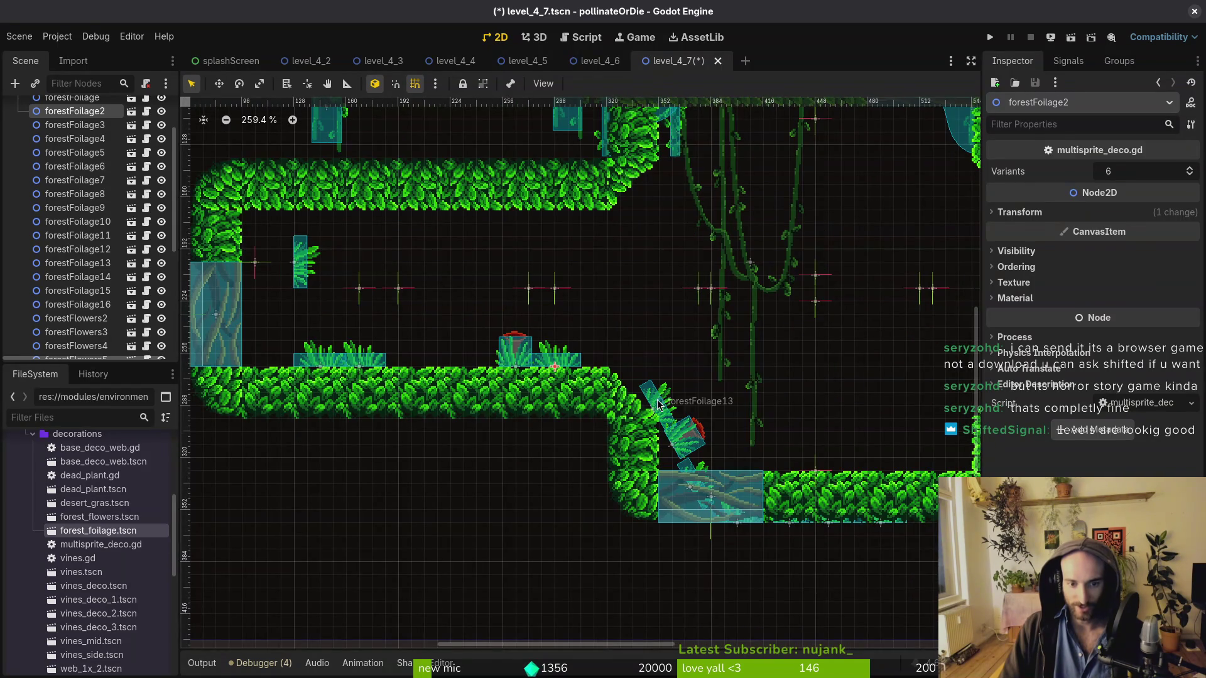
pyautogui.click(629, 373)
pyautogui.click(662, 406)
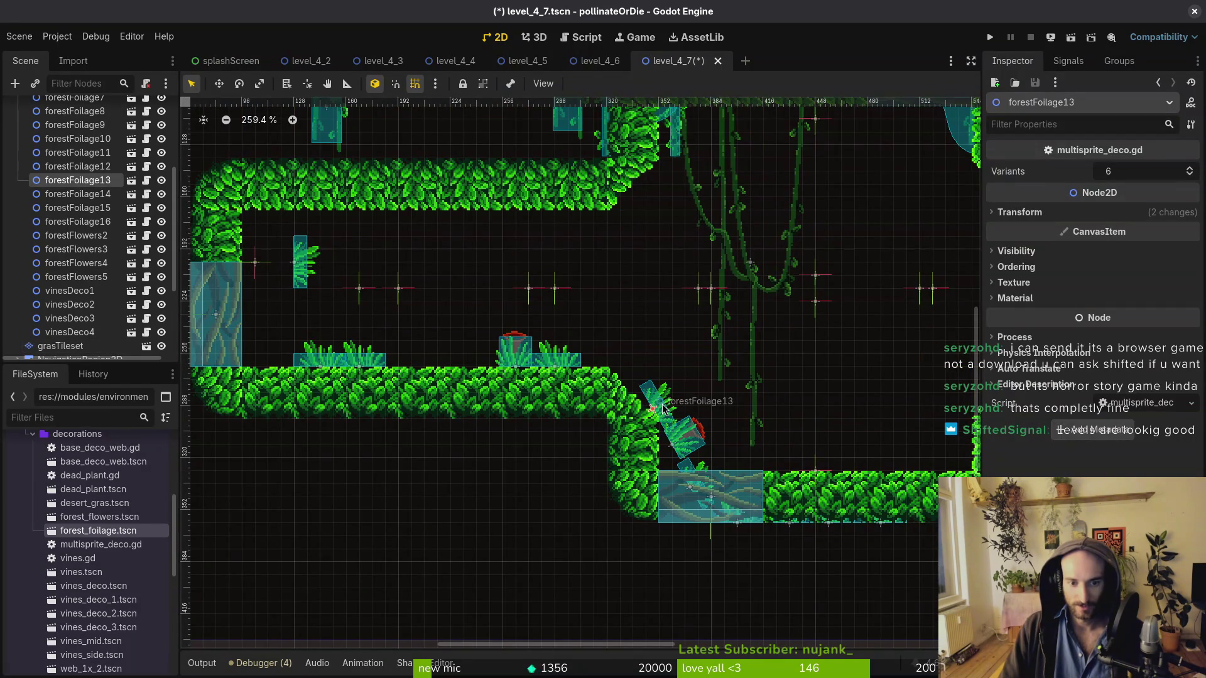
pyautogui.moveTo(663, 409)
pyautogui.mouseDown()
pyautogui.moveTo(640, 388)
pyautogui.moveTo(656, 387)
pyautogui.moveTo(638, 384)
pyautogui.mouseUp()
# Shift forestFoliage2 and forestFlowers4 right along the floor and move forestFlowers2 up-right
pyautogui.scroll(4, 656, 386)
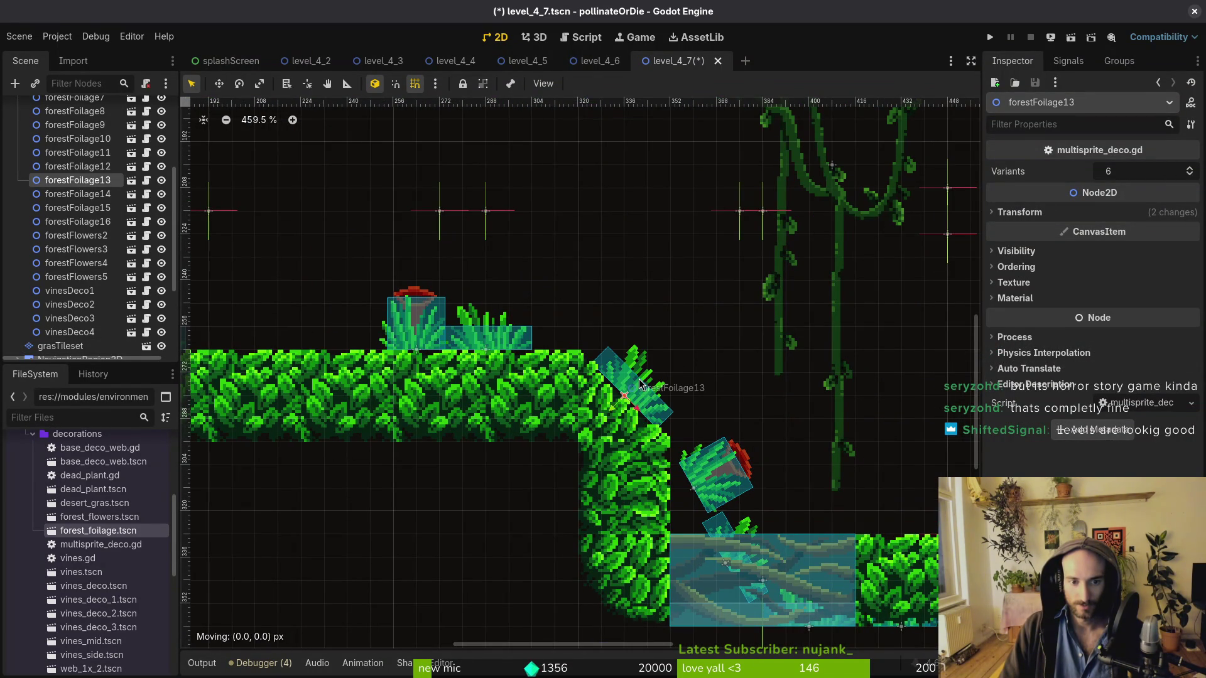
pyautogui.moveTo(490, 338); pyautogui.dragTo(548, 341)
pyautogui.moveTo(425, 332); pyautogui.dragTo(498, 339)
pyautogui.scroll(-3, 773, 384)
pyautogui.hscroll(4, 772, 383)
pyautogui.moveTo(602, 394)
pyautogui.mouseDown()
pyautogui.moveTo(626, 347)
pyautogui.moveTo(628, 358)
pyautogui.moveTo(571, 372)
pyautogui.mouseUp()
# Stand forestFoliage14 upright on the ground and save the level
pyautogui.moveTo(603, 440); pyautogui.dragTo(718, 394)
pyautogui.scroll(-2, 612, 355)
pyautogui.hscroll(4, 613, 355)
pyautogui.moveTo(556, 377)
pyautogui.mouseDown()
pyautogui.moveTo(550, 363)
pyautogui.moveTo(758, 410)
pyautogui.moveTo(873, 410)
pyautogui.moveTo(732, 408)
pyautogui.moveTo(747, 411)
pyautogui.moveTo(733, 399)
pyautogui.mouseUp()
pyautogui.scroll(-10, 733, 399)
pyautogui.click(778, 440)
pyautogui.hotkey('ctrl', 's')
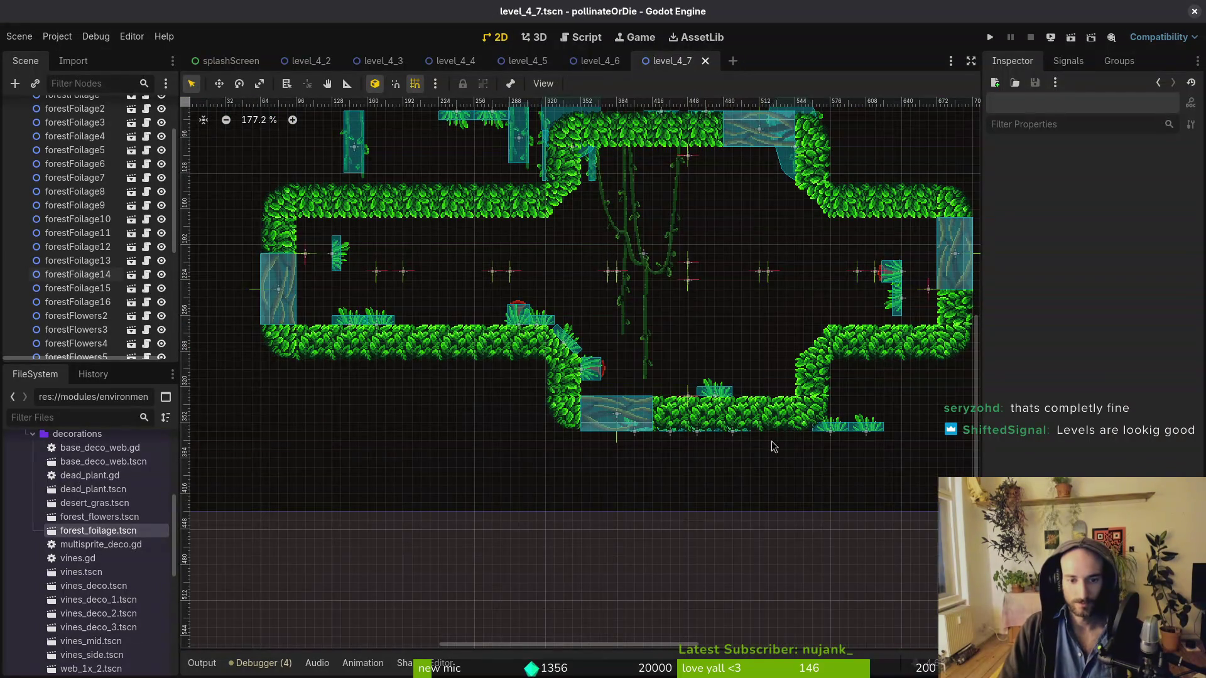
# Hide the grasTileset layer so the foliage nodes are easy to pick
pyautogui.scroll(3, 95, 207)
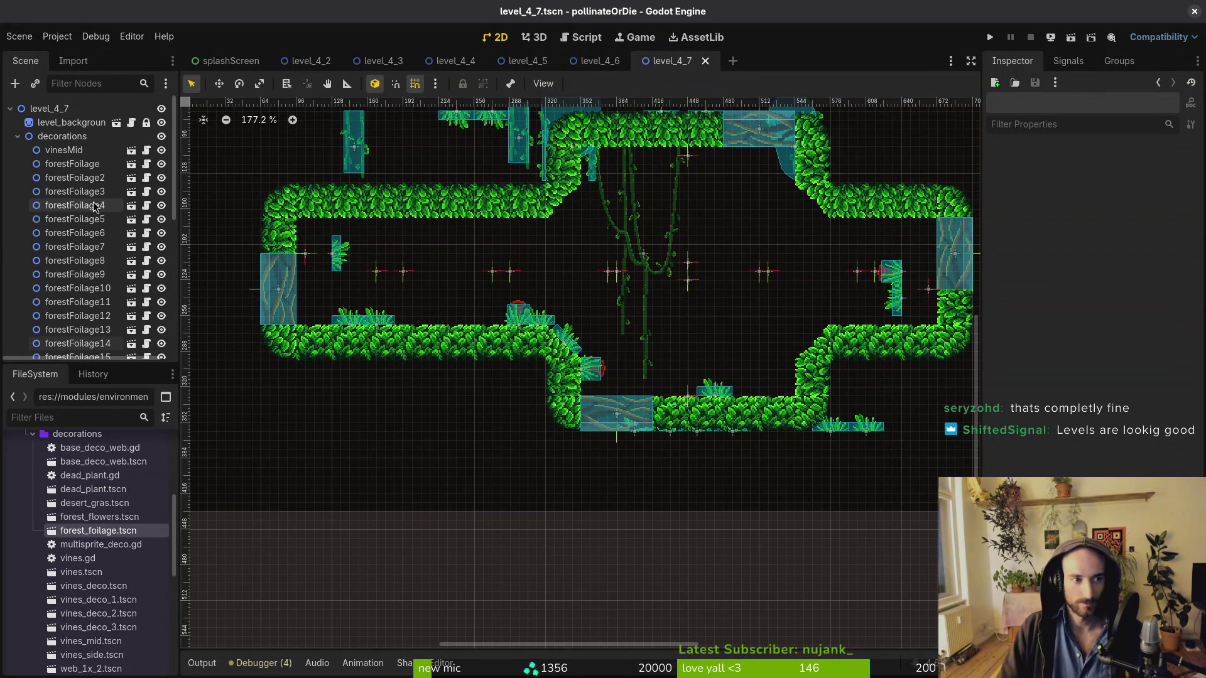
pyautogui.click(17, 136)
pyautogui.click(167, 150)
pyautogui.scroll(1, 515, 371)
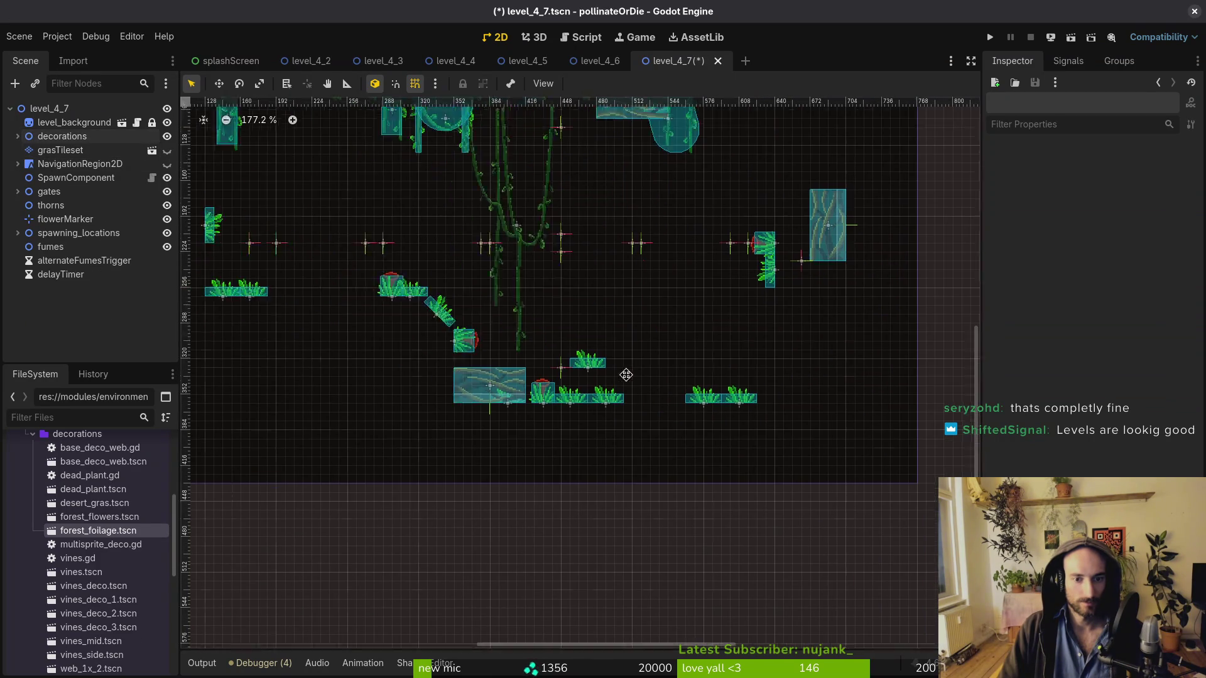
# Raise the five floor grass pieces together and save
pyautogui.click(523, 383)
pyautogui.scroll(1, 524, 385)
pyautogui.keyDown('shift'); pyautogui.click(541, 385); pyautogui.keyUp('shift')
pyautogui.keyDown('shift'); pyautogui.click(687, 389); pyautogui.keyUp('shift')
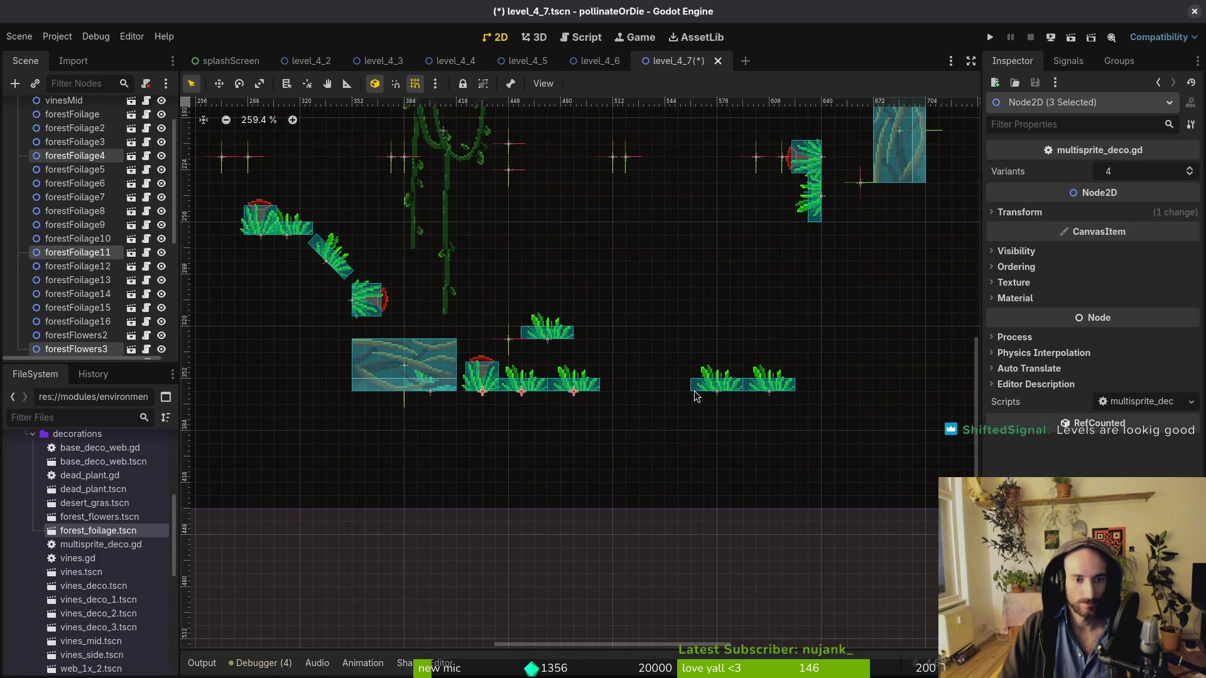
pyautogui.keyDown('shift'); pyautogui.click(746, 387); pyautogui.keyUp('shift')
pyautogui.keyDown('shift'); pyautogui.click(764, 389); pyautogui.keyUp('shift')
pyautogui.moveTo(765, 389); pyautogui.dragTo(712, 272)
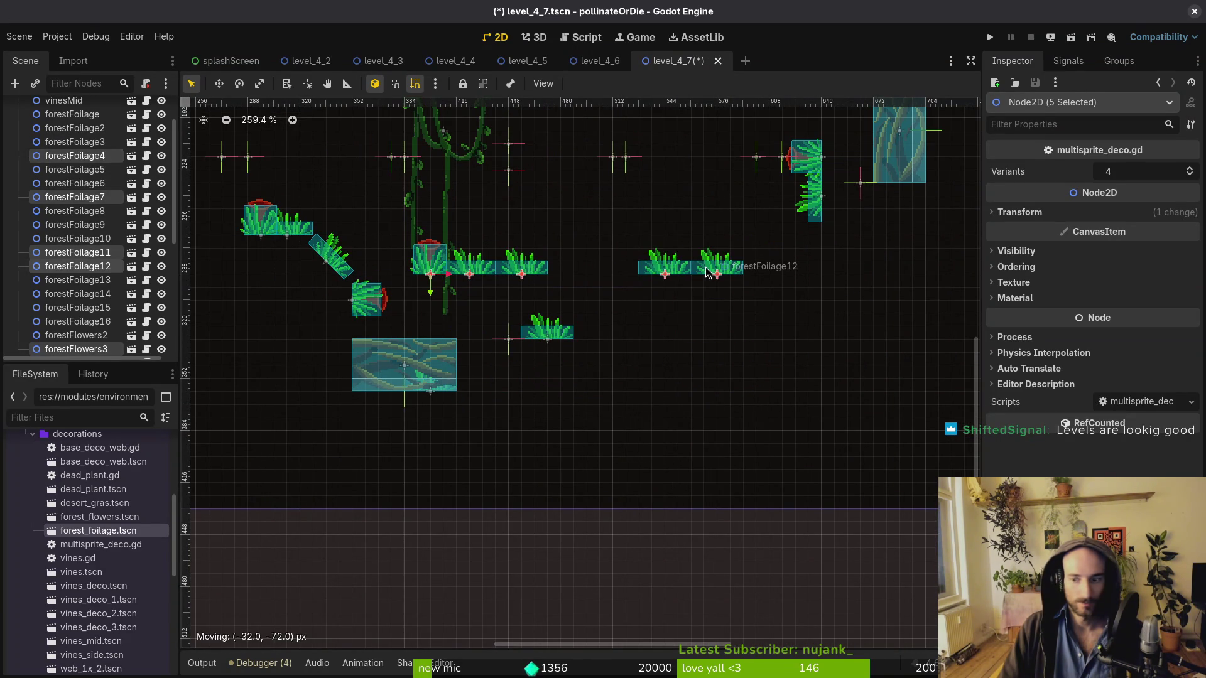
pyautogui.click(628, 440)
pyautogui.hotkey('ctrl', 's')
# Show the grasTileset layer again and save
pyautogui.scroll(5, 103, 220)
pyautogui.click(17, 136)
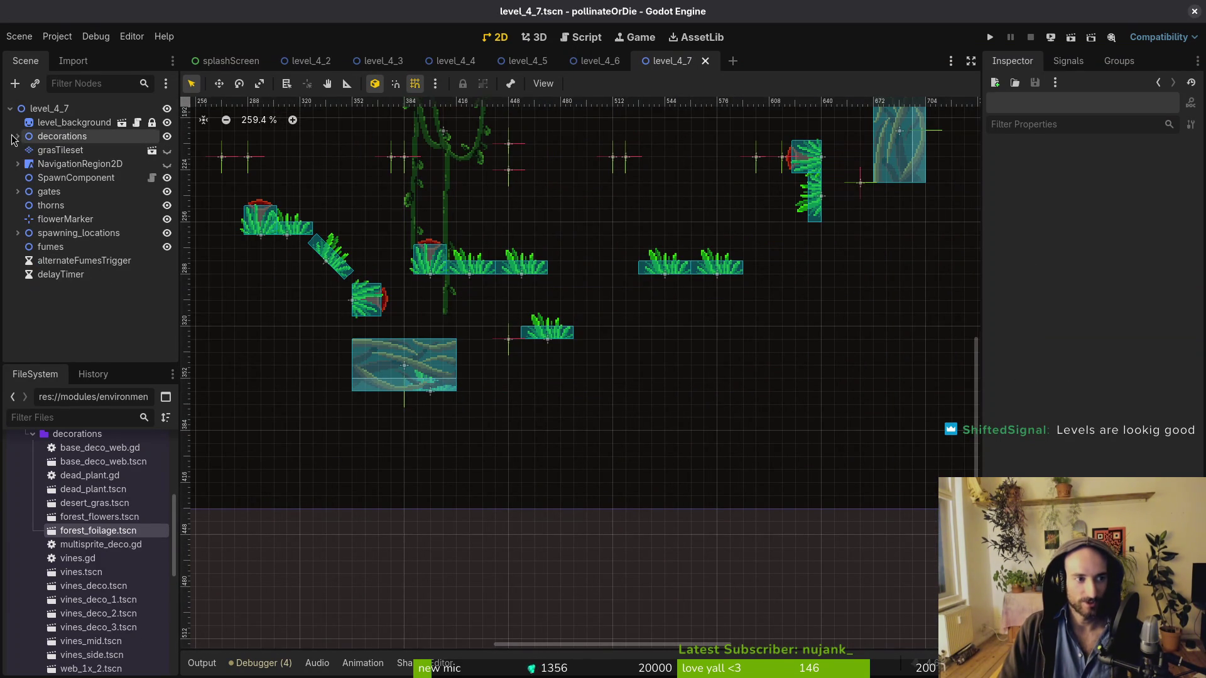
pyautogui.click(167, 152)
pyautogui.hotkey('ctrl', 's')
pyautogui.scroll(-3, 595, 291)
pyautogui.scroll(3, 712, 349)
# Drop forestFoliage7 and forestFoliage11 to the lower floor, forestFoliage4 onto the right platform, shift forestFoliage16 right
pyautogui.click(713, 350)
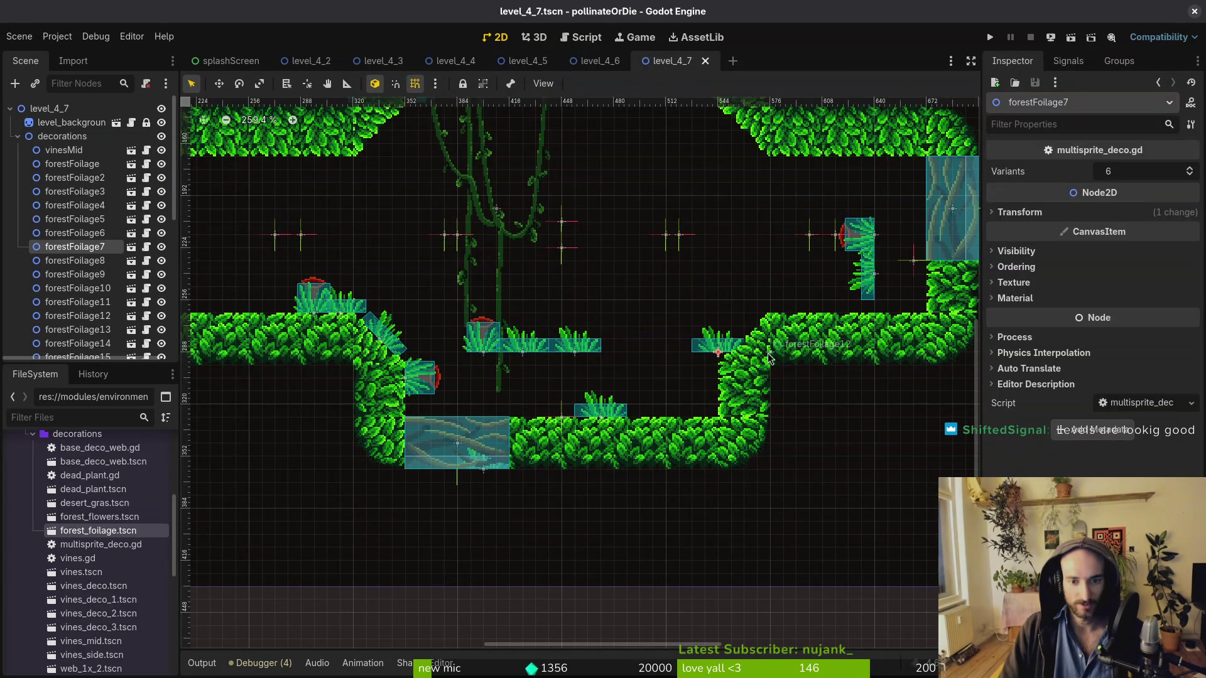
pyautogui.keyDown('shift'); pyautogui.click(772, 356); pyautogui.keyUp('shift')
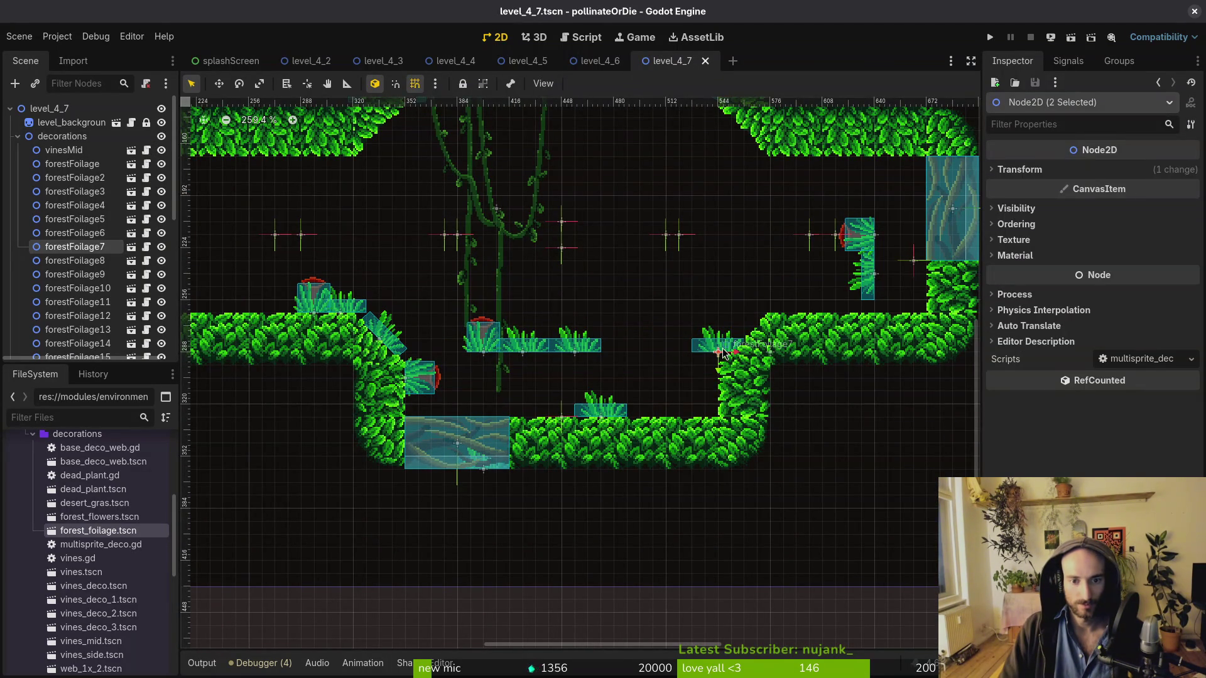
pyautogui.moveTo(716, 352); pyautogui.dragTo(655, 416)
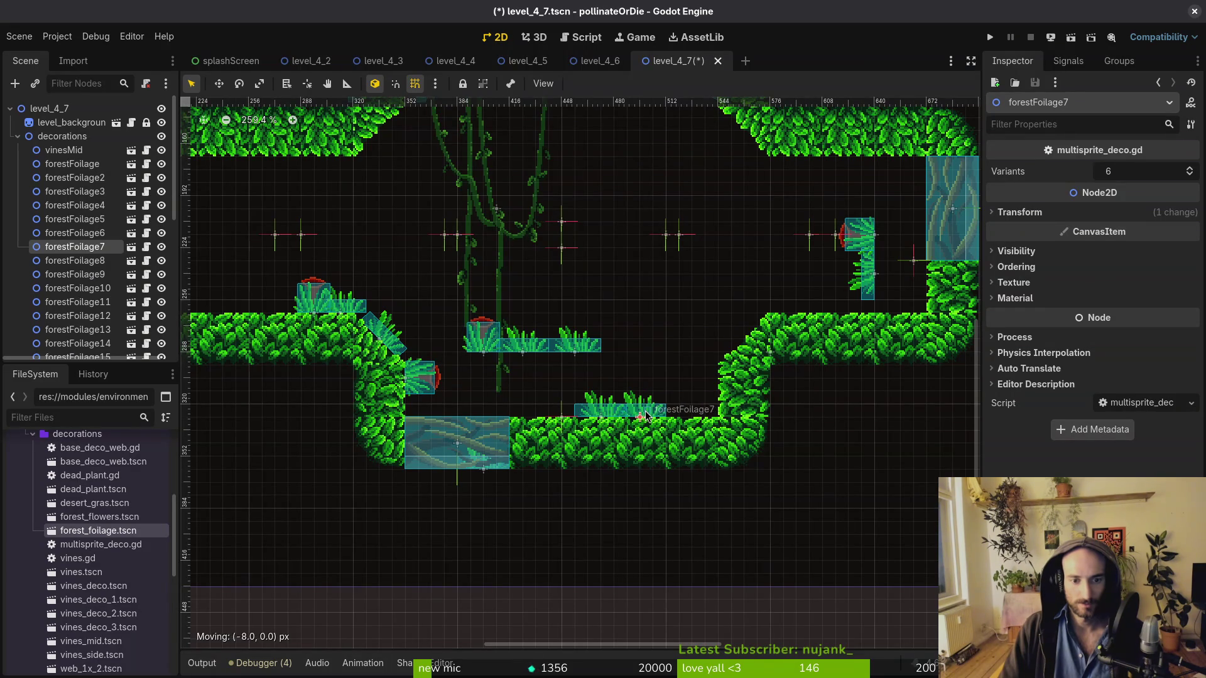
pyautogui.moveTo(575, 344); pyautogui.dragTo(697, 409)
pyautogui.moveTo(525, 348)
pyautogui.mouseDown()
pyautogui.moveTo(683, 338)
pyautogui.moveTo(798, 309)
pyautogui.mouseUp()
pyautogui.moveTo(865, 270); pyautogui.dragTo(915, 280)
pyautogui.scroll(4, 737, 368)
pyautogui.hscroll(4, 737, 368)
# Move the red forestFlowers5 down-left, tilt it -30°, and save
pyautogui.moveTo(754, 343)
pyautogui.mouseDown()
pyautogui.moveTo(614, 303)
pyautogui.moveTo(614, 252)
pyautogui.moveTo(641, 375)
pyautogui.moveTo(691, 372)
pyautogui.mouseUp()
pyautogui.moveTo(691, 372)
pyautogui.mouseDown()
pyautogui.moveTo(701, 380)
pyautogui.moveTo(756, 361)
pyautogui.moveTo(670, 284)
pyautogui.moveTo(701, 304)
pyautogui.mouseUp()
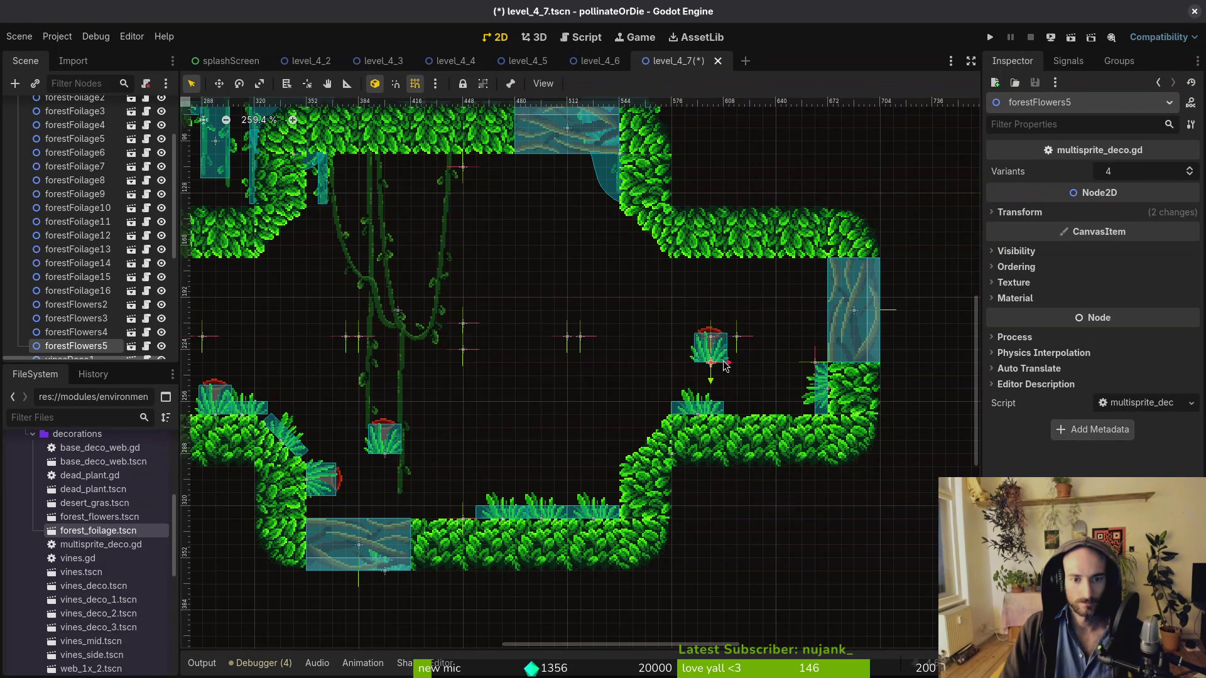
pyautogui.moveTo(731, 367); pyautogui.dragTo(747, 407)
pyautogui.press('Escape')
pyautogui.hotkey('ctrl', 's')
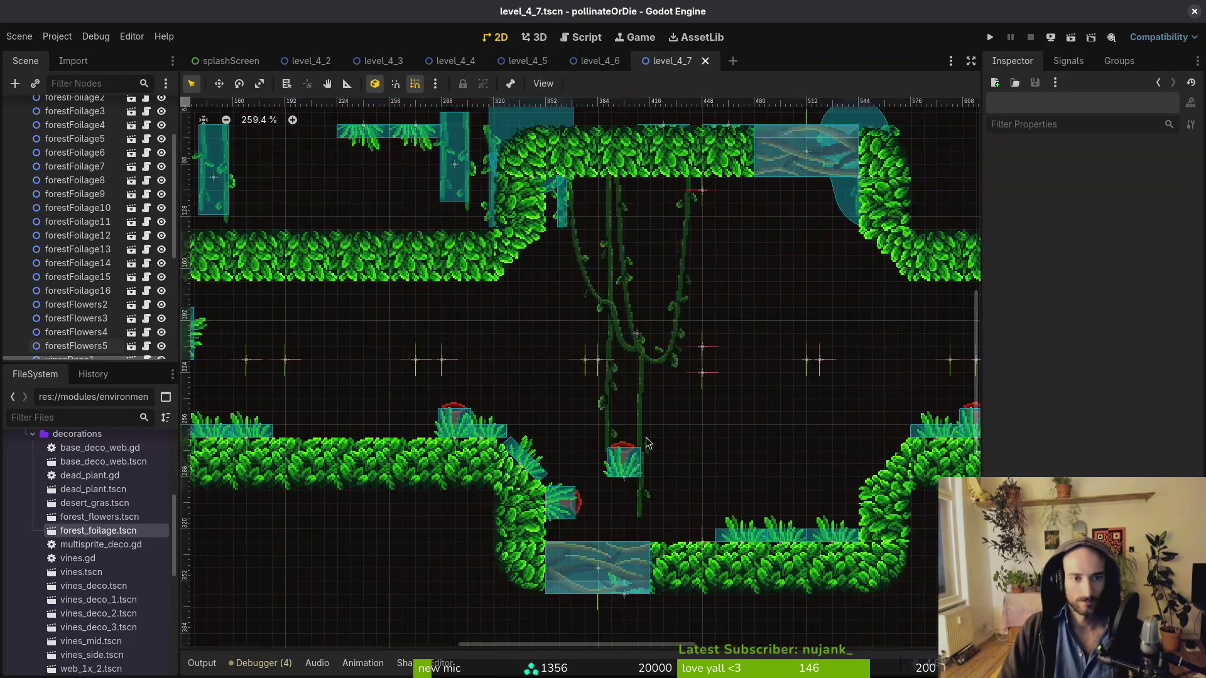
# Rotate forestFlowers3 and hang it up under the ceiling
pyautogui.moveTo(414, 361)
pyautogui.mouseDown()
pyautogui.moveTo(405, 371)
pyautogui.moveTo(581, 492)
pyautogui.moveTo(567, 521)
pyautogui.moveTo(608, 441)
pyautogui.moveTo(622, 442)
pyautogui.moveTo(632, 484)
pyautogui.moveTo(619, 530)
pyautogui.mouseUp()
pyautogui.moveTo(714, 453)
pyautogui.mouseDown()
pyautogui.moveTo(367, 410)
pyautogui.moveTo(600, 467)
pyautogui.mouseUp()
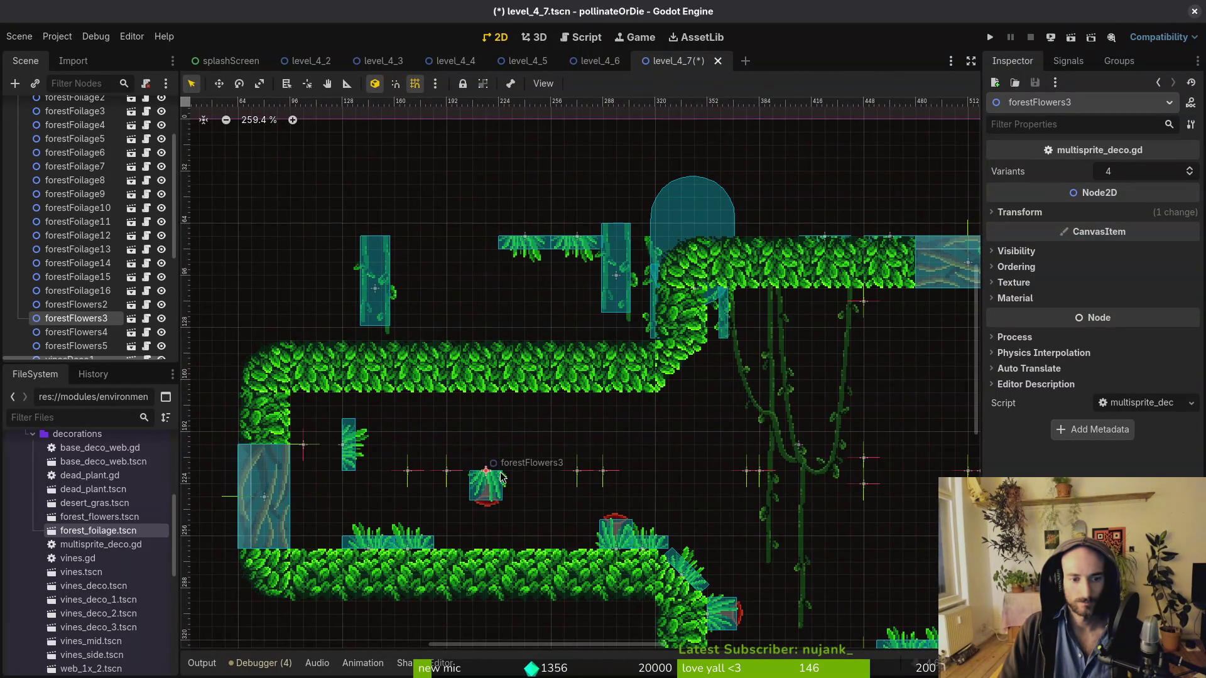
pyautogui.moveTo(486, 501); pyautogui.dragTo(499, 422)
# Move forestFoliage5 and forestFoliage3 against the ceiling and place a grass piece on the ledge
pyautogui.click(516, 250)
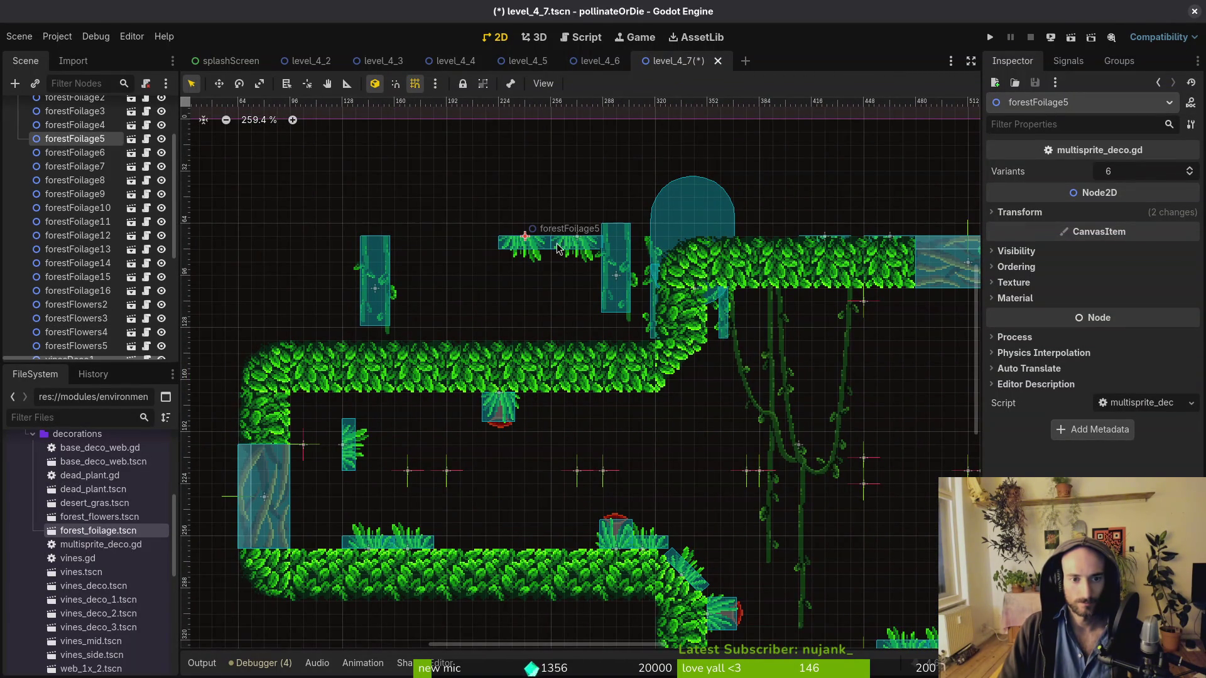
pyautogui.keyDown('shift'); pyautogui.click(578, 249); pyautogui.keyUp('shift')
pyautogui.moveTo(579, 249)
pyautogui.mouseDown()
pyautogui.moveTo(591, 456)
pyautogui.moveTo(593, 405)
pyautogui.mouseUp()
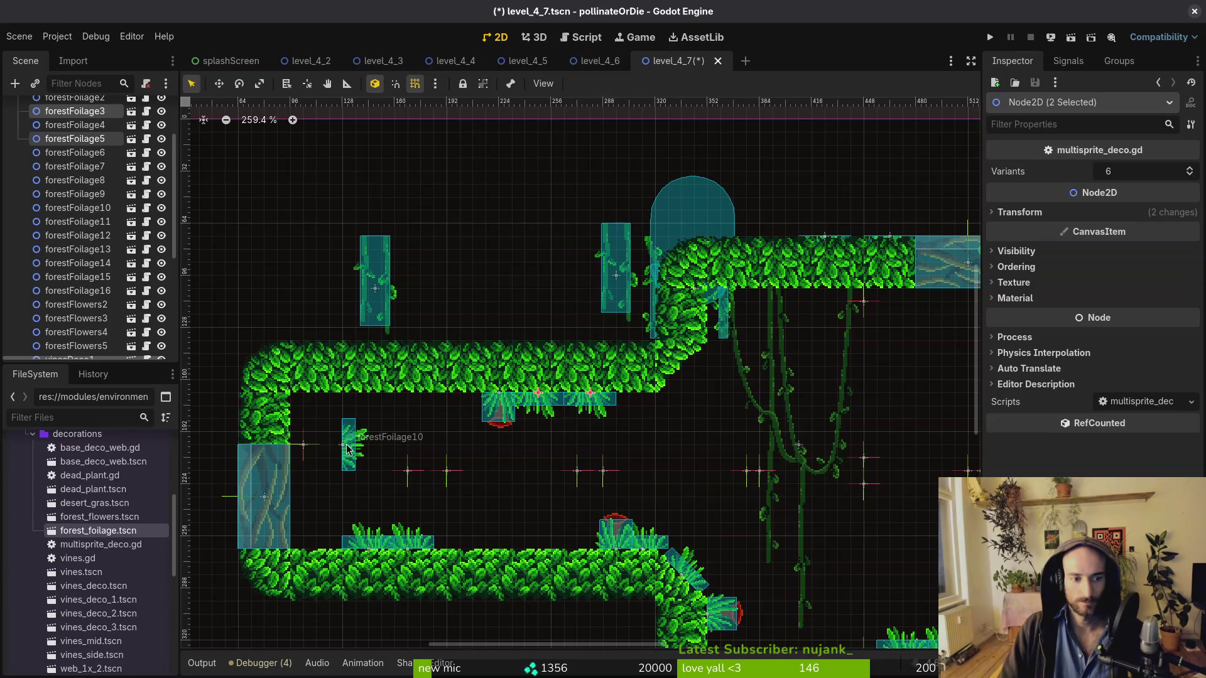
pyautogui.moveTo(353, 444); pyautogui.dragTo(300, 419)
# Hang vinesDeco4 under the left ceiling, shift vinesDeco2 and vinesDeco3, and put vinesDeco1 on the right wall
pyautogui.moveTo(383, 317)
pyautogui.mouseDown()
pyautogui.moveTo(506, 499)
pyautogui.moveTo(371, 451)
pyautogui.mouseUp()
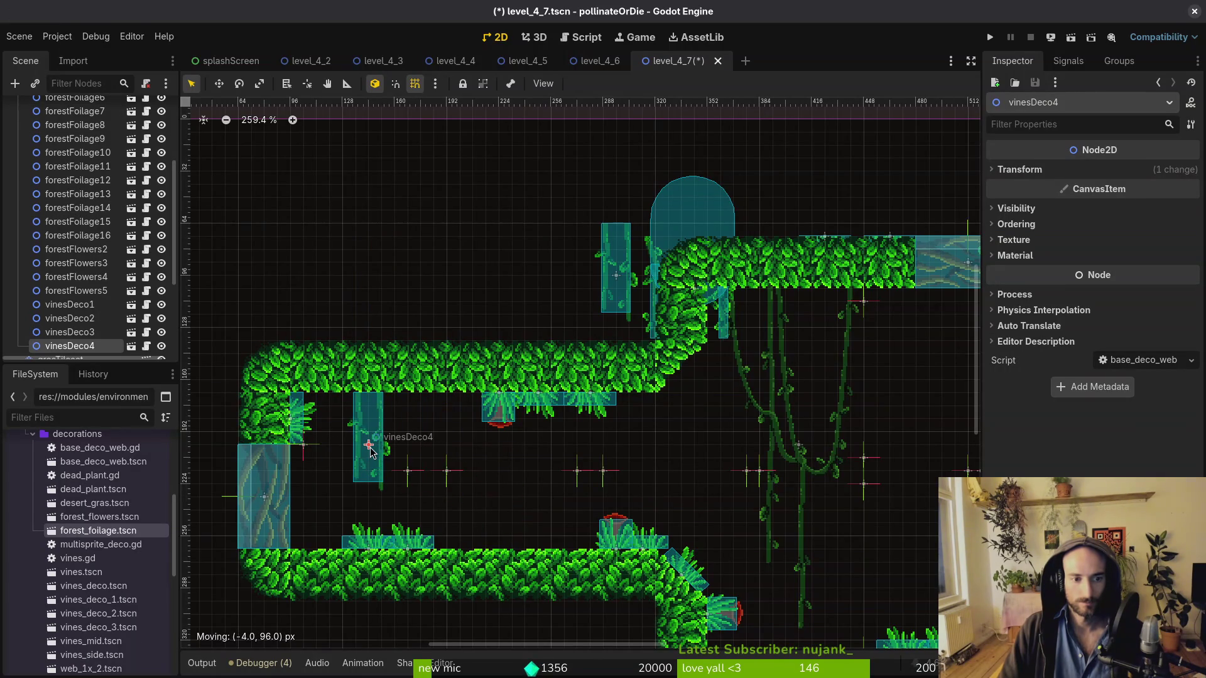
pyautogui.moveTo(601, 306)
pyautogui.mouseDown()
pyautogui.moveTo(667, 463)
pyautogui.moveTo(603, 463)
pyautogui.moveTo(798, 440)
pyautogui.moveTo(814, 347)
pyautogui.mouseUp()
pyautogui.hscroll(5, 535, 378)
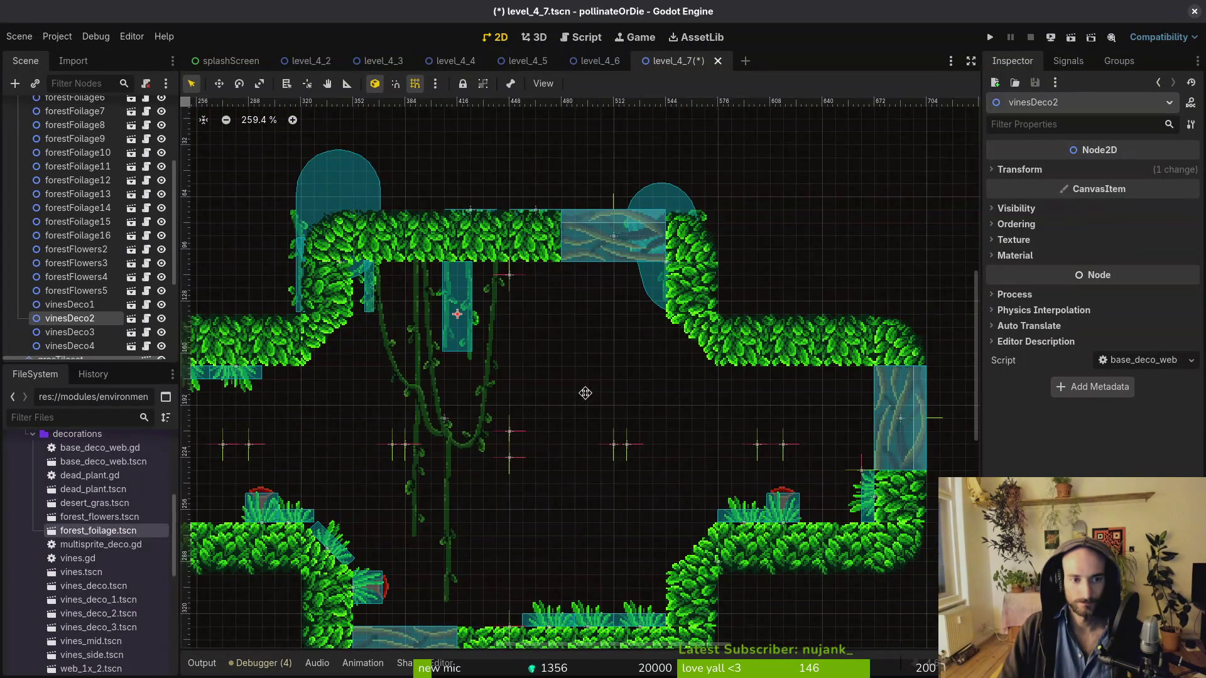
pyautogui.hscroll(-2, 584, 400)
pyautogui.moveTo(383, 182)
pyautogui.mouseDown()
pyautogui.moveTo(330, 406)
pyautogui.moveTo(460, 403)
pyautogui.moveTo(408, 371)
pyautogui.moveTo(427, 389)
pyautogui.moveTo(664, 374)
pyautogui.mouseUp()
pyautogui.hscroll(-4, 331, 406)
pyautogui.hscroll(5, 664, 375)
pyautogui.moveTo(665, 228)
pyautogui.mouseDown()
pyautogui.moveTo(575, 308)
pyautogui.moveTo(766, 376)
pyautogui.mouseUp()
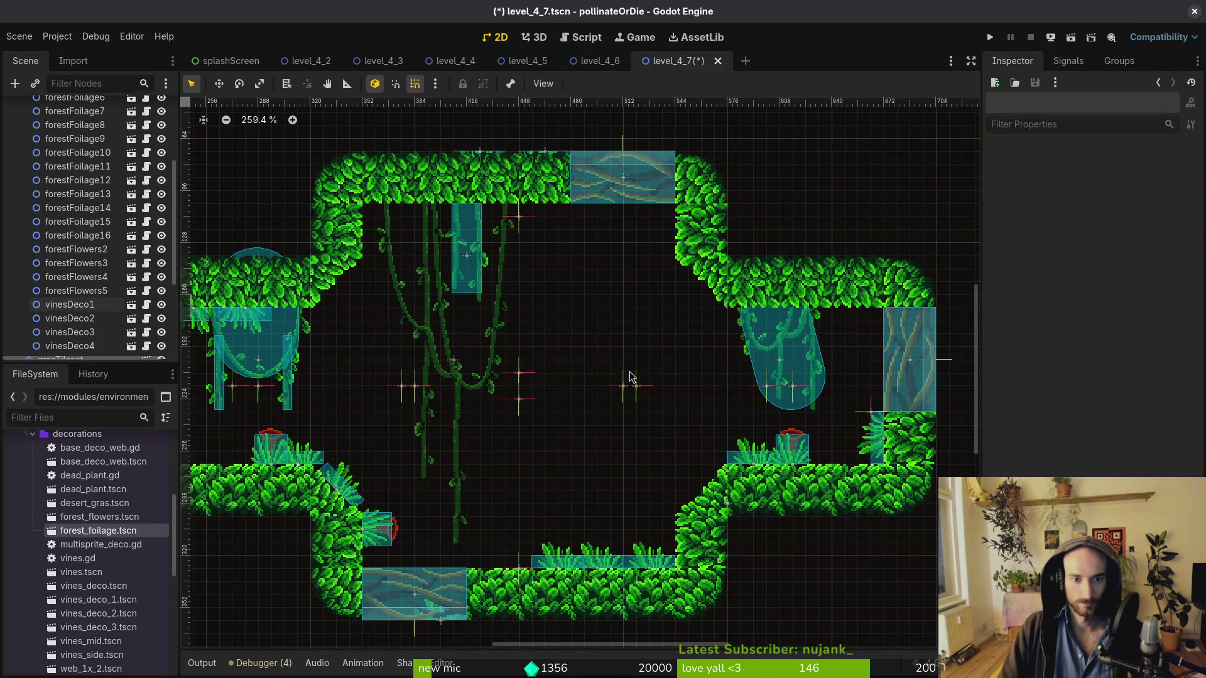
pyautogui.click(640, 394)
pyautogui.hscroll(-1, 691, 377)
pyautogui.hscroll(-2, 513, 356)
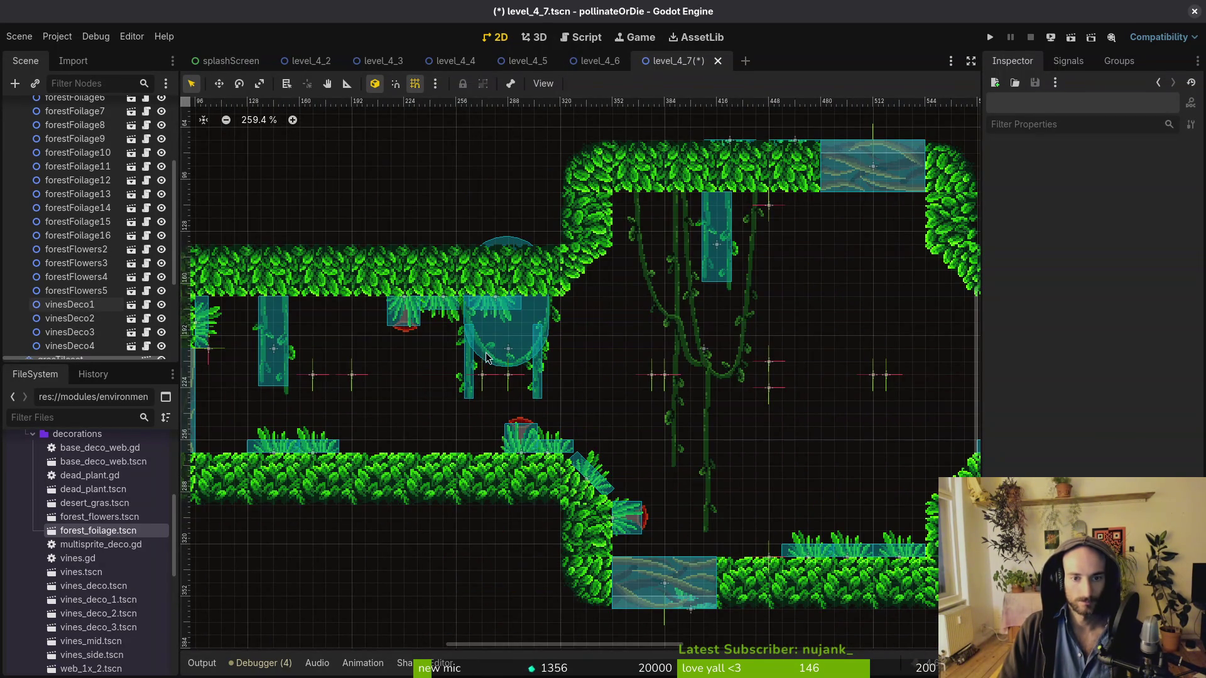
pyautogui.hscroll(1, 667, 305)
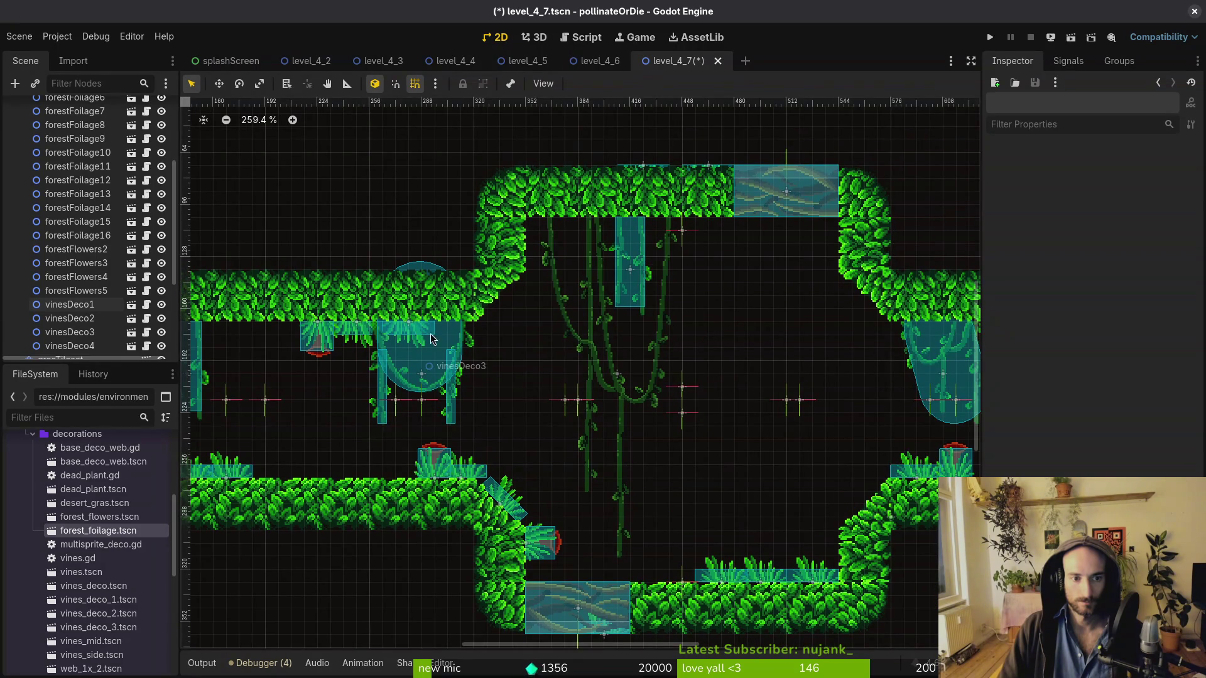
pyautogui.scroll(-3, 468, 352)
pyautogui.scroll(3, 63, 222)
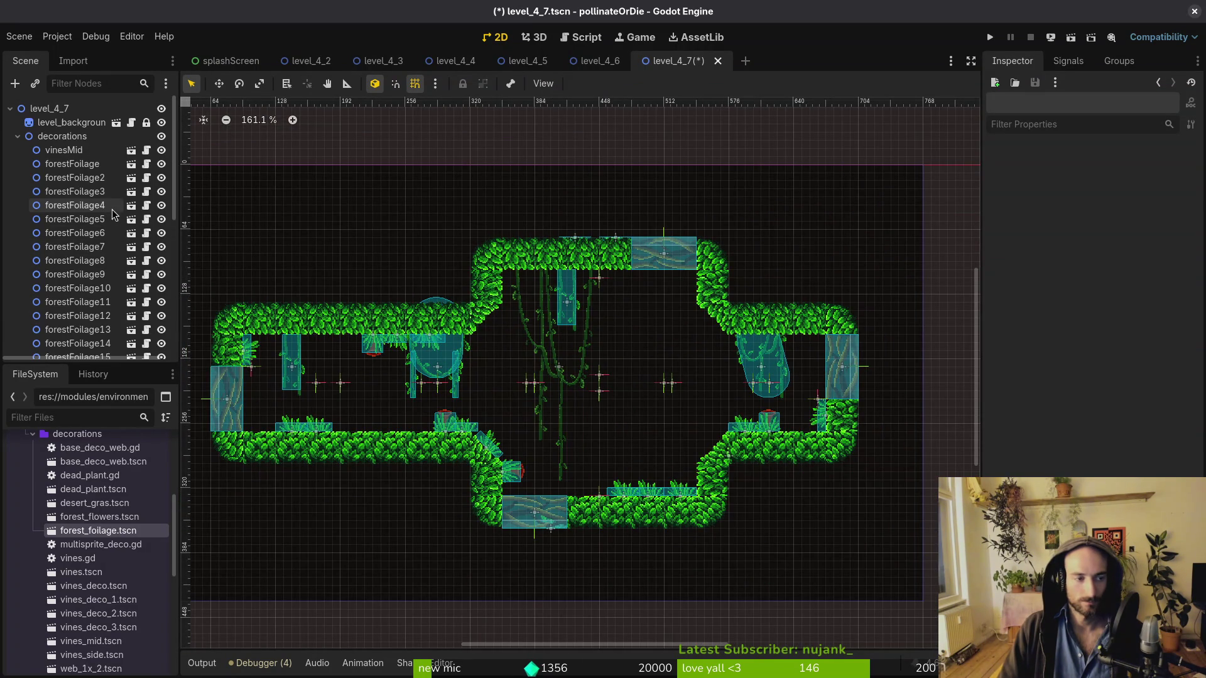
# With grasTileset hidden, move forestFoliage12 up-left and two top foliage pieces to the middle
pyautogui.click(18, 136)
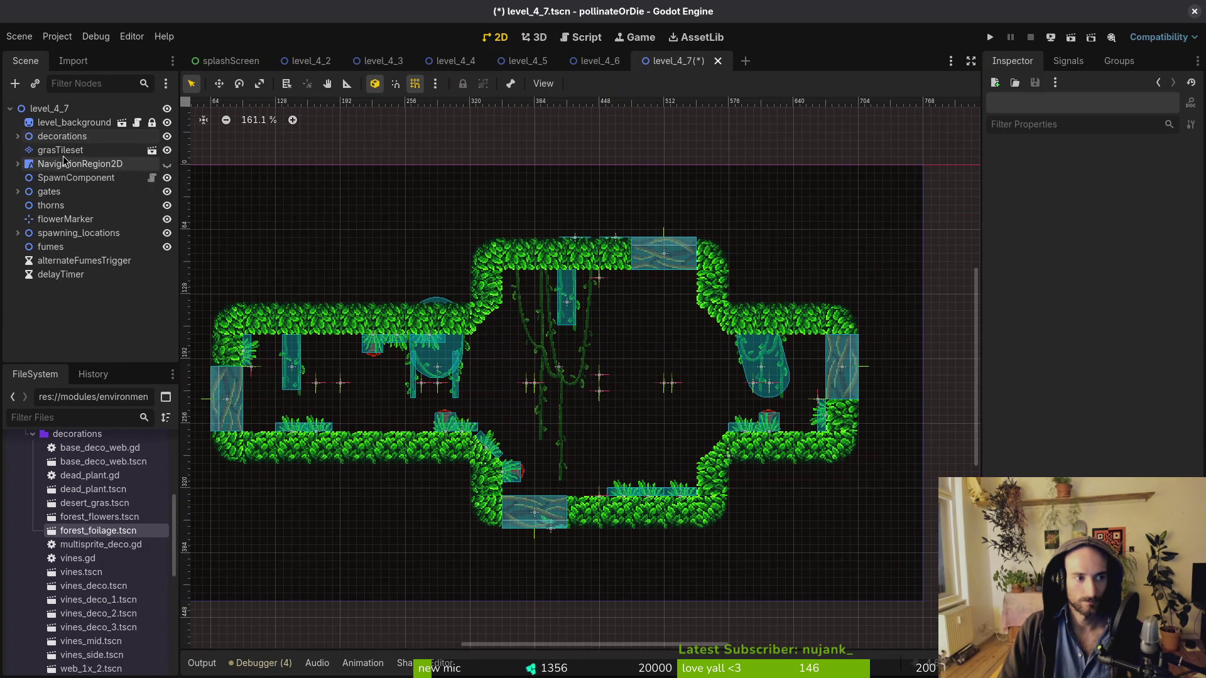
pyautogui.click(169, 151)
pyautogui.click(169, 151)
pyautogui.click(169, 151)
pyautogui.click(170, 151)
pyautogui.click(169, 151)
pyautogui.click(169, 151)
pyautogui.click(170, 151)
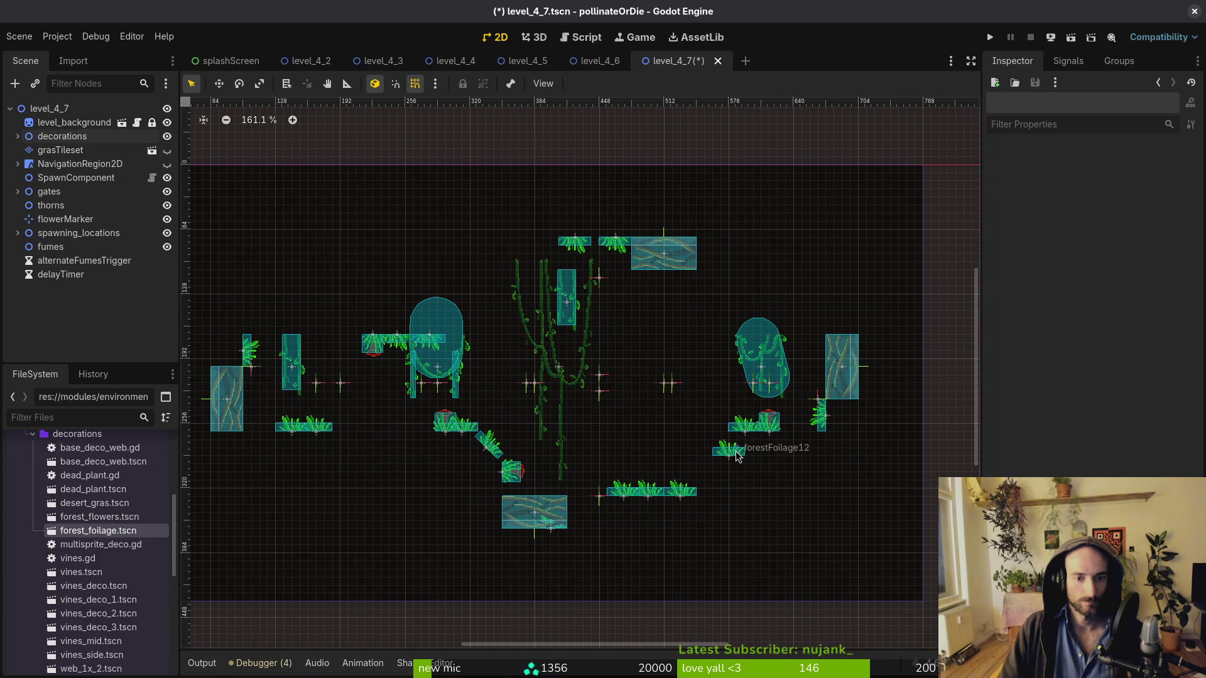
pyautogui.moveTo(737, 457); pyautogui.dragTo(634, 294)
pyautogui.moveTo(617, 248); pyautogui.dragTo(626, 355)
pyautogui.moveTo(575, 245)
pyautogui.mouseDown()
pyautogui.moveTo(607, 306)
pyautogui.moveTo(664, 355)
pyautogui.mouseUp()
# Show grasTileset again and move forestFoliage8 and forestFoliage6 onto the top-left ledge
pyautogui.click(17, 136)
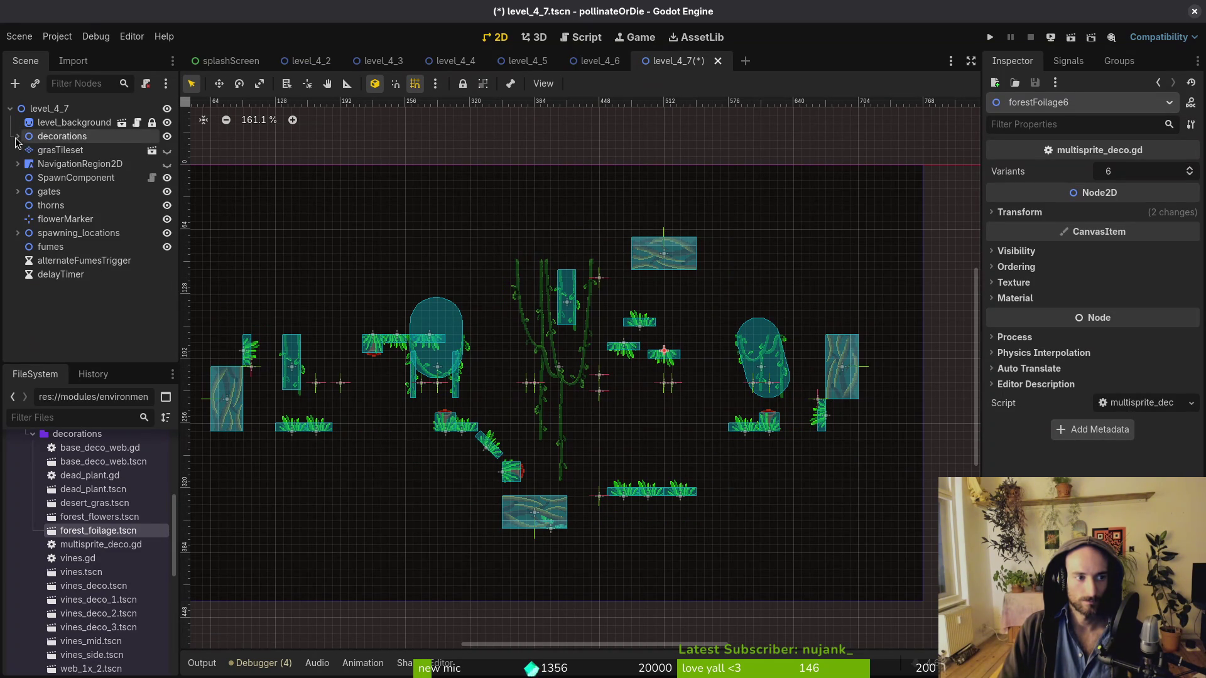
pyautogui.click(167, 150)
pyautogui.click(167, 150)
pyautogui.click(167, 150)
pyautogui.scroll(4, 666, 333)
pyautogui.click(593, 313)
pyautogui.moveTo(570, 360)
pyautogui.mouseDown()
pyautogui.moveTo(551, 211)
pyautogui.moveTo(338, 207)
pyautogui.mouseUp()
pyautogui.moveTo(678, 385); pyautogui.dragTo(405, 204)
# Flip forestFoliage12 and stand it vertically on the top-right wall
pyautogui.click(603, 296)
pyautogui.moveTo(622, 314)
pyautogui.mouseDown()
pyautogui.moveTo(659, 331)
pyautogui.moveTo(640, 379)
pyautogui.moveTo(552, 383)
pyautogui.mouseUp()
pyautogui.moveTo(581, 314); pyautogui.dragTo(720, 210)
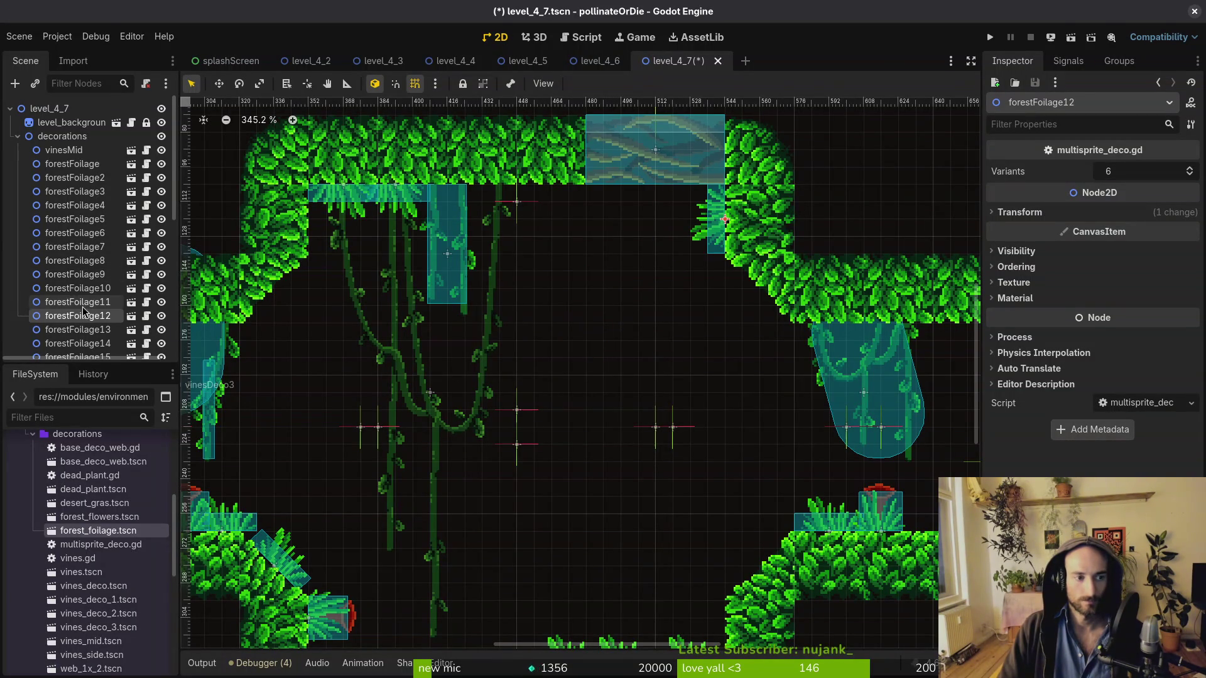
# Duplicate forestFoliage12 as forestFoliage17, place it diagonally on the left ledge, and save
pyautogui.hotkey('ctrl', 'd')
pyautogui.moveTo(717, 234)
pyautogui.mouseDown()
pyautogui.moveTo(294, 324)
pyautogui.moveTo(302, 339)
pyautogui.moveTo(283, 314)
pyautogui.mouseUp()
pyautogui.scroll(-4, 280, 327)
pyautogui.scroll(2, 509, 321)
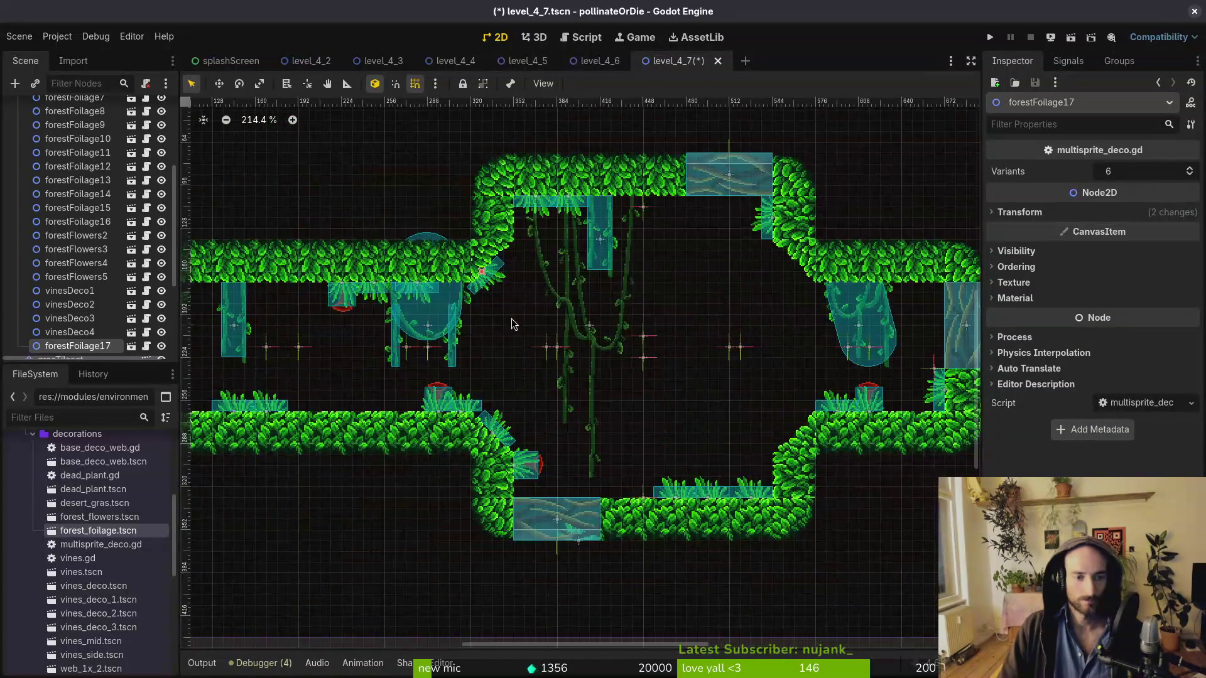
pyautogui.scroll(-3, 508, 321)
pyautogui.scroll(-1, 618, 344)
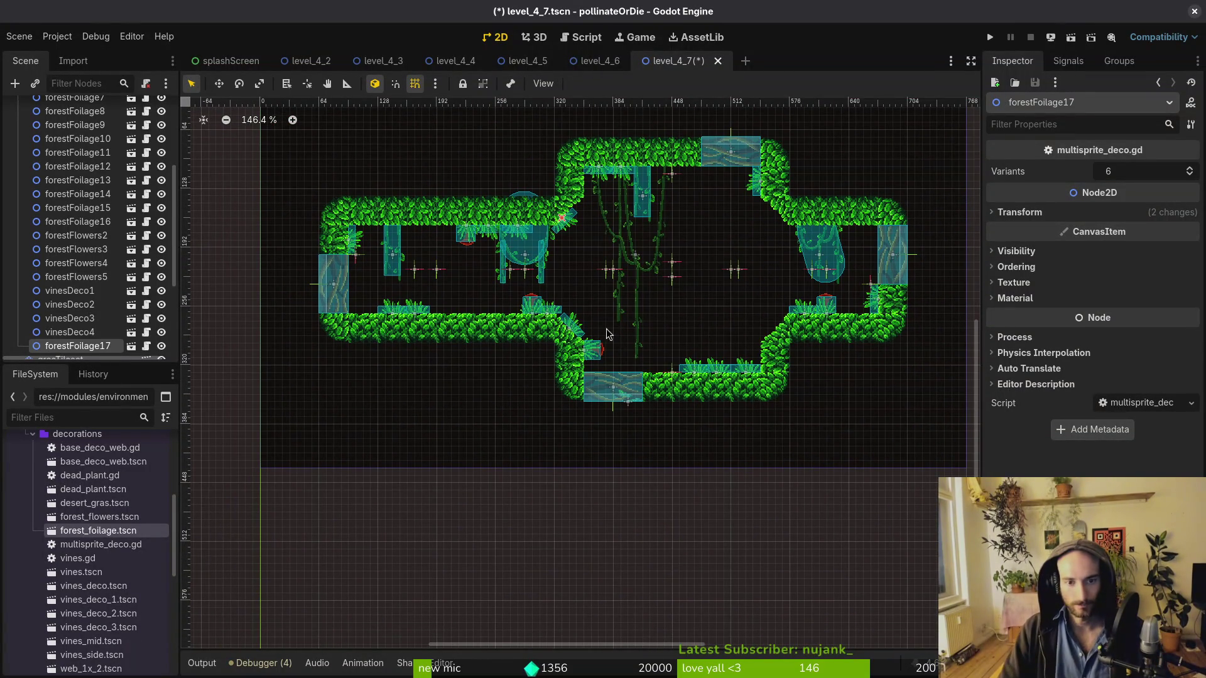
pyautogui.click(589, 309)
pyautogui.hotkey('ctrl', 's')
pyautogui.scroll(1, 701, 368)
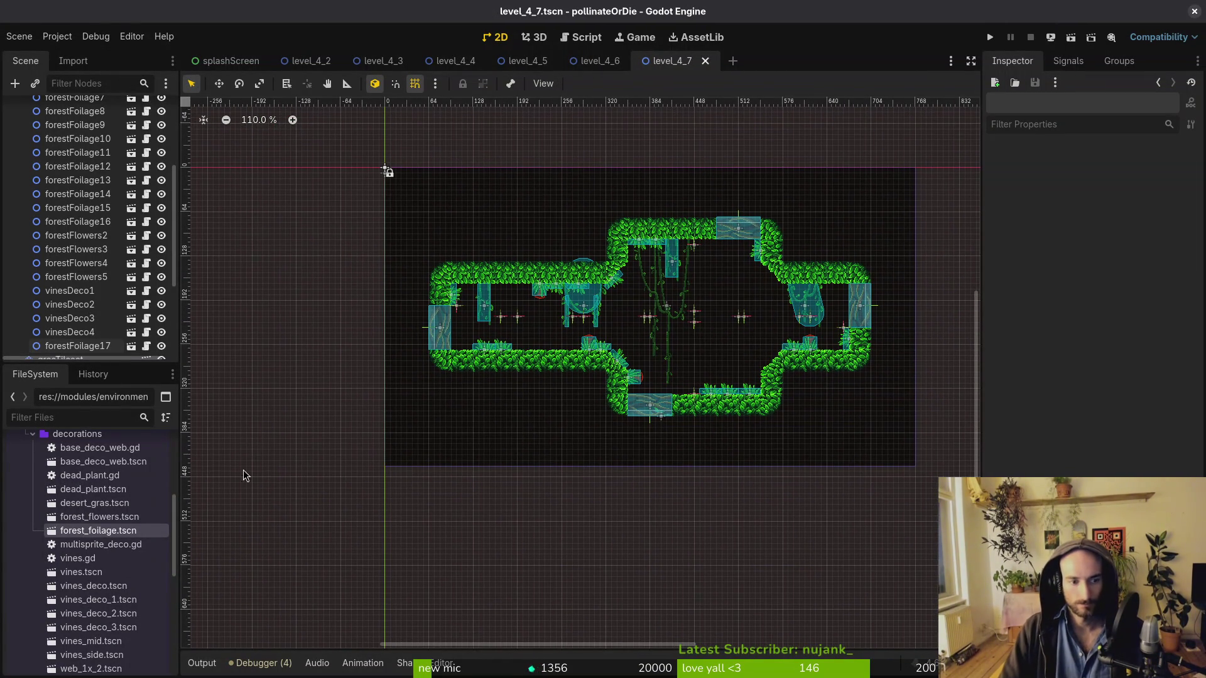
# Pick forestFoliage13 from the overlapping nodes and move it up toward the ceiling slope
pyautogui.click(33, 433)
pyautogui.hotkey('ctrl', 's')
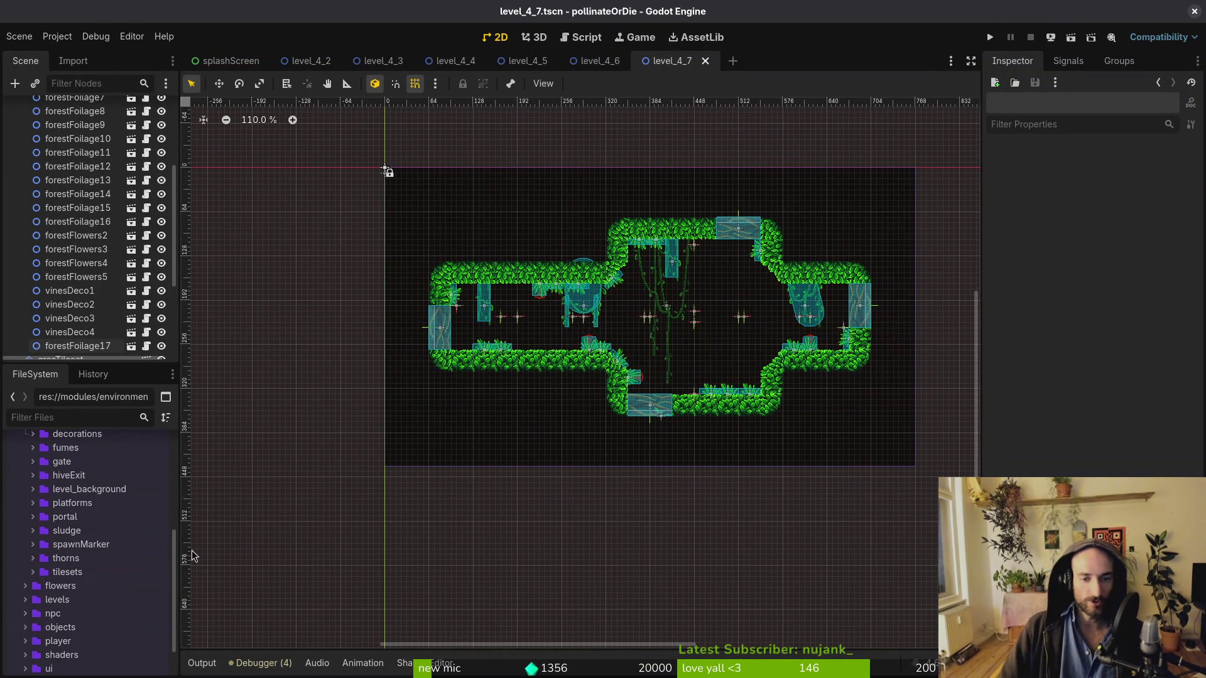
pyautogui.scroll(4, 704, 353)
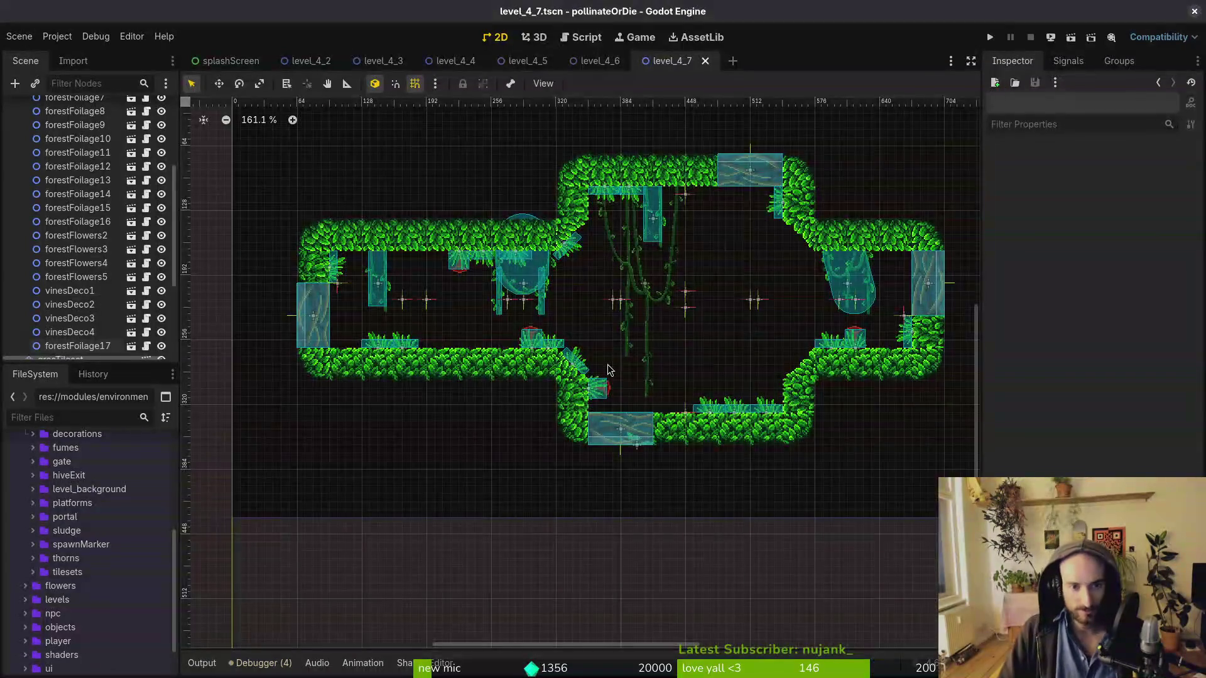
pyautogui.scroll(3, 598, 322)
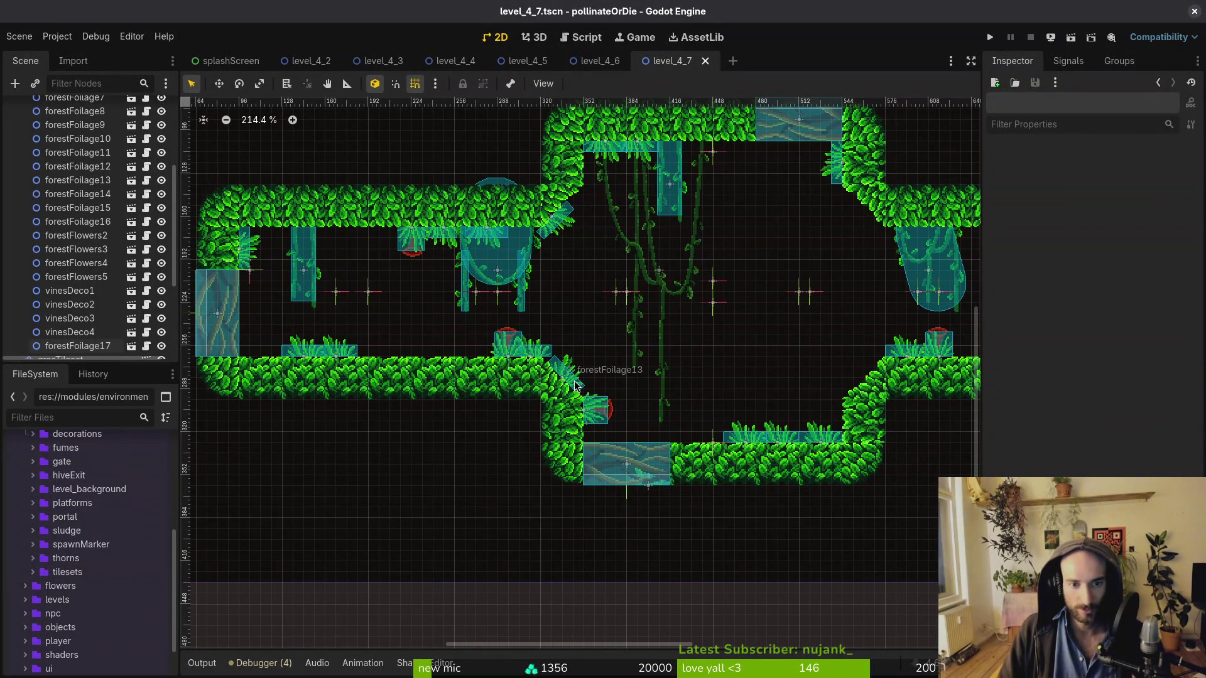
pyautogui.hscroll(3, 584, 373)
pyautogui.click(526, 381)
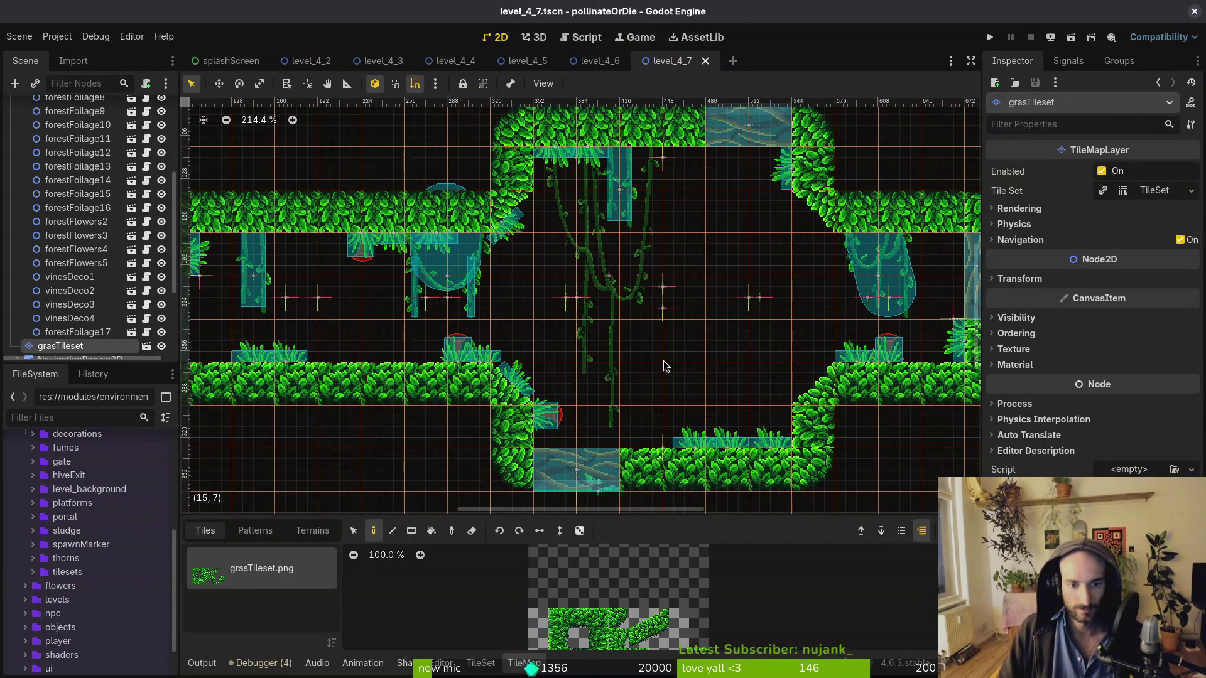
pyautogui.press('Escape')
pyautogui.keyDown('alt'); pyautogui.rightClick(514, 390); pyautogui.keyUp('alt')
pyautogui.click(529, 394)
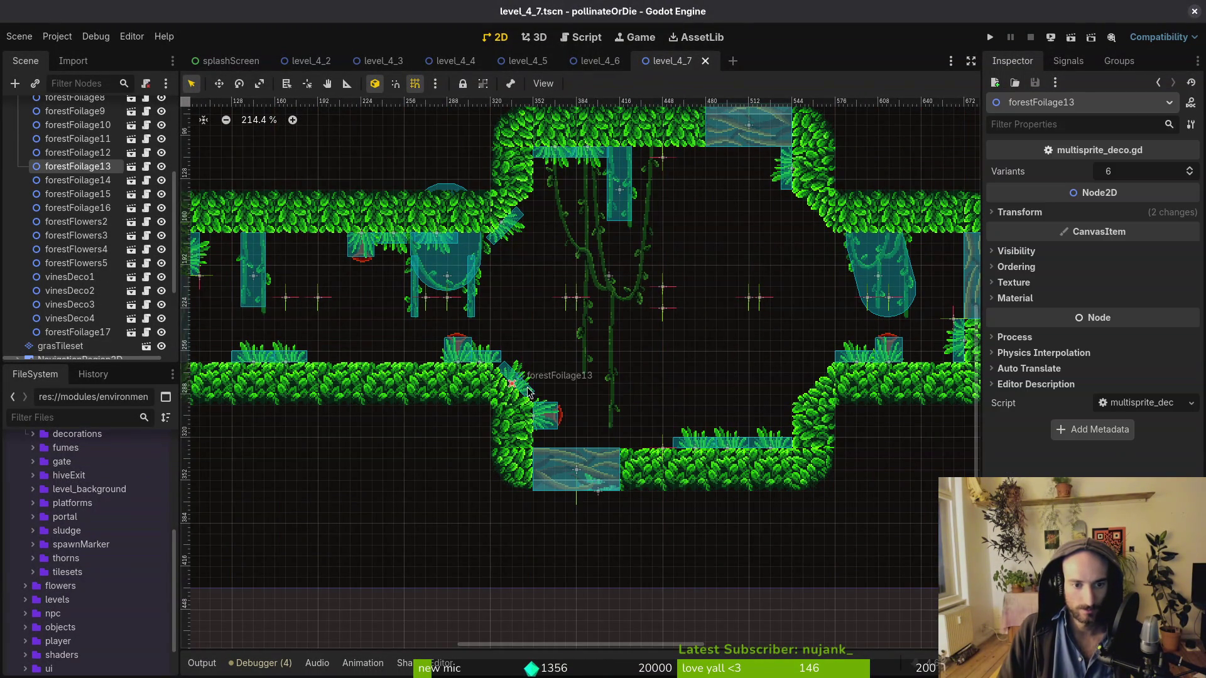
pyautogui.moveTo(520, 375); pyautogui.dragTo(525, 246)
# Pick forestFoliage17 from the overlapping nodes and move it beside the hanging vines
pyautogui.click(510, 231)
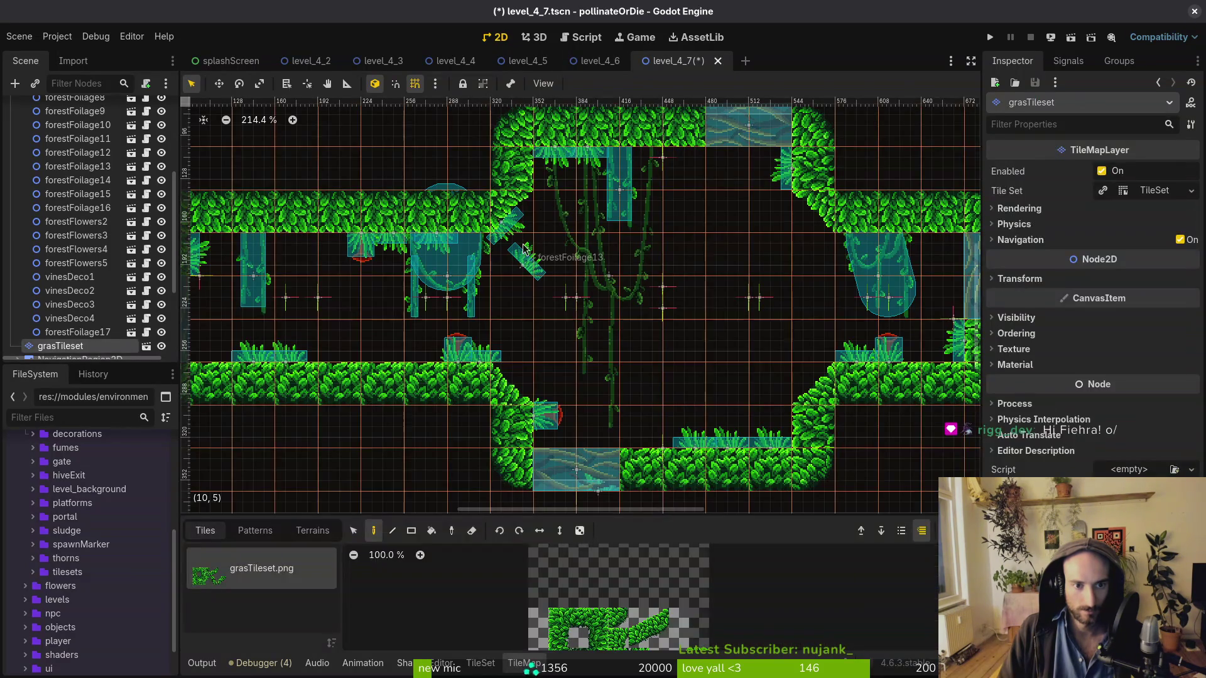
pyautogui.press('Escape')
pyautogui.keyDown('alt'); pyautogui.rightClick(514, 225); pyautogui.keyUp('alt')
pyautogui.click(577, 253)
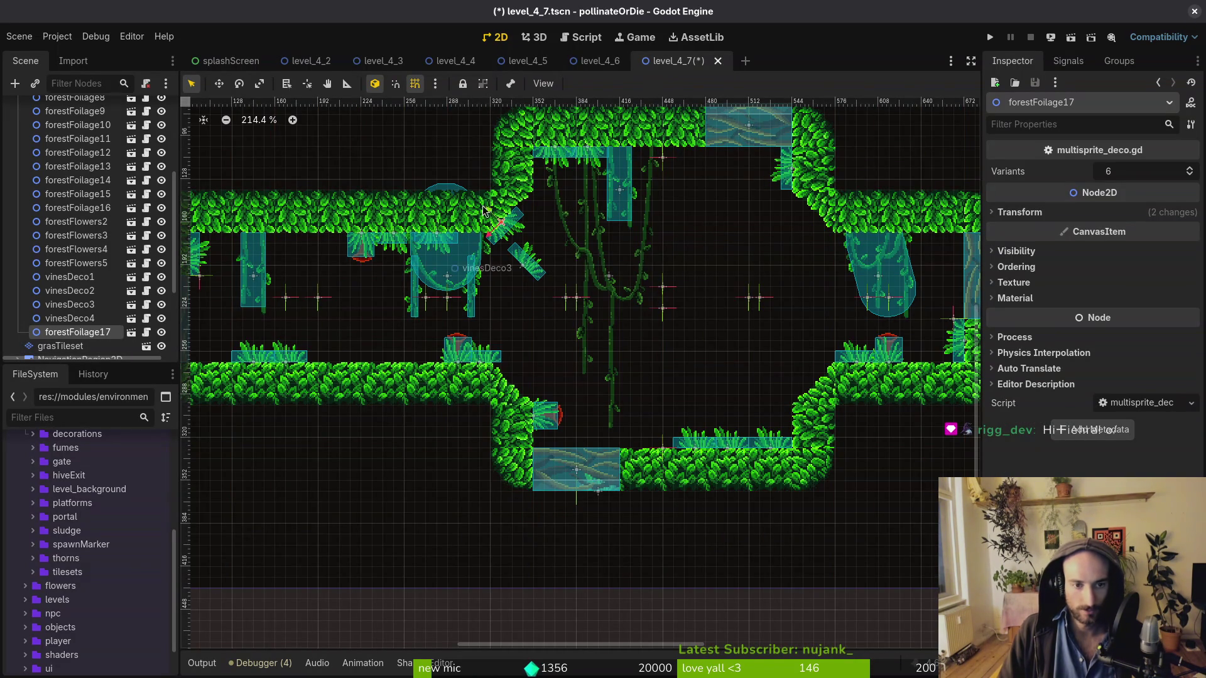
pyautogui.moveTo(509, 231); pyautogui.dragTo(716, 227)
# Relocate the floor grass tuft forestFoliage14 in the lower part of the room
pyautogui.moveTo(795, 352); pyautogui.dragTo(763, 408)
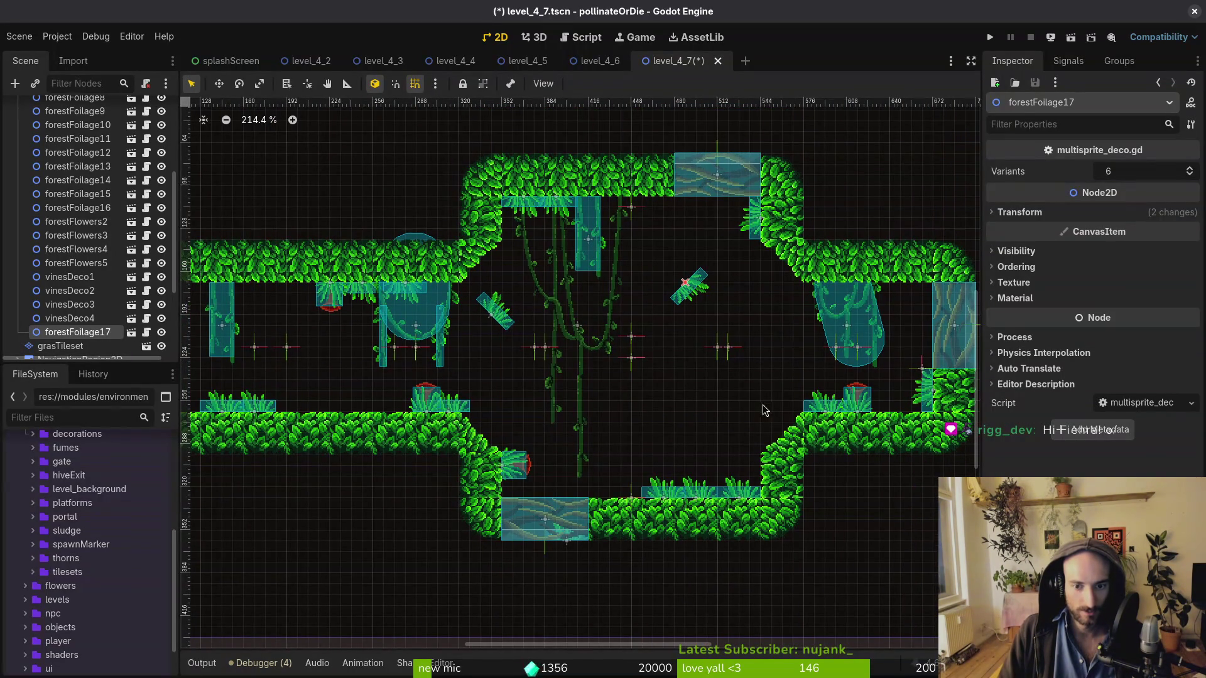
pyautogui.moveTo(669, 489)
pyautogui.mouseDown()
pyautogui.moveTo(773, 481)
pyautogui.moveTo(710, 503)
pyautogui.moveTo(588, 503)
pyautogui.moveTo(605, 504)
pyautogui.mouseUp()
pyautogui.scroll(5, 773, 481)
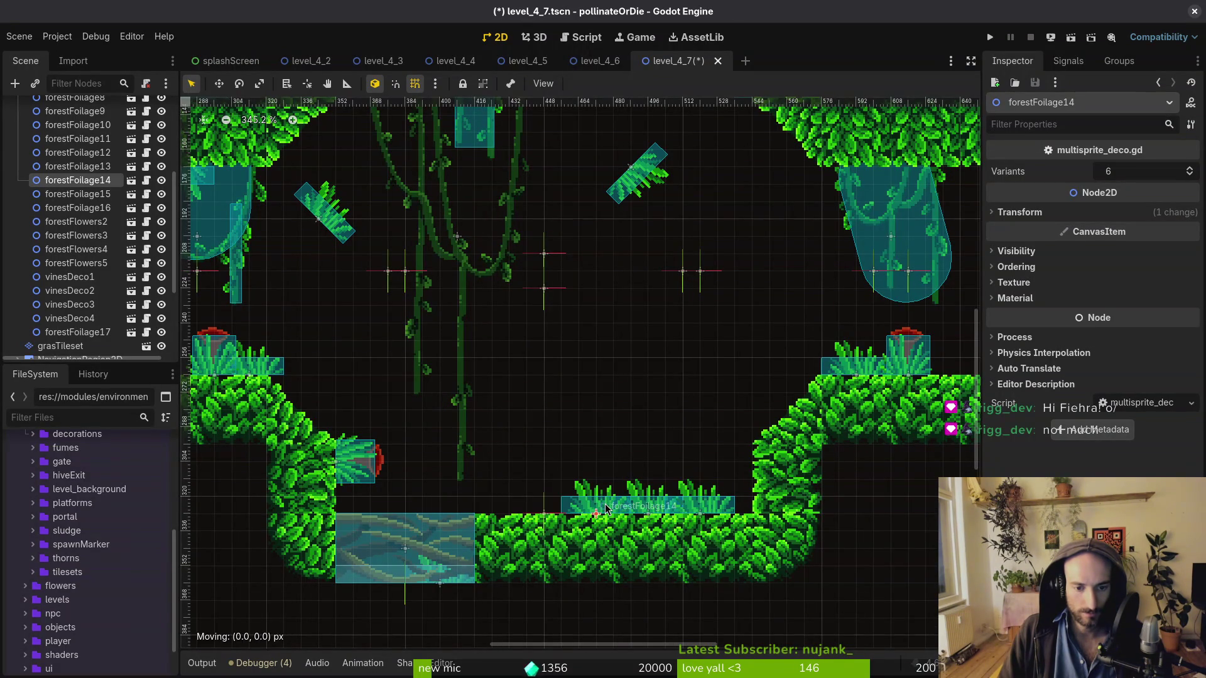
pyautogui.click(647, 245)
# Tilt forestFoliage17 along the slope, move forestFoliage13 up-right, and save level_4_7
pyautogui.click(635, 179)
pyautogui.moveTo(634, 179)
pyautogui.mouseDown()
pyautogui.moveTo(754, 171)
pyautogui.moveTo(598, 127)
pyautogui.moveTo(759, 482)
pyautogui.moveTo(760, 449)
pyautogui.mouseUp()
pyautogui.scroll(-5, 760, 449)
pyautogui.moveTo(555, 410)
pyautogui.mouseDown()
pyautogui.moveTo(716, 335)
pyautogui.moveTo(693, 336)
pyautogui.moveTo(763, 285)
pyautogui.mouseUp()
pyautogui.scroll(-3, 722, 358)
pyautogui.hotkey('ctrl', 's')
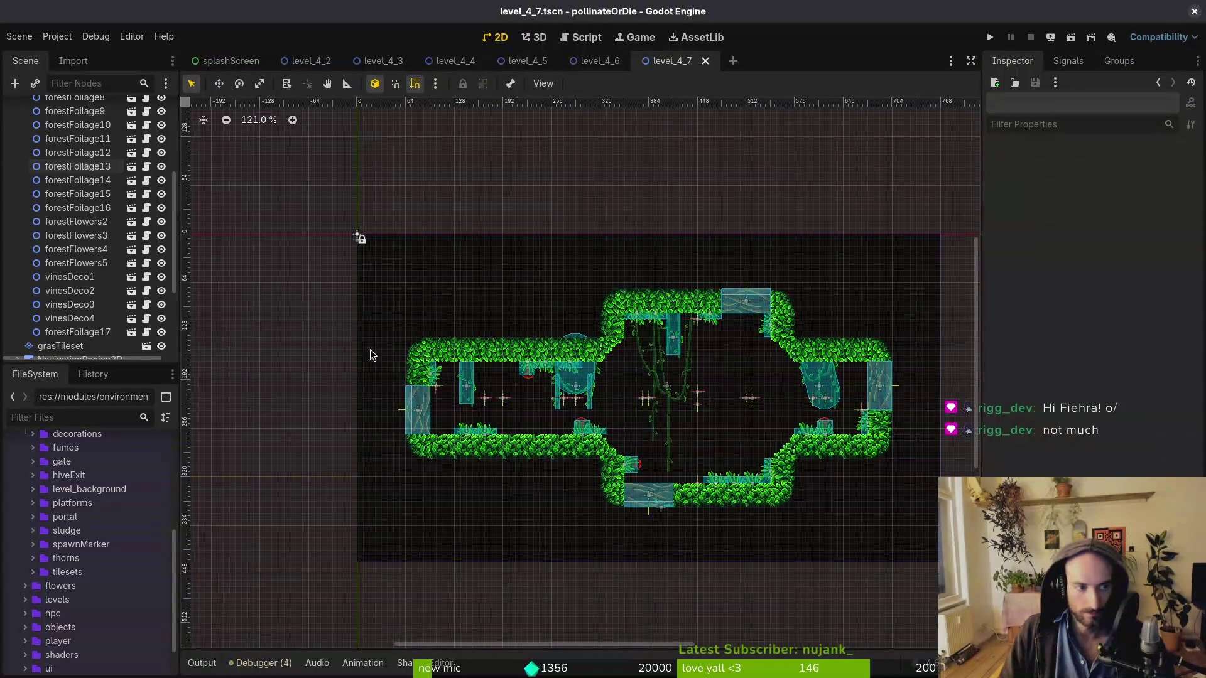
# Place four thorns.tscn hazards in the central room and reparent thorns2–5 under 'thorns'
pyautogui.scroll(-2, 140, 620)
pyautogui.click(33, 511)
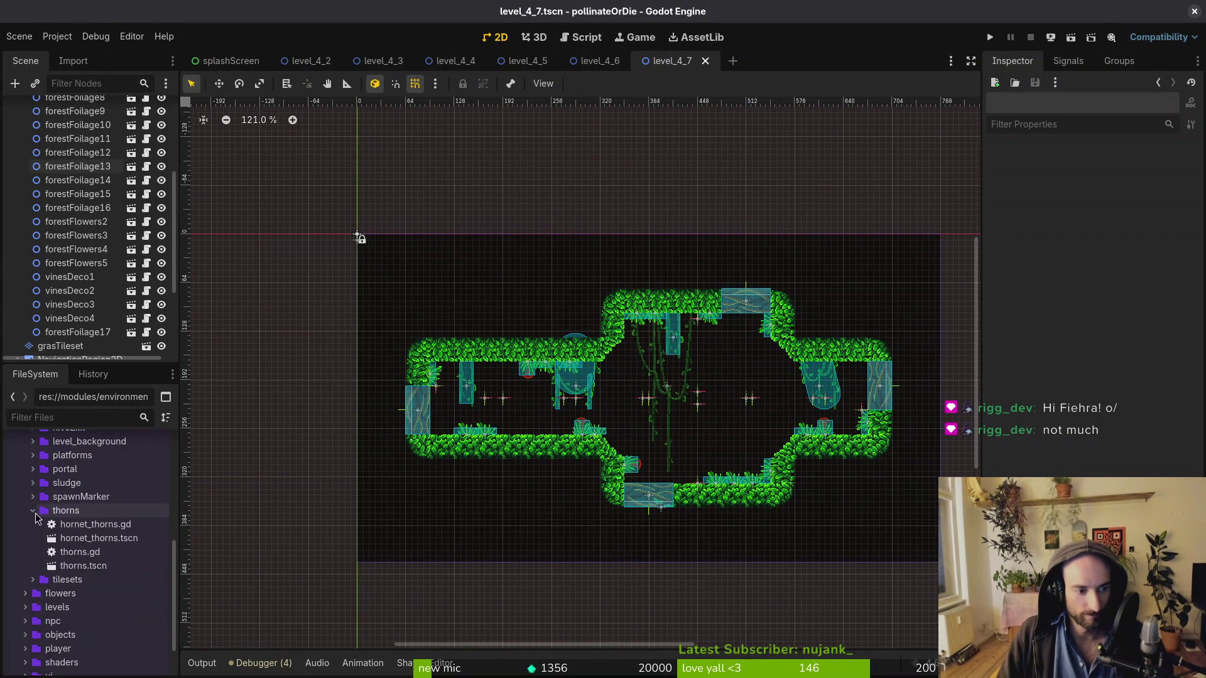
pyautogui.moveTo(84, 565)
pyautogui.mouseDown()
pyautogui.moveTo(613, 458)
pyautogui.moveTo(619, 436)
pyautogui.moveTo(188, 540)
pyautogui.moveTo(590, 381)
pyautogui.moveTo(618, 358)
pyautogui.mouseUp()
pyautogui.moveTo(83, 566); pyautogui.dragTo(777, 356)
pyautogui.moveTo(83, 566); pyautogui.dragTo(770, 441)
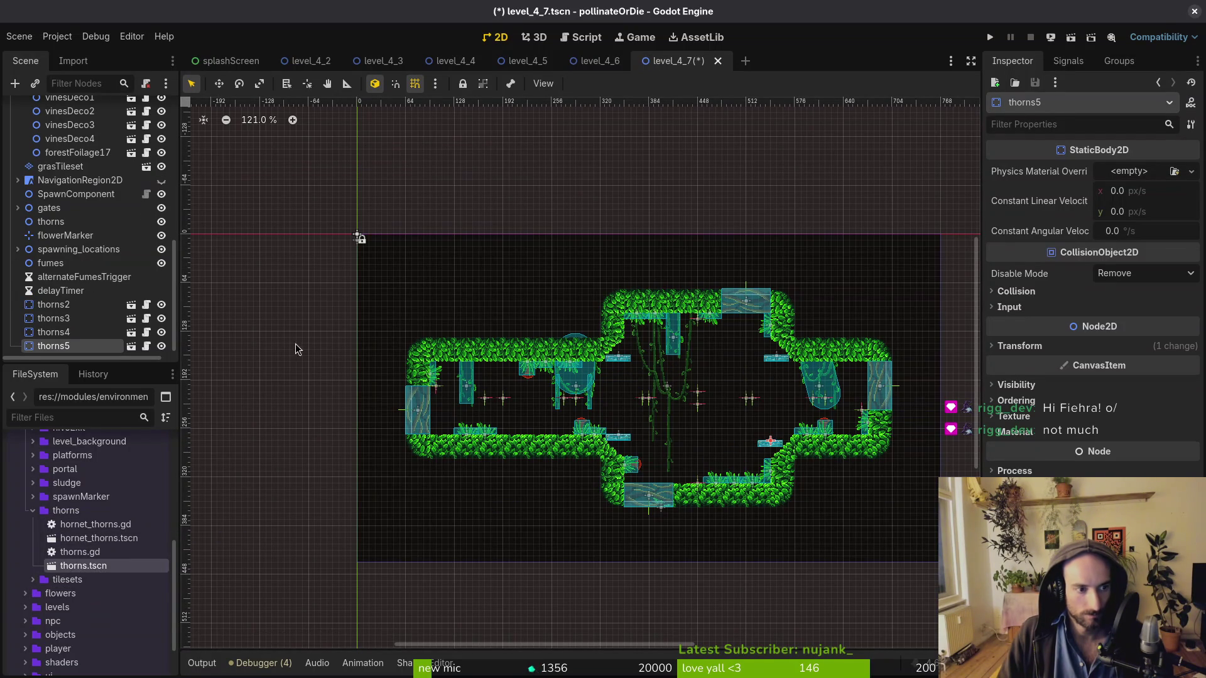
pyautogui.keyDown('shift'); pyautogui.click(53, 308); pyautogui.keyUp('shift')
pyautogui.moveTo(53, 308)
pyautogui.mouseDown()
pyautogui.moveTo(82, 270)
pyautogui.moveTo(57, 222)
pyautogui.mouseUp()
pyautogui.click(18, 222)
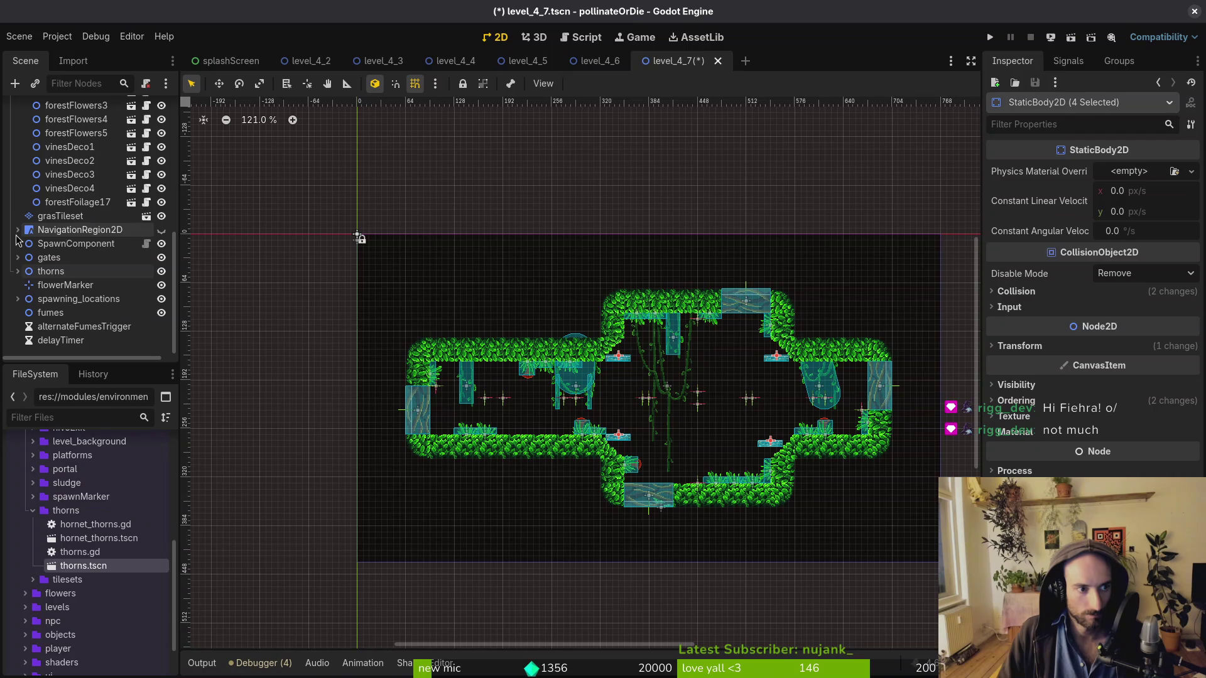
# Rotate thorns4 to -135° and thorns5 to -60° along the right slopes, with grid snapping off
pyautogui.scroll(2, 310, 220)
pyautogui.scroll(3, 628, 468)
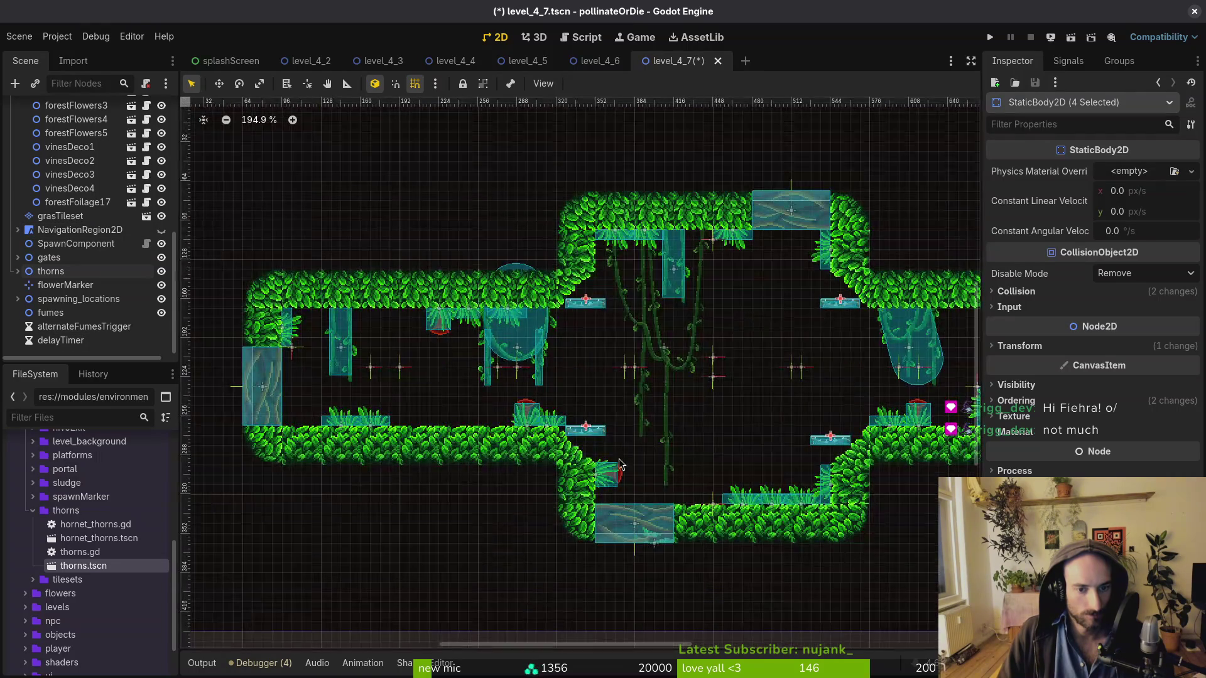
pyautogui.moveTo(845, 400); pyautogui.dragTo(779, 413)
pyautogui.click(779, 413)
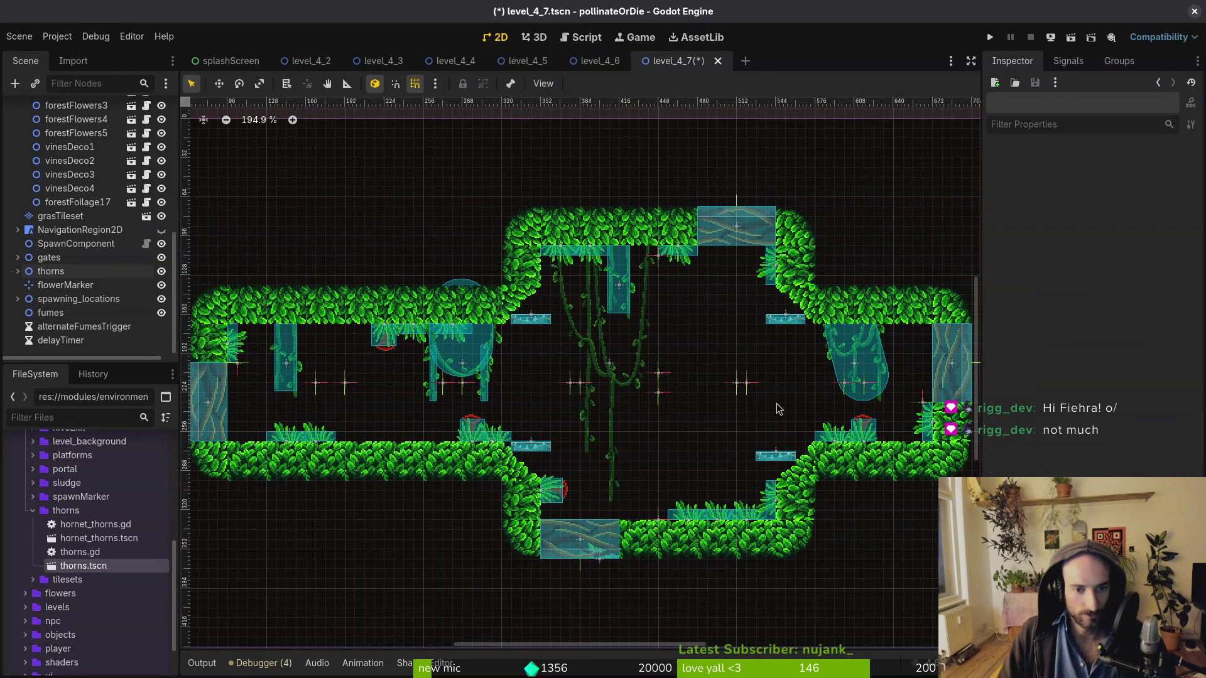
pyautogui.click(785, 317)
pyautogui.moveTo(788, 319)
pyautogui.mouseDown()
pyautogui.moveTo(834, 326)
pyautogui.moveTo(794, 317)
pyautogui.mouseUp()
pyautogui.scroll(3, 810, 327)
pyautogui.hotkey('shift', 'g')
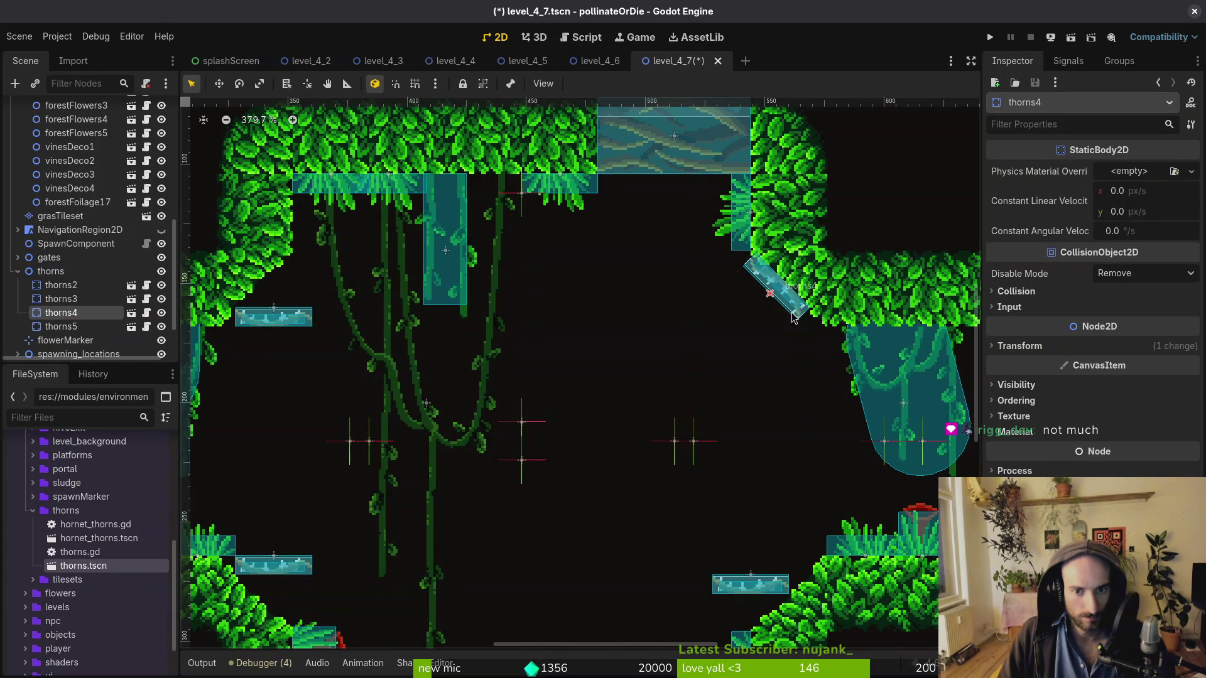
pyautogui.scroll(-2, 795, 317)
pyautogui.click(757, 443)
pyautogui.moveTo(757, 442); pyautogui.dragTo(804, 453)
# Rotate thorns2 by 30° and tilt thorns3 diagonally onto their slopes, then save the scene
pyautogui.scroll(4, 768, 439)
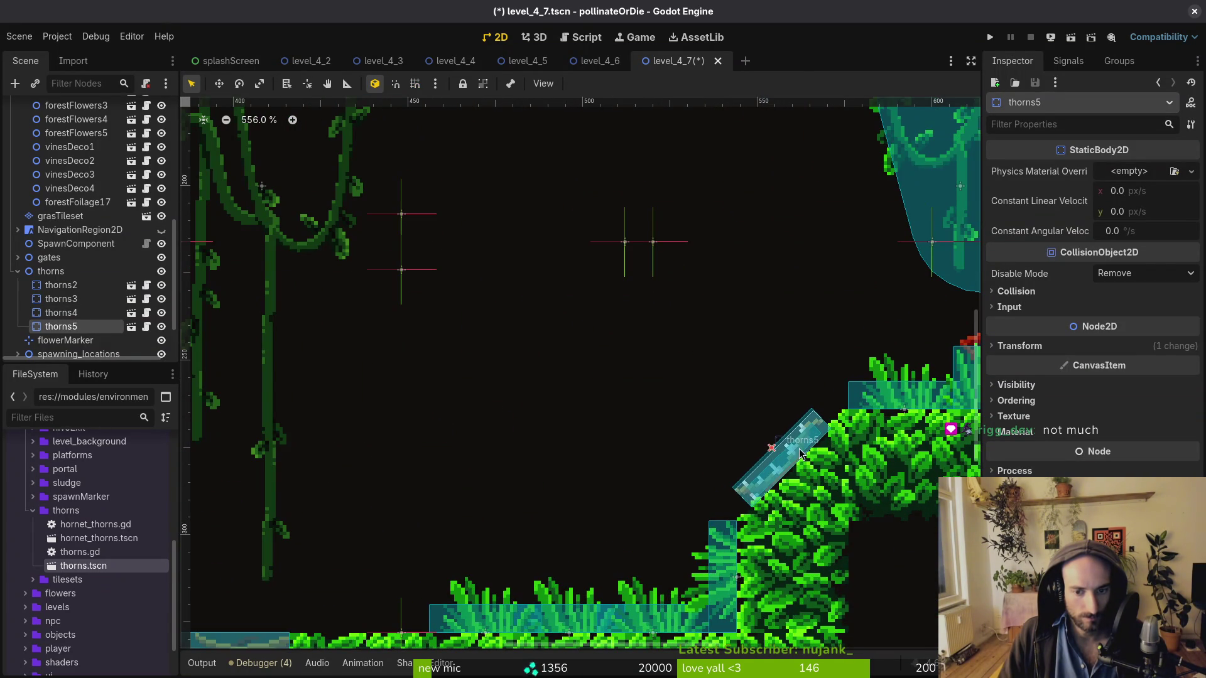
pyautogui.scroll(-3, 803, 453)
pyautogui.click(581, 456)
pyautogui.moveTo(580, 456)
pyautogui.mouseDown()
pyautogui.moveTo(589, 480)
pyautogui.moveTo(573, 494)
pyautogui.mouseUp()
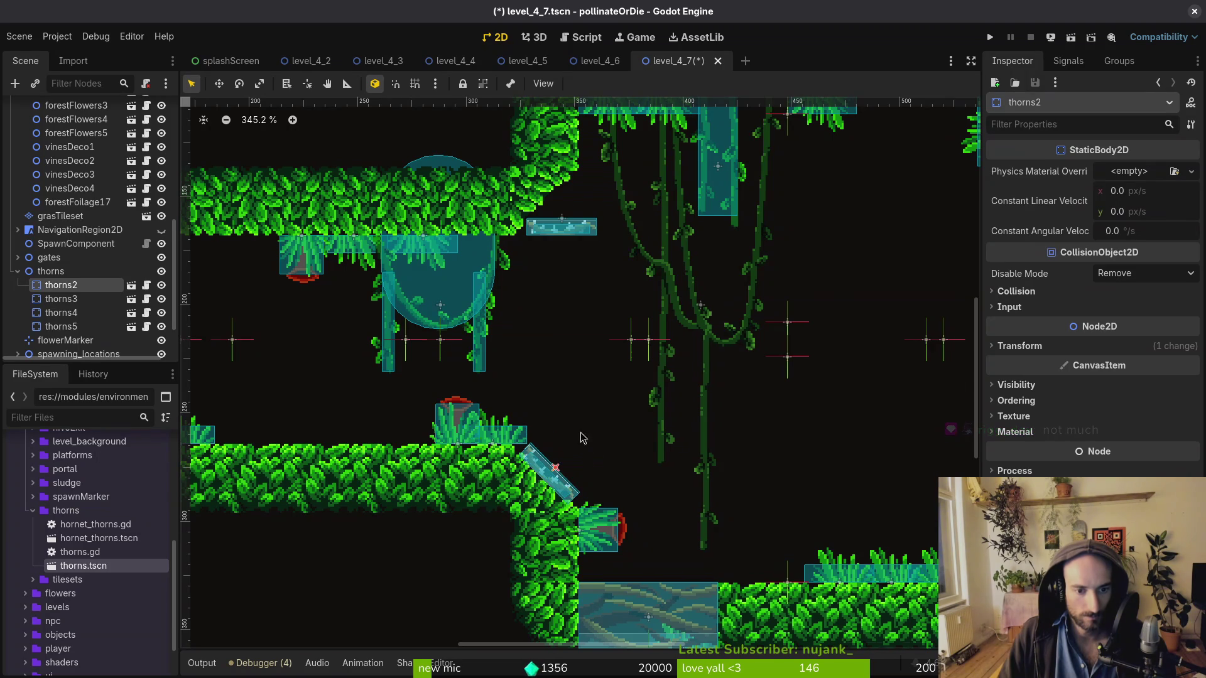
pyautogui.scroll(2, 615, 292)
pyautogui.click(614, 292)
pyautogui.moveTo(614, 292)
pyautogui.mouseDown()
pyautogui.moveTo(584, 351)
pyautogui.moveTo(496, 314)
pyautogui.moveTo(560, 295)
pyautogui.mouseUp()
pyautogui.scroll(-5, 619, 354)
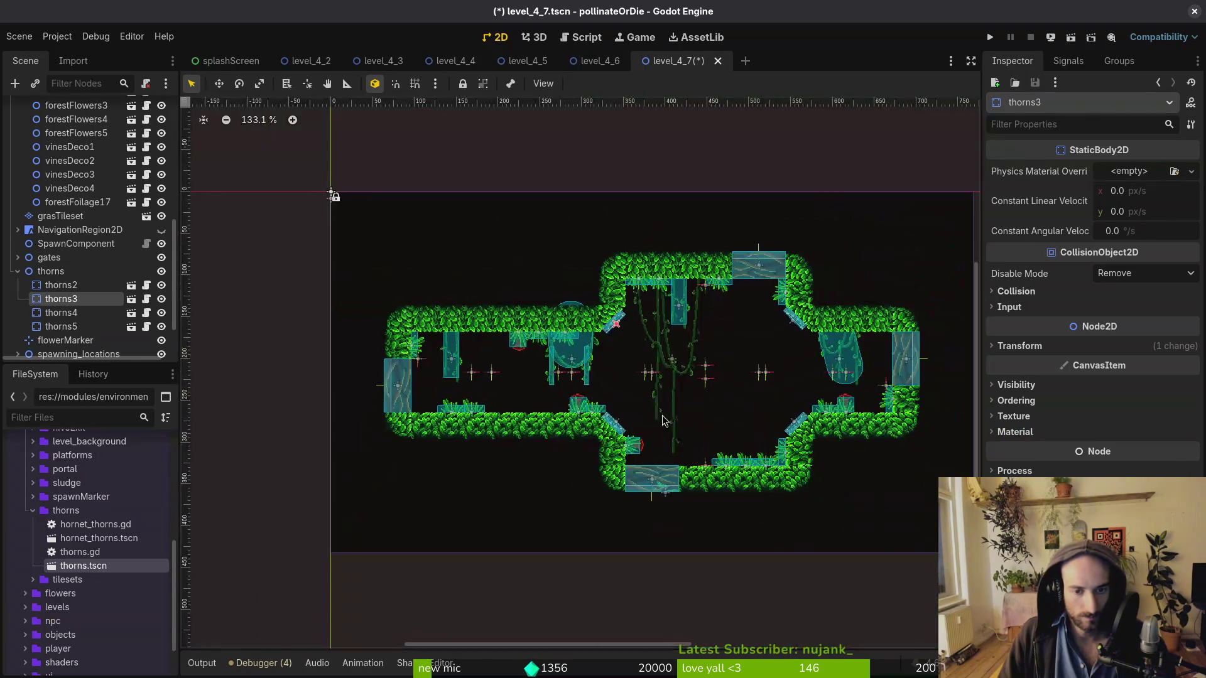
pyautogui.press('Escape')
pyautogui.hotkey('ctrl', 's')
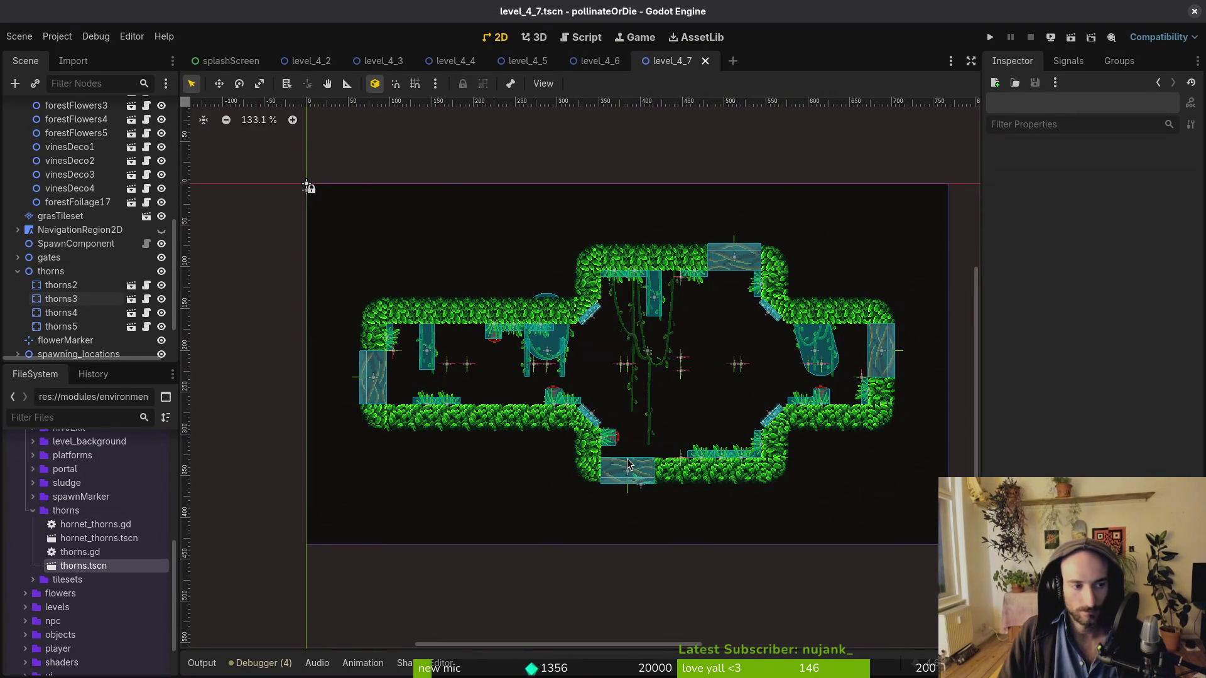
# Duplicate the vinesDeco1 hanging vines
pyautogui.scroll(5, 480, 347)
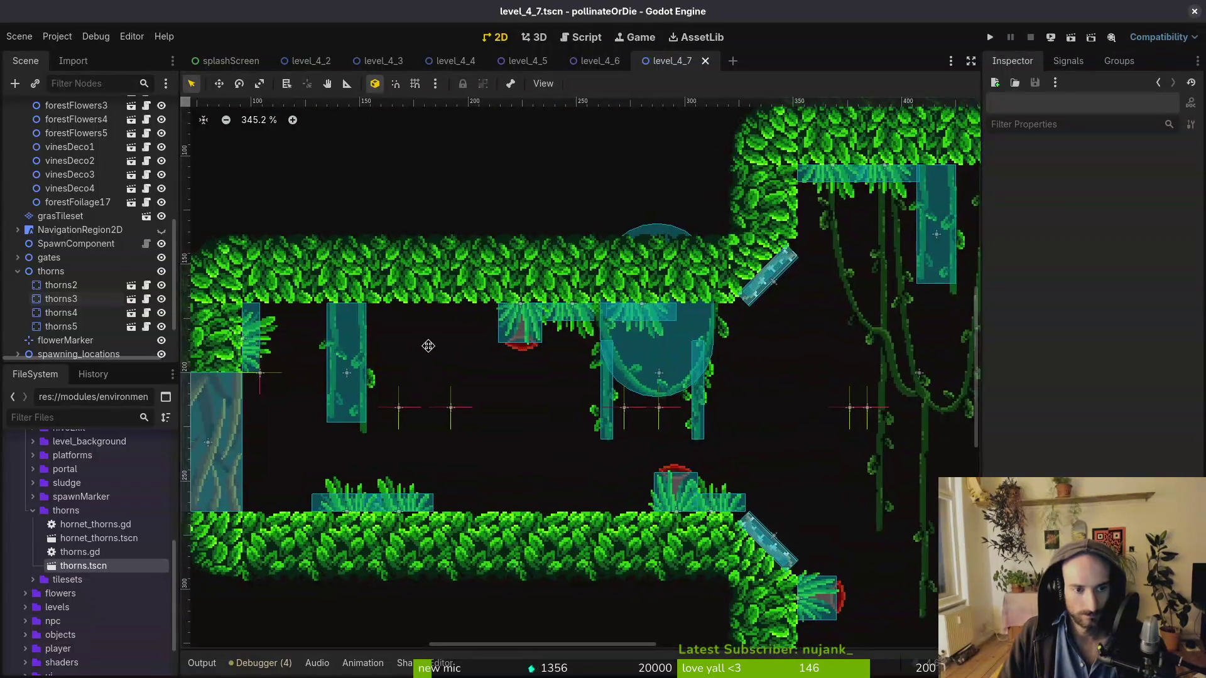
pyautogui.scroll(-6, 480, 347)
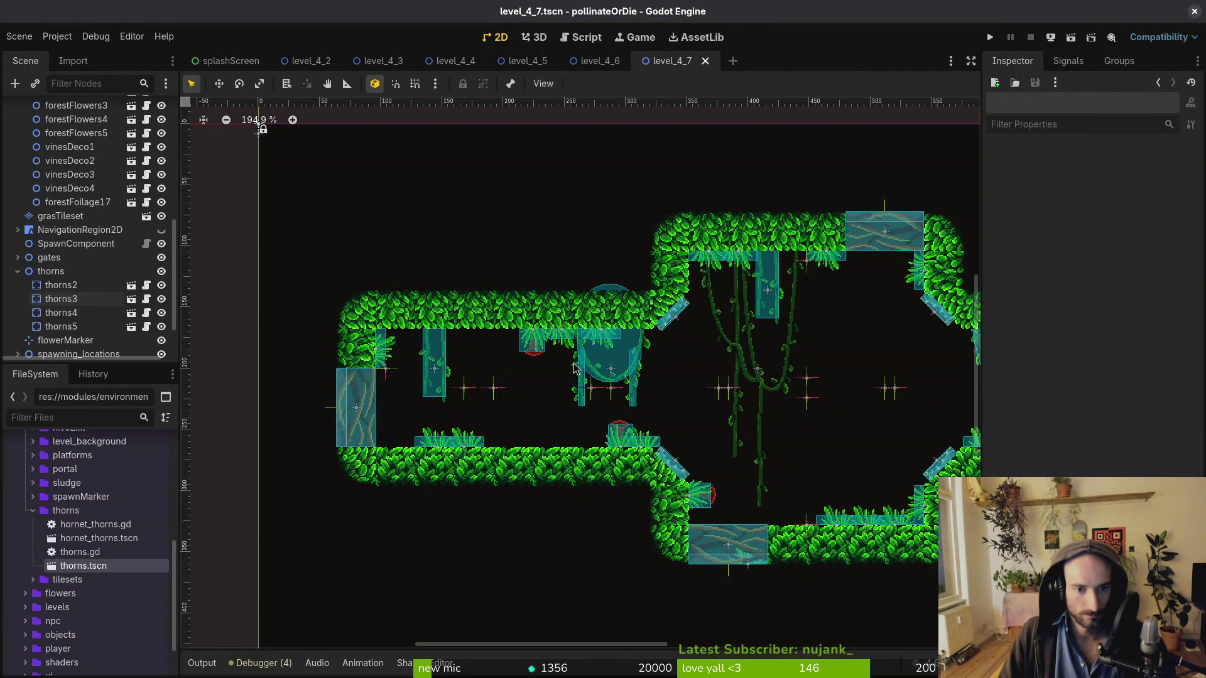
pyautogui.click(611, 377)
pyautogui.press('Escape')
pyautogui.hscroll(5, 778, 375)
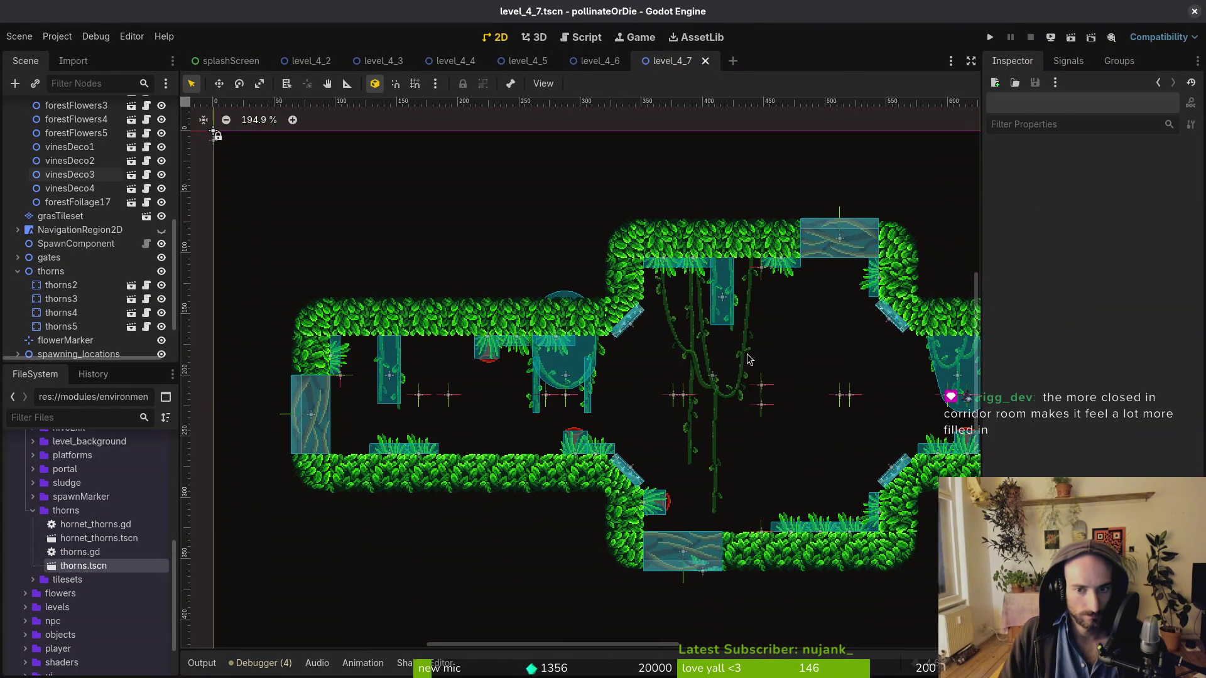
pyautogui.click(938, 376)
pyautogui.hscroll(-2, 565, 377)
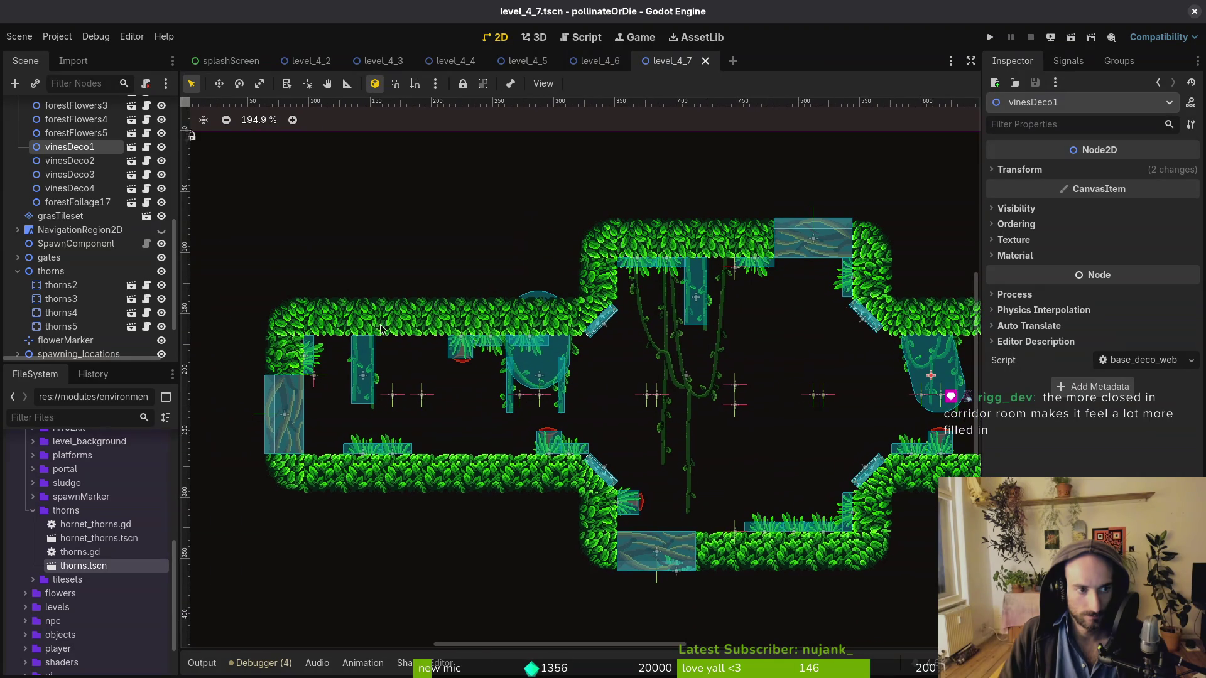
pyautogui.scroll(5, 94, 166)
pyautogui.hotkey('ctrl', 'd')
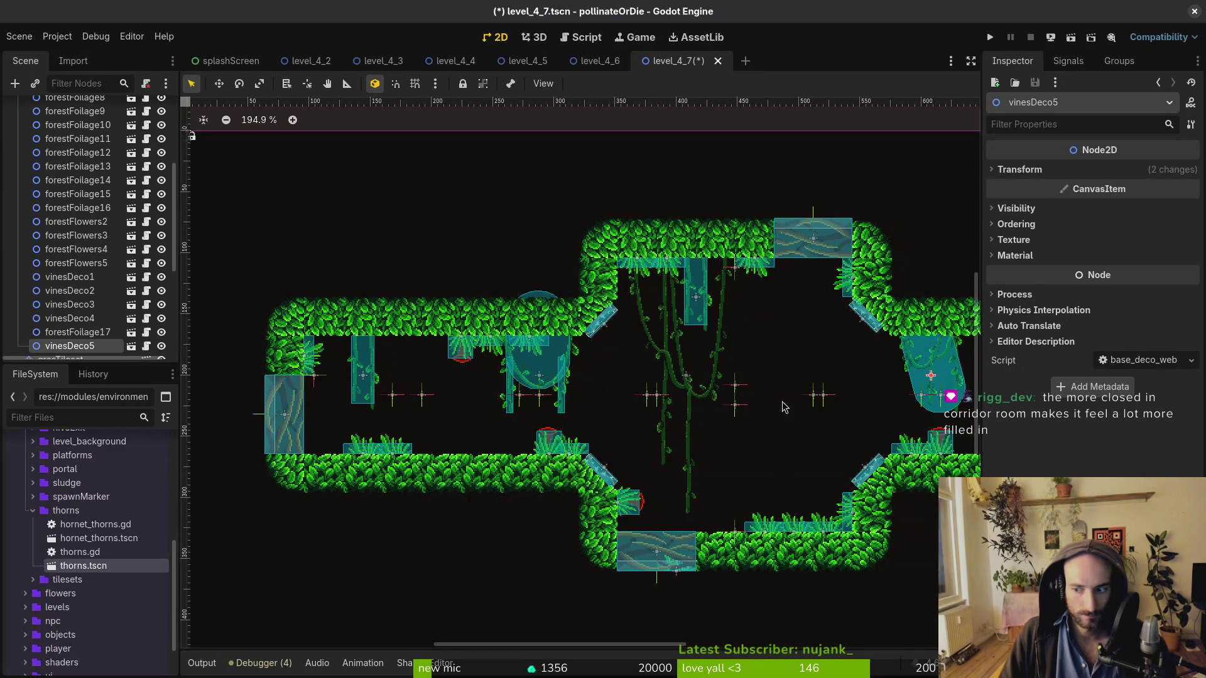
# Position the vinesDeco5 copy under the left corridor ceiling and save the scene
pyautogui.moveTo(937, 382)
pyautogui.mouseDown()
pyautogui.moveTo(412, 390)
pyautogui.moveTo(428, 383)
pyautogui.mouseUp()
pyautogui.press('Left')
pyautogui.press('Left')
pyautogui.press('Left')
pyautogui.press('Up')
pyautogui.press('Up')
pyautogui.press('Up')
pyautogui.scroll(5, 317, 300)
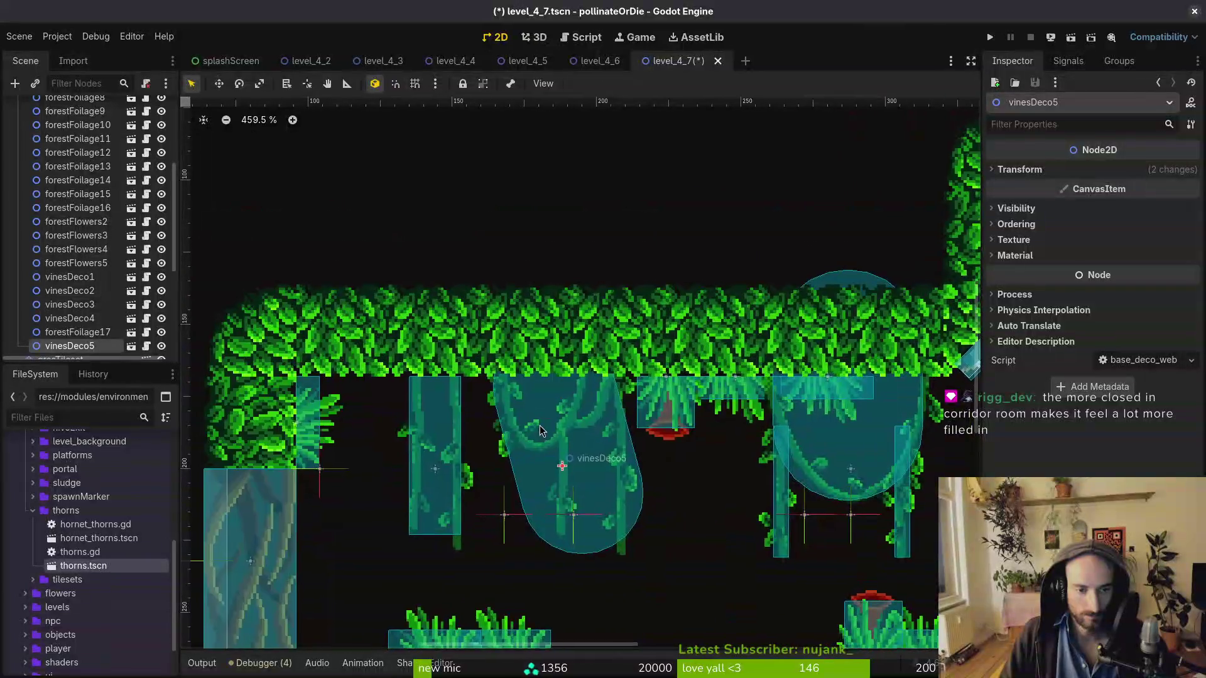
pyautogui.scroll(3, 540, 431)
pyautogui.moveTo(576, 435)
pyautogui.mouseDown()
pyautogui.moveTo(564, 450)
pyautogui.moveTo(568, 427)
pyautogui.mouseUp()
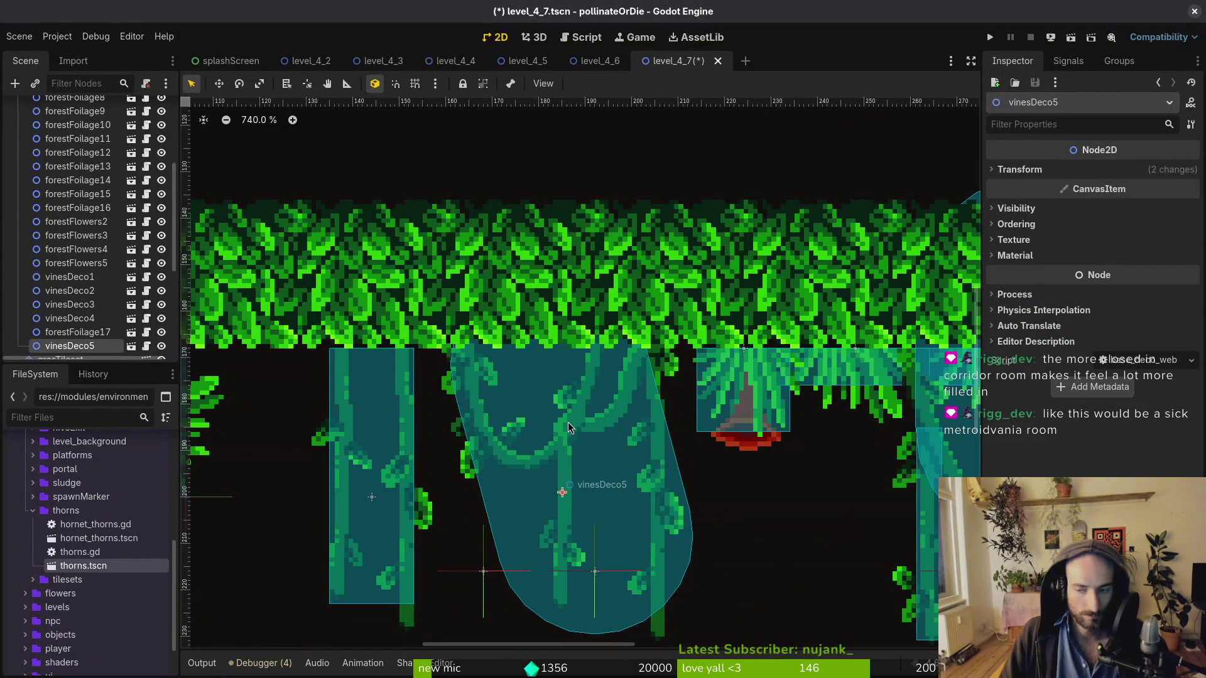
pyautogui.hotkey('ctrl', 's')
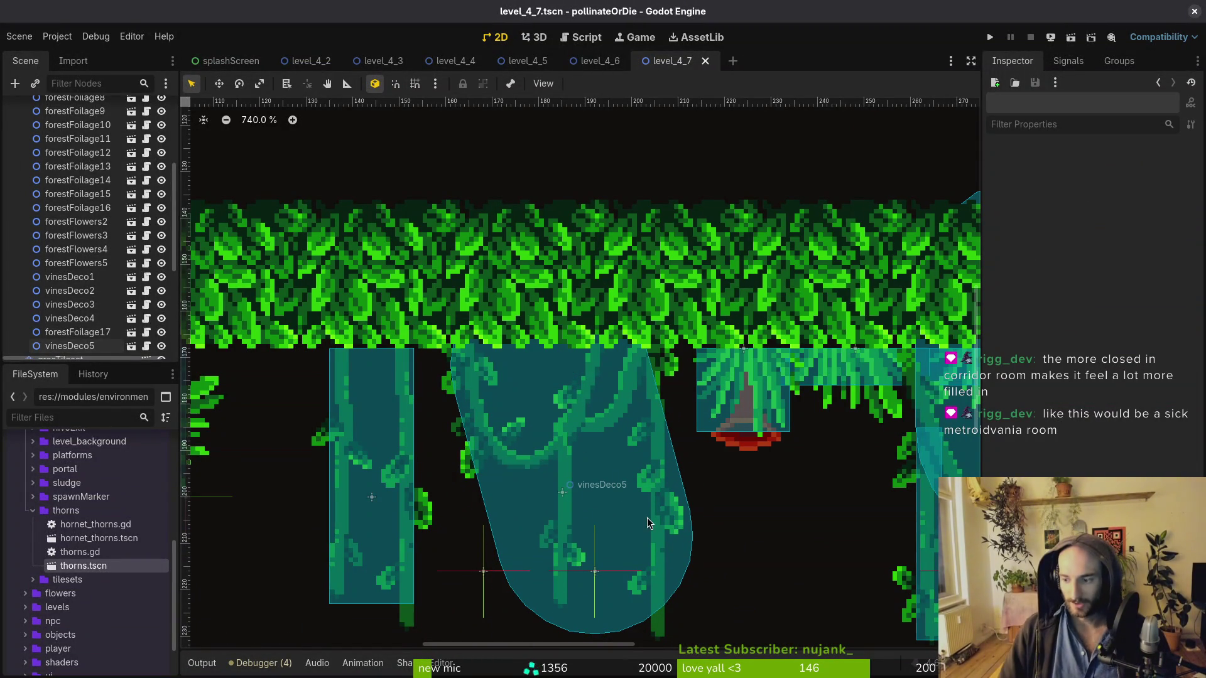
pyautogui.scroll(-5, 699, 544)
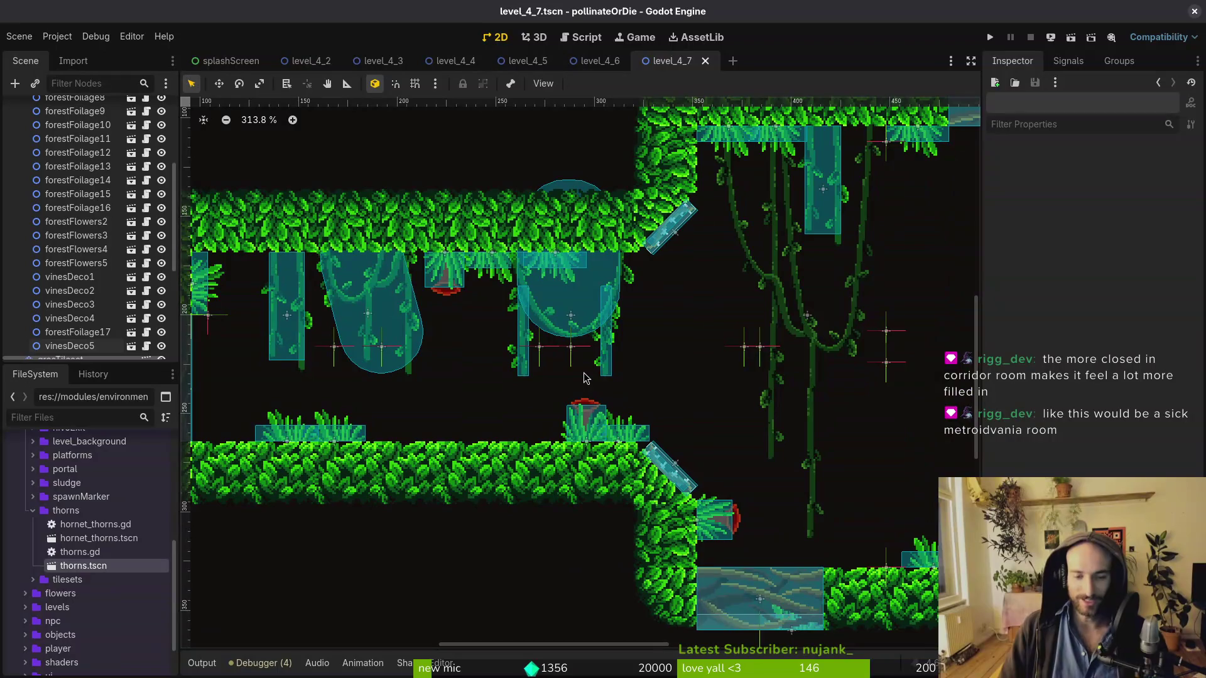
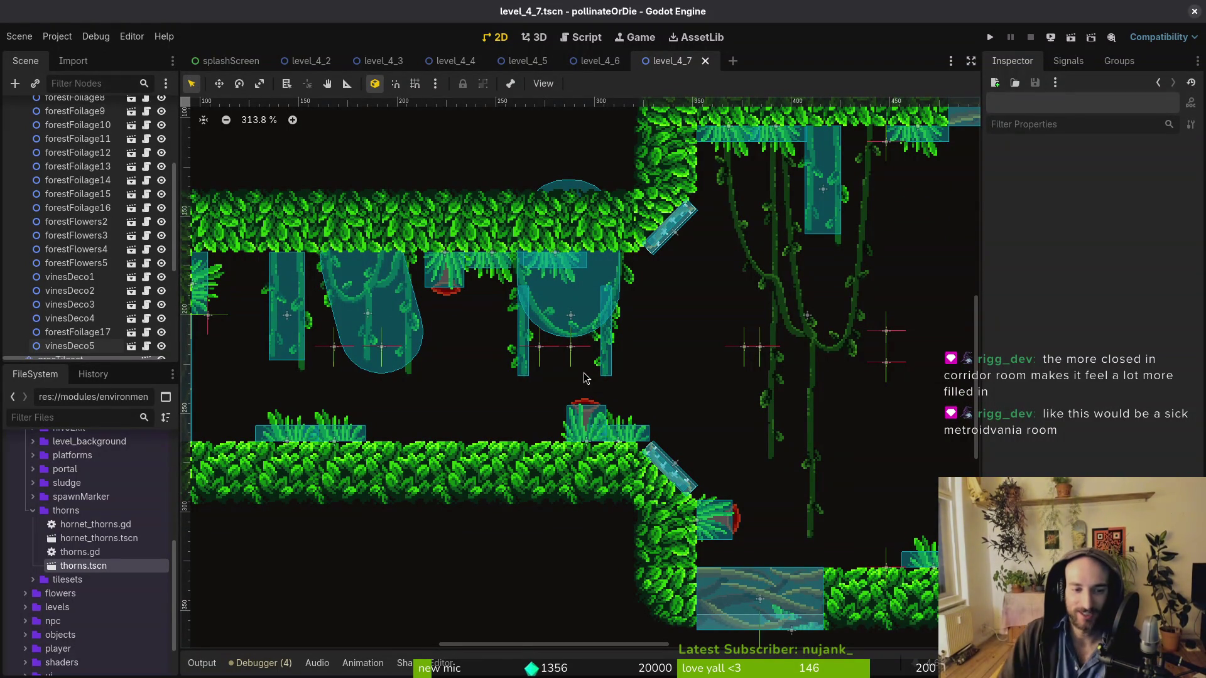
# Duplicate the forestFoliage2 clump and, with grid snap on, place the copy further left on the grass
pyautogui.scroll(-2, 560, 419)
pyautogui.scroll(-1, 521, 418)
pyautogui.hscroll(-2, 503, 395)
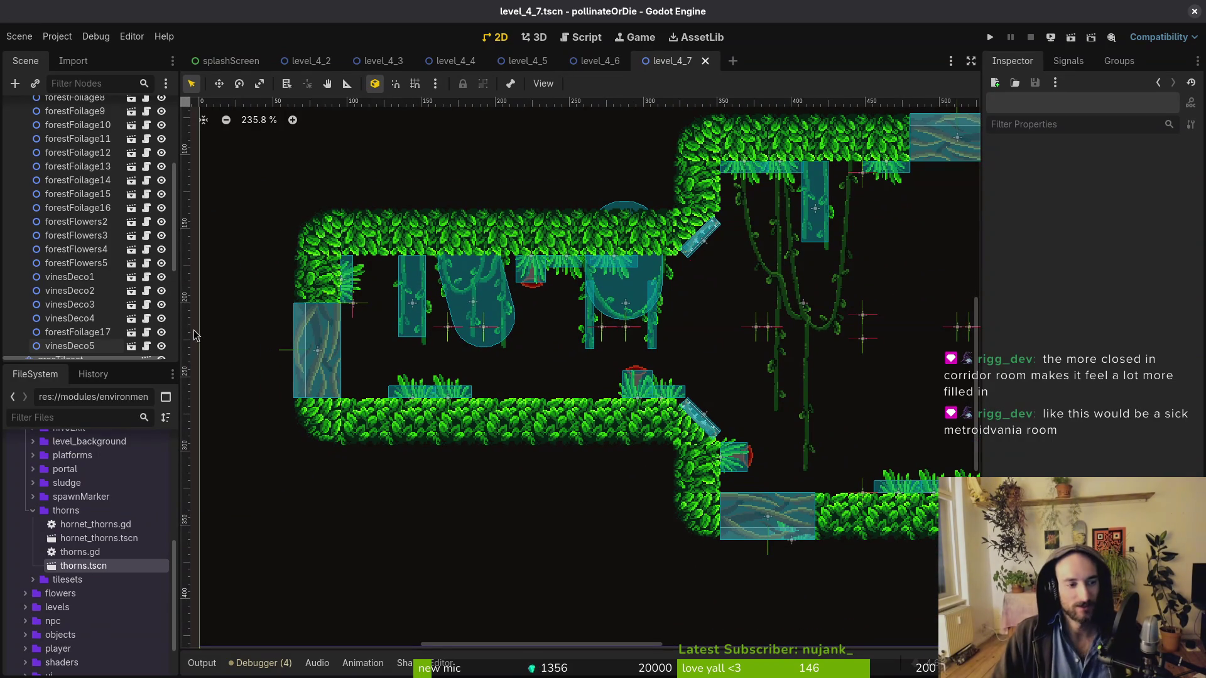
pyautogui.click(691, 399)
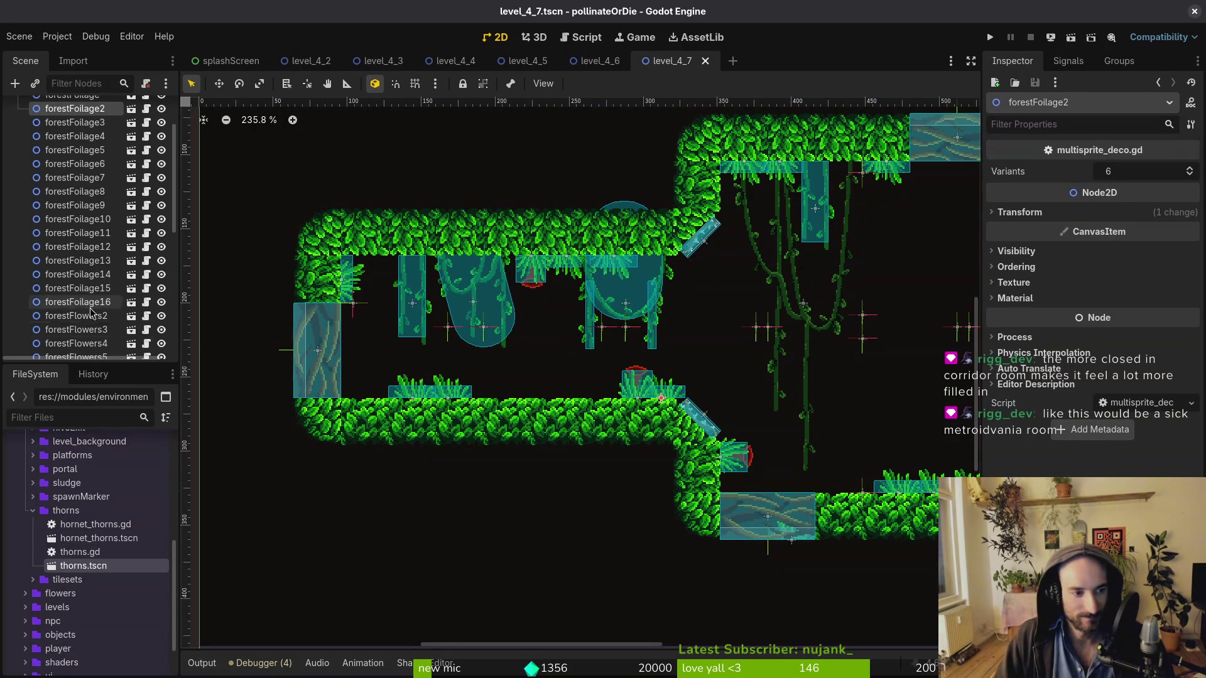
pyautogui.hotkey('ctrl', 'd')
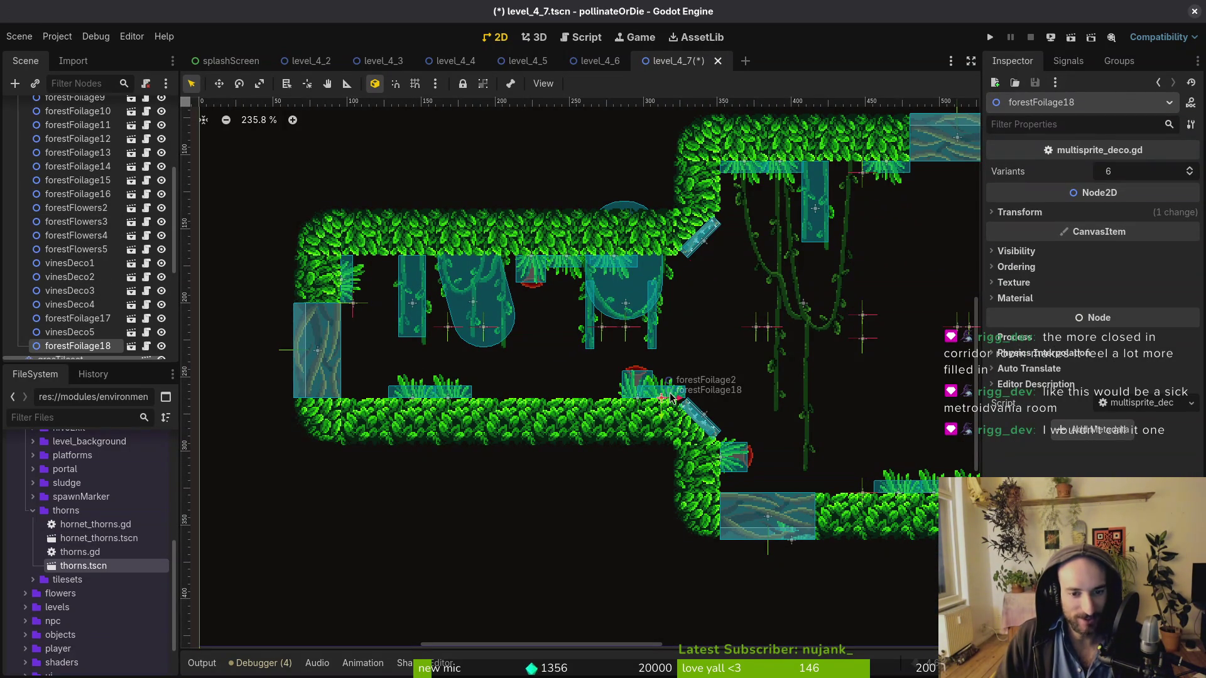
pyautogui.hotkey('shift', 'g')
pyautogui.moveTo(677, 401)
pyautogui.mouseDown()
pyautogui.moveTo(615, 394)
pyautogui.moveTo(627, 390)
pyautogui.mouseUp()
# Duplicate forestFoliage18, move the copy left along the lower ledge, and save level_4_7
pyautogui.scroll(5, 691, 373)
pyautogui.hscroll(-5, 545, 421)
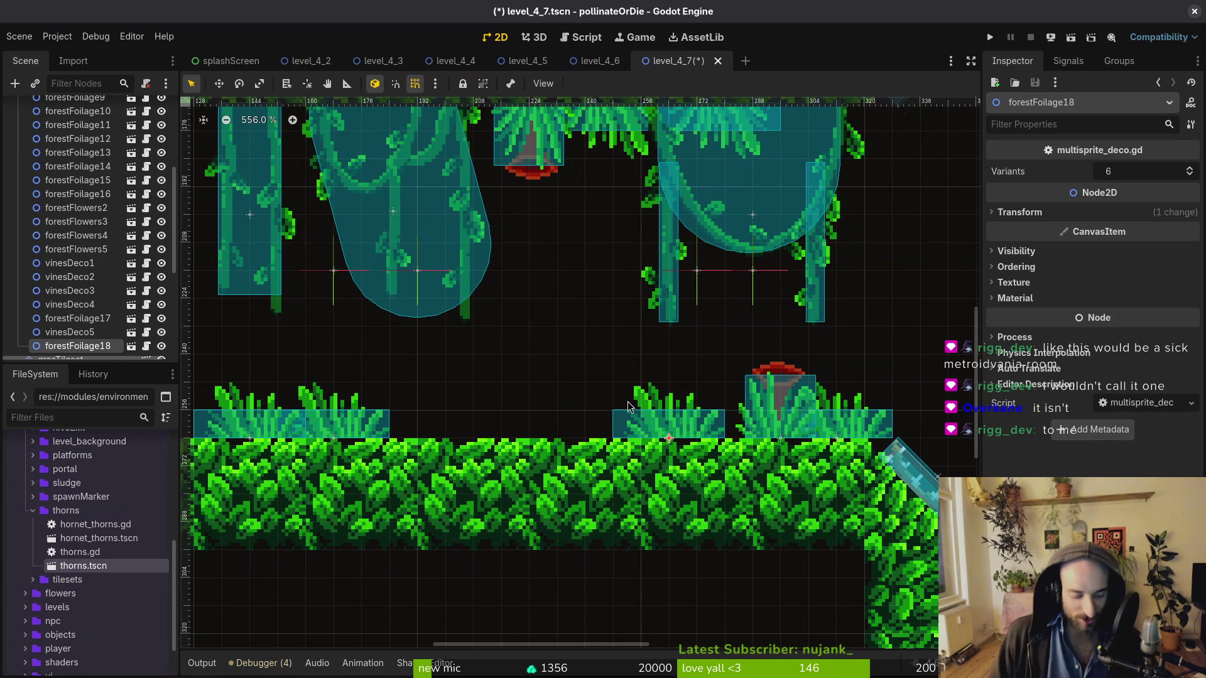
pyautogui.scroll(3, 77, 268)
pyautogui.hotkey('ctrl', 'd')
pyautogui.moveTo(653, 437)
pyautogui.mouseDown()
pyautogui.moveTo(422, 438)
pyautogui.moveTo(590, 426)
pyautogui.moveTo(573, 426)
pyautogui.mouseUp()
pyautogui.scroll(-8, 585, 418)
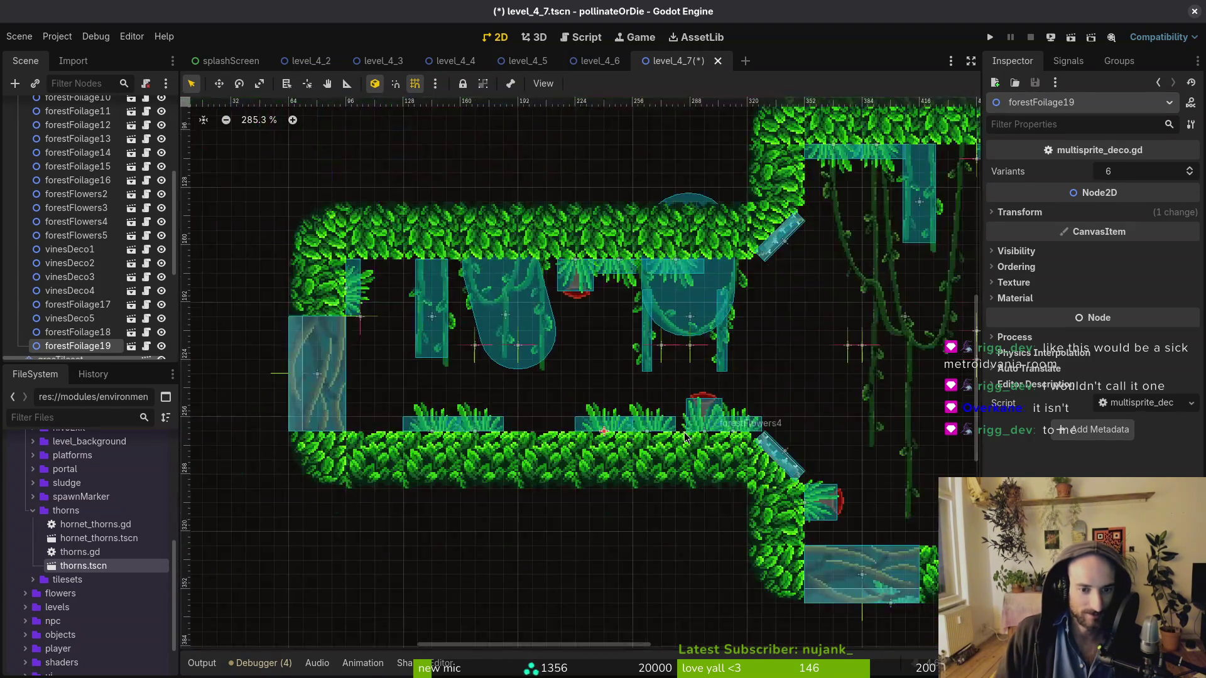
pyautogui.hotkey('ctrl', 's')
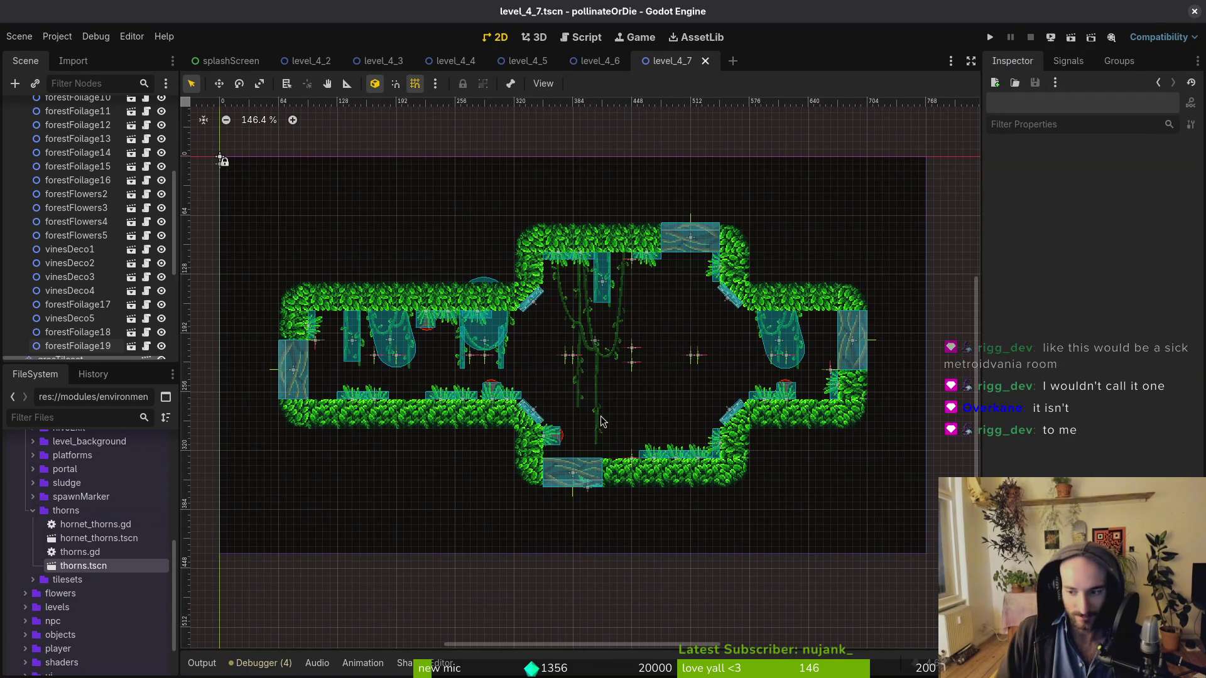
# Shift another foliage clump to the right and save level_4_7 again
pyautogui.scroll(6, 594, 419)
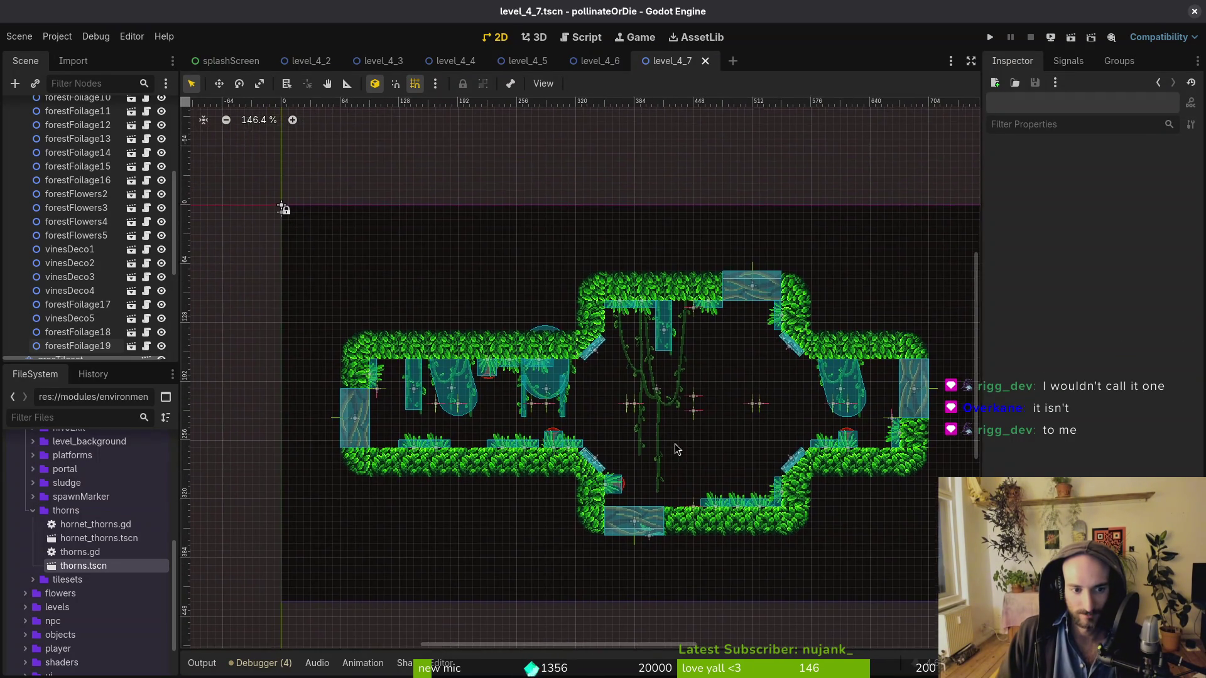
pyautogui.moveTo(454, 447); pyautogui.dragTo(519, 447)
pyautogui.scroll(-5, 597, 456)
pyautogui.hscroll(5, 584, 420)
pyautogui.hotkey('ctrl', 's')
pyautogui.hotkey('ctrl', 'shift', 'o')
# Open level_4_8 with Quick Open and close the level_3_8 tab
pyautogui.write('38')
pyautogui.press('Return')
pyautogui.hotkey('ctrl', 'shift', 'o')
pyautogui.write('48')
pyautogui.press('Return')
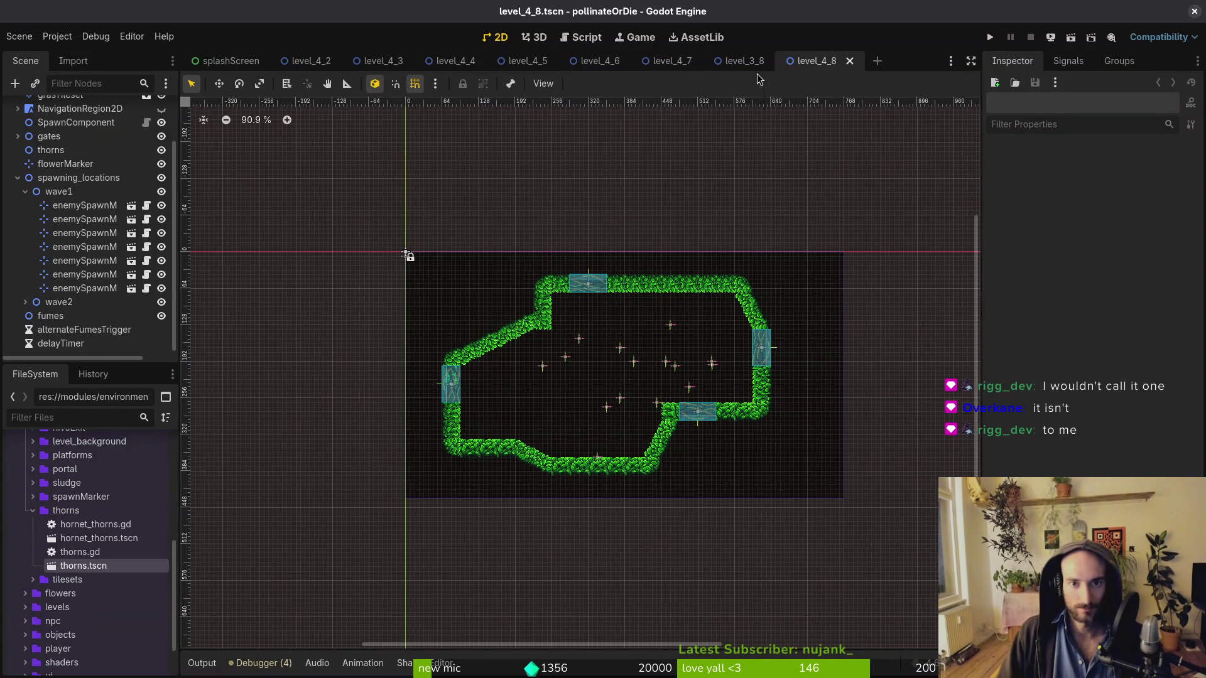
pyautogui.middleClick(744, 61)
# Hide the wave2 spawn markers so only wave1 is visible
pyautogui.scroll(5, 625, 358)
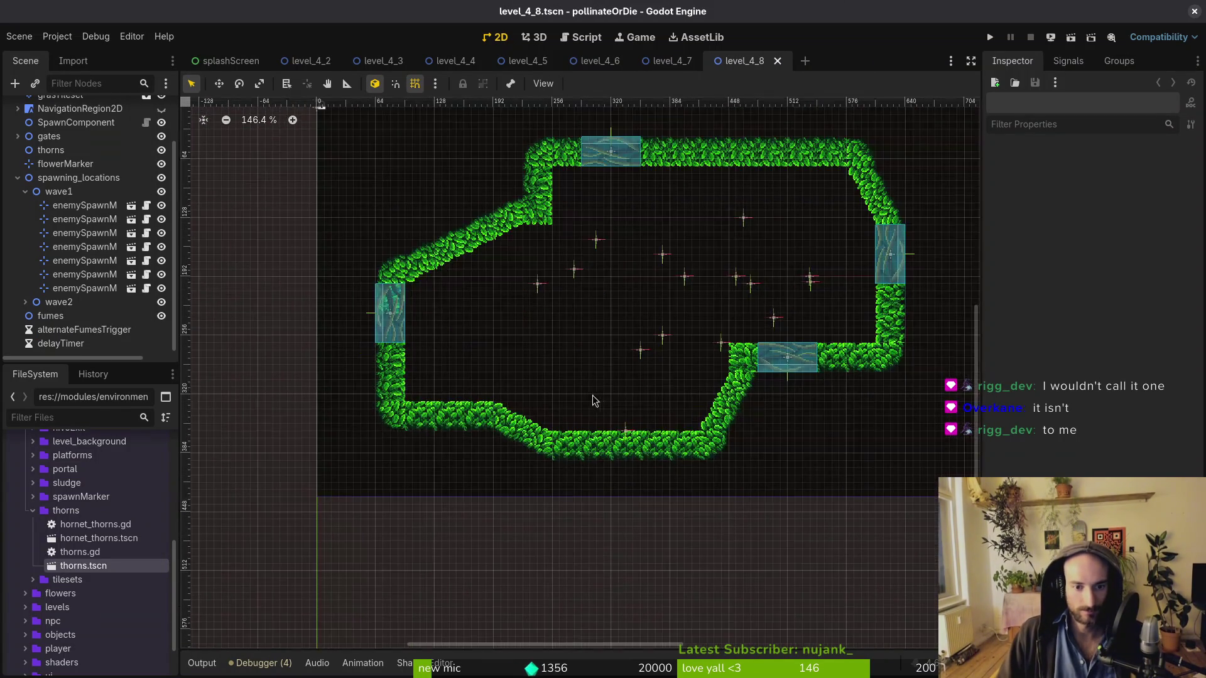
pyautogui.hscroll(2, 642, 447)
pyautogui.hscroll(1, 637, 361)
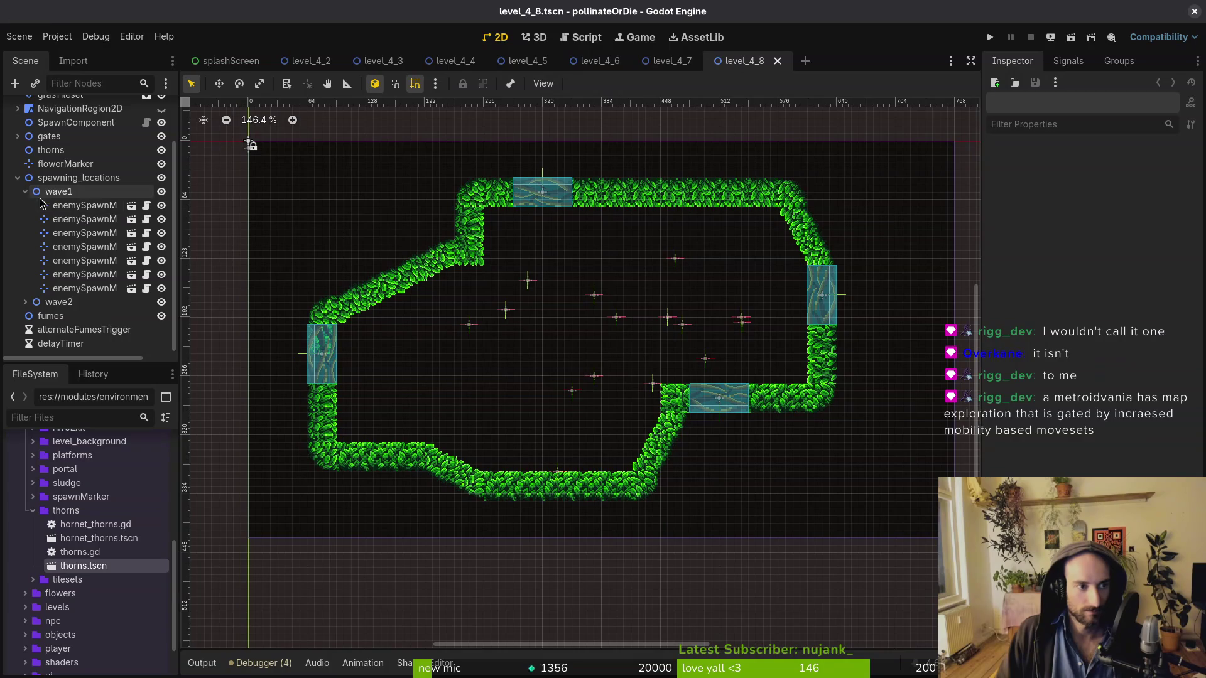
pyautogui.click(44, 205)
pyautogui.click(161, 302)
pyautogui.click(548, 309)
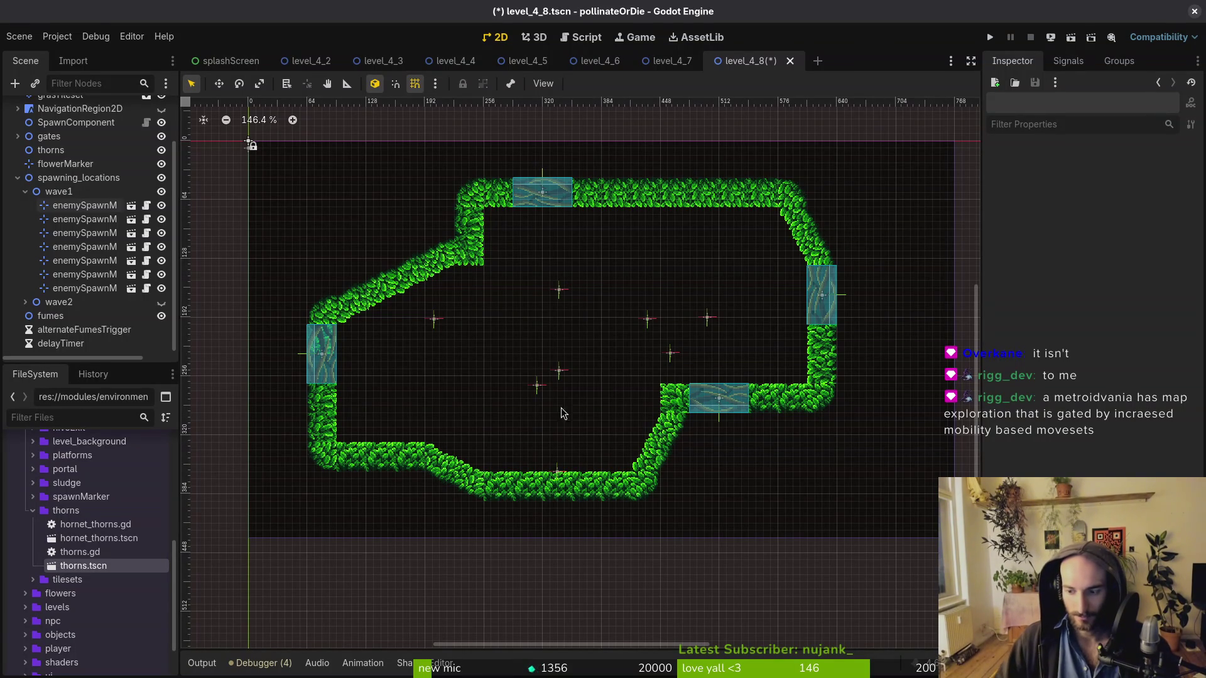
# Reposition wave1 markers, making enemySpawnMarker10 and enemySpawnMarker11 Spanishfly spawns
pyautogui.moveTo(672, 351); pyautogui.dragTo(676, 272)
pyautogui.scroll(5, 722, 289)
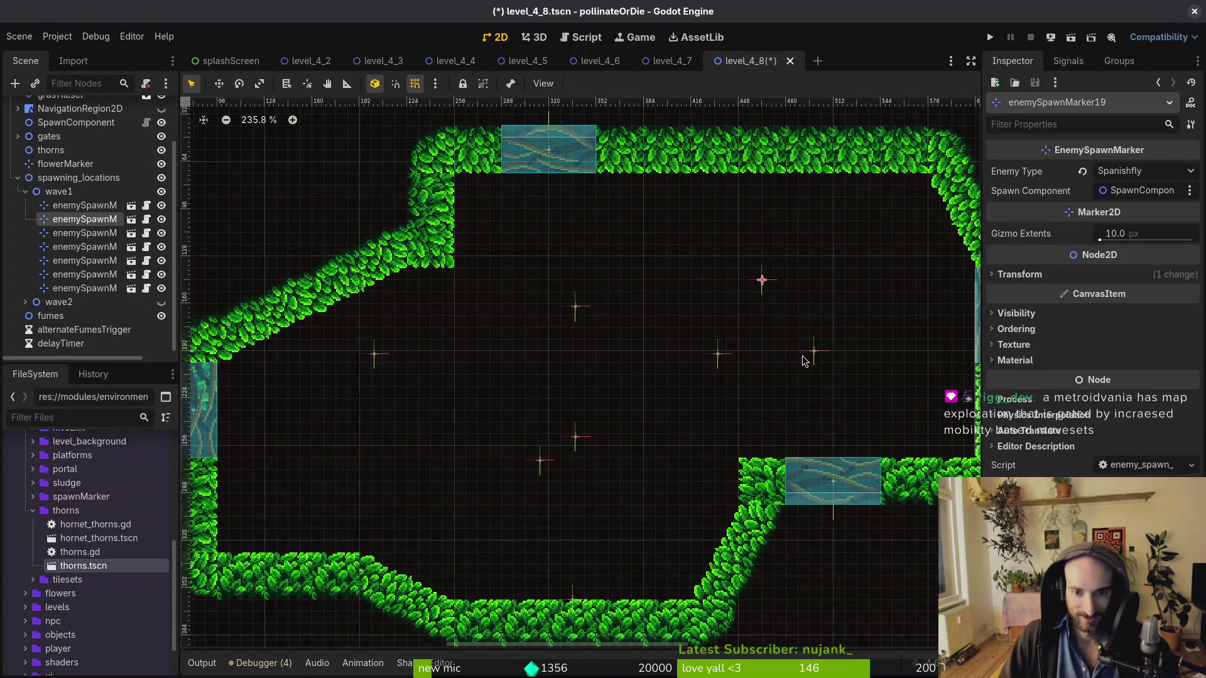
pyautogui.moveTo(764, 280); pyautogui.dragTo(801, 291)
pyautogui.moveTo(570, 309)
pyautogui.mouseDown()
pyautogui.moveTo(587, 342)
pyautogui.moveTo(577, 375)
pyautogui.mouseUp()
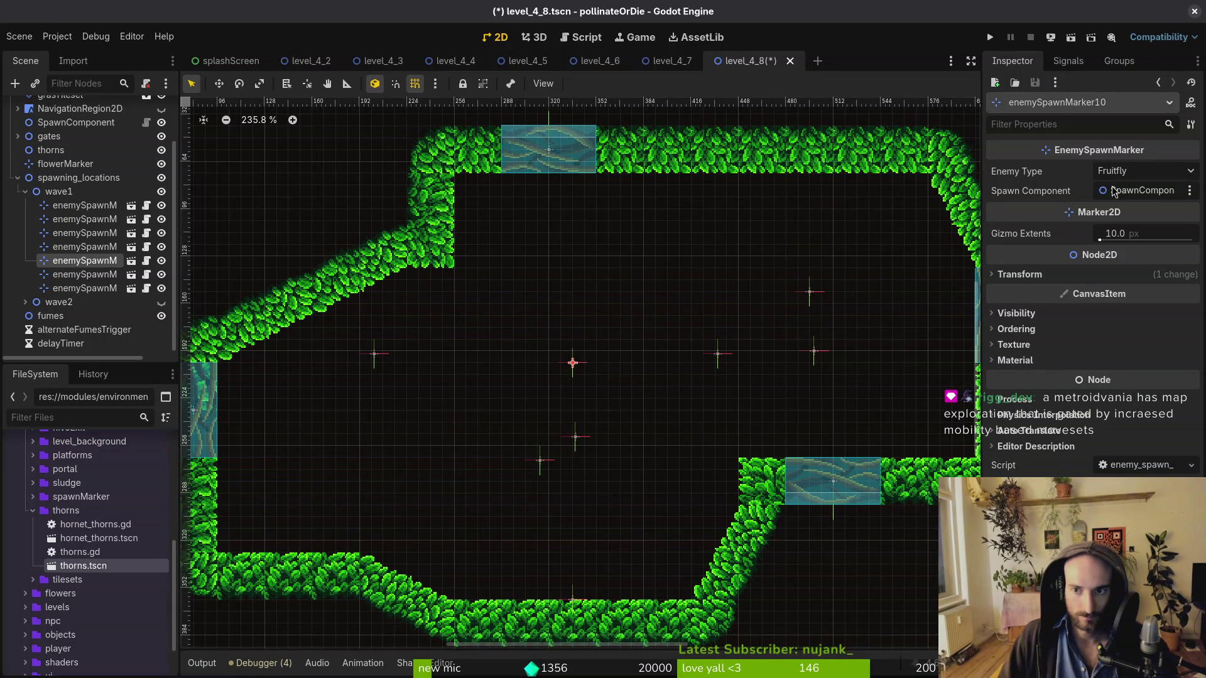
pyautogui.click(1130, 172)
pyautogui.click(1162, 459)
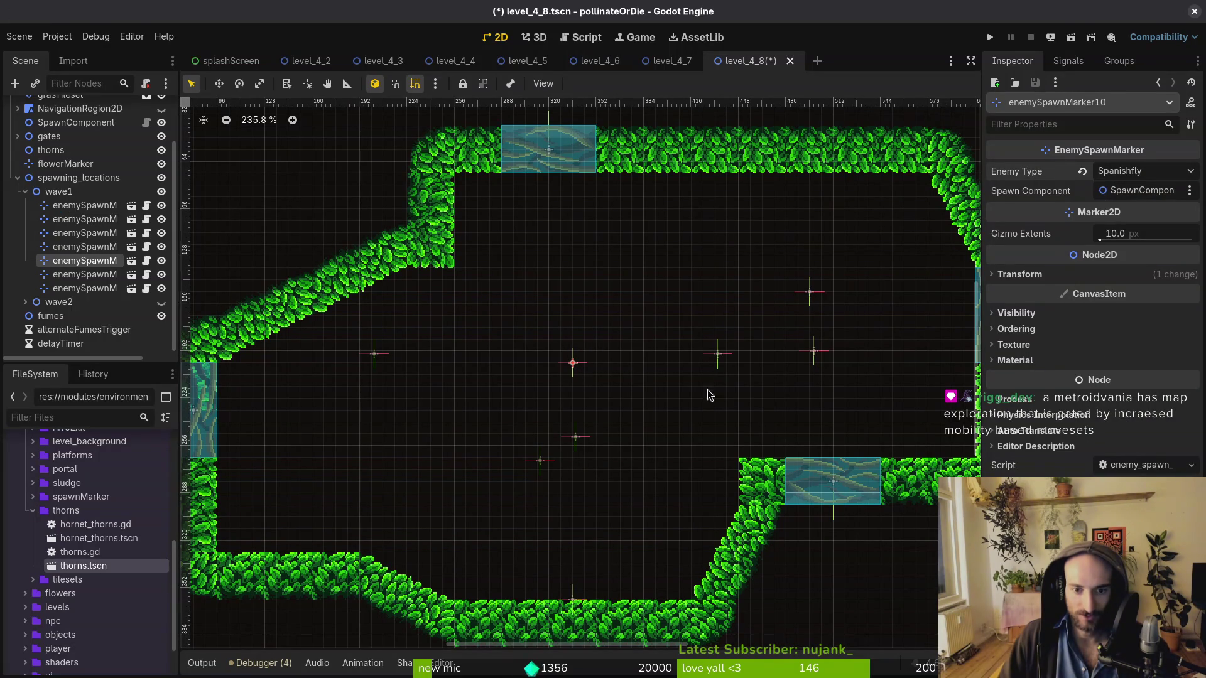
pyautogui.moveTo(719, 353)
pyautogui.mouseDown()
pyautogui.moveTo(336, 434)
pyautogui.moveTo(336, 457)
pyautogui.mouseUp()
pyautogui.click(1148, 170)
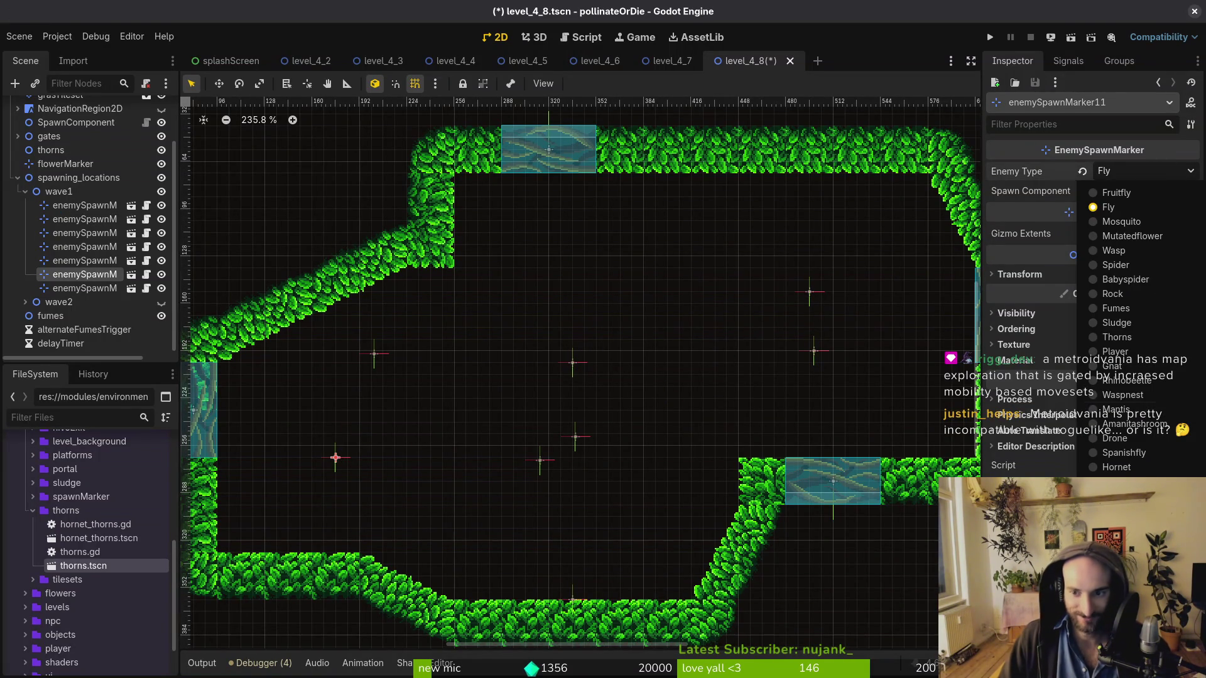
pyautogui.click(1156, 454)
# Move enemySpawnMarker12, 8 and 9, and change enemySpawnMarker12 to a Fruitfly
pyautogui.moveTo(575, 445); pyautogui.dragTo(631, 491)
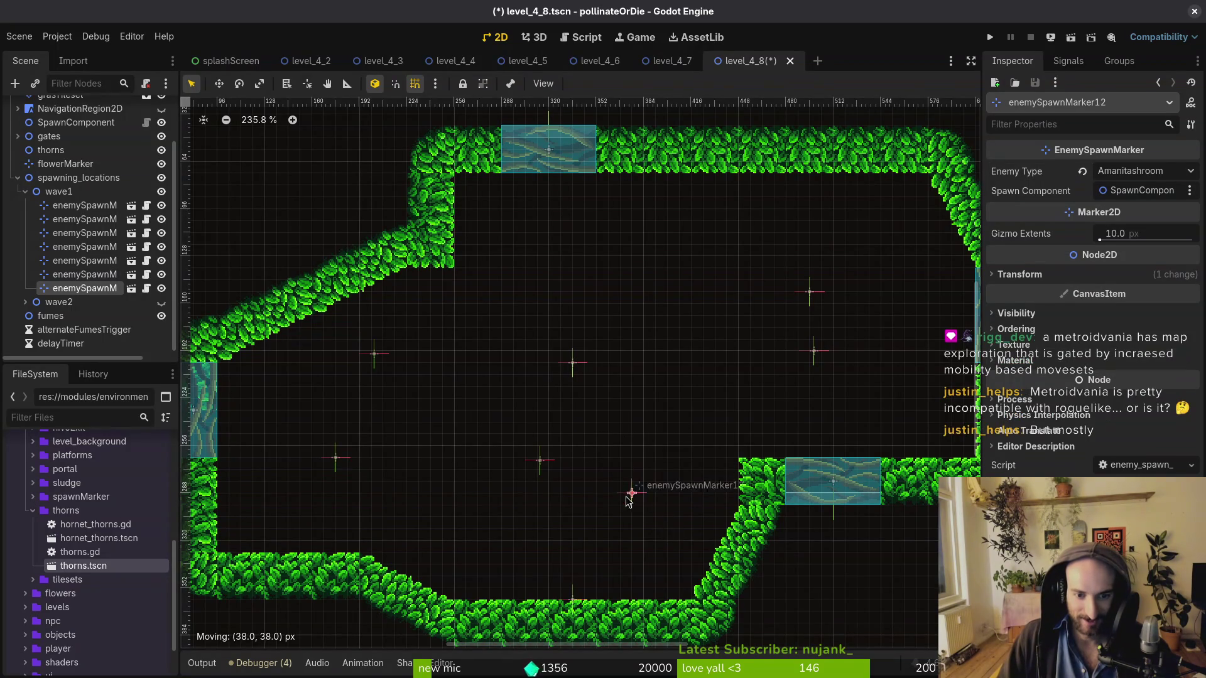
pyautogui.moveTo(544, 465)
pyautogui.mouseDown()
pyautogui.moveTo(507, 491)
pyautogui.moveTo(382, 490)
pyautogui.mouseUp()
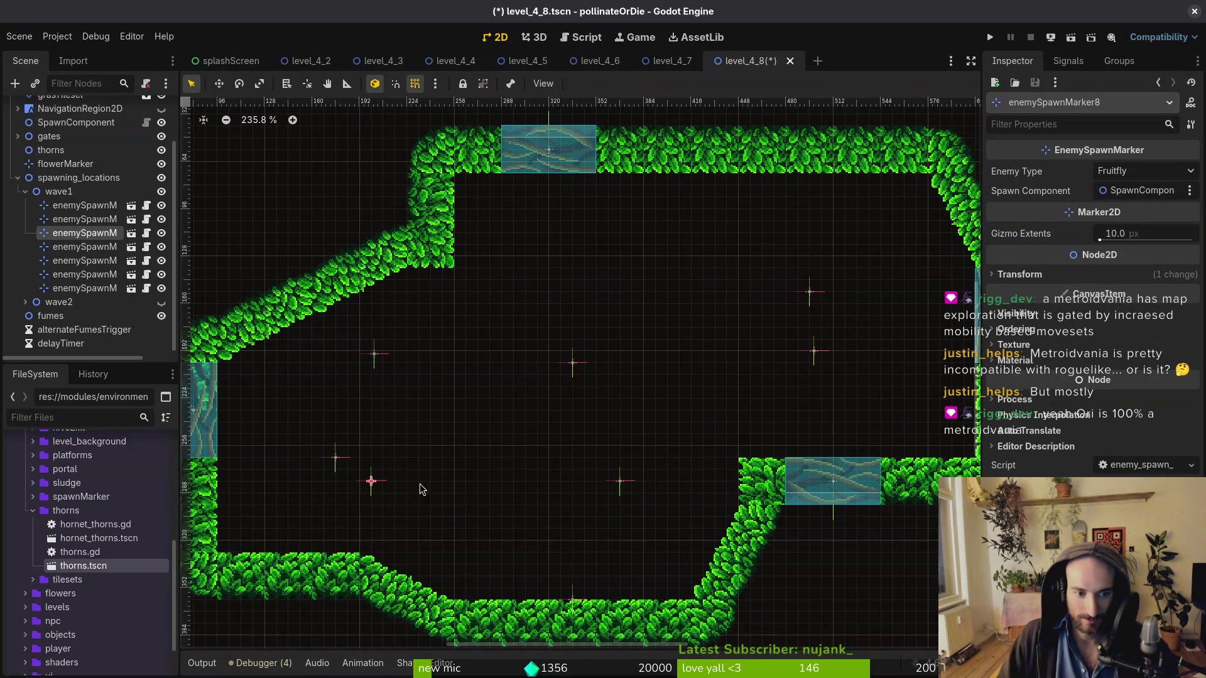
pyautogui.moveTo(618, 484)
pyautogui.mouseDown()
pyautogui.moveTo(612, 402)
pyautogui.moveTo(598, 395)
pyautogui.mouseUp()
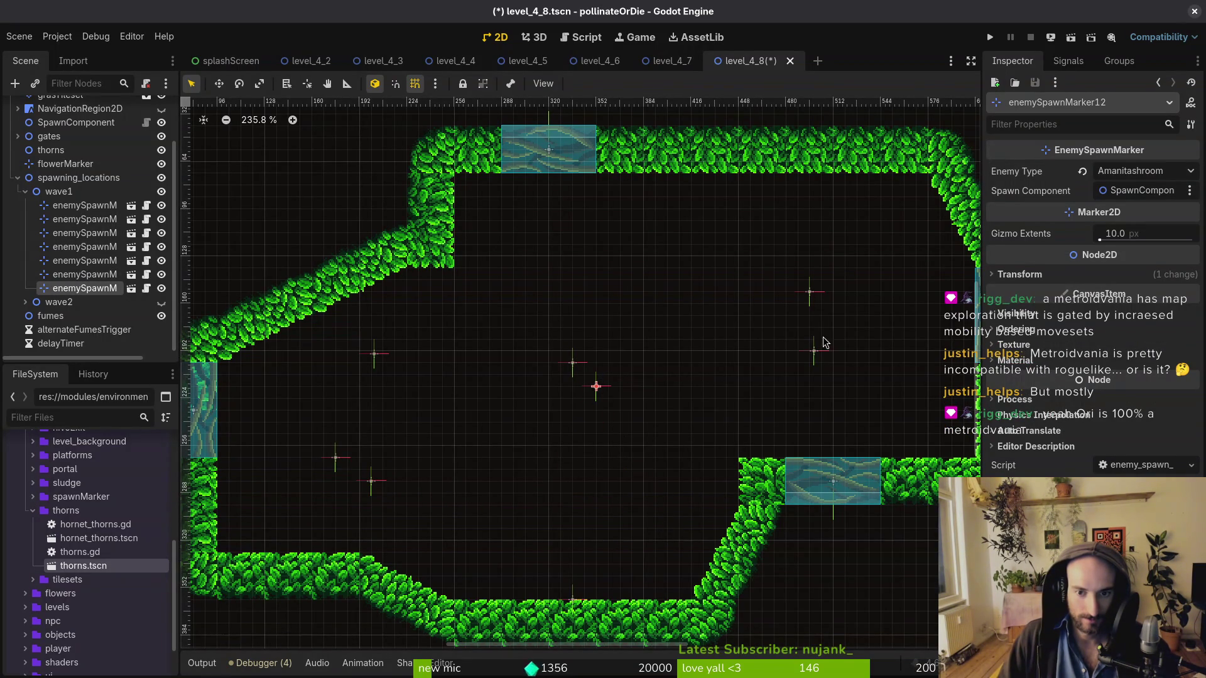
pyautogui.moveTo(817, 356); pyautogui.dragTo(828, 330)
pyautogui.click(596, 389)
pyautogui.click(1124, 164)
pyautogui.click(1124, 188)
# Delete one wave1 spawn marker
pyautogui.click(374, 484)
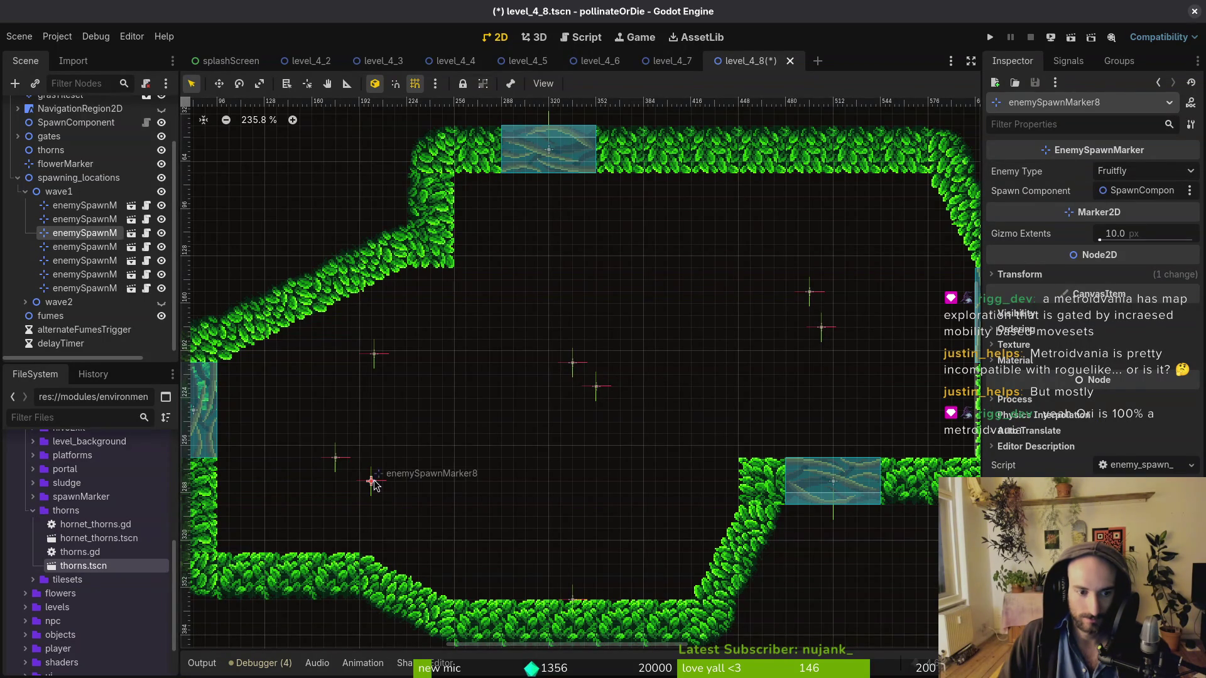
pyautogui.click(375, 354)
pyautogui.press('Delete')
pyautogui.press('Return')
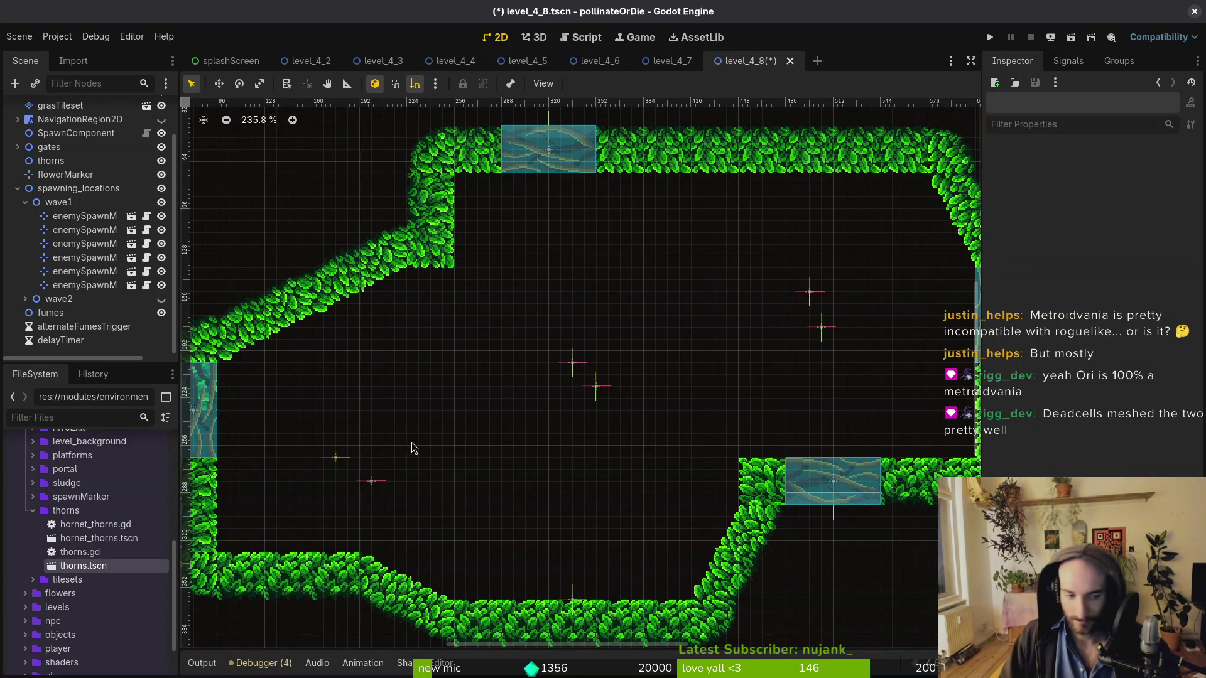
# Move the two lower-left markers up, nudge enemySpawnMarker9, and save level_4_8
pyautogui.hscroll(-2, 378, 450)
pyautogui.scroll(-1, 378, 450)
pyautogui.click(368, 443)
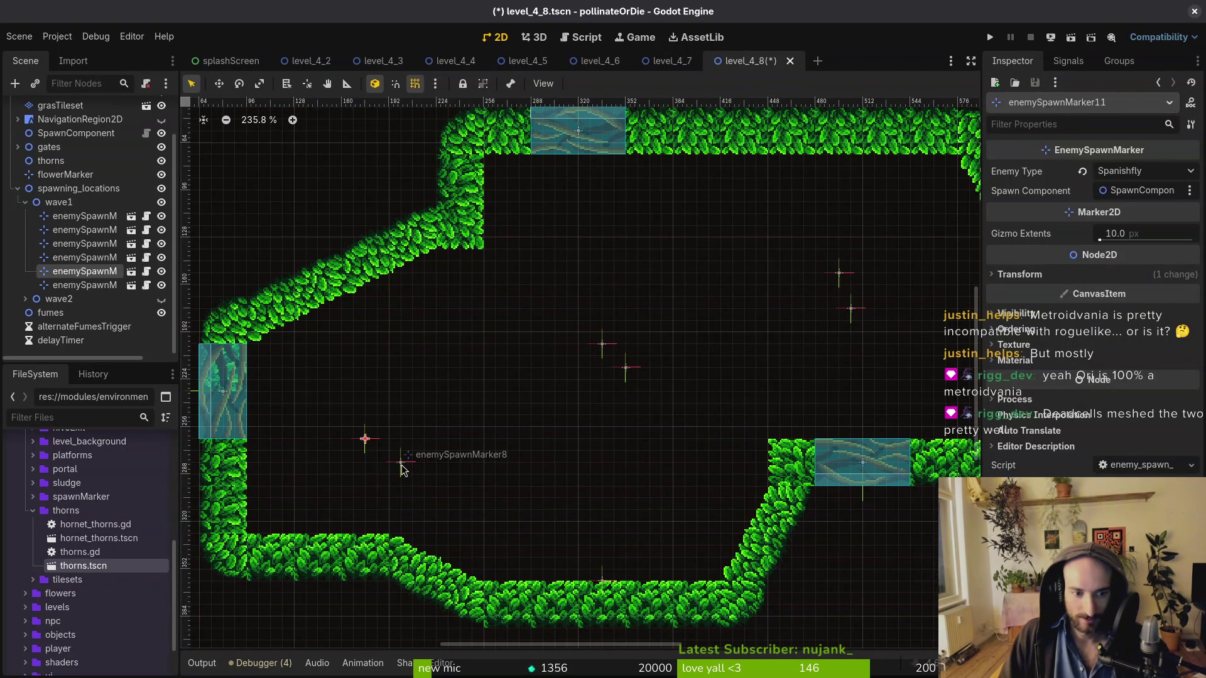
pyautogui.keyDown('shift'); pyautogui.click(400, 464); pyautogui.keyUp('shift')
pyautogui.moveTo(400, 465)
pyautogui.mouseDown()
pyautogui.moveTo(429, 461)
pyautogui.moveTo(389, 427)
pyautogui.mouseUp()
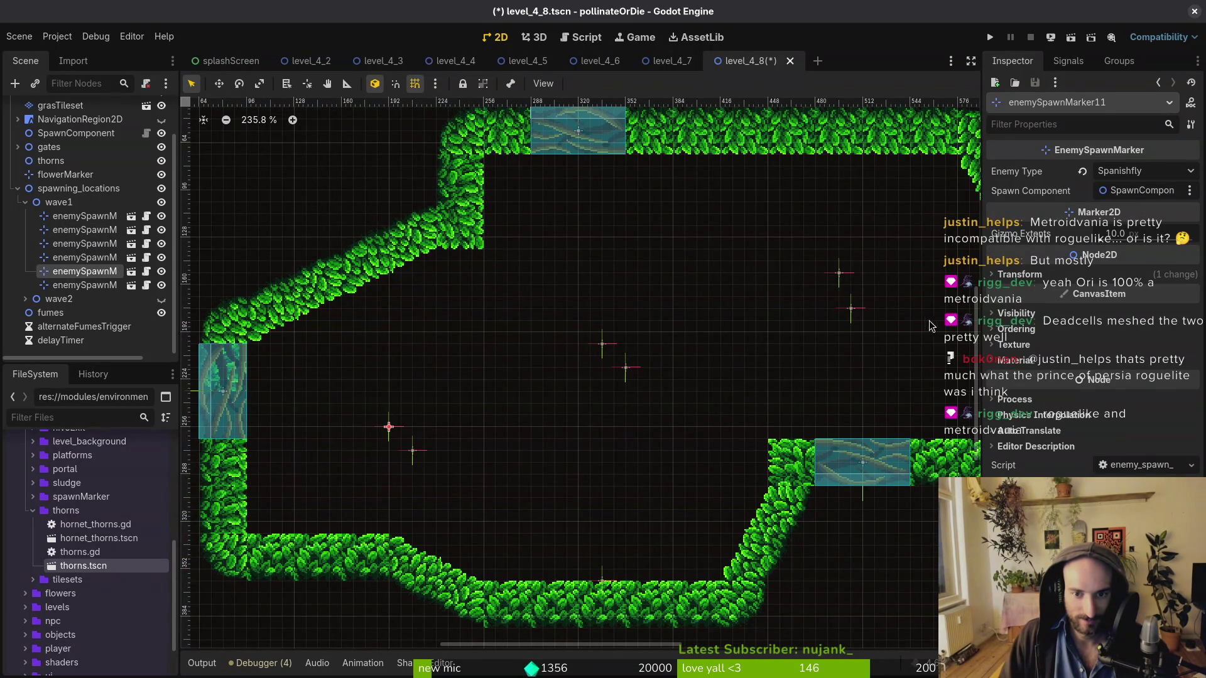
pyautogui.moveTo(857, 315); pyautogui.dragTo(864, 303)
pyautogui.scroll(-4, 852, 309)
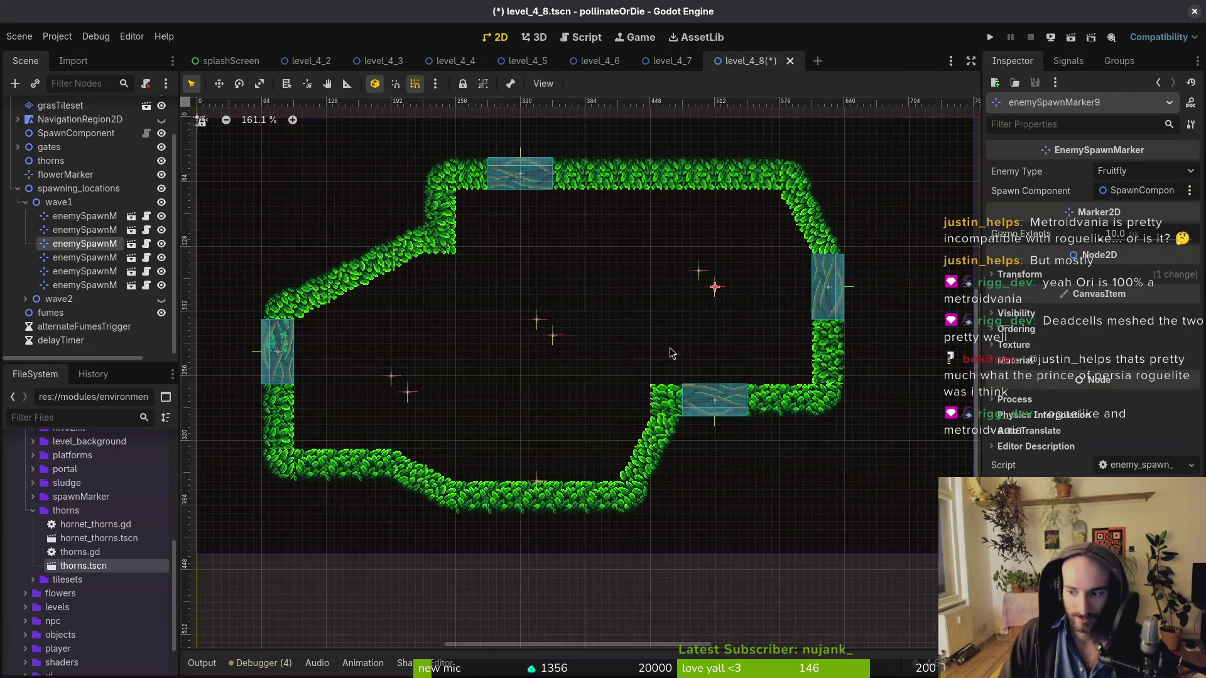
pyautogui.click(666, 350)
pyautogui.hotkey('ctrl', 's')
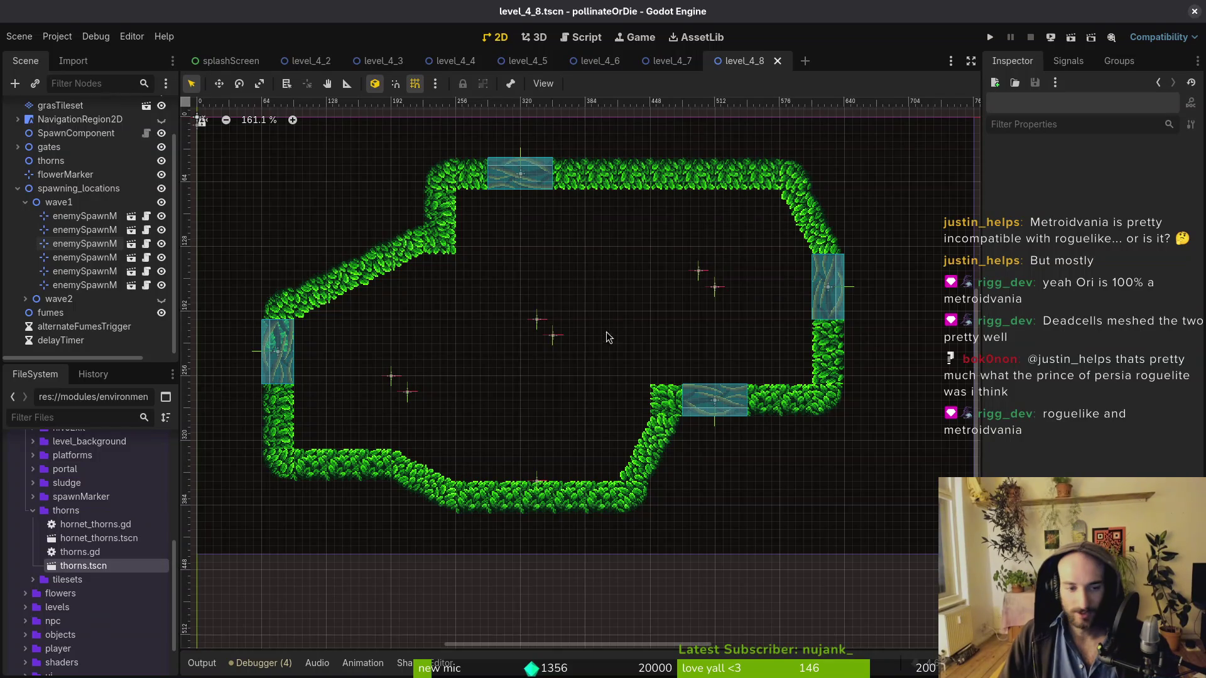
pyautogui.scroll(-1, 614, 325)
# Hide wave1 and shift all seven wave2 spawn markers left together
pyautogui.click(25, 202)
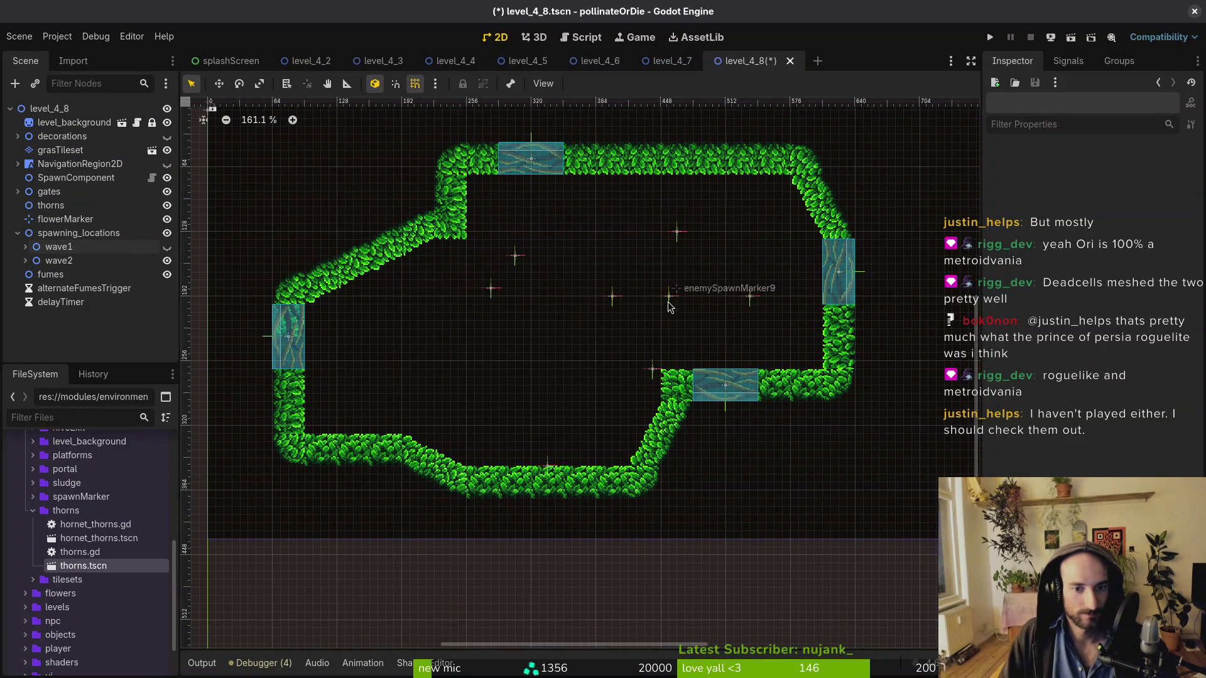
pyautogui.click(25, 261)
pyautogui.click(82, 280)
pyautogui.scroll(-2, 95, 302)
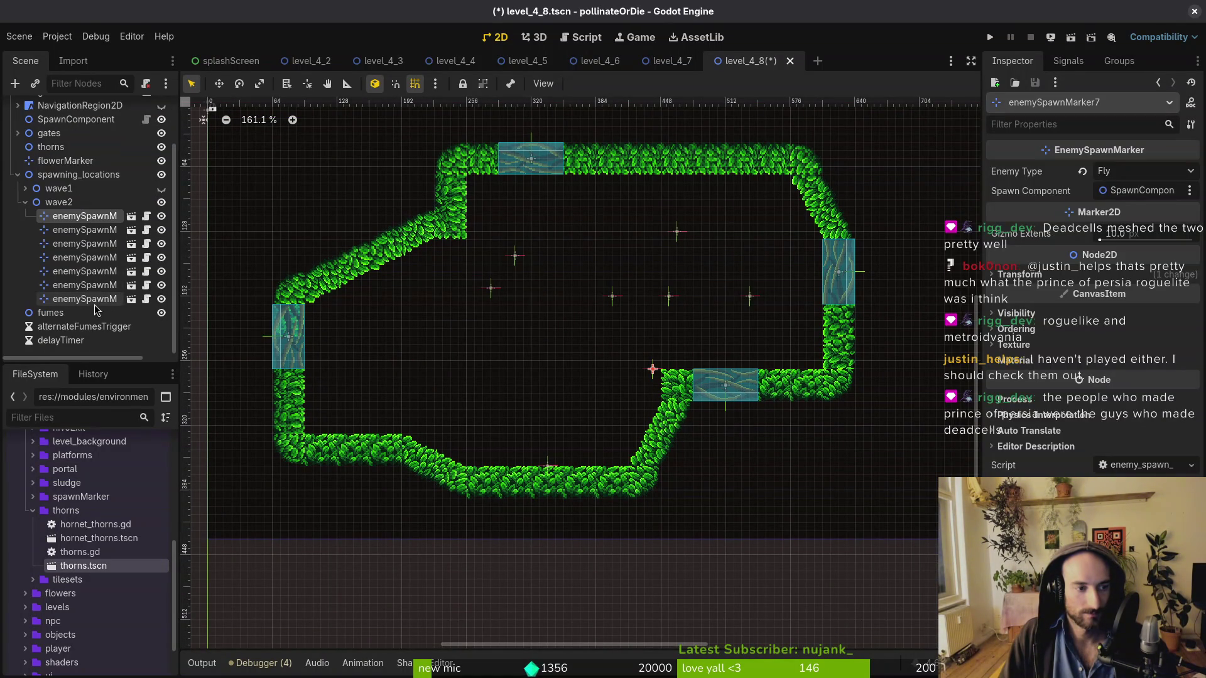
pyautogui.keyDown('shift'); pyautogui.click(94, 301); pyautogui.keyUp('shift')
pyautogui.moveTo(669, 296)
pyautogui.mouseDown()
pyautogui.moveTo(533, 308)
pyautogui.moveTo(632, 310)
pyautogui.moveTo(622, 301)
pyautogui.mouseUp()
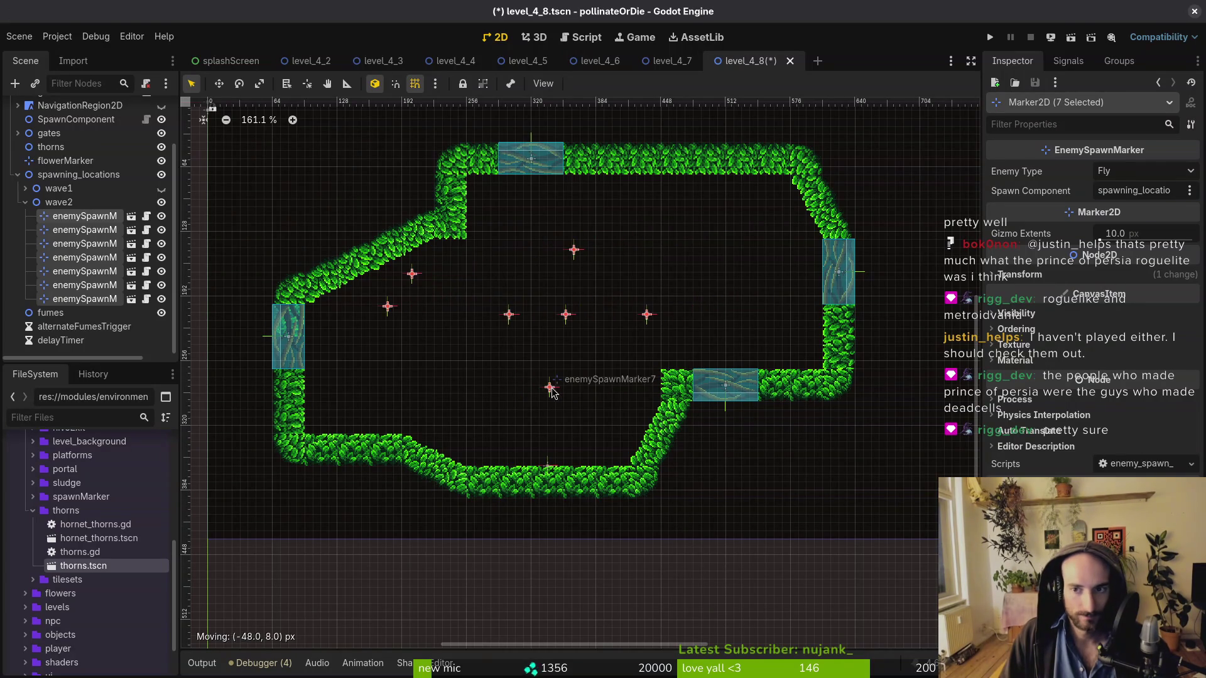
pyautogui.click(619, 385)
# Move enemySpawnMarker7 up and right and make it spawn an Amanitashroom
pyautogui.moveTo(606, 371)
pyautogui.mouseDown()
pyautogui.moveTo(727, 304)
pyautogui.moveTo(666, 353)
pyautogui.mouseUp()
pyautogui.scroll(2, 679, 349)
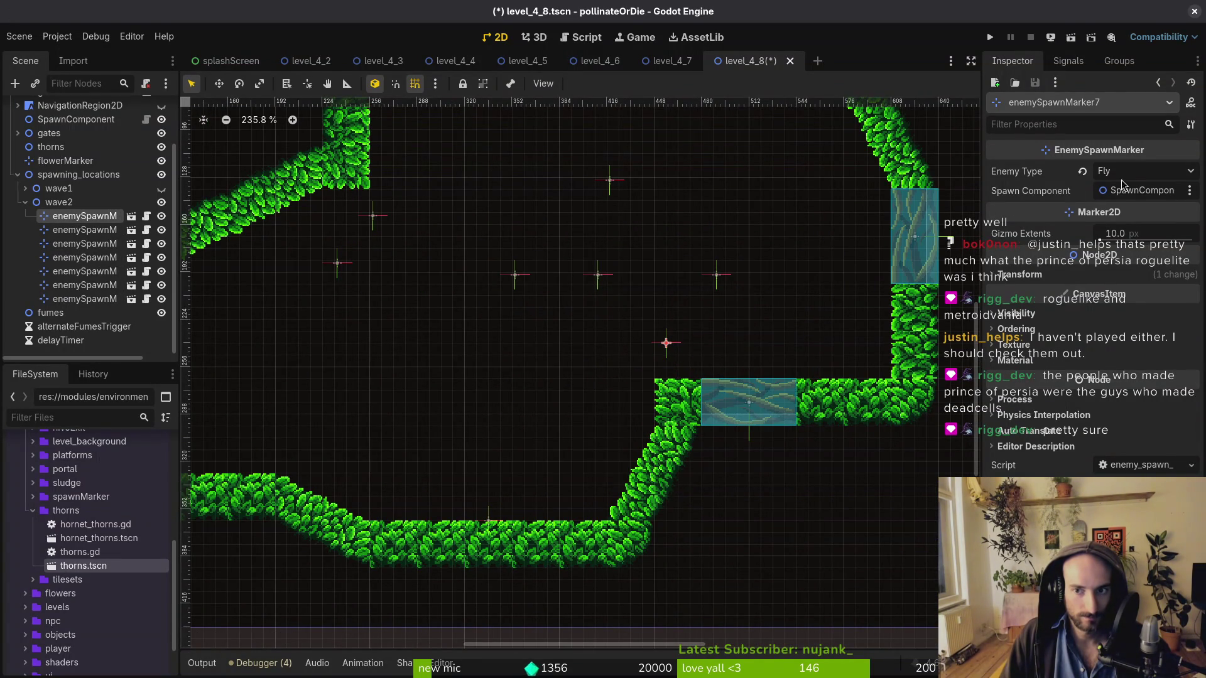
pyautogui.click(1143, 171)
pyautogui.click(1134, 424)
pyautogui.moveTo(667, 343); pyautogui.dragTo(672, 346)
pyautogui.scroll(-1, 678, 335)
pyautogui.scroll(-7, 675, 342)
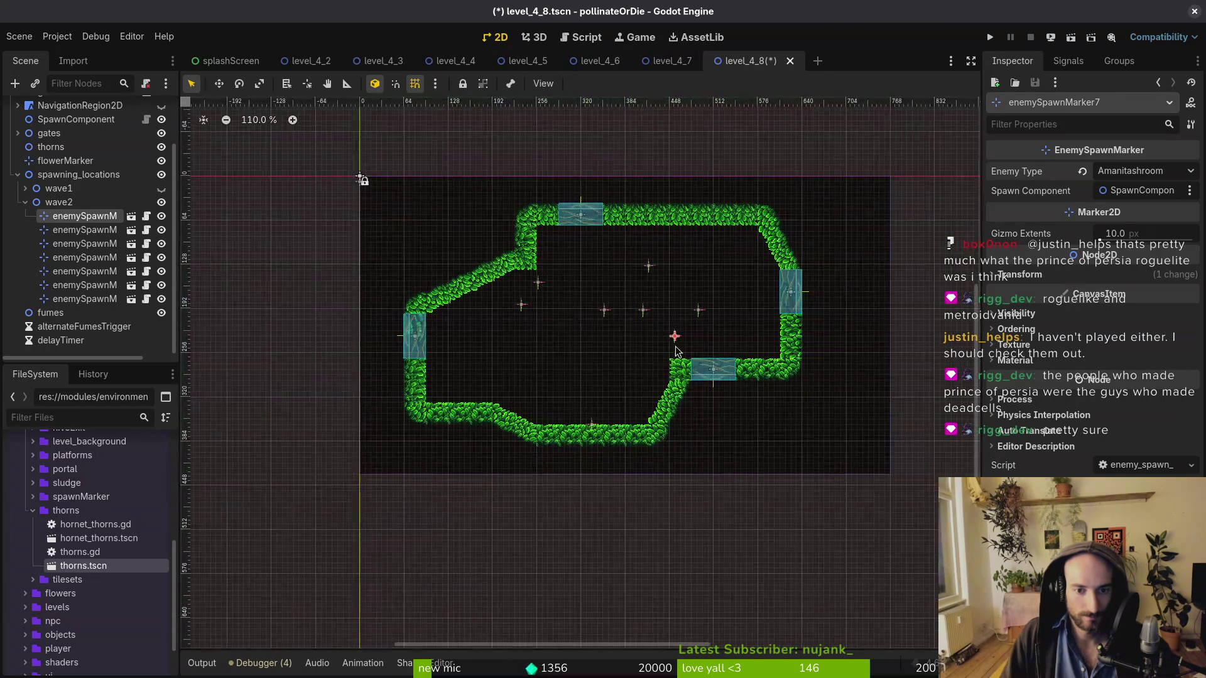
# Spread four more wave2 markers, including a Fruitfly, to new spots in the room
pyautogui.click(699, 311)
pyautogui.scroll(4, 574, 358)
pyautogui.moveTo(701, 318)
pyautogui.mouseDown()
pyautogui.moveTo(574, 358)
pyautogui.moveTo(627, 339)
pyautogui.moveTo(767, 250)
pyautogui.moveTo(787, 279)
pyautogui.mouseUp()
pyautogui.moveTo(682, 220); pyautogui.dragTo(721, 227)
pyautogui.moveTo(675, 292); pyautogui.dragTo(657, 258)
pyautogui.moveTo(617, 292); pyautogui.dragTo(632, 333)
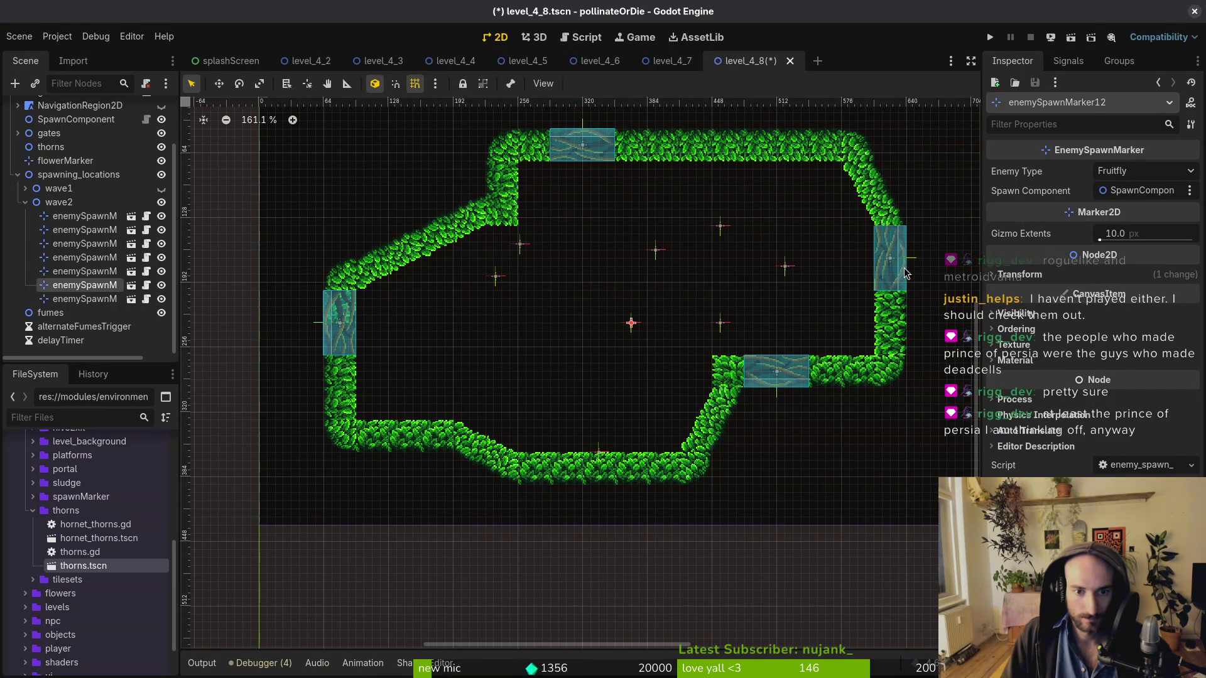
# Select two Fly markers, leave their enemy type unchanged, and save the scene
pyautogui.click(656, 252)
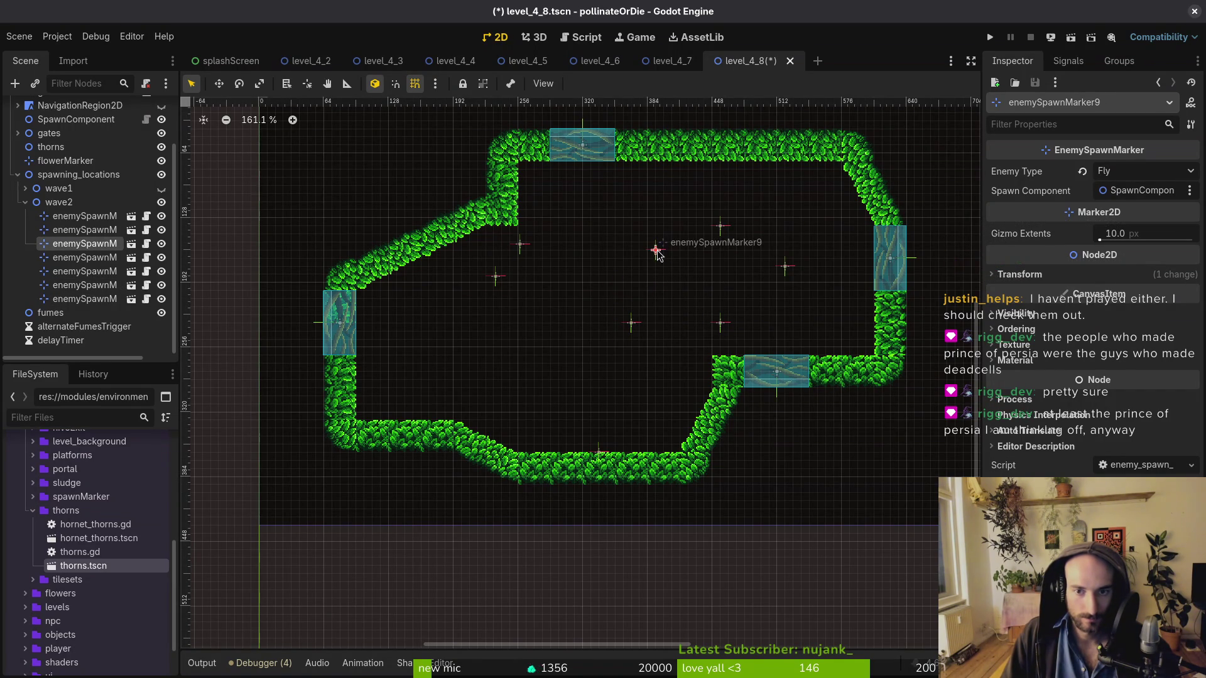
pyautogui.keyDown('shift'); pyautogui.click(721, 227); pyautogui.keyUp('shift')
pyautogui.click(1143, 171)
pyautogui.click(727, 310)
pyautogui.hotkey('ctrl', 's')
# Lower two spawn markers toward the floor and make one spawn a Wasp
pyautogui.moveTo(520, 245)
pyautogui.mouseDown()
pyautogui.moveTo(525, 380)
pyautogui.moveTo(492, 312)
pyautogui.moveTo(445, 323)
pyautogui.mouseUp()
pyautogui.moveTo(496, 277)
pyautogui.mouseDown()
pyautogui.moveTo(519, 323)
pyautogui.moveTo(518, 379)
pyautogui.mouseUp()
pyautogui.click(1151, 175)
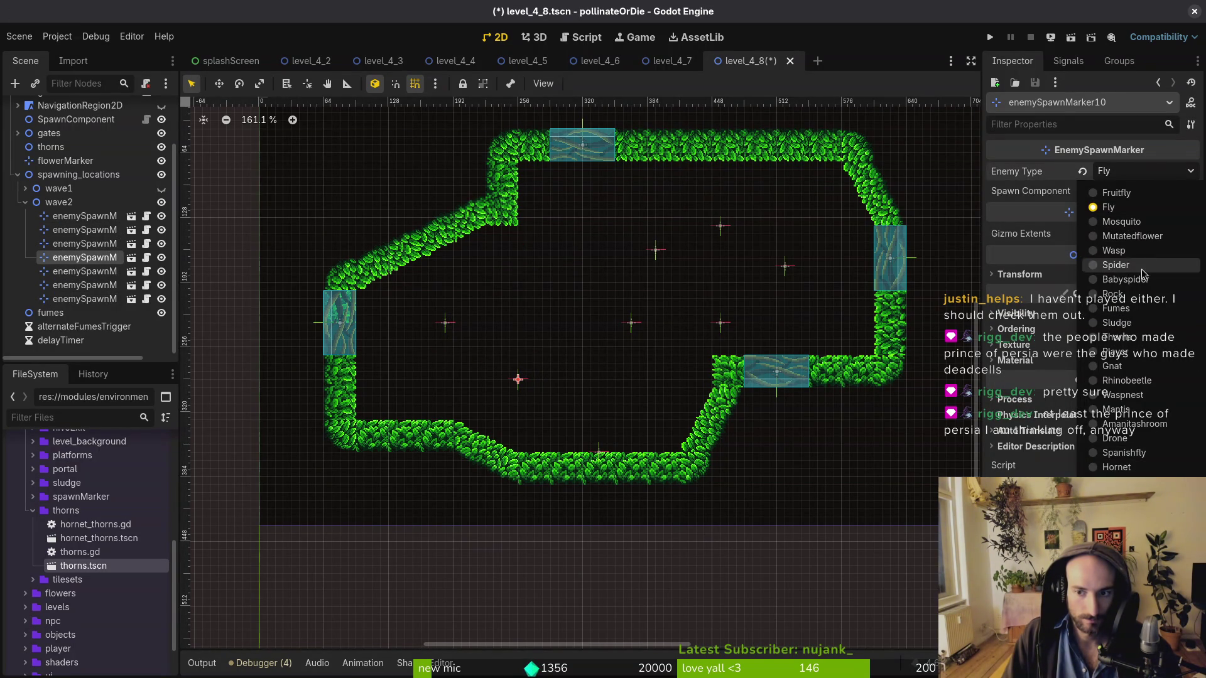
pyautogui.click(1125, 249)
pyautogui.moveTo(520, 381)
pyautogui.mouseDown()
pyautogui.moveTo(454, 357)
pyautogui.moveTo(501, 340)
pyautogui.moveTo(527, 352)
pyautogui.mouseUp()
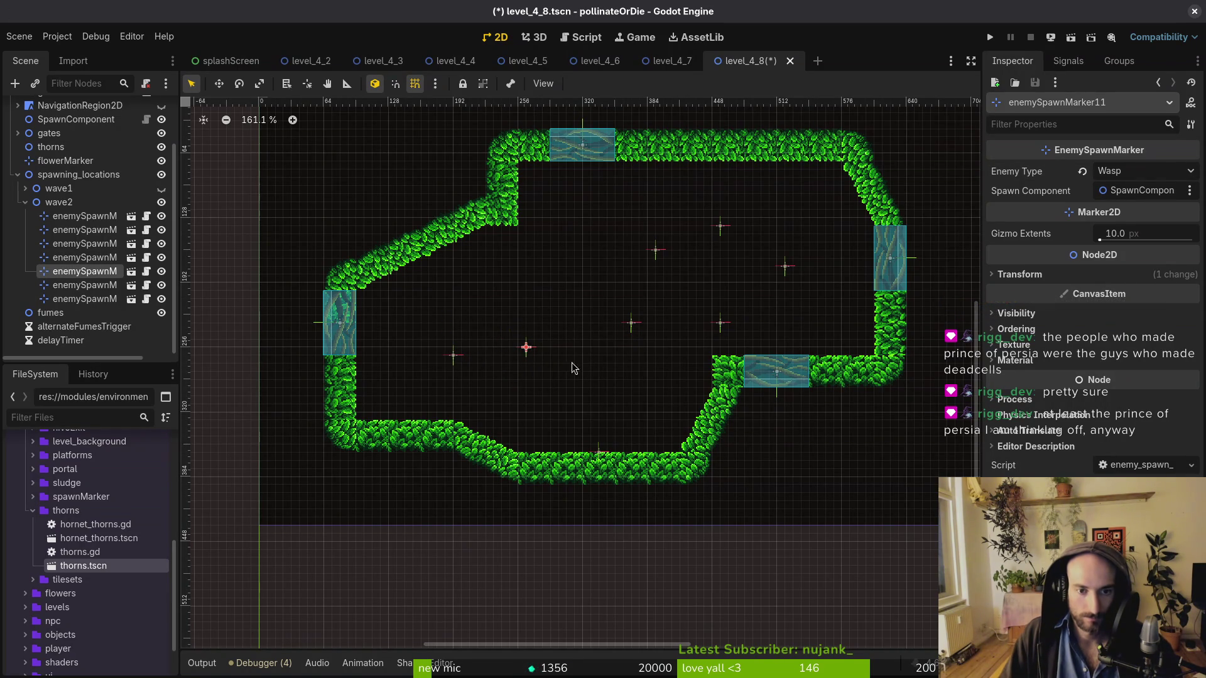
# Switch enemySpawnMarker11 back to Fly, nudge it up-left, and show the wave1 markers
pyautogui.click(1145, 173)
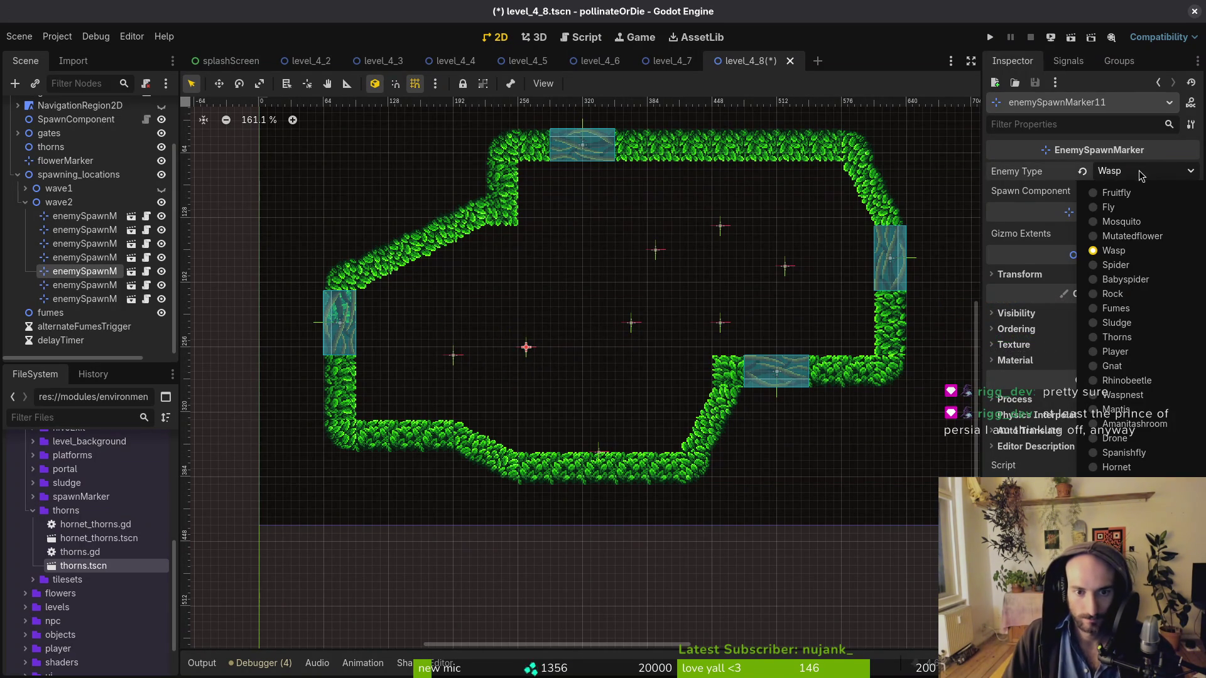
pyautogui.click(1117, 205)
pyautogui.moveTo(526, 352); pyautogui.dragTo(502, 336)
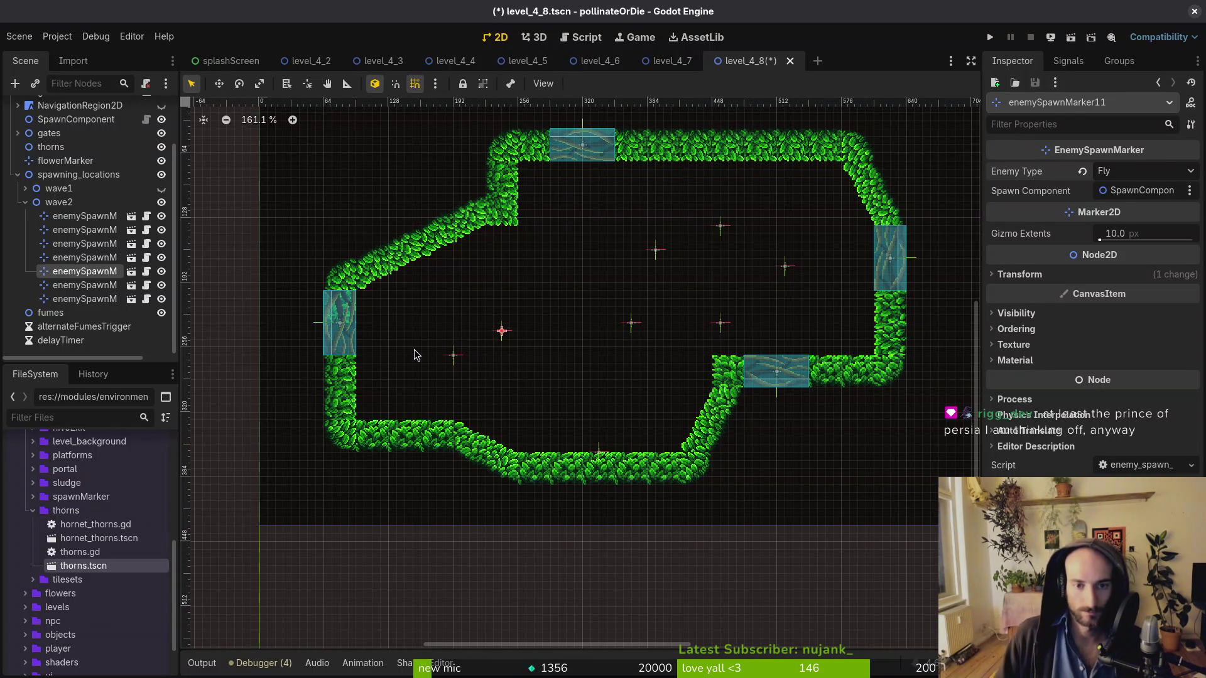
pyautogui.click(162, 188)
# Save, collapse the spawning locations, and show the decorations with grass terrain hidden
pyautogui.click(26, 203)
pyautogui.hotkey('ctrl', 's')
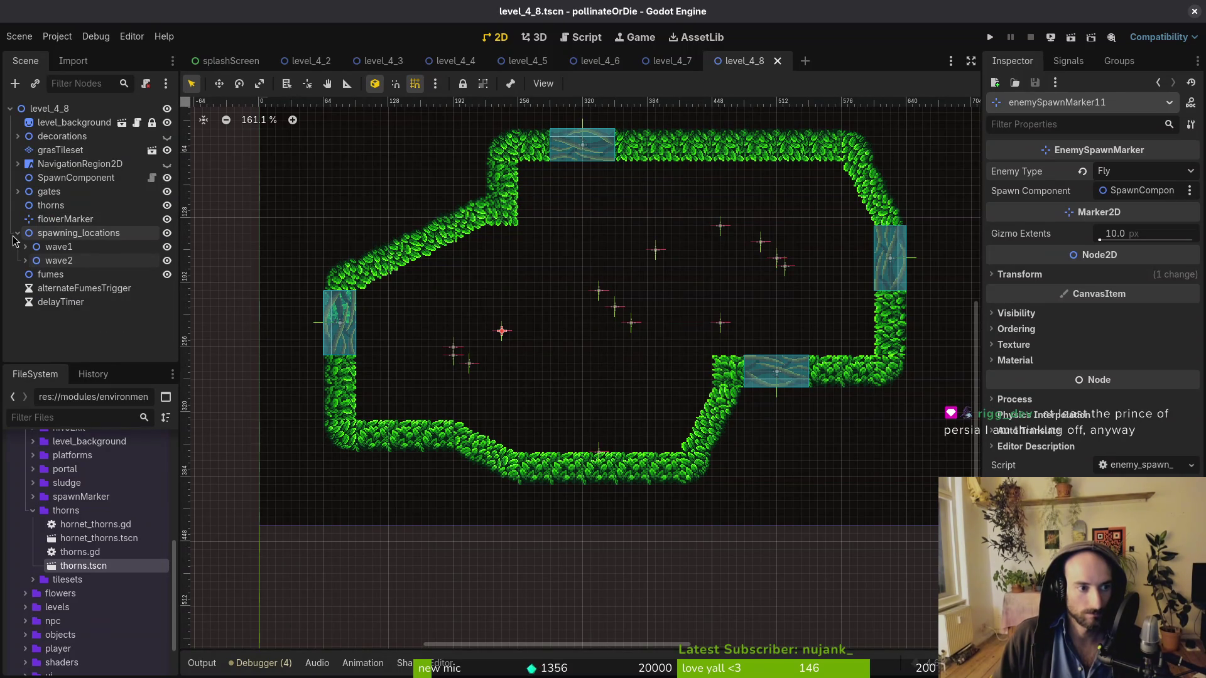
pyautogui.click(17, 233)
pyautogui.click(166, 137)
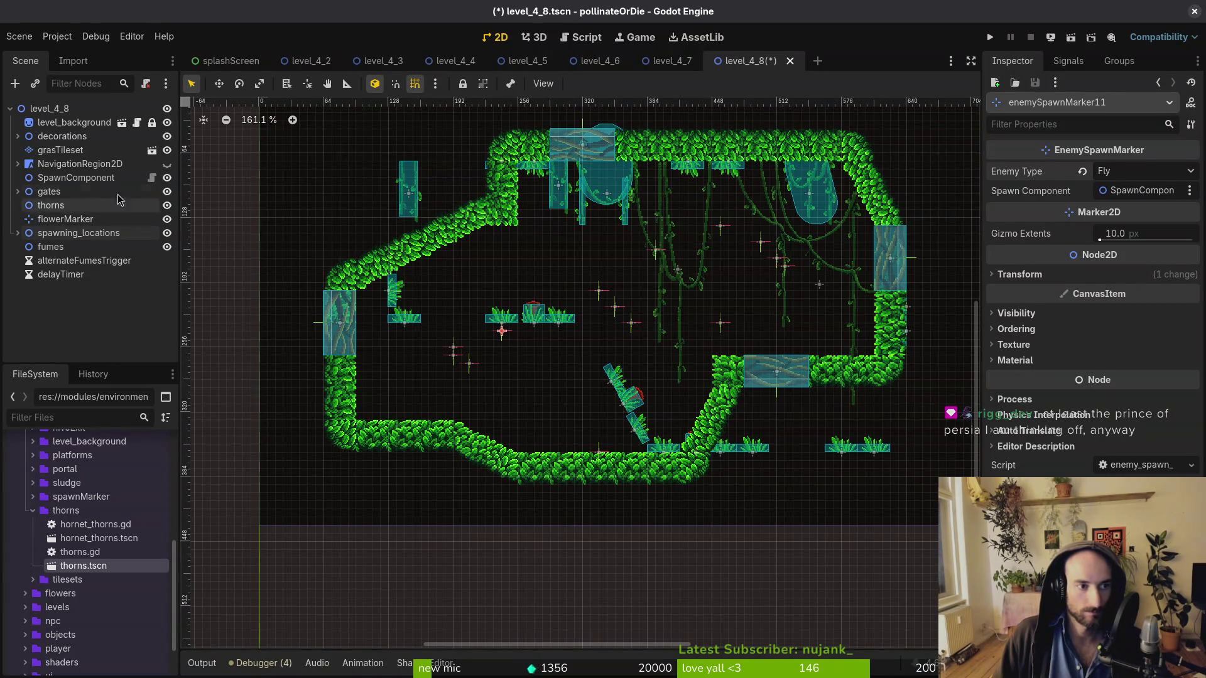
pyautogui.click(167, 151)
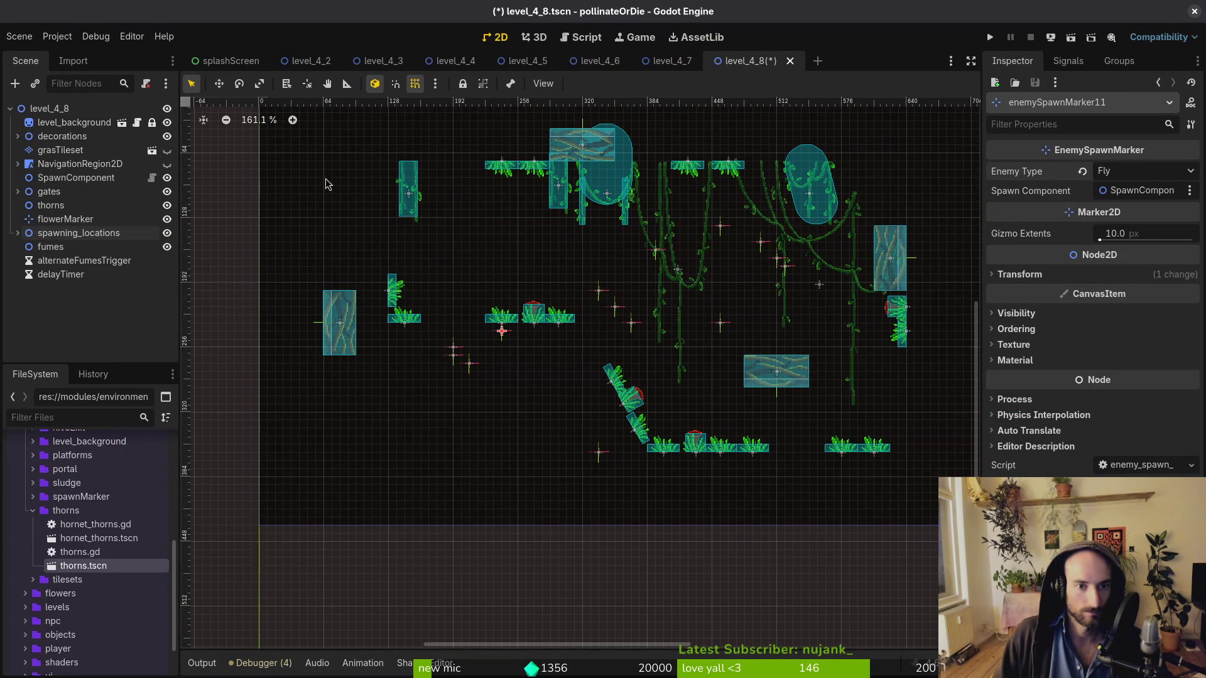
pyautogui.click(167, 152)
pyautogui.click(167, 152)
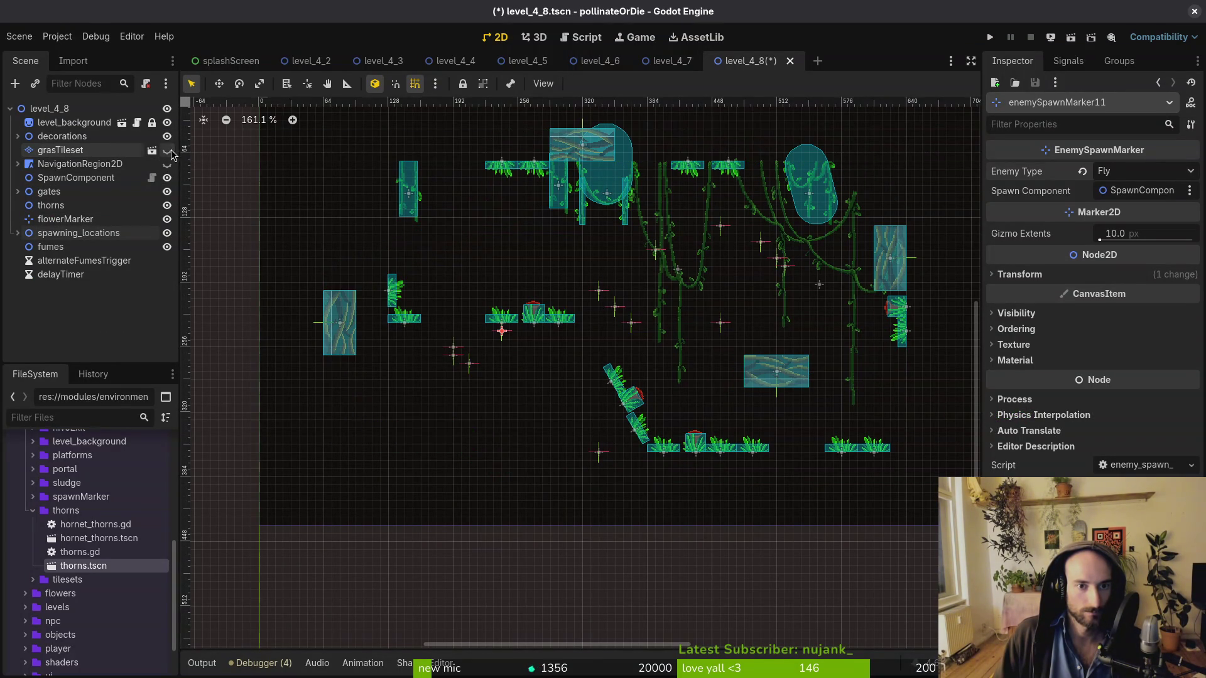
# Move a foliage clump down and right, comparing with decorations and grass toggled
pyautogui.moveTo(500, 166); pyautogui.dragTo(526, 213)
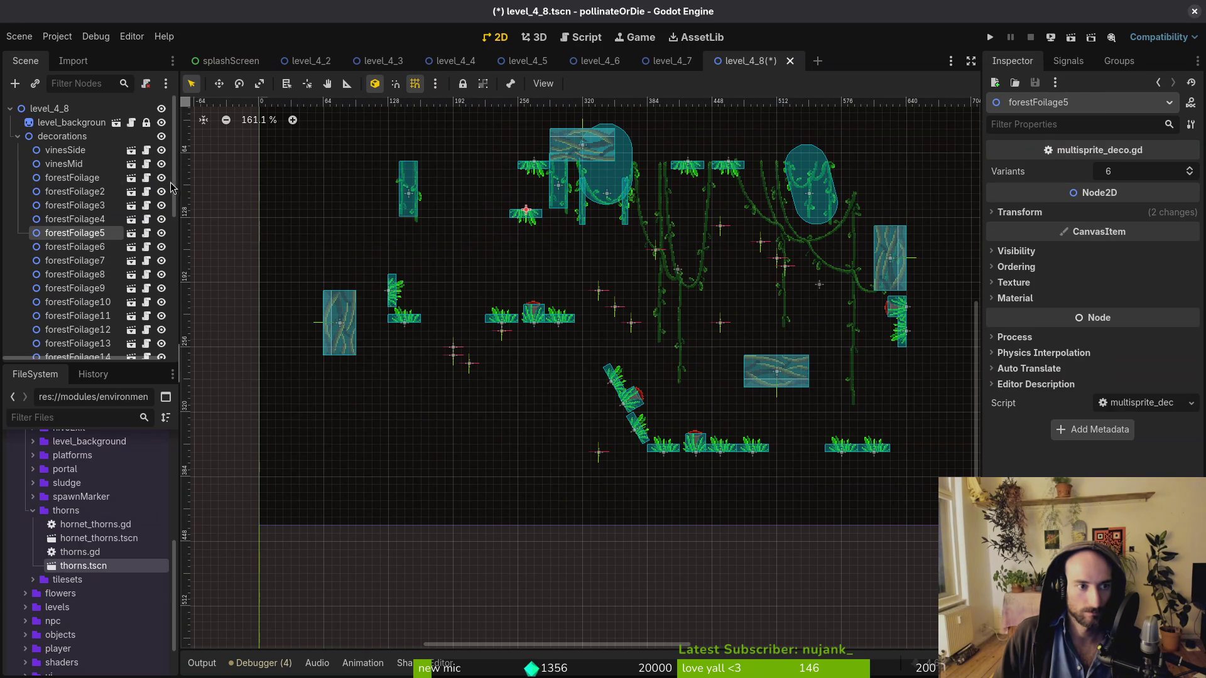
pyautogui.click(163, 137)
pyautogui.click(163, 137)
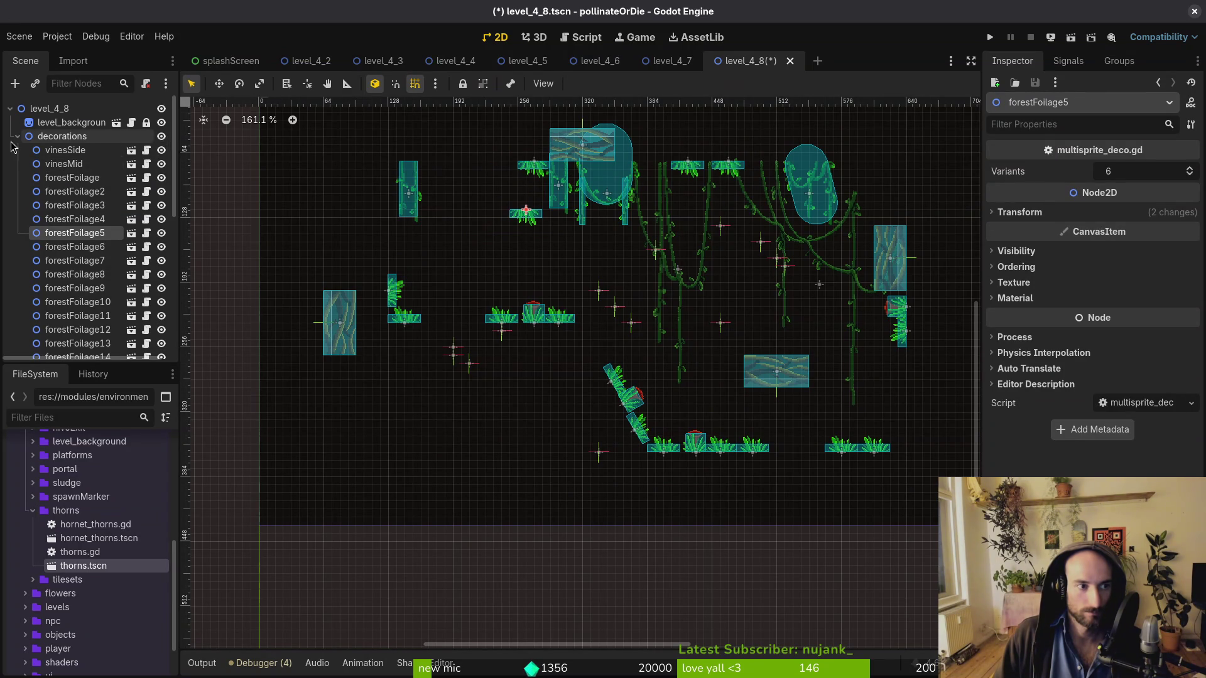
pyautogui.click(18, 136)
pyautogui.click(167, 153)
pyautogui.click(167, 153)
pyautogui.click(167, 153)
pyautogui.click(167, 152)
# Move a flower clump and its neighbouring foliage clump left together
pyautogui.click(905, 314)
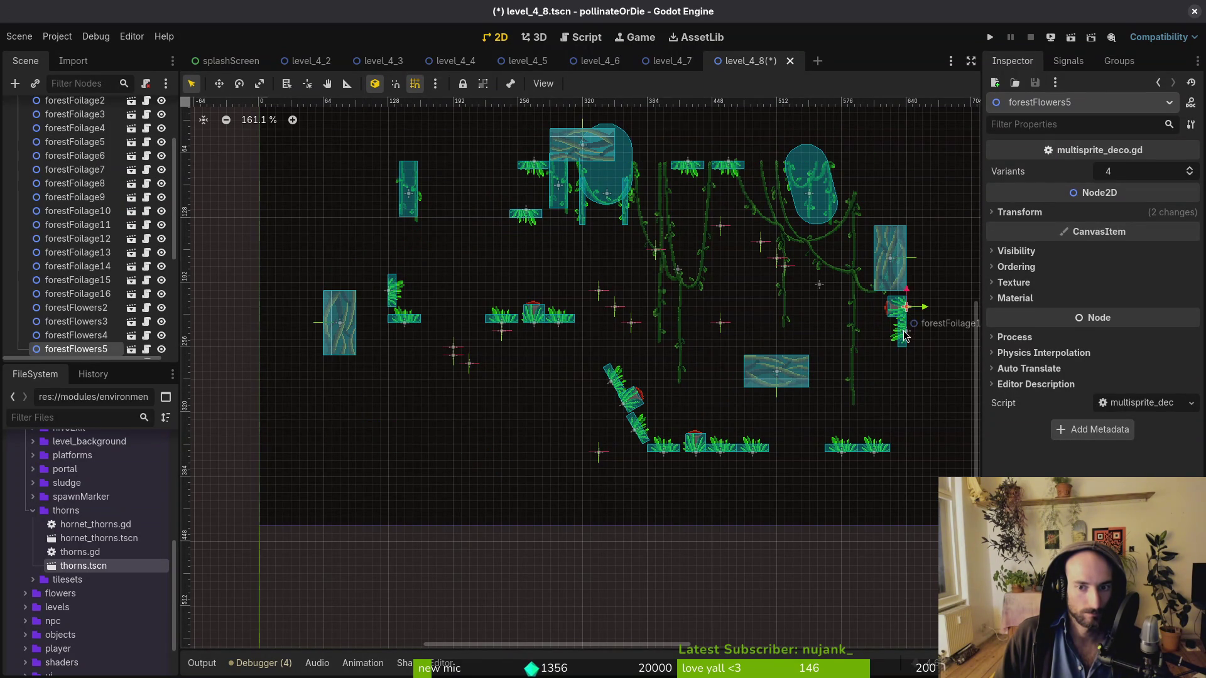
pyautogui.keyDown('shift'); pyautogui.click(905, 317); pyautogui.keyUp('shift')
pyautogui.moveTo(905, 315)
pyautogui.mouseDown()
pyautogui.moveTo(796, 309)
pyautogui.moveTo(812, 309)
pyautogui.mouseUp()
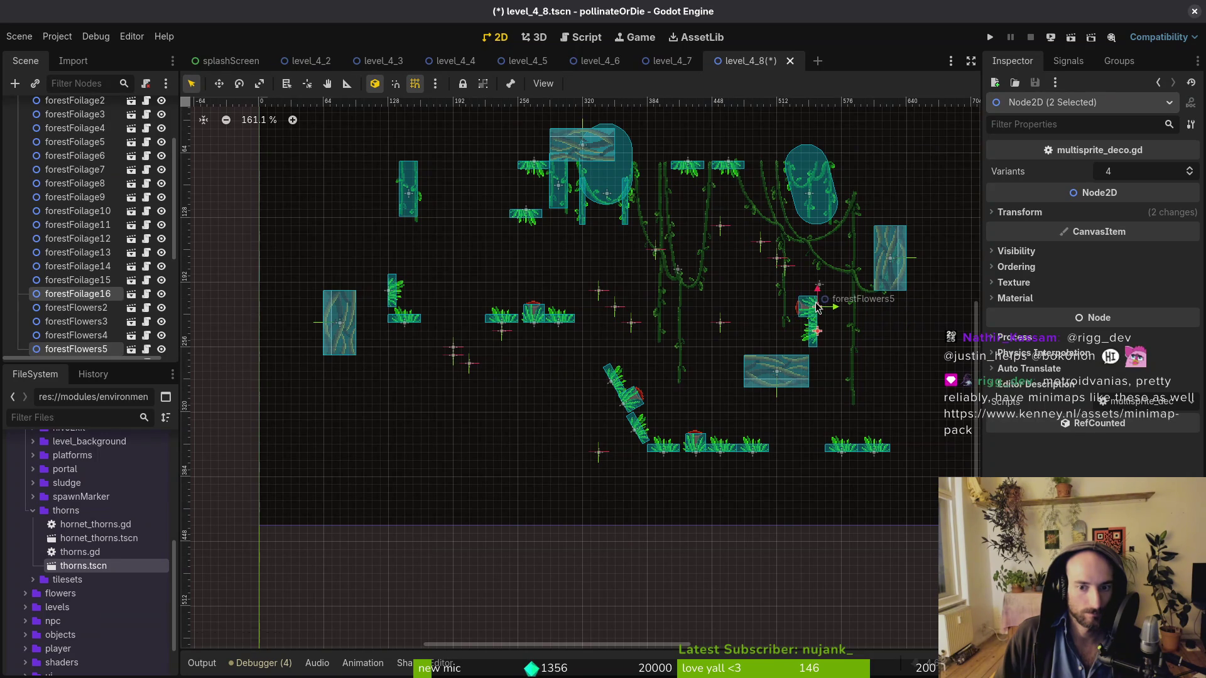
pyautogui.click(587, 427)
pyautogui.scroll(5, 43, 144)
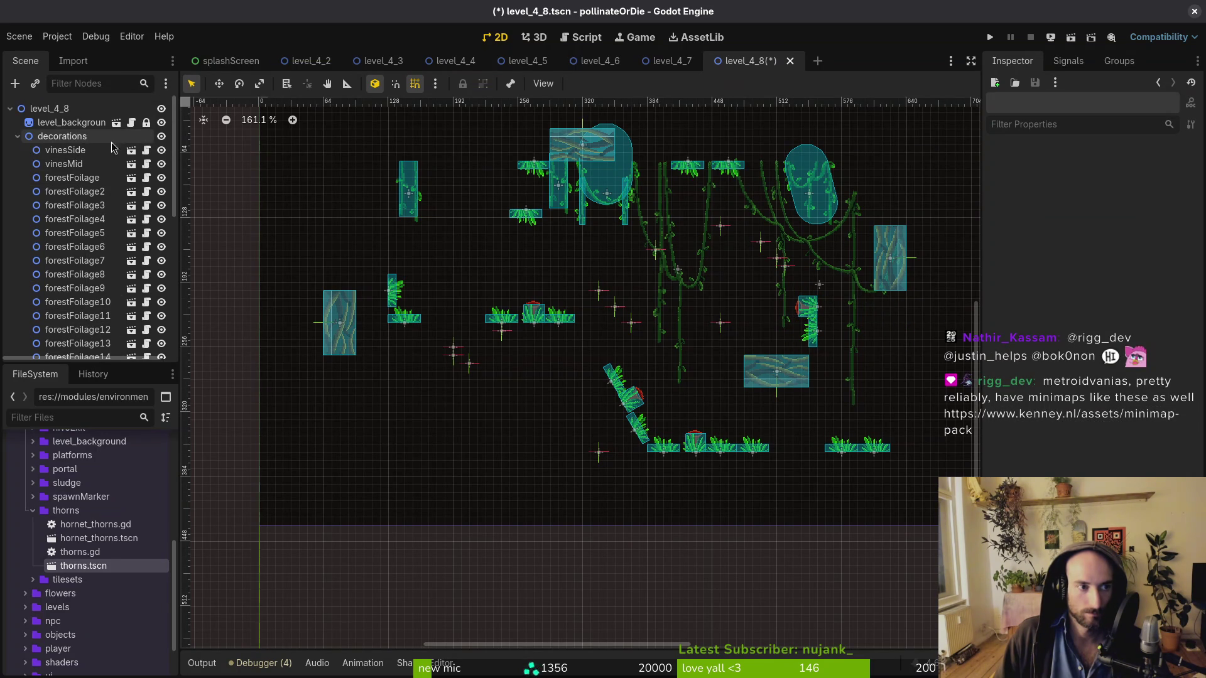
pyautogui.click(162, 136)
pyautogui.click(162, 137)
pyautogui.click(17, 137)
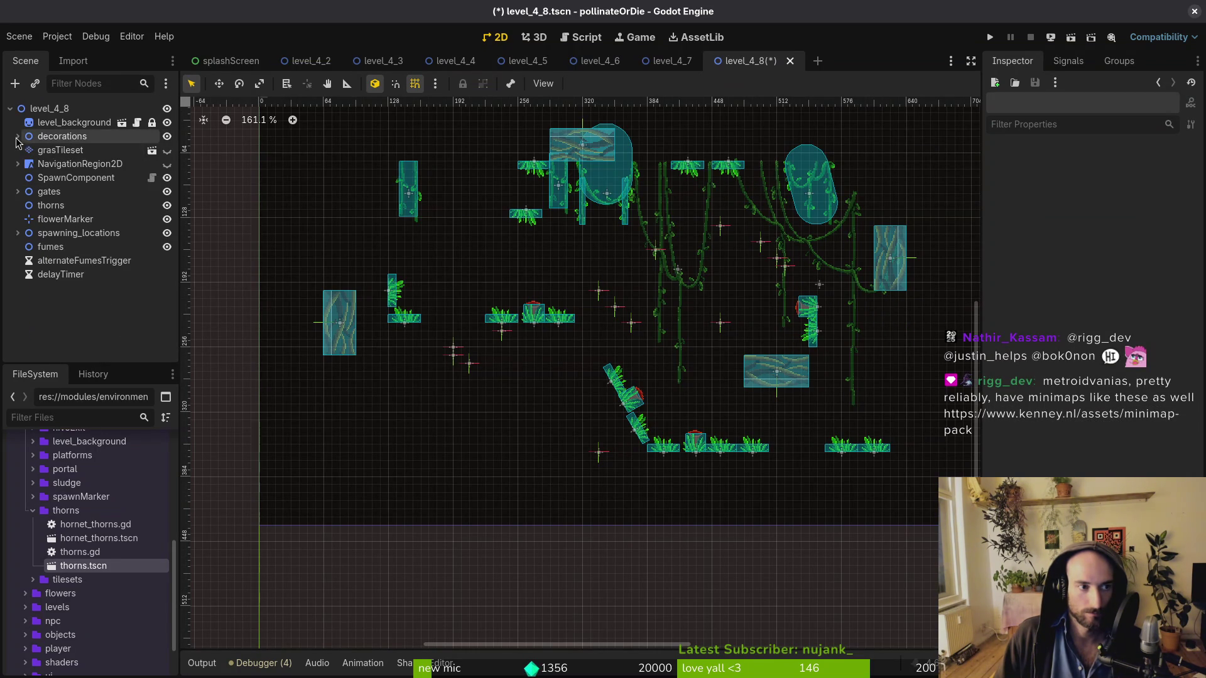
# Move forestFlowers3 up and left, then show the grass terrain again
pyautogui.click(166, 153)
pyautogui.click(165, 153)
pyautogui.click(166, 153)
pyautogui.click(166, 153)
pyautogui.click(165, 153)
pyautogui.click(166, 153)
pyautogui.click(166, 153)
pyautogui.click(166, 153)
pyautogui.click(166, 153)
pyautogui.click(165, 153)
pyautogui.click(166, 153)
pyautogui.click(166, 152)
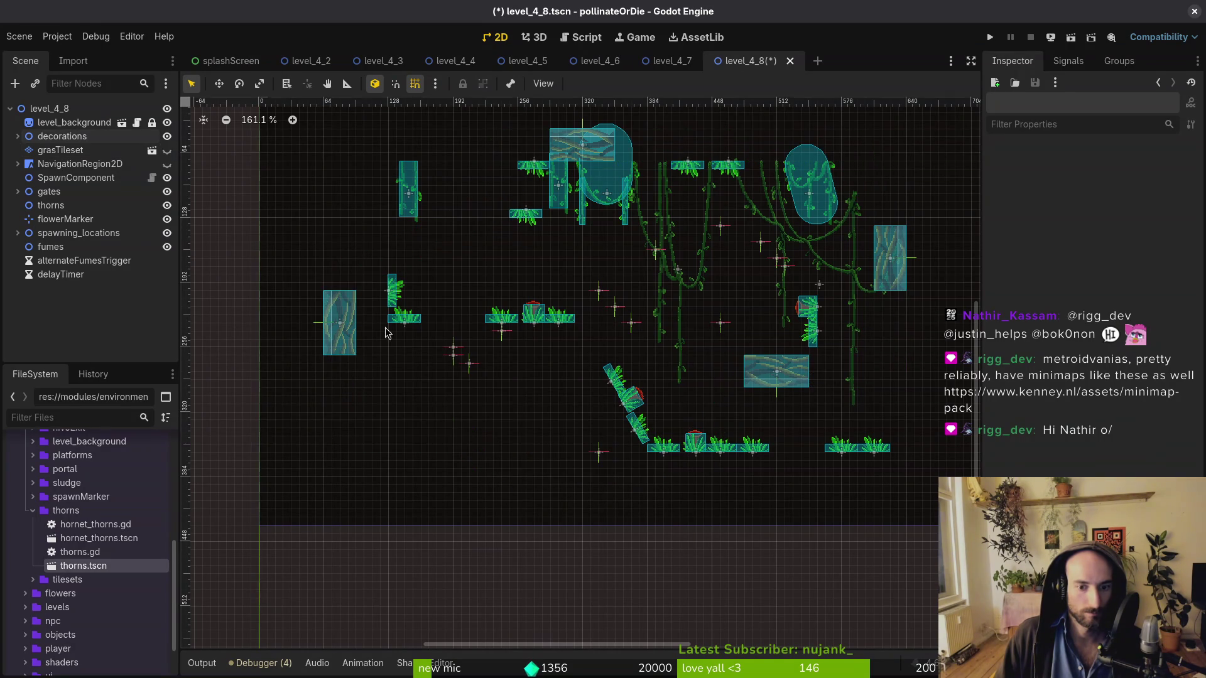
pyautogui.moveTo(697, 445); pyautogui.dragTo(673, 405)
pyautogui.scroll(5, 62, 139)
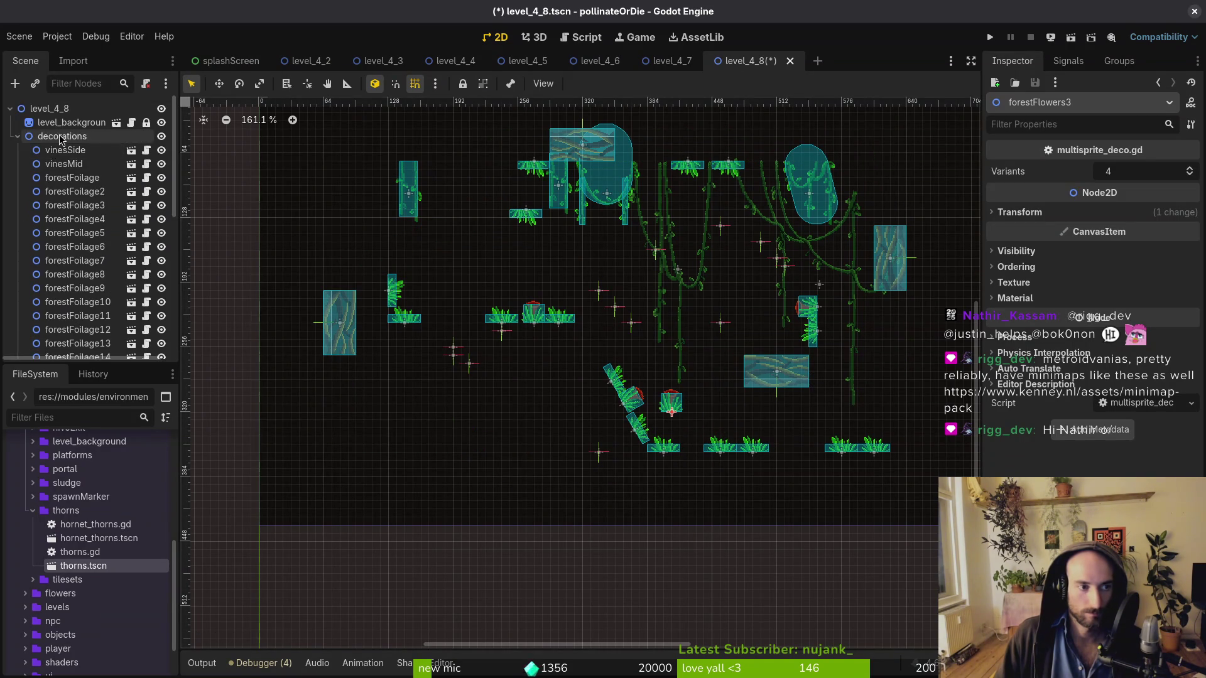
pyautogui.click(18, 136)
pyautogui.click(167, 150)
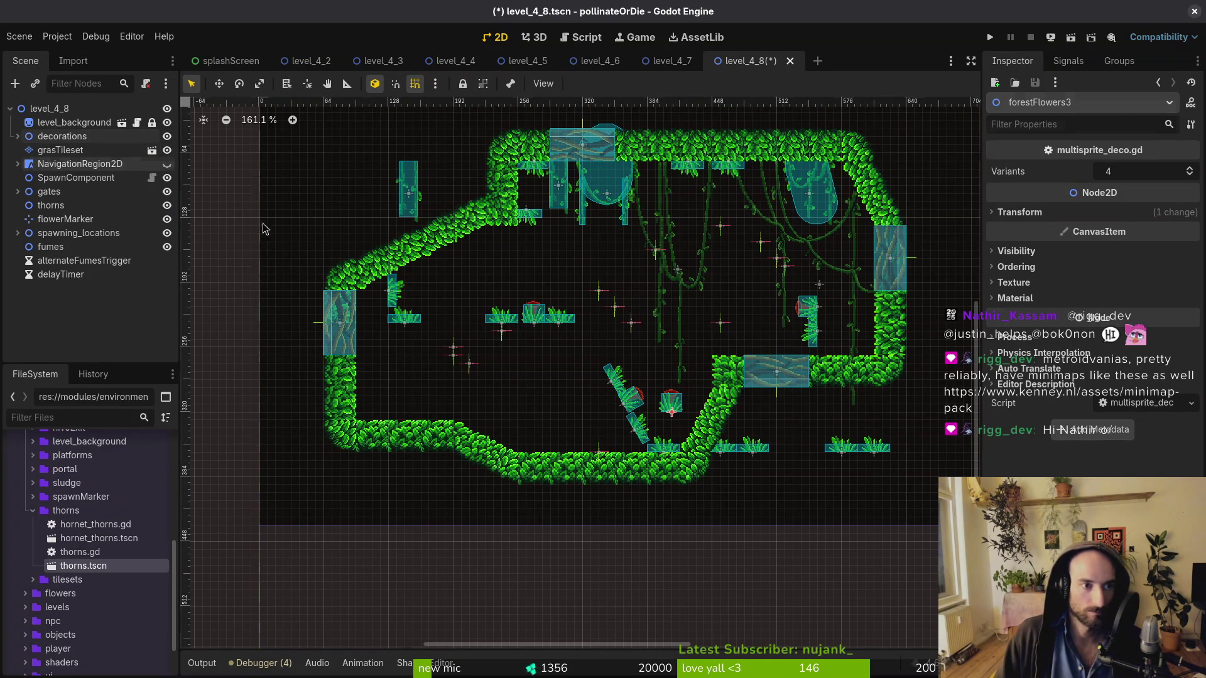
# Slide two foliage clumps left along the cave floor and drop a flower clump onto the floor
pyautogui.click(653, 342)
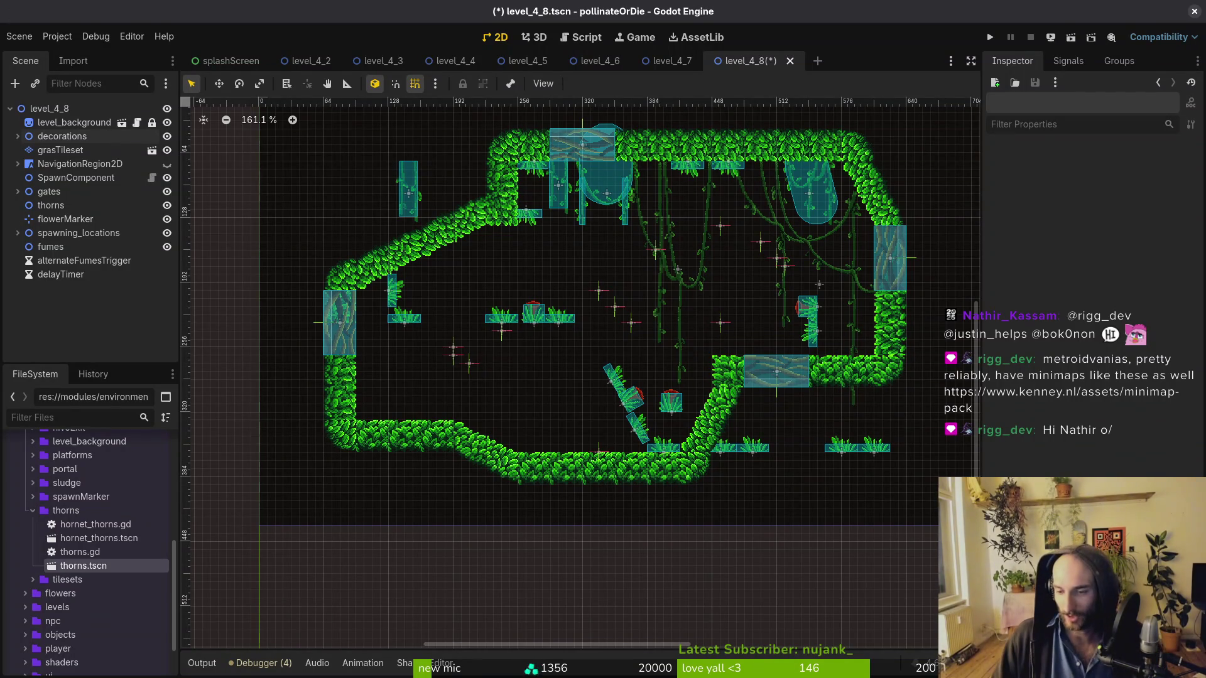
pyautogui.scroll(8, 671, 450)
pyautogui.moveTo(802, 493); pyautogui.dragTo(579, 478)
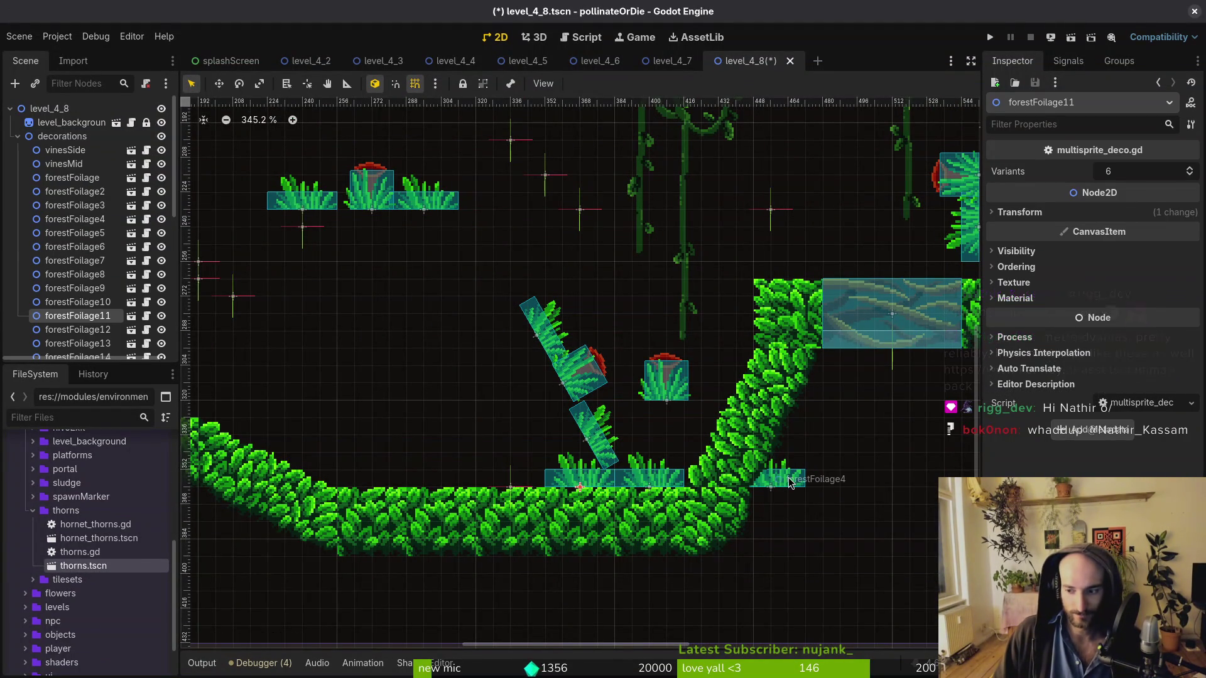
pyautogui.click(509, 490)
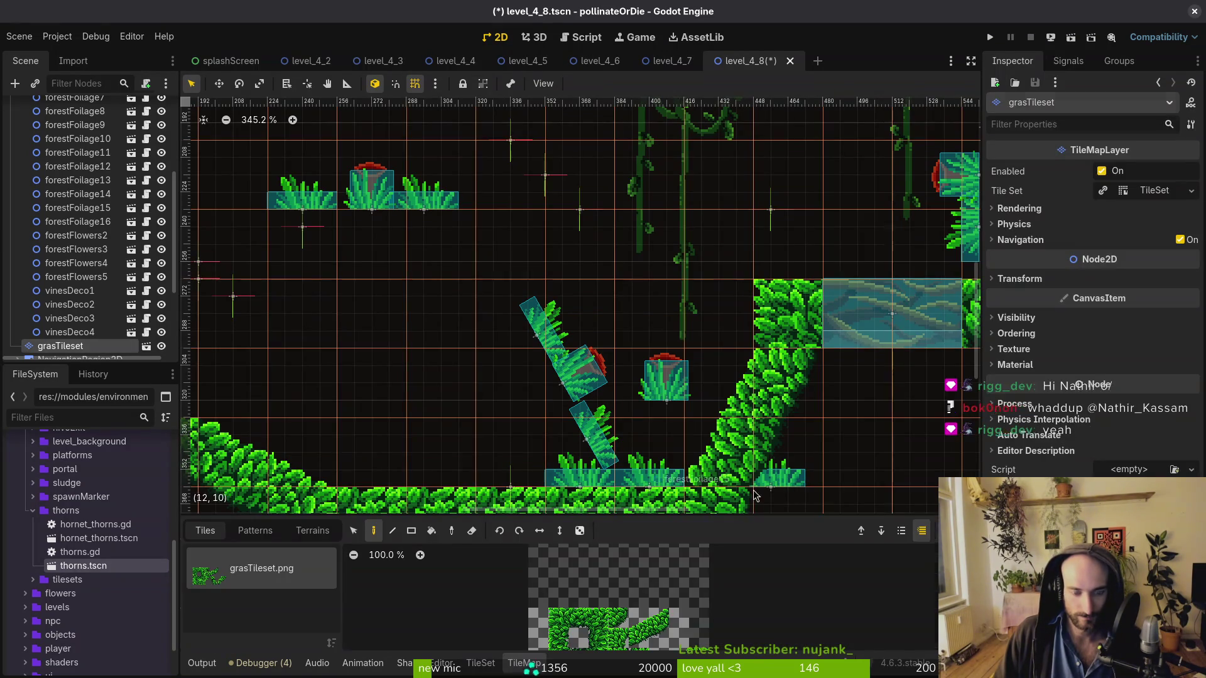
pyautogui.scroll(-3, 796, 465)
pyautogui.keyDown('alt'); pyautogui.rightClick(798, 439); pyautogui.keyUp('alt')
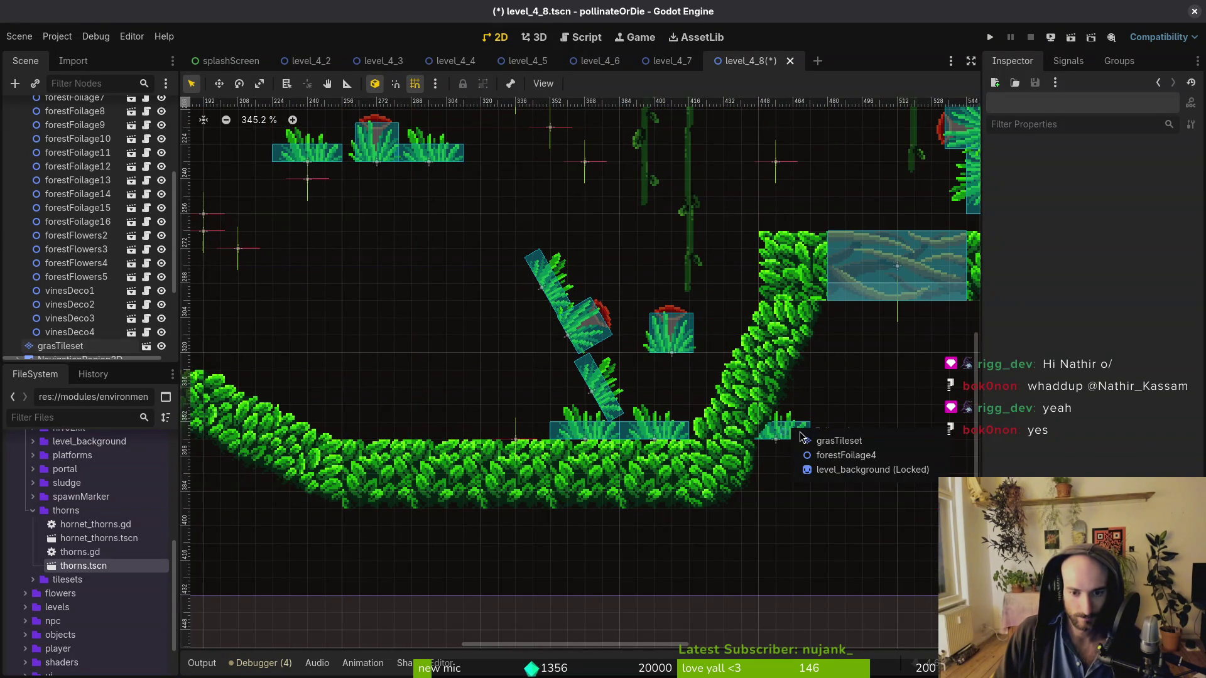
pyautogui.click(838, 452)
pyautogui.moveTo(788, 432); pyautogui.dragTo(408, 434)
pyautogui.moveTo(665, 349)
pyautogui.mouseDown()
pyautogui.moveTo(468, 416)
pyautogui.moveTo(348, 428)
pyautogui.mouseUp()
# Adjust the flower clump, move another flower clump and a foliage clump left, and shift forestFoliage13
pyautogui.hscroll(-5, 348, 427)
pyautogui.scroll(1, 348, 427)
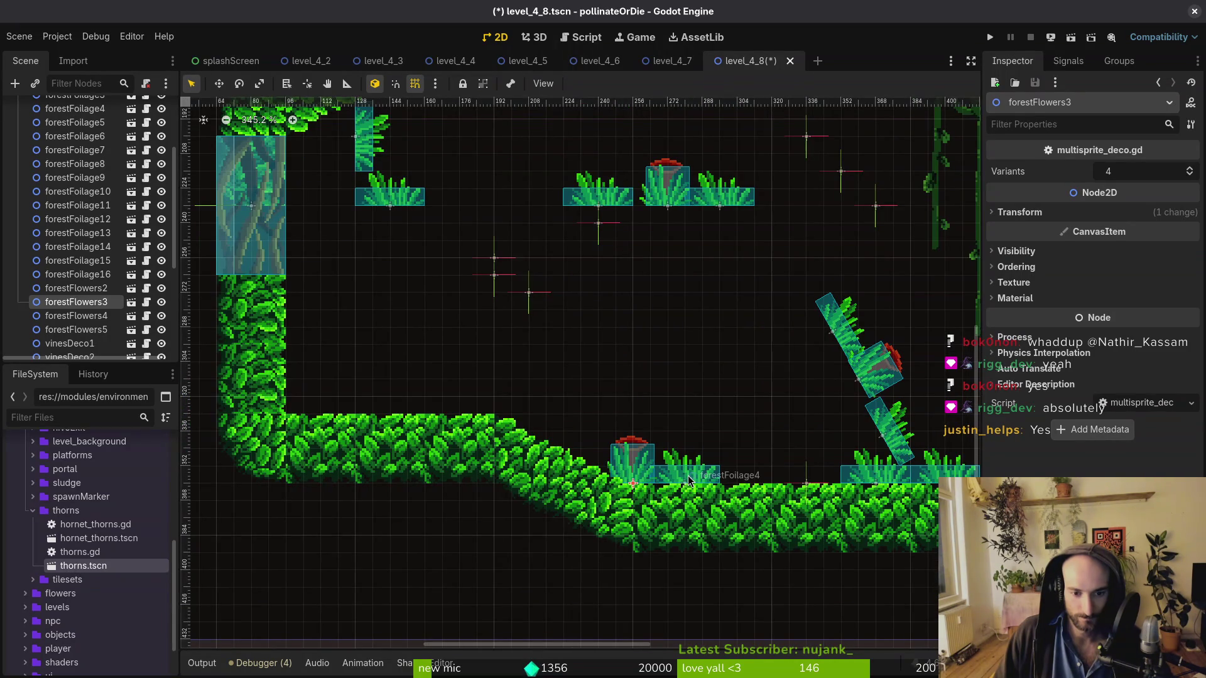
pyautogui.moveTo(651, 469); pyautogui.dragTo(660, 436)
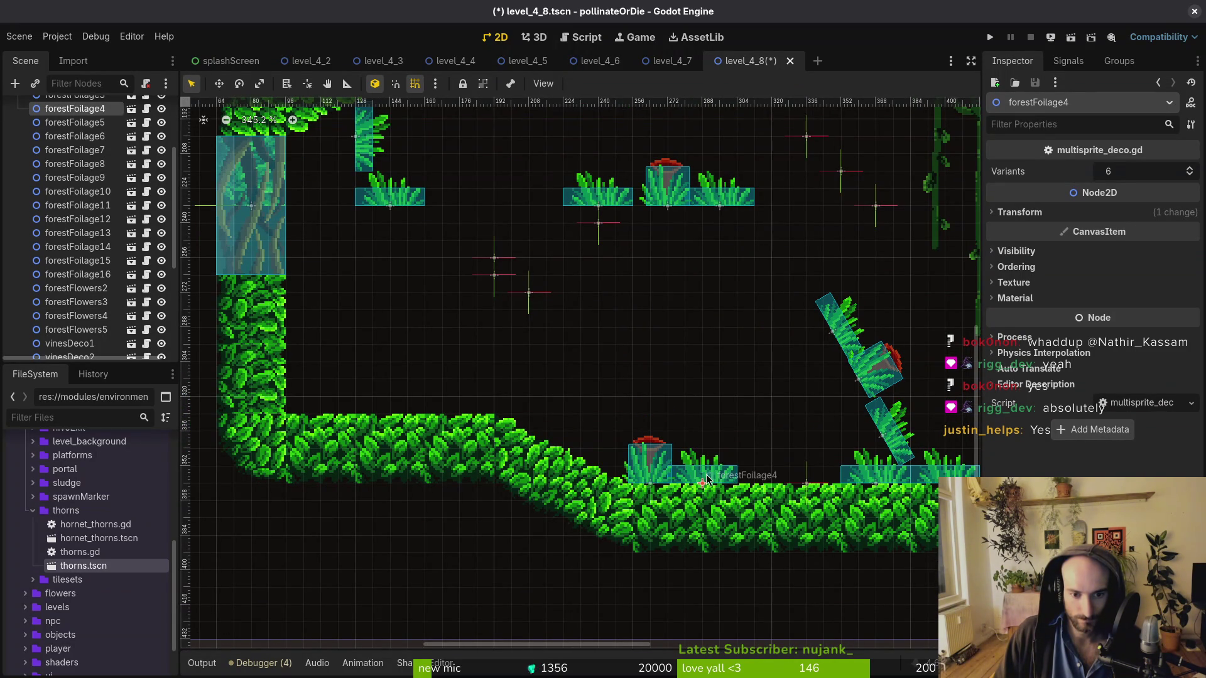
pyautogui.click(779, 428)
pyautogui.moveTo(859, 378)
pyautogui.mouseDown()
pyautogui.moveTo(603, 385)
pyautogui.moveTo(472, 357)
pyautogui.moveTo(455, 387)
pyautogui.mouseUp()
pyautogui.moveTo(842, 339)
pyautogui.mouseDown()
pyautogui.moveTo(600, 384)
pyautogui.moveTo(627, 349)
pyautogui.moveTo(619, 343)
pyautogui.moveTo(614, 377)
pyautogui.moveTo(509, 407)
pyautogui.mouseUp()
pyautogui.click(542, 389)
pyautogui.scroll(-1, 512, 414)
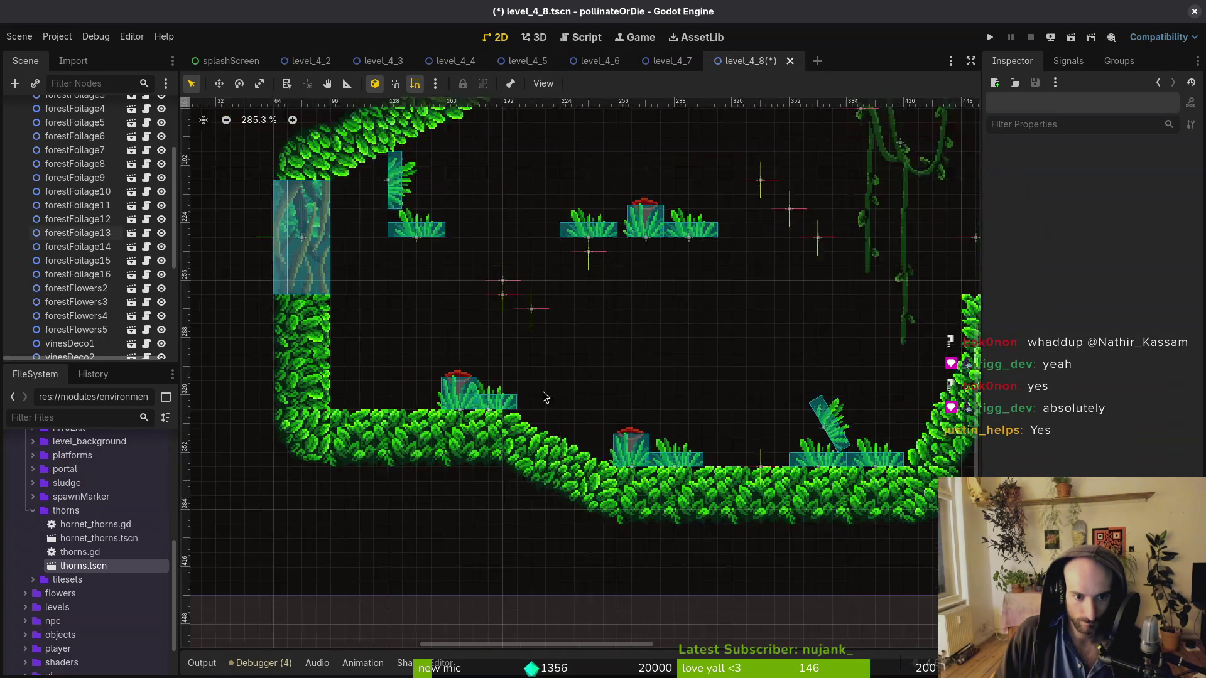
pyautogui.scroll(2, 512, 414)
pyautogui.moveTo(436, 387); pyautogui.dragTo(417, 386)
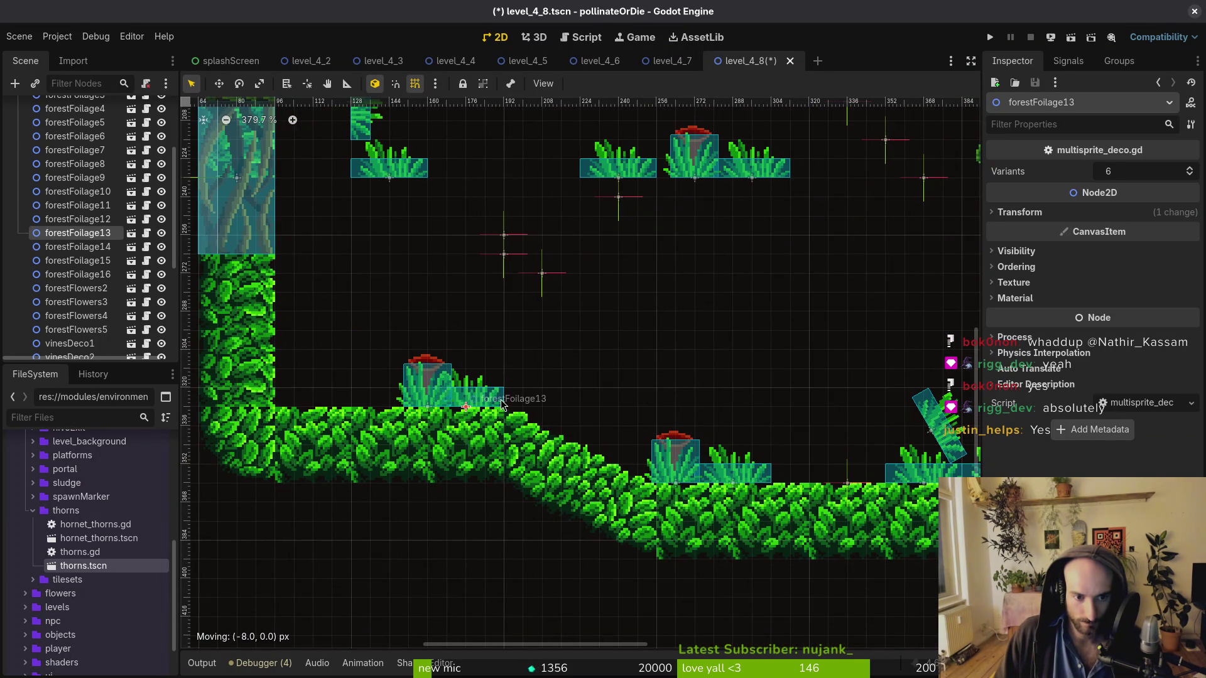
pyautogui.click(541, 380)
# Move forestFoliage14 up and right and rotate it onto the sloped wall
pyautogui.scroll(-10, 469, 386)
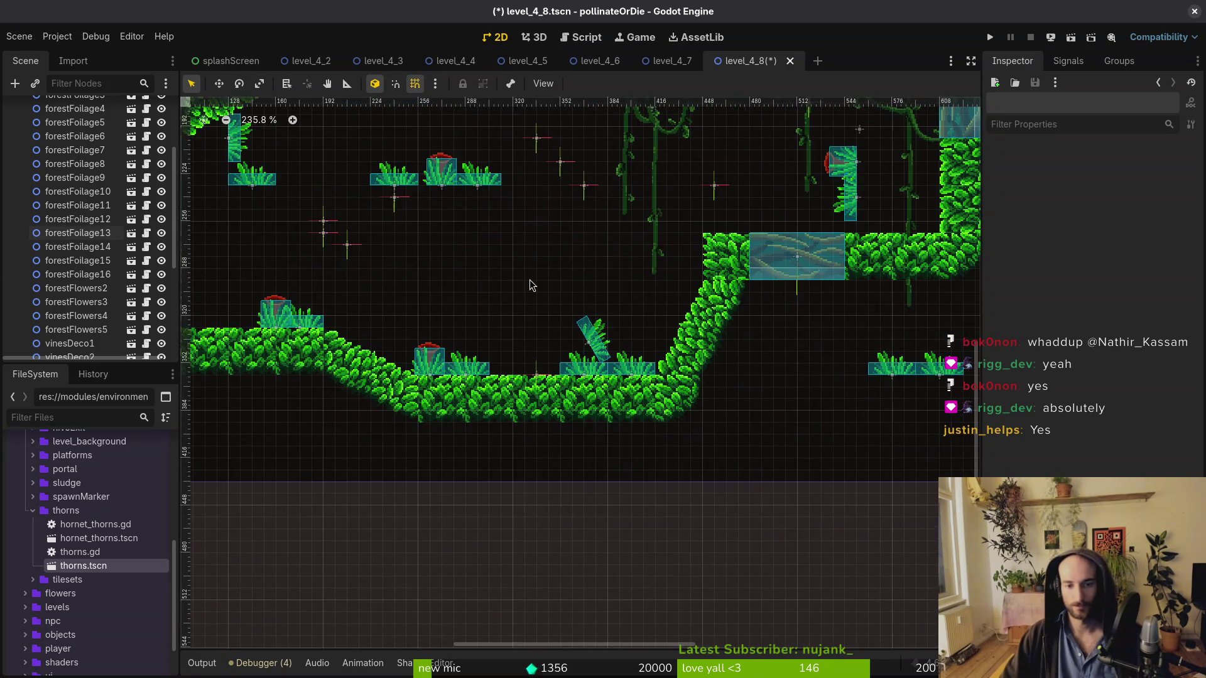
pyautogui.moveTo(603, 313)
pyautogui.mouseDown()
pyautogui.moveTo(631, 282)
pyautogui.moveTo(612, 188)
pyautogui.moveTo(577, 202)
pyautogui.mouseUp()
pyautogui.scroll(9, 622, 282)
pyautogui.moveTo(591, 459)
pyautogui.mouseDown()
pyautogui.moveTo(679, 407)
pyautogui.moveTo(660, 422)
pyautogui.mouseUp()
pyautogui.click(862, 300)
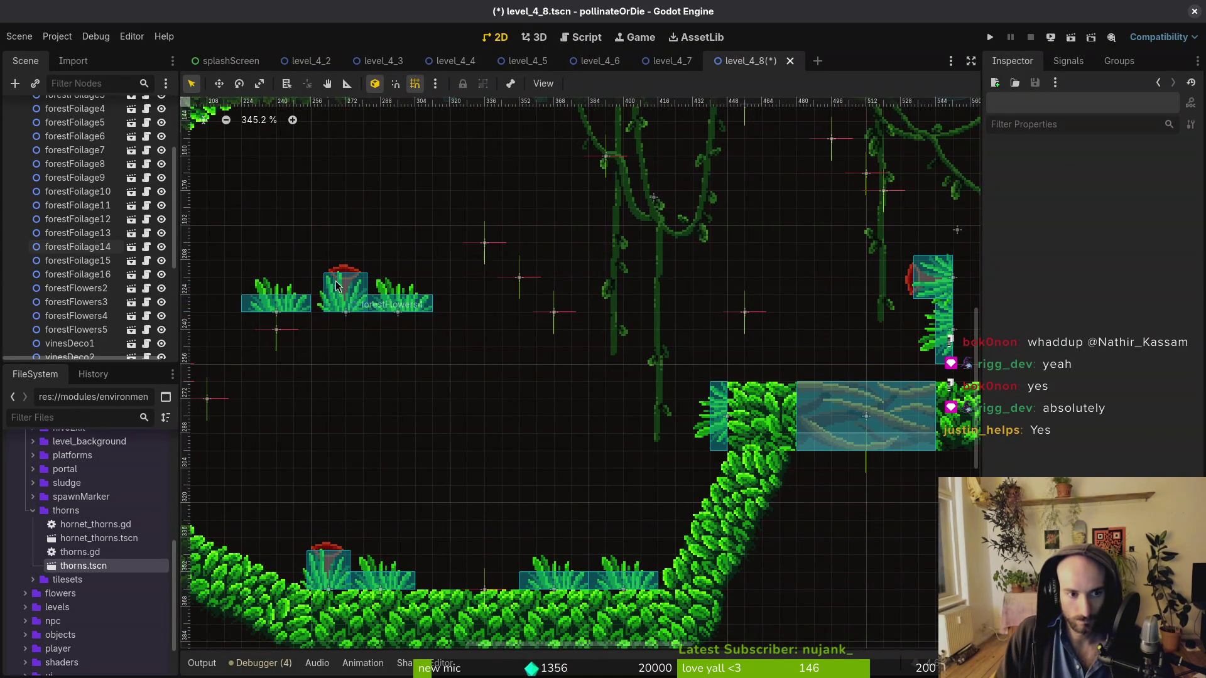
# Place forestFlowers4, a stacked foliage sprite and forestFoliage7 up on the upper ledge platform
pyautogui.moveTo(338, 287); pyautogui.dragTo(740, 350)
pyautogui.hscroll(5, 740, 350)
pyautogui.moveTo(814, 529); pyautogui.dragTo(774, 321)
pyautogui.moveTo(752, 522); pyautogui.dragTo(770, 314)
pyautogui.scroll(-5, 772, 327)
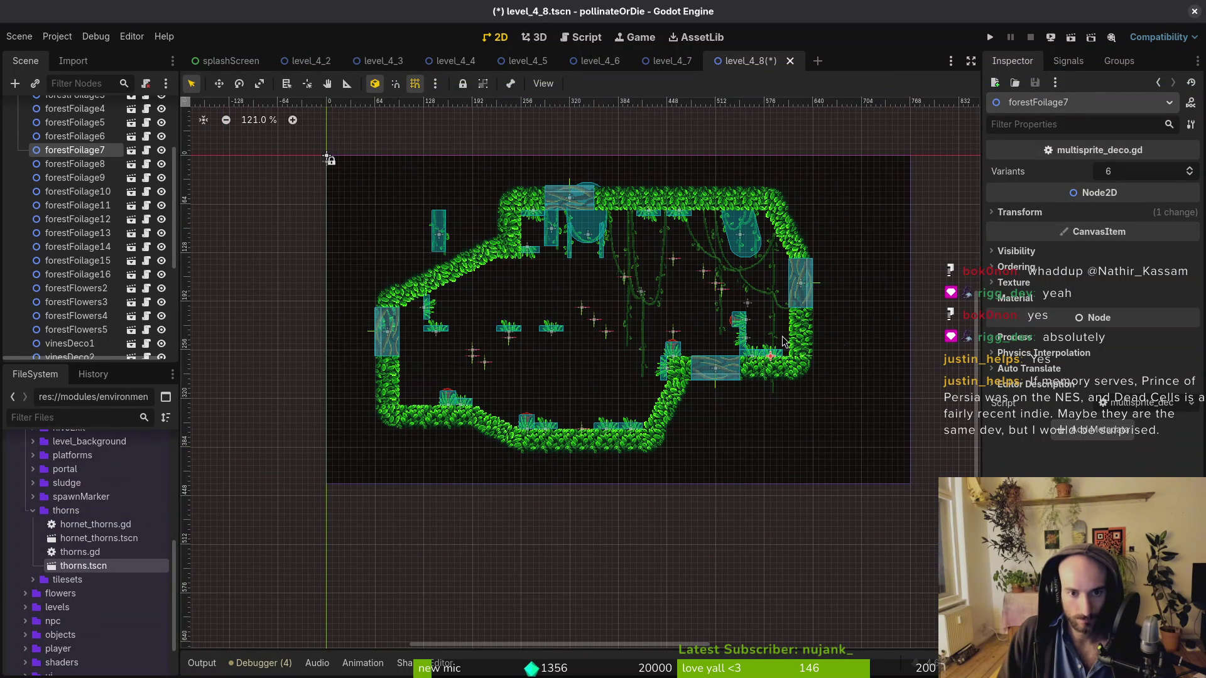
pyautogui.scroll(4, 795, 357)
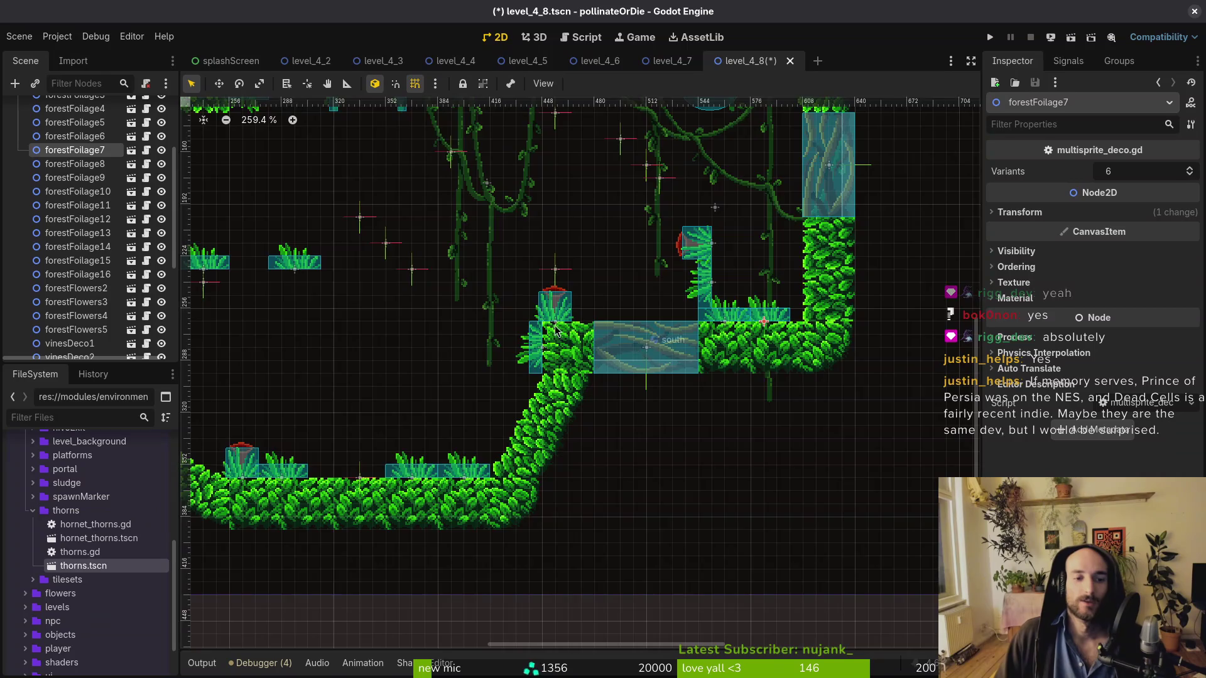
pyautogui.scroll(-3, 604, 342)
# Move vinesSide left under the sloped ceiling and revert its Rotation to 0 and Scale to 1
pyautogui.click(714, 257)
pyautogui.moveTo(714, 255); pyautogui.dragTo(507, 320)
pyautogui.click(1082, 216)
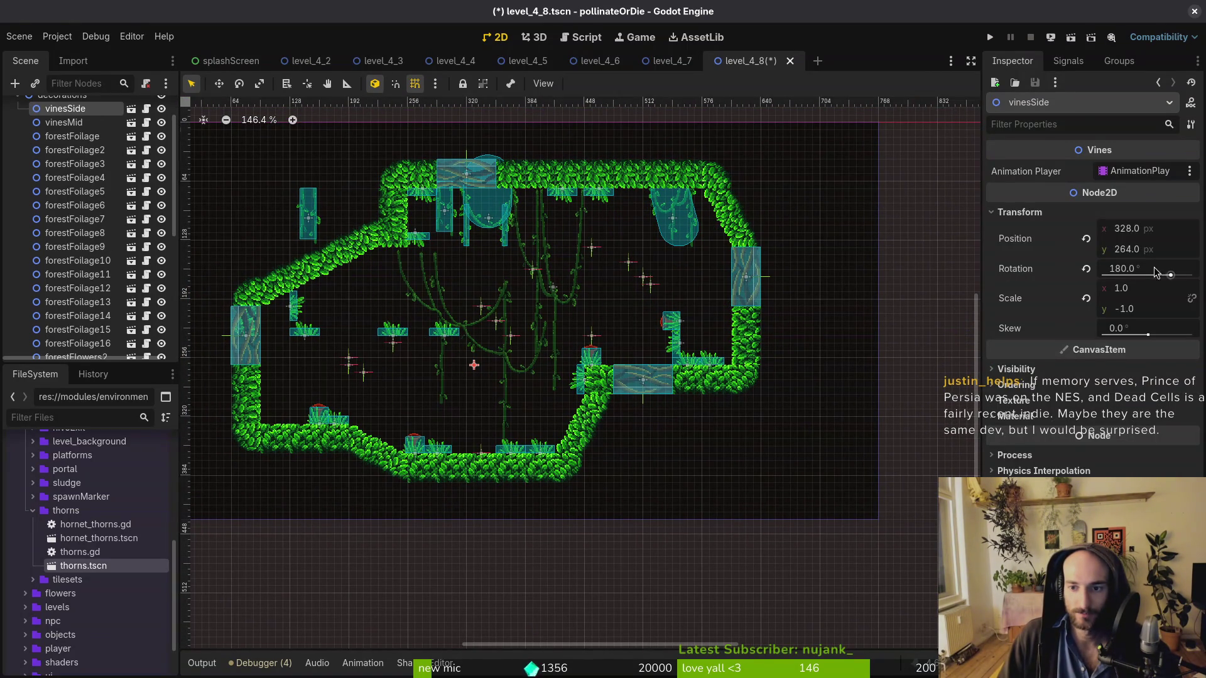
pyautogui.click(1150, 290)
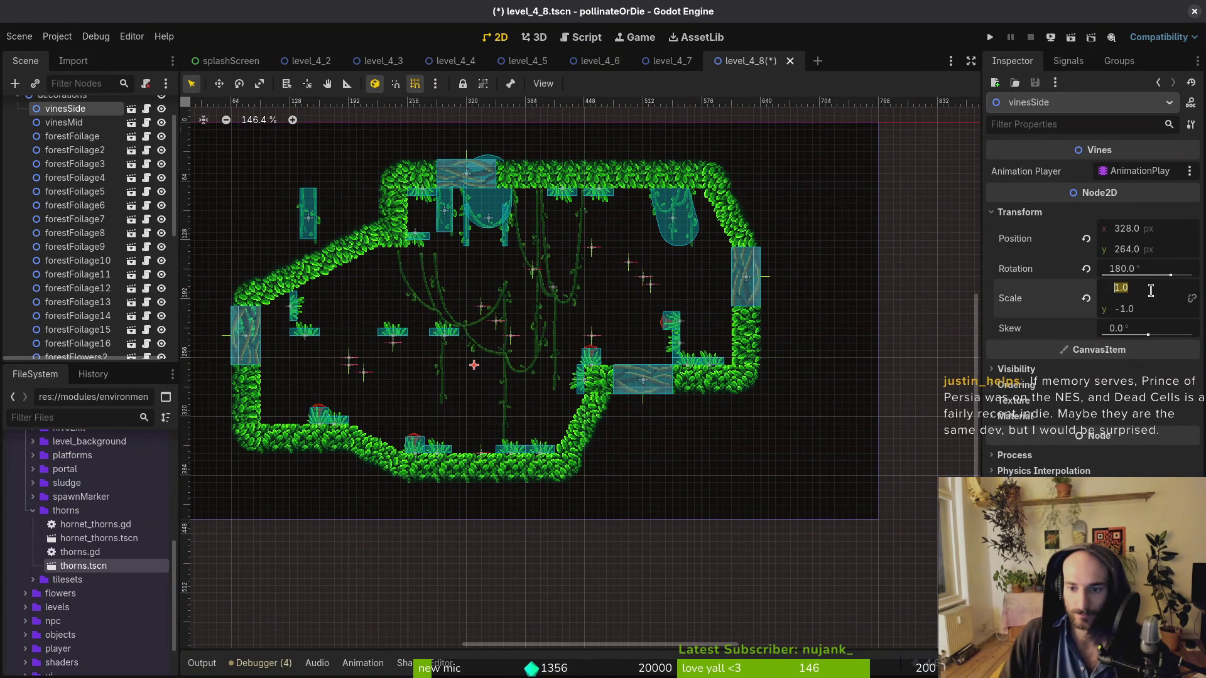
pyautogui.click(1088, 269)
pyautogui.click(1086, 299)
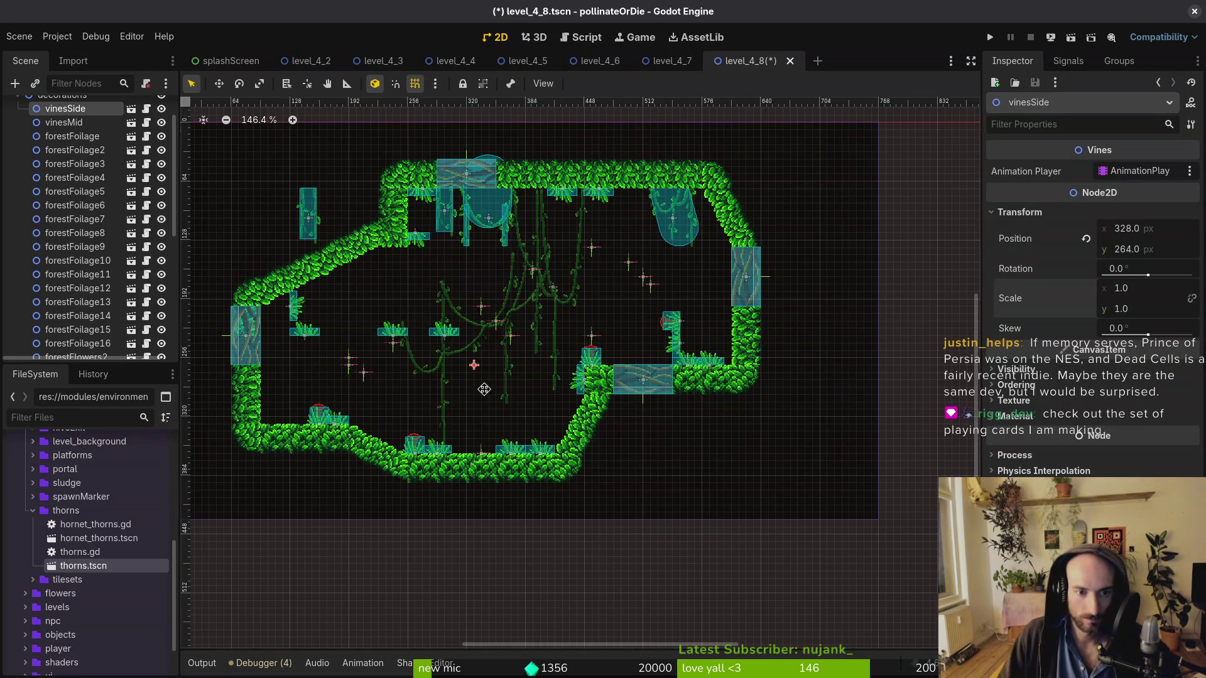
pyautogui.scroll(4, 666, 392)
pyautogui.moveTo(640, 377)
pyautogui.mouseDown()
pyautogui.moveTo(431, 370)
pyautogui.moveTo(465, 355)
pyautogui.moveTo(450, 364)
pyautogui.moveTo(428, 349)
pyautogui.mouseUp()
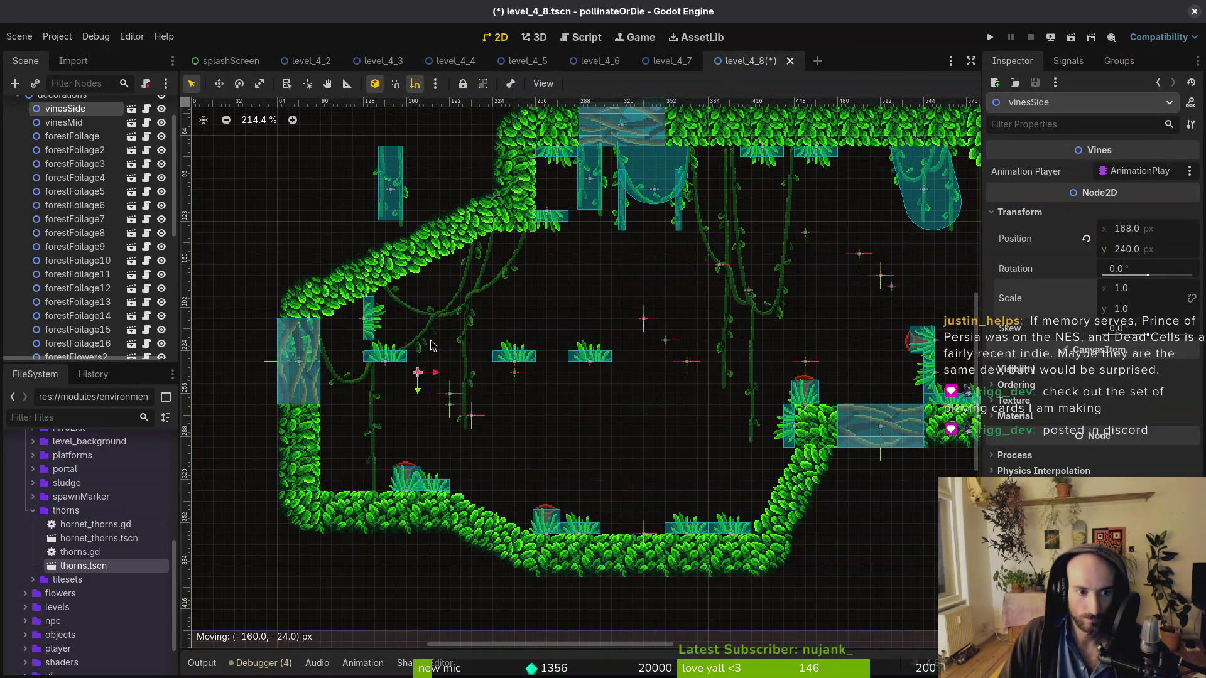
pyautogui.click(351, 395)
# Lower gates/west by 32 px, save the level, and nudge vinesSide to 312, 168
pyautogui.scroll(-4, 482, 351)
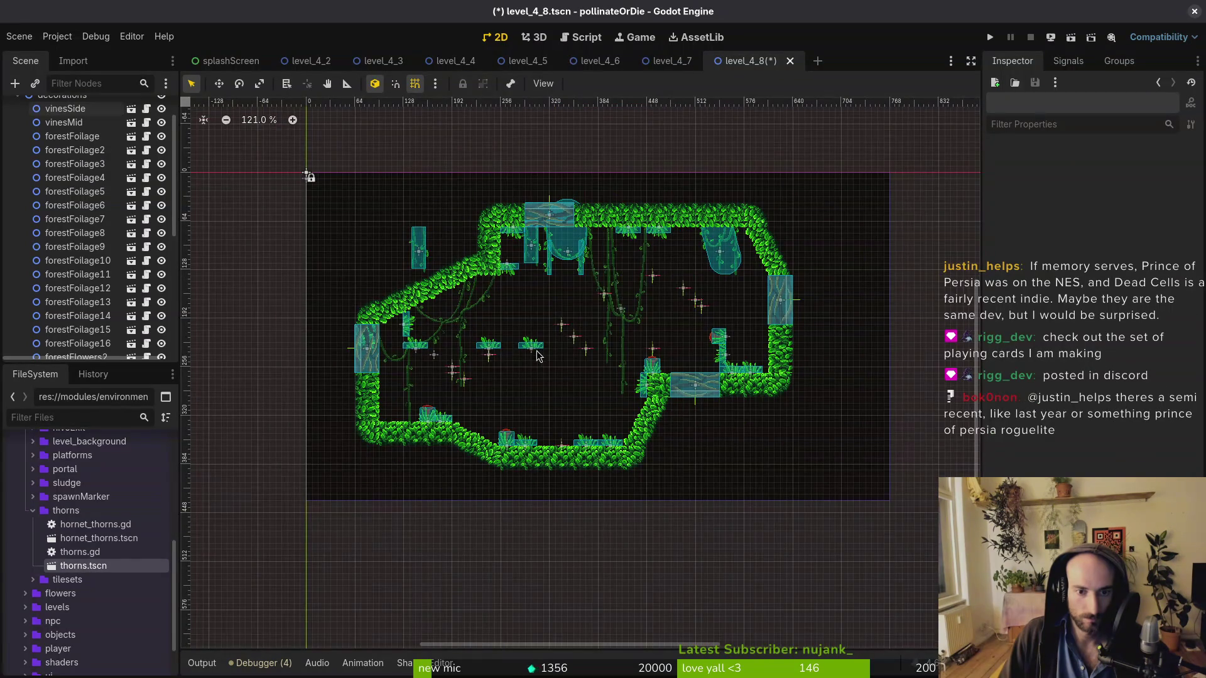
pyautogui.scroll(6, 367, 368)
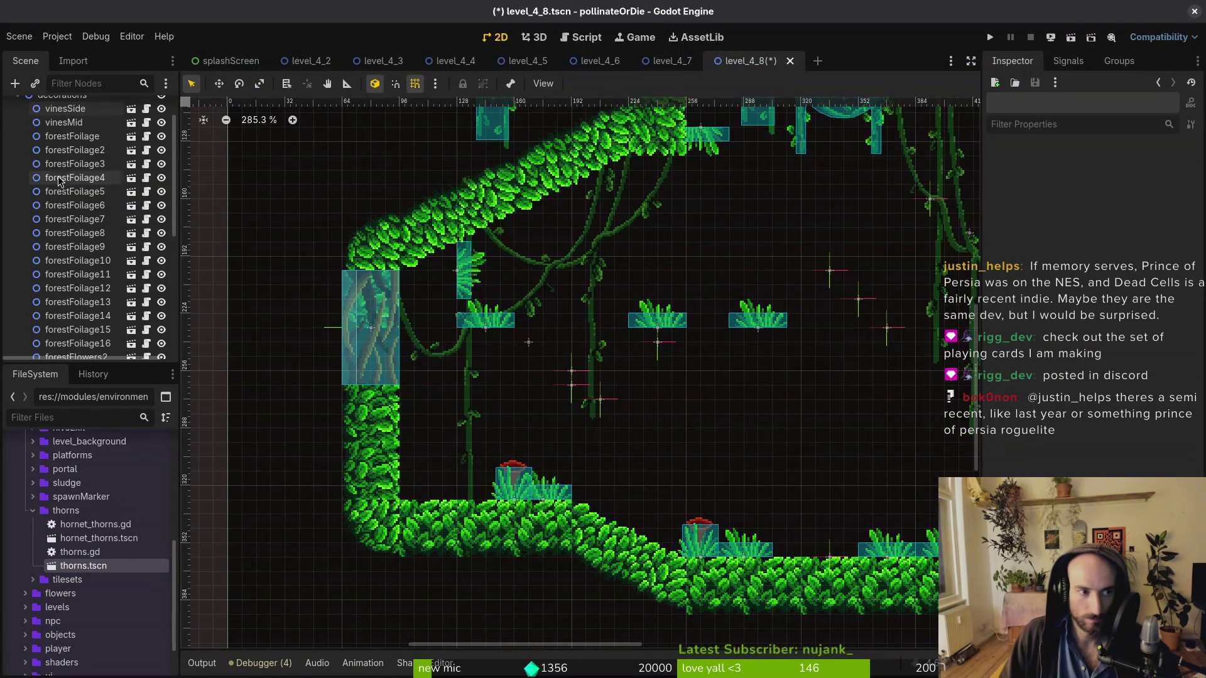
pyautogui.click(18, 138)
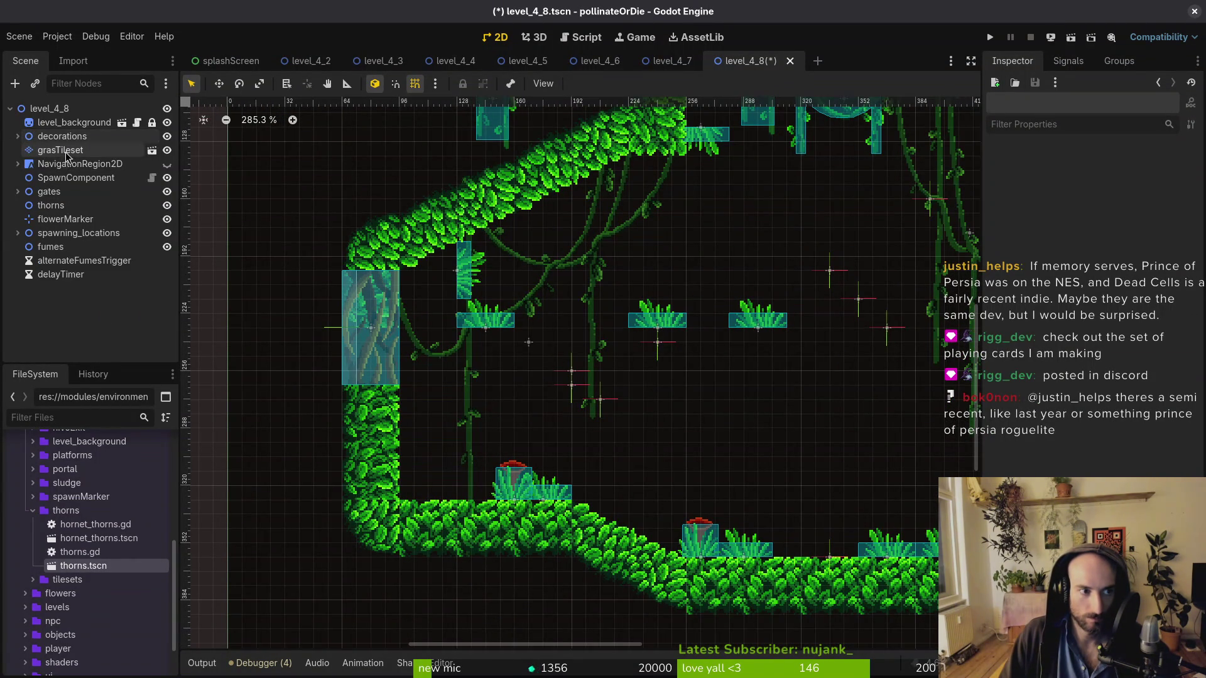
pyautogui.click(60, 150)
pyautogui.scroll(-4, 404, 344)
pyautogui.scroll(4, 404, 344)
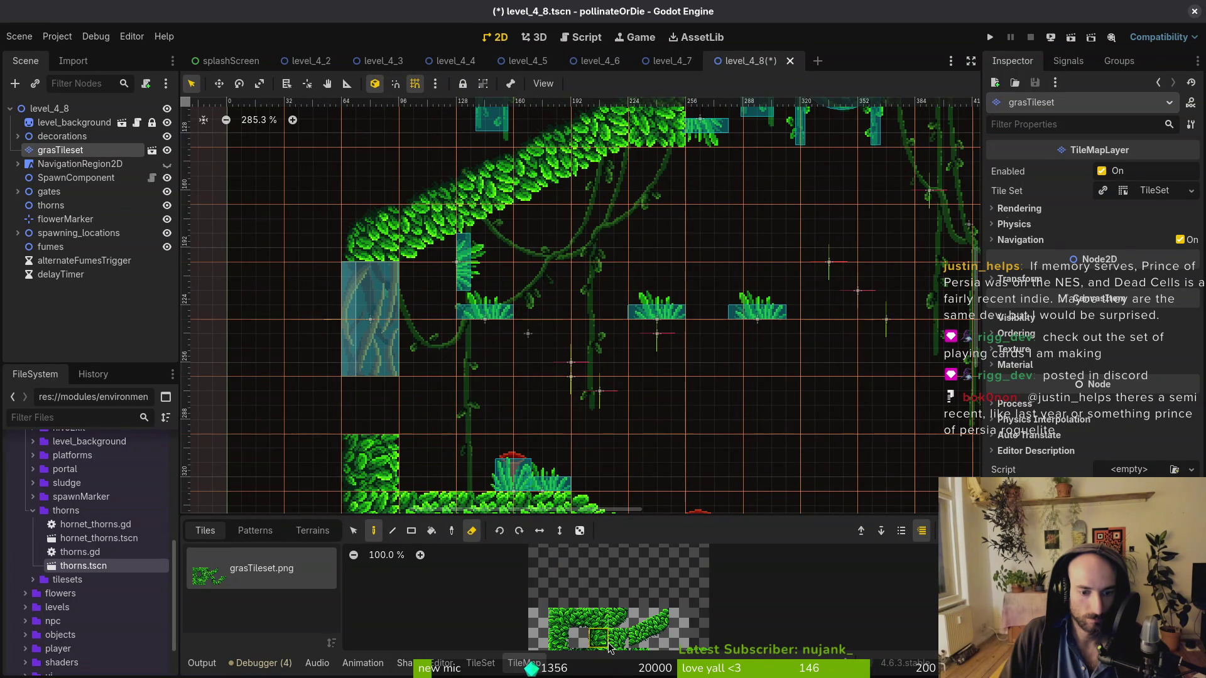
pyautogui.click(384, 361)
pyautogui.moveTo(384, 361); pyautogui.dragTo(382, 422)
pyautogui.click(484, 390)
pyautogui.scroll(-1, 530, 396)
pyautogui.hotkey('ctrl', 's')
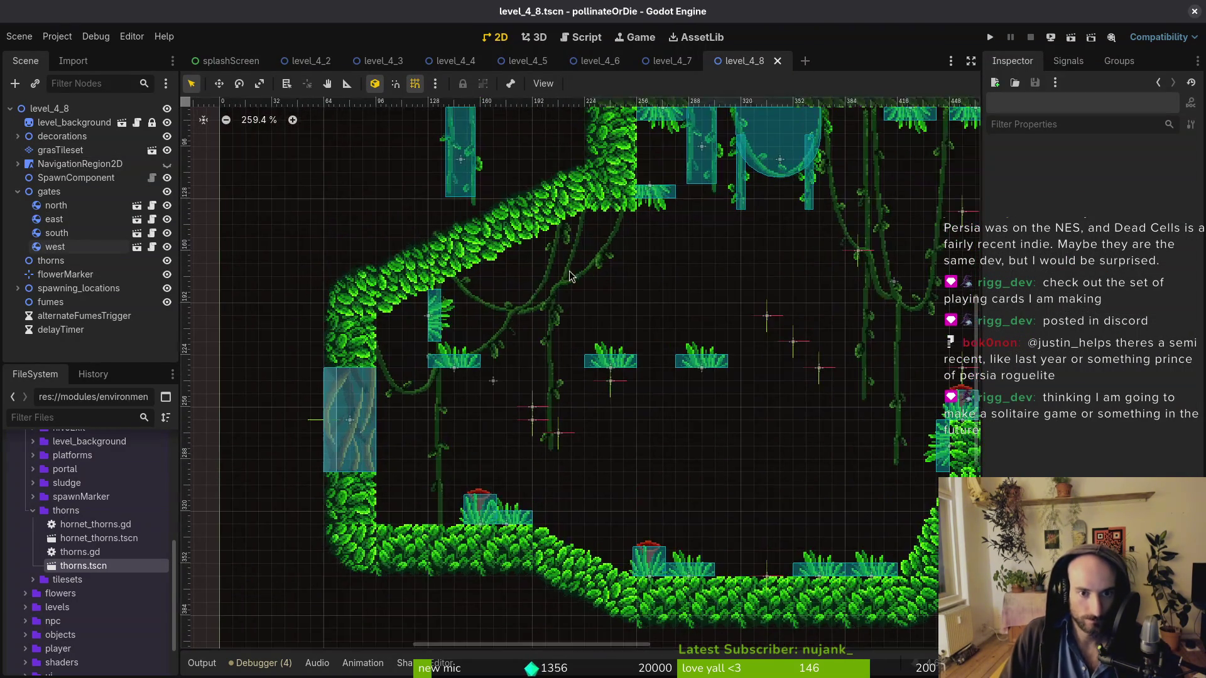
pyautogui.moveTo(561, 301)
pyautogui.mouseDown()
pyautogui.moveTo(574, 351)
pyautogui.moveTo(554, 329)
pyautogui.moveTo(649, 292)
pyautogui.moveTo(647, 277)
pyautogui.moveTo(670, 394)
pyautogui.moveTo(722, 366)
pyautogui.moveTo(758, 324)
pyautogui.moveTo(753, 314)
pyautogui.moveTo(742, 342)
pyautogui.moveTo(753, 295)
pyautogui.mouseUp()
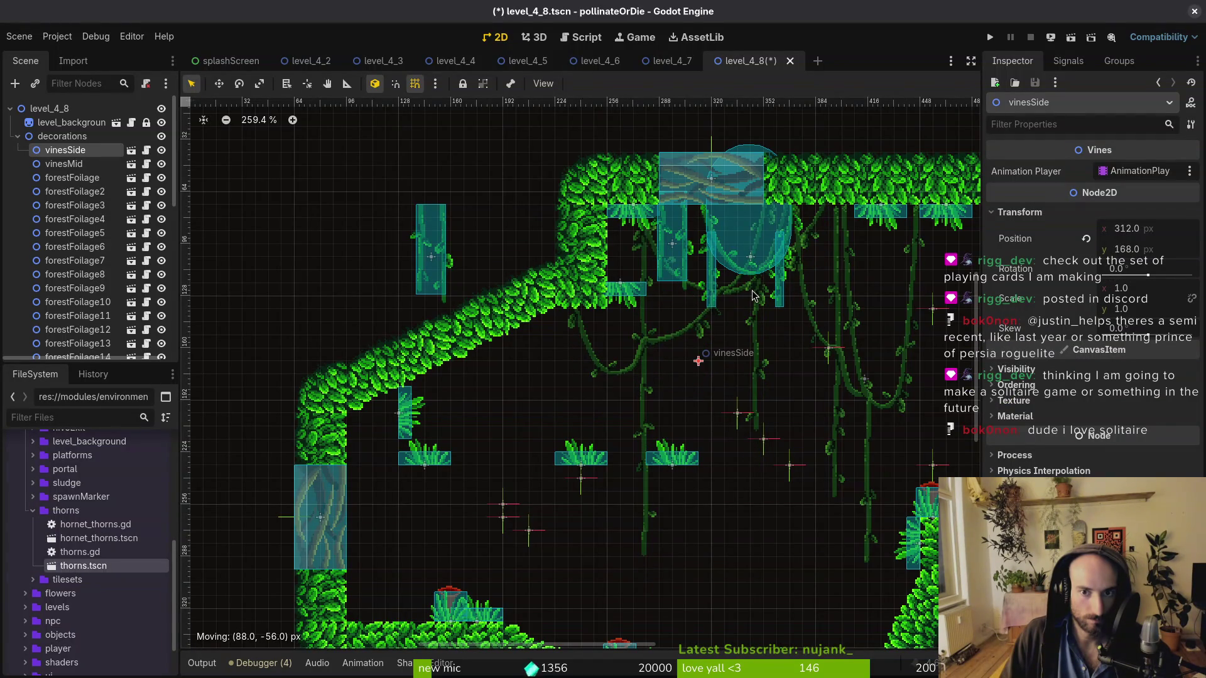
# Mirror vinesMid by setting Scale x to -1, then nudge it into position
pyautogui.moveTo(756, 280); pyautogui.dragTo(757, 304)
pyautogui.hscroll(5, 622, 309)
pyautogui.moveTo(665, 356)
pyautogui.mouseDown()
pyautogui.moveTo(702, 354)
pyautogui.moveTo(565, 408)
pyautogui.moveTo(358, 396)
pyautogui.moveTo(675, 416)
pyautogui.moveTo(694, 353)
pyautogui.mouseUp()
pyautogui.click(1019, 212)
pyautogui.click(1124, 289)
pyautogui.write('-1')
pyautogui.press('Return')
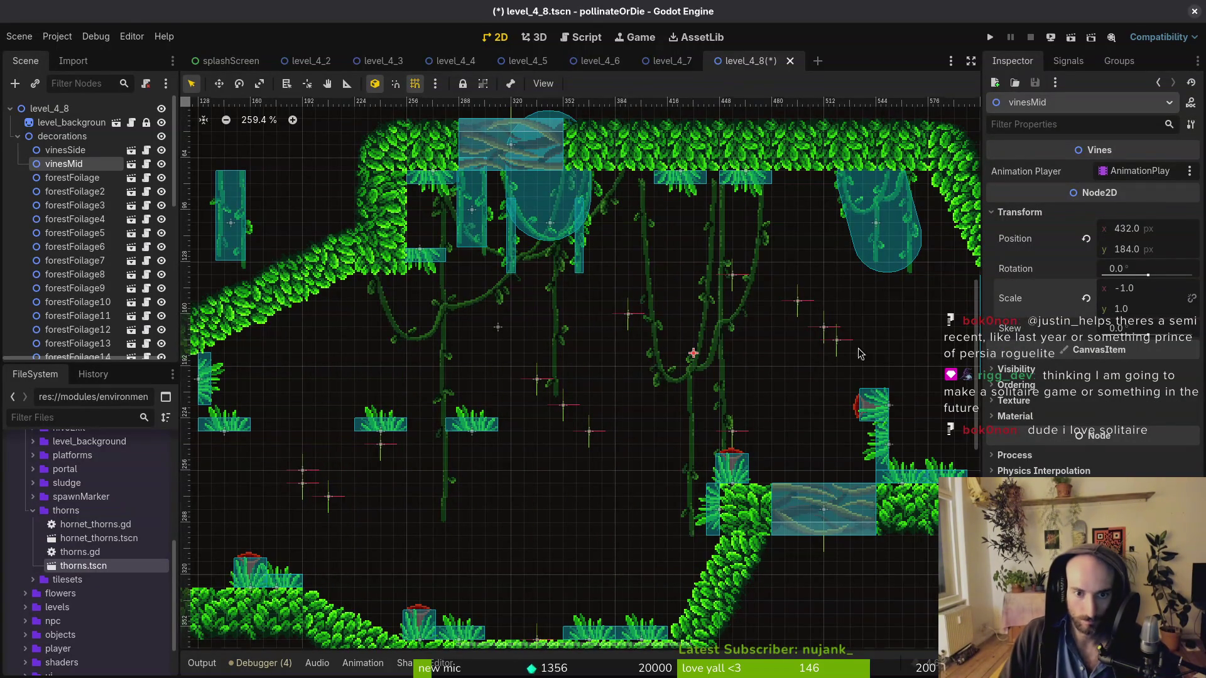
pyautogui.moveTo(694, 354)
pyautogui.mouseDown()
pyautogui.moveTo(660, 357)
pyautogui.moveTo(669, 352)
pyautogui.mouseUp()
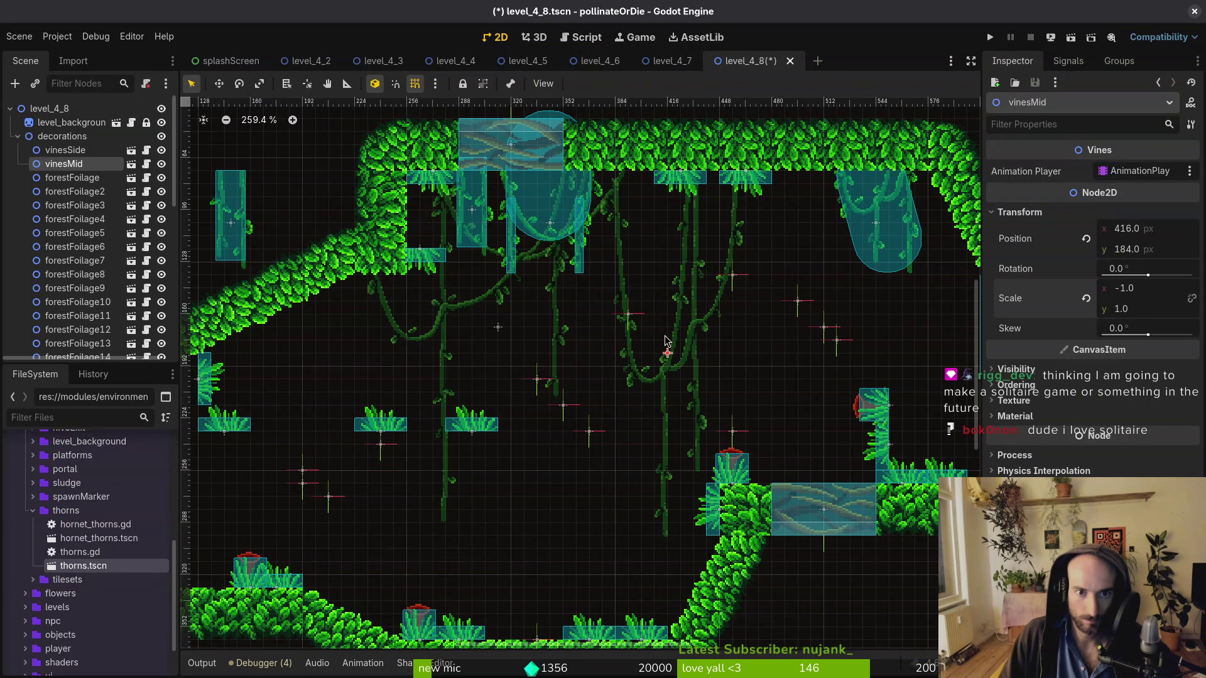
pyautogui.scroll(2, 677, 328)
pyautogui.click(677, 328)
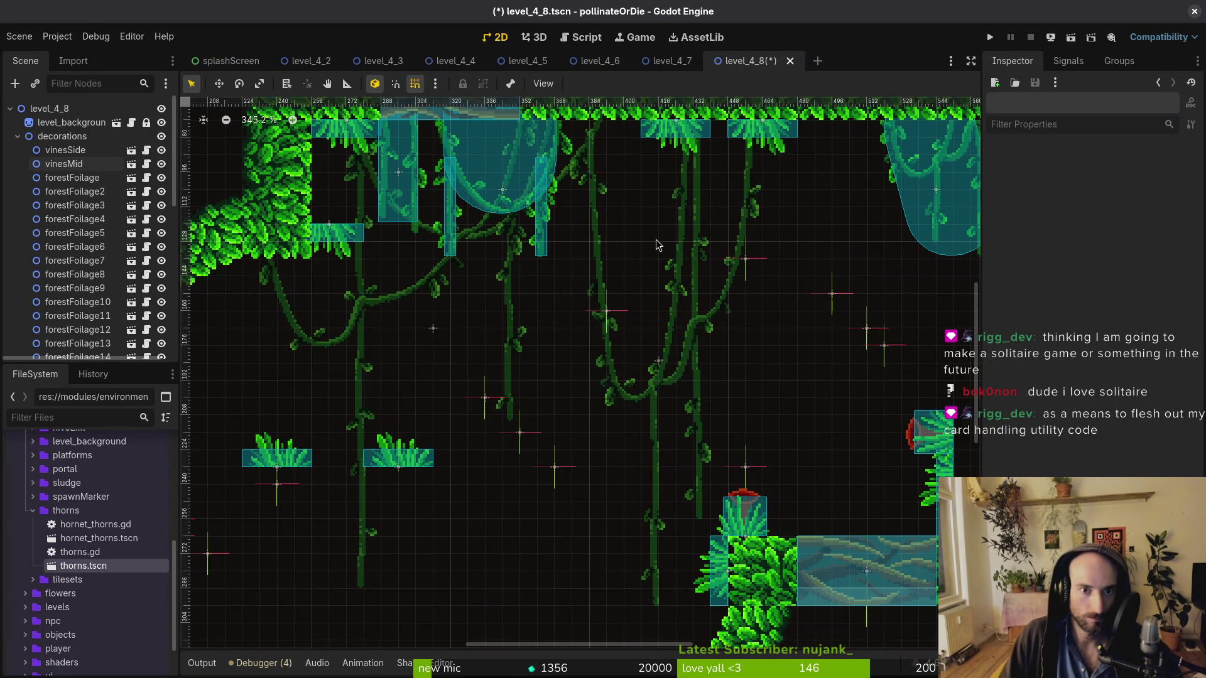
pyautogui.scroll(5, 647, 241)
pyautogui.moveTo(689, 566); pyautogui.dragTo(688, 558)
pyautogui.click(689, 559)
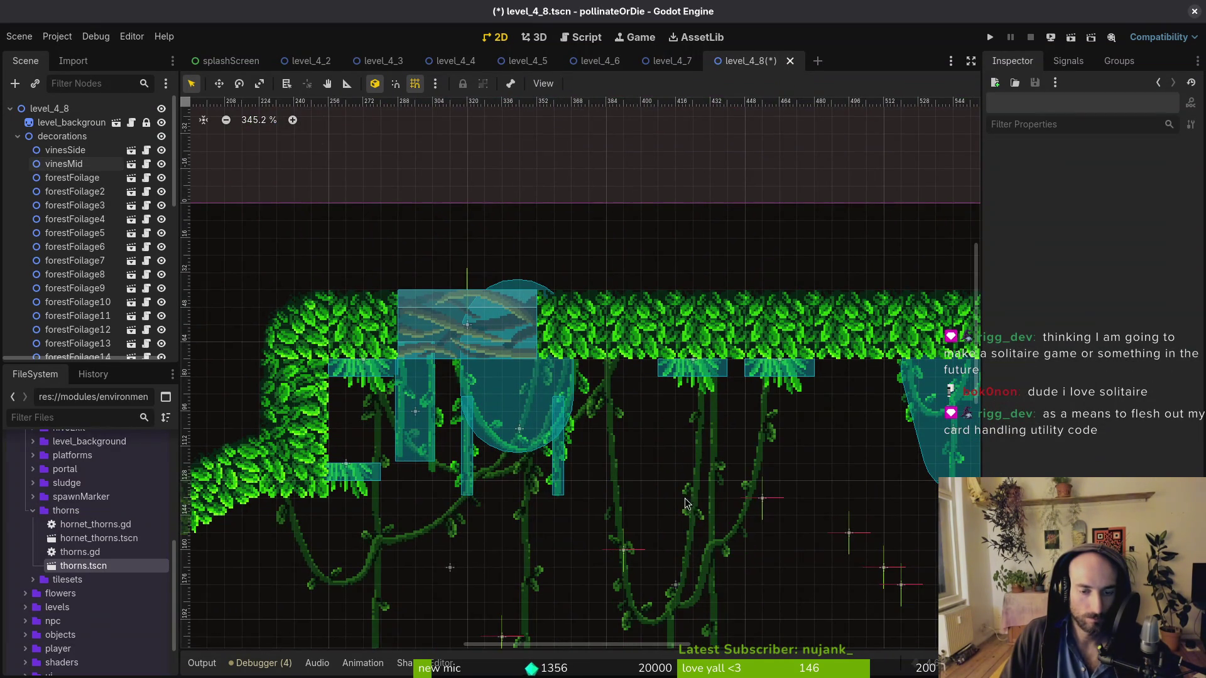
# Move and rotate forestFoliage5, forestFoliage and forestFoliage2 to lie along the grass slope
pyautogui.scroll(-2, 644, 308)
pyautogui.hscroll(-3, 515, 348)
pyautogui.scroll(-1, 515, 349)
pyautogui.moveTo(448, 343)
pyautogui.mouseDown()
pyautogui.moveTo(420, 410)
pyautogui.moveTo(407, 372)
pyautogui.mouseUp()
pyautogui.moveTo(405, 512)
pyautogui.mouseDown()
pyautogui.moveTo(368, 462)
pyautogui.moveTo(369, 492)
pyautogui.moveTo(439, 351)
pyautogui.moveTo(447, 361)
pyautogui.mouseUp()
pyautogui.moveTo(408, 431)
pyautogui.mouseDown()
pyautogui.moveTo(352, 461)
pyautogui.moveTo(345, 484)
pyautogui.moveTo(352, 470)
pyautogui.mouseUp()
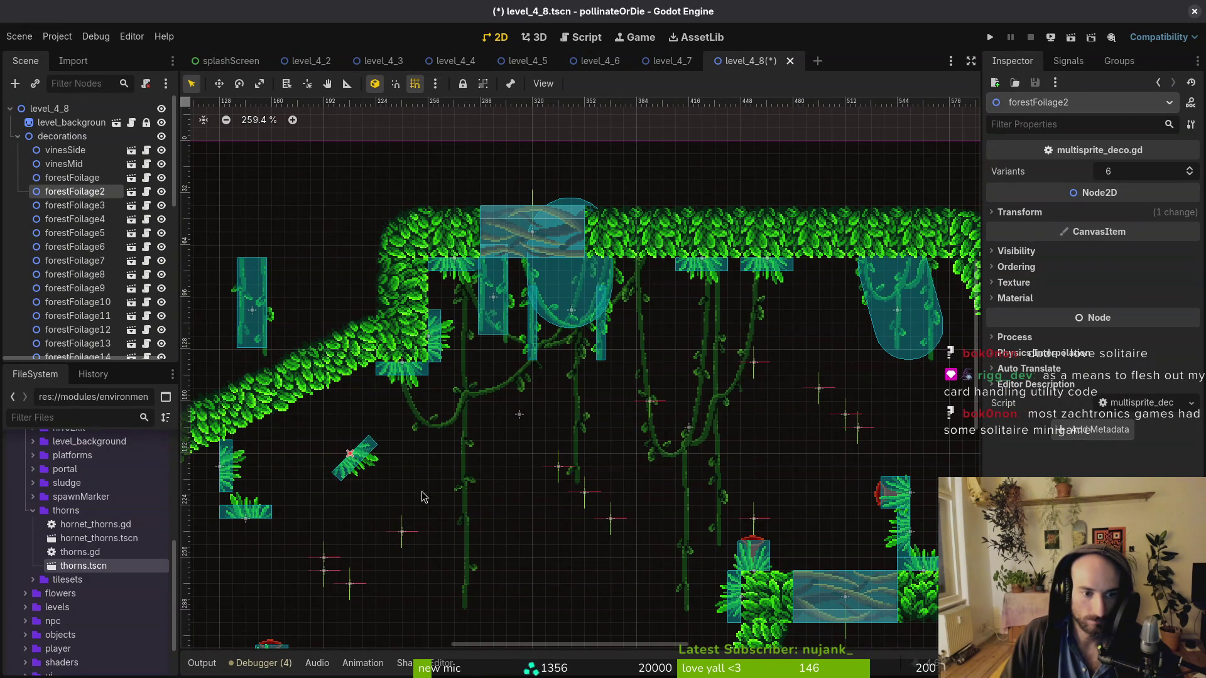
pyautogui.scroll(4, 570, 445)
pyautogui.moveTo(570, 487); pyautogui.dragTo(582, 351)
pyautogui.scroll(5, 588, 357)
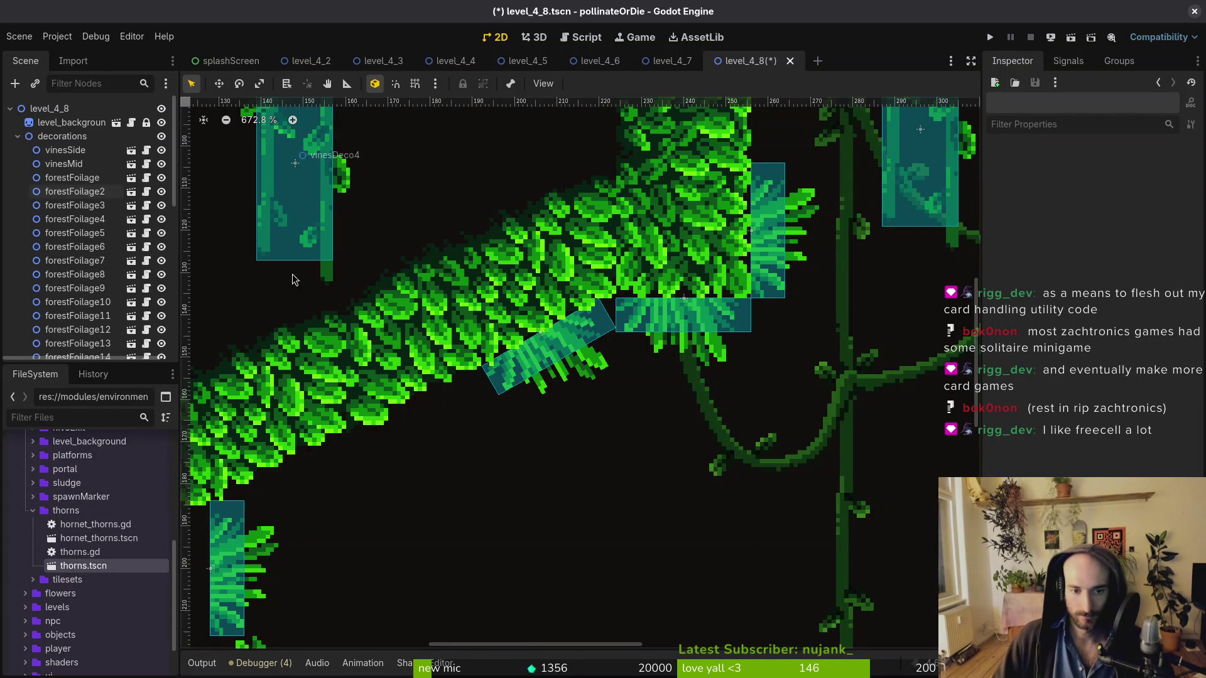
# Move forestFoliage10 down-left along the slope and forestFoliage9 below the slope
pyautogui.scroll(-5, 483, 374)
pyautogui.scroll(5, 482, 374)
pyautogui.click(693, 325)
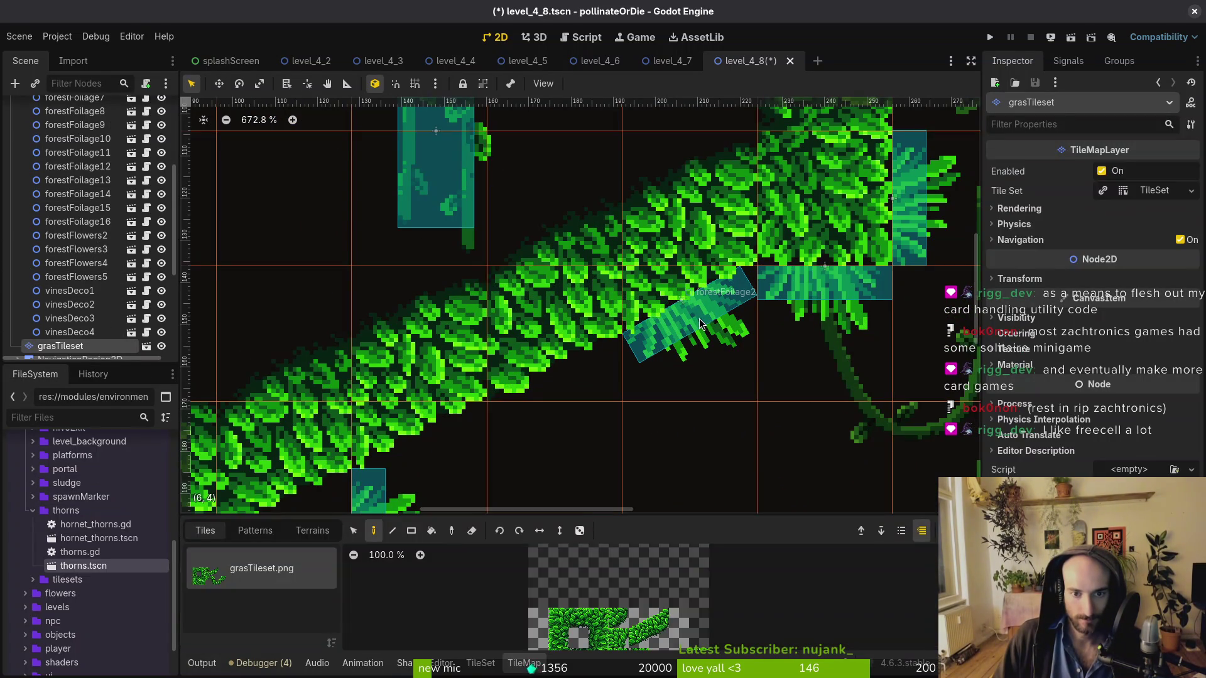
pyautogui.scroll(-3, 469, 463)
pyautogui.moveTo(454, 455)
pyautogui.mouseDown()
pyautogui.moveTo(356, 519)
pyautogui.moveTo(324, 513)
pyautogui.mouseUp()
pyautogui.press('Escape')
pyautogui.scroll(-3, 324, 513)
pyautogui.scroll(3, 503, 434)
pyautogui.scroll(-3, 535, 432)
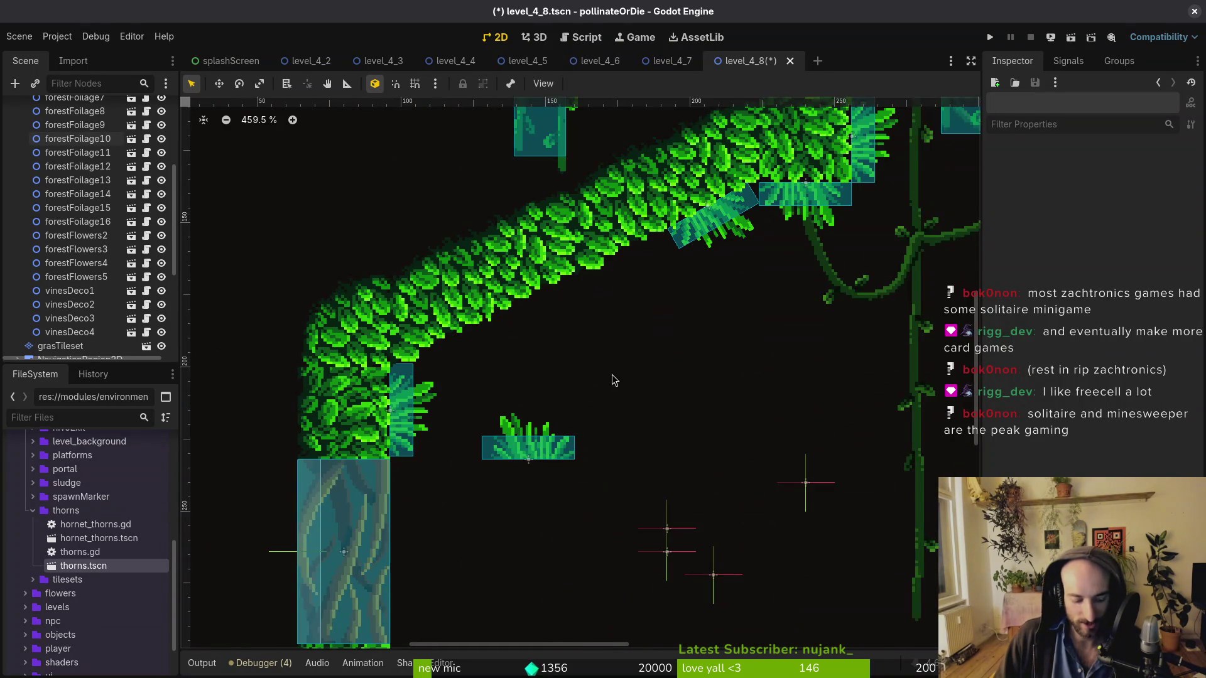
pyautogui.scroll(-2, 583, 424)
pyautogui.moveTo(553, 441)
pyautogui.mouseDown()
pyautogui.moveTo(520, 587)
pyautogui.moveTo(532, 611)
pyautogui.mouseUp()
pyautogui.scroll(-2, 598, 451)
pyautogui.press('Escape')
# Reposition vinesDeco4, vinesDeco2 and vinesDeco3 so they hang under the slope
pyautogui.moveTo(496, 226); pyautogui.dragTo(548, 338)
pyautogui.hscroll(6, 546, 337)
pyautogui.scroll(2, 547, 338)
pyautogui.moveTo(503, 265)
pyautogui.mouseDown()
pyautogui.moveTo(697, 309)
pyautogui.moveTo(820, 278)
pyautogui.mouseUp()
pyautogui.moveTo(530, 261)
pyautogui.mouseDown()
pyautogui.moveTo(525, 336)
pyautogui.moveTo(484, 433)
pyautogui.moveTo(590, 434)
pyautogui.moveTo(721, 380)
pyautogui.moveTo(286, 433)
pyautogui.moveTo(266, 385)
pyautogui.moveTo(264, 400)
pyautogui.moveTo(286, 398)
pyautogui.mouseUp()
pyautogui.press('Escape')
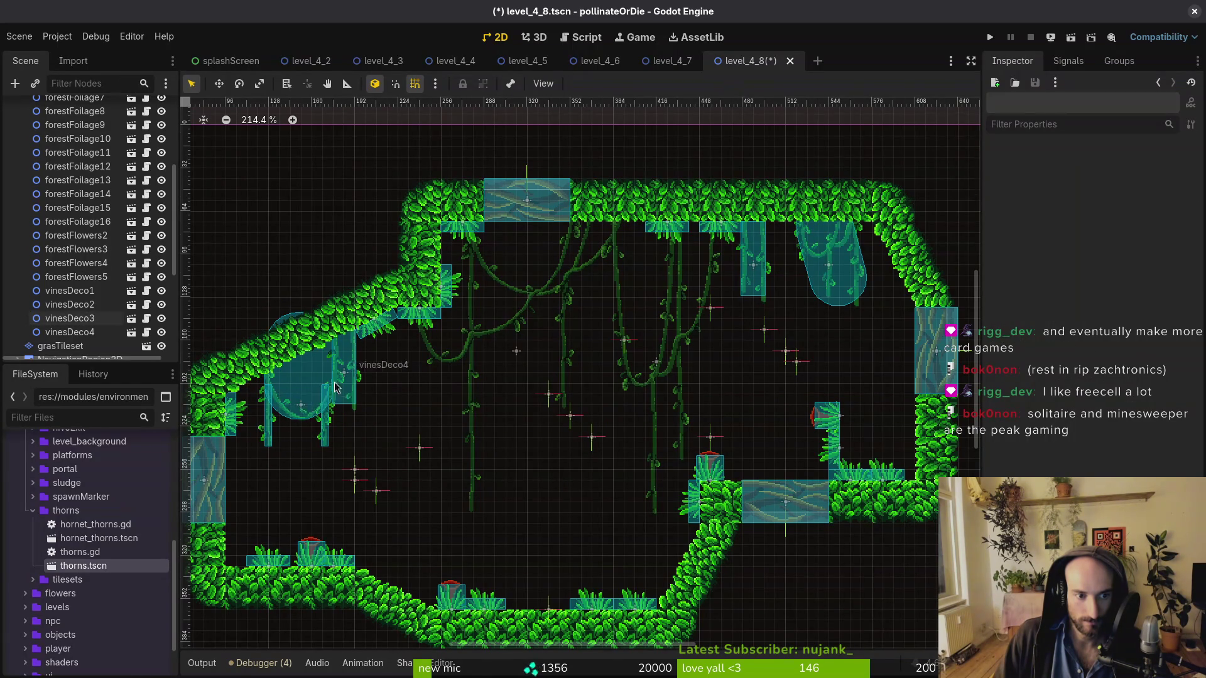
pyautogui.scroll(5, 373, 363)
pyautogui.scroll(3, 374, 363)
pyautogui.moveTo(668, 528)
pyautogui.mouseDown()
pyautogui.moveTo(619, 527)
pyautogui.moveTo(623, 421)
pyautogui.moveTo(635, 422)
pyautogui.moveTo(636, 449)
pyautogui.mouseUp()
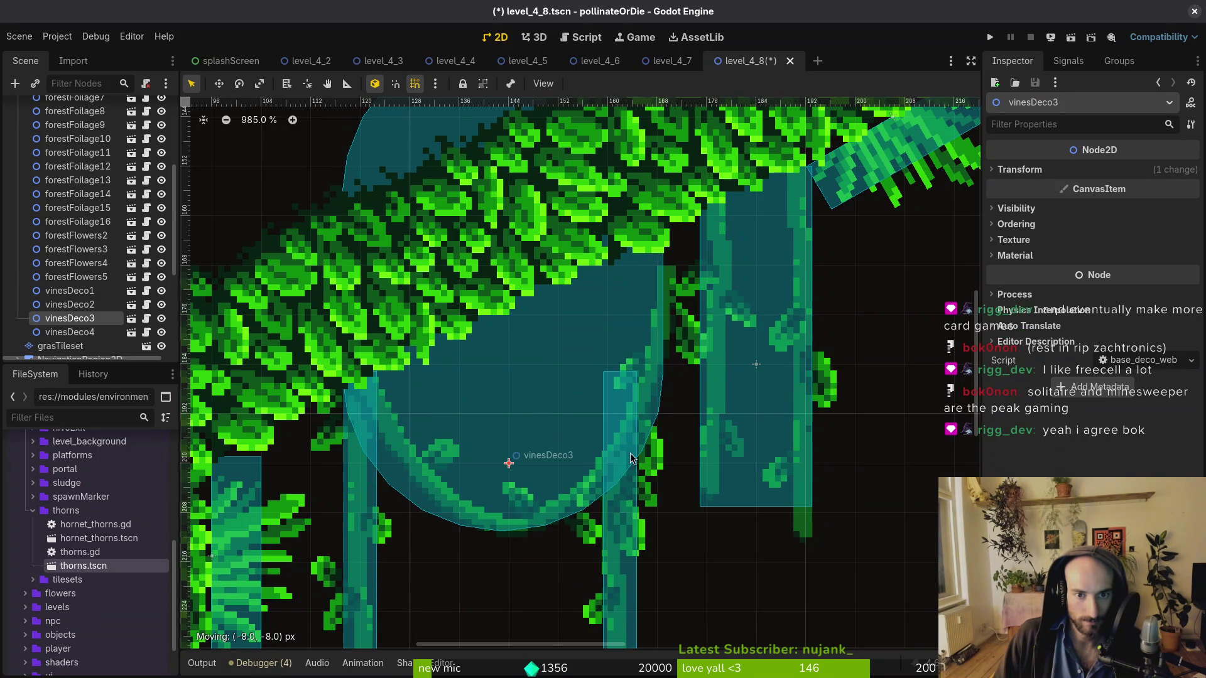
pyautogui.scroll(-4, 731, 346)
# Duplicate forestFoliage2 and place the copy down-left on the slope
pyautogui.click(785, 295)
pyautogui.click(816, 264)
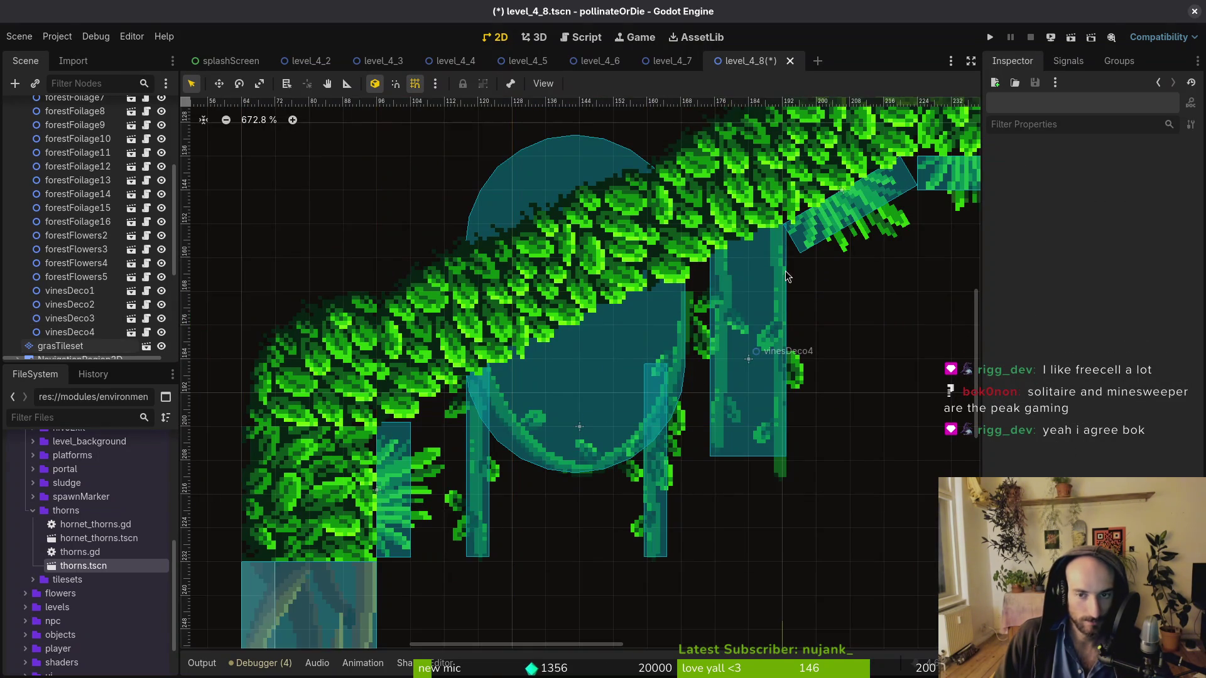
pyautogui.click(851, 221)
pyautogui.keyDown('alt'); pyautogui.rightClick(855, 217); pyautogui.keyUp('alt')
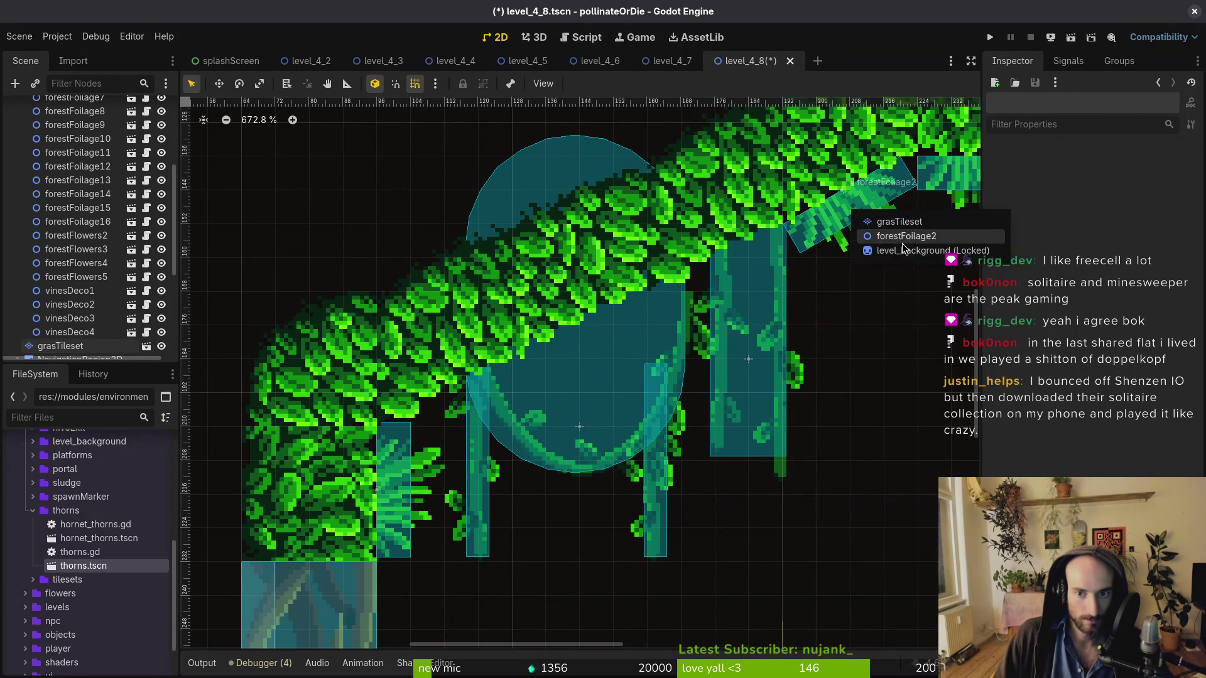
pyautogui.click(915, 236)
pyautogui.hotkey('ctrl', 'd')
pyautogui.moveTo(837, 238)
pyautogui.mouseDown()
pyautogui.moveTo(609, 407)
pyautogui.moveTo(642, 340)
pyautogui.moveTo(683, 321)
pyautogui.mouseUp()
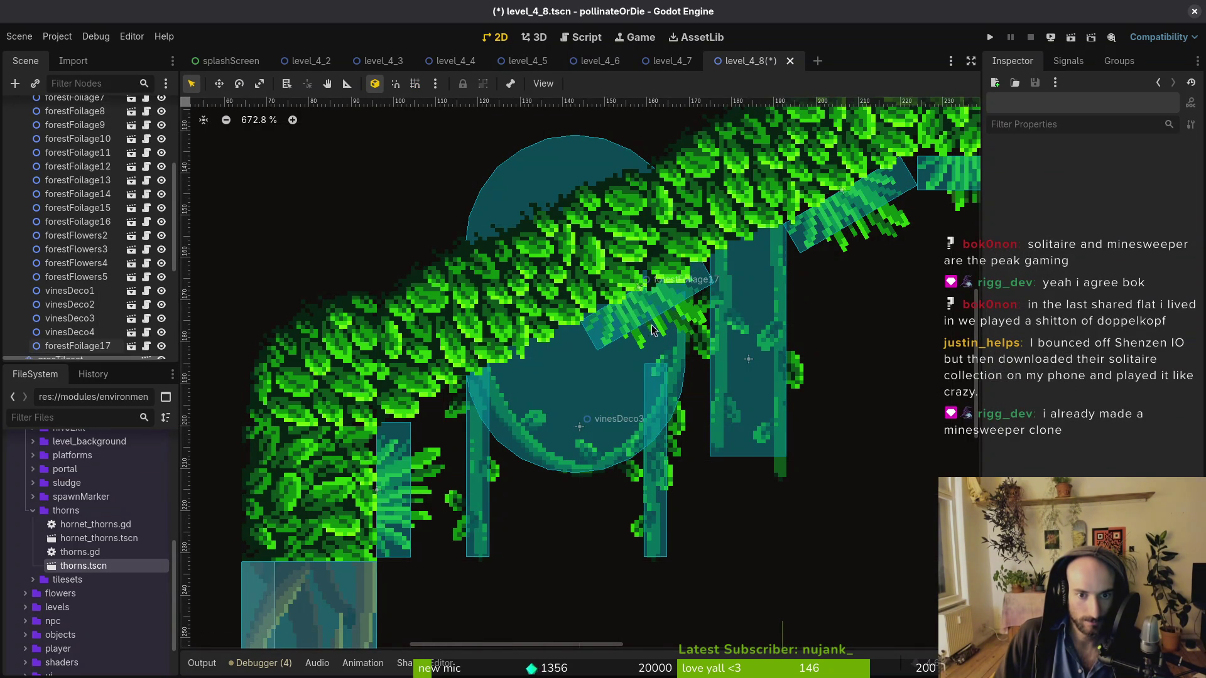
# Push forestFoliage16 and forestFlowers5 against the right wall, with grid snapping turned on
pyautogui.scroll(-5, 683, 321)
pyautogui.scroll(-5, 642, 370)
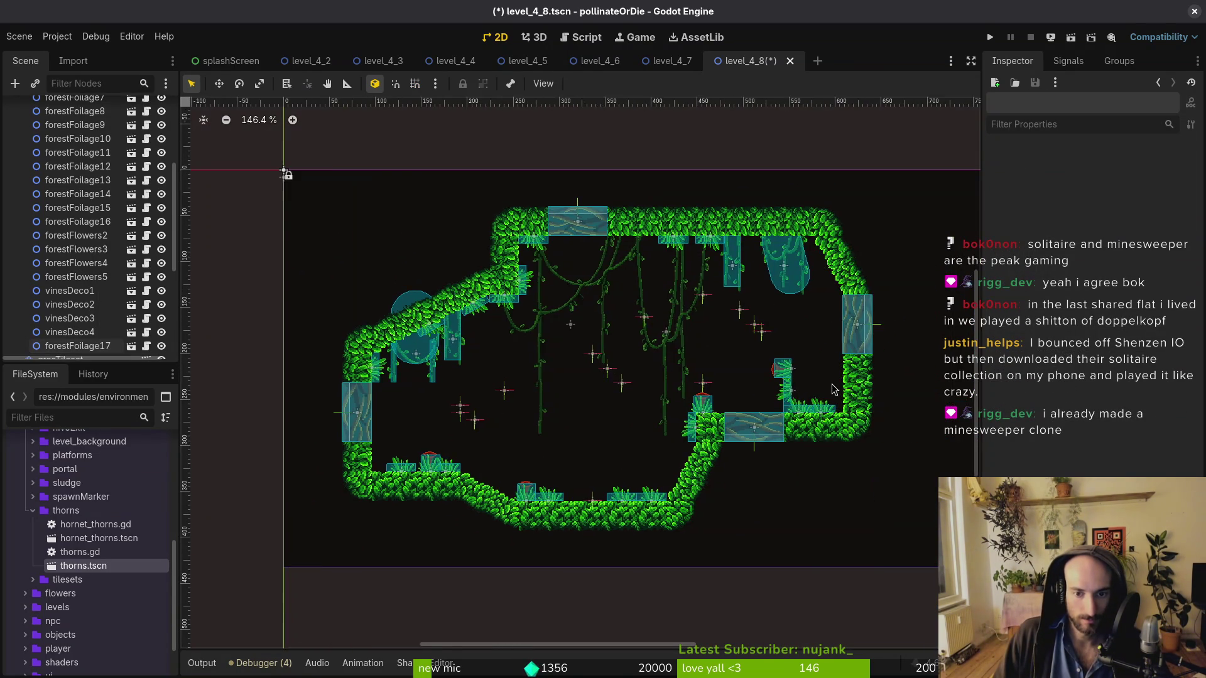
pyautogui.scroll(5, 773, 402)
pyautogui.moveTo(773, 402)
pyautogui.mouseDown()
pyautogui.moveTo(851, 392)
pyautogui.moveTo(856, 411)
pyautogui.moveTo(859, 363)
pyautogui.moveTo(854, 384)
pyautogui.mouseUp()
pyautogui.hotkey('shift', 'g')
pyautogui.moveTo(761, 371); pyautogui.dragTo(842, 360)
pyautogui.scroll(-3, 790, 321)
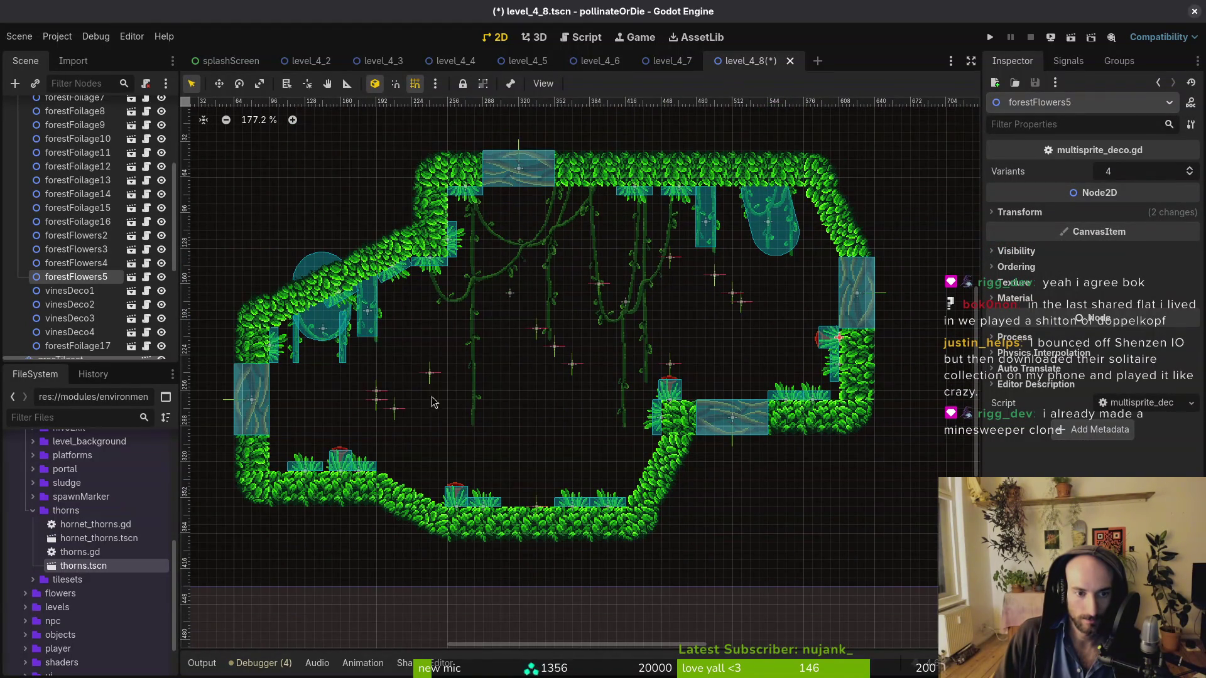
# Duplicate forestFoliage16 as forestFoliage18, tilt it -45° into the upper-right corner, and save
pyautogui.click(88, 221)
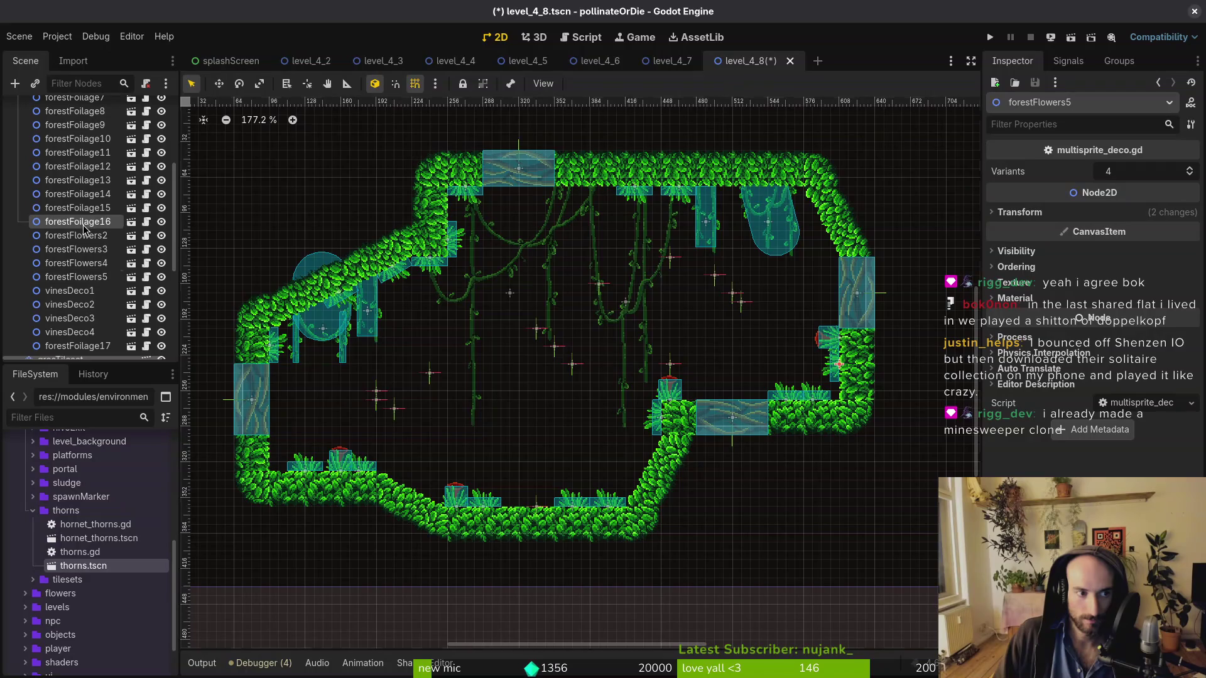
pyautogui.hotkey('ctrl', 'd')
pyautogui.moveTo(836, 379)
pyautogui.mouseDown()
pyautogui.moveTo(835, 305)
pyautogui.moveTo(852, 288)
pyautogui.mouseUp()
pyautogui.scroll(4, 836, 305)
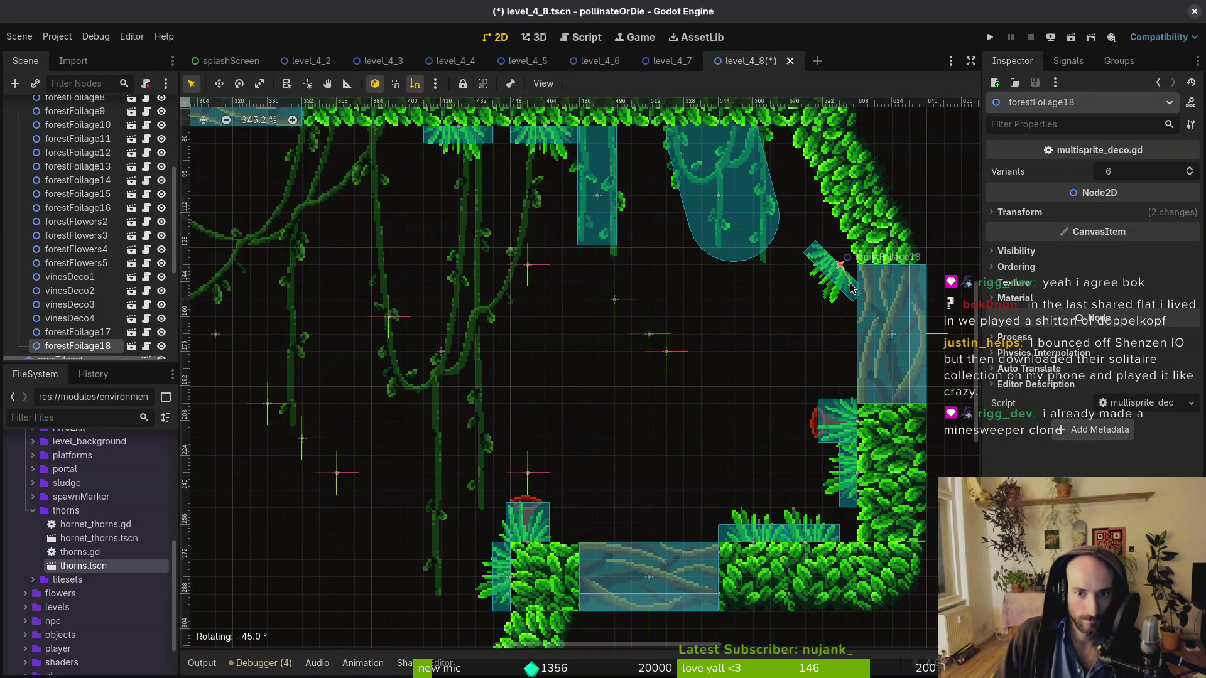
pyautogui.scroll(3, 842, 314)
pyautogui.moveTo(834, 411)
pyautogui.mouseDown()
pyautogui.moveTo(834, 292)
pyautogui.moveTo(799, 290)
pyautogui.moveTo(799, 305)
pyautogui.mouseUp()
pyautogui.click(777, 333)
pyautogui.scroll(-4, 777, 333)
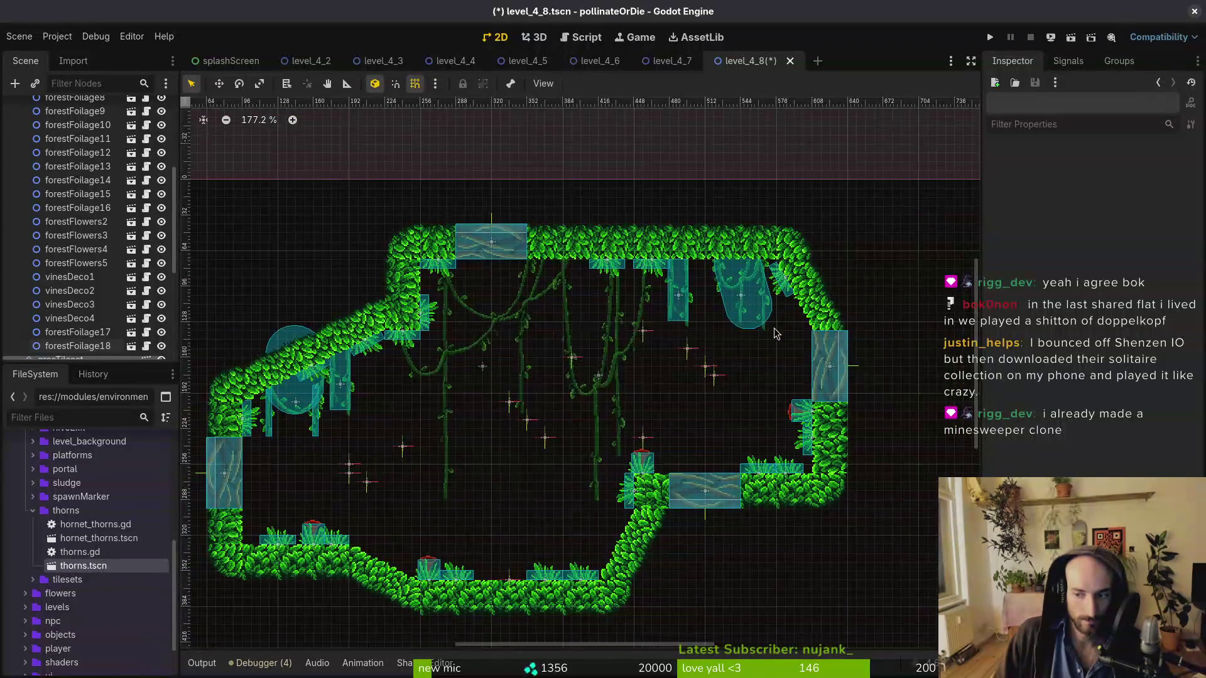
pyautogui.hotkey('ctrl', 's')
pyautogui.scroll(-2, 766, 302)
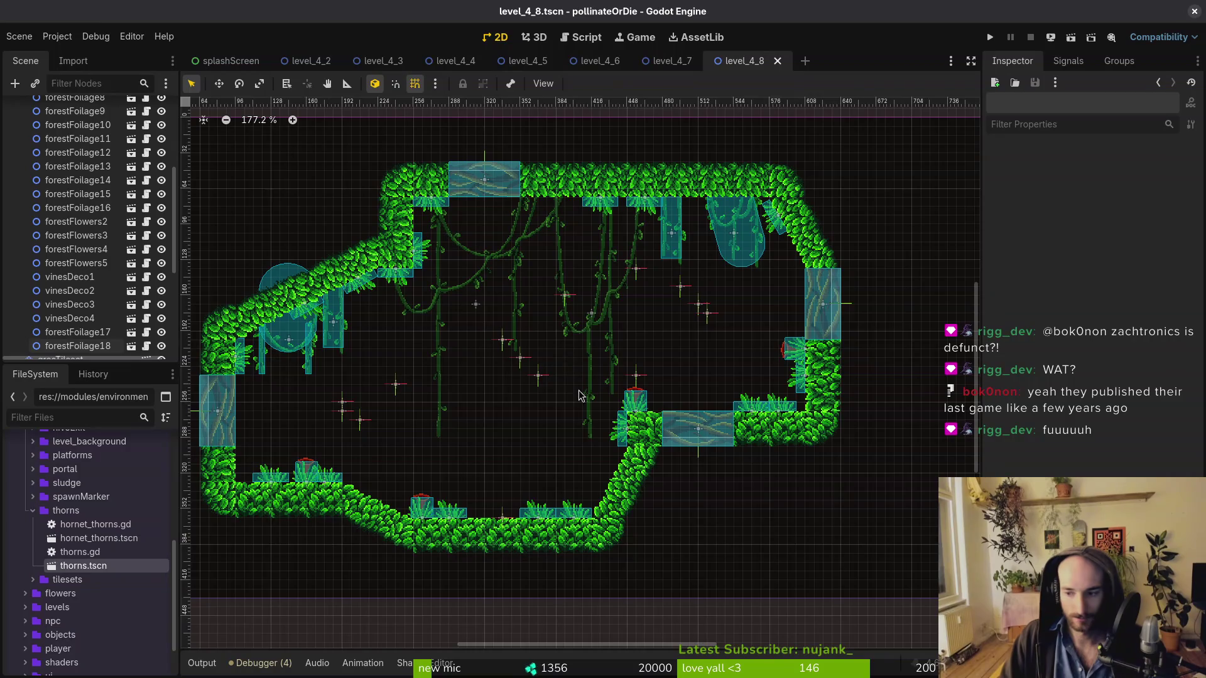
# Save level_4_8.tscn with Ctrl+S and bring up the quick scene search
pyautogui.hotkey('ctrl', 's')
pyautogui.scroll(-2, 628, 396)
pyautogui.hotkey('ctrl', 's')
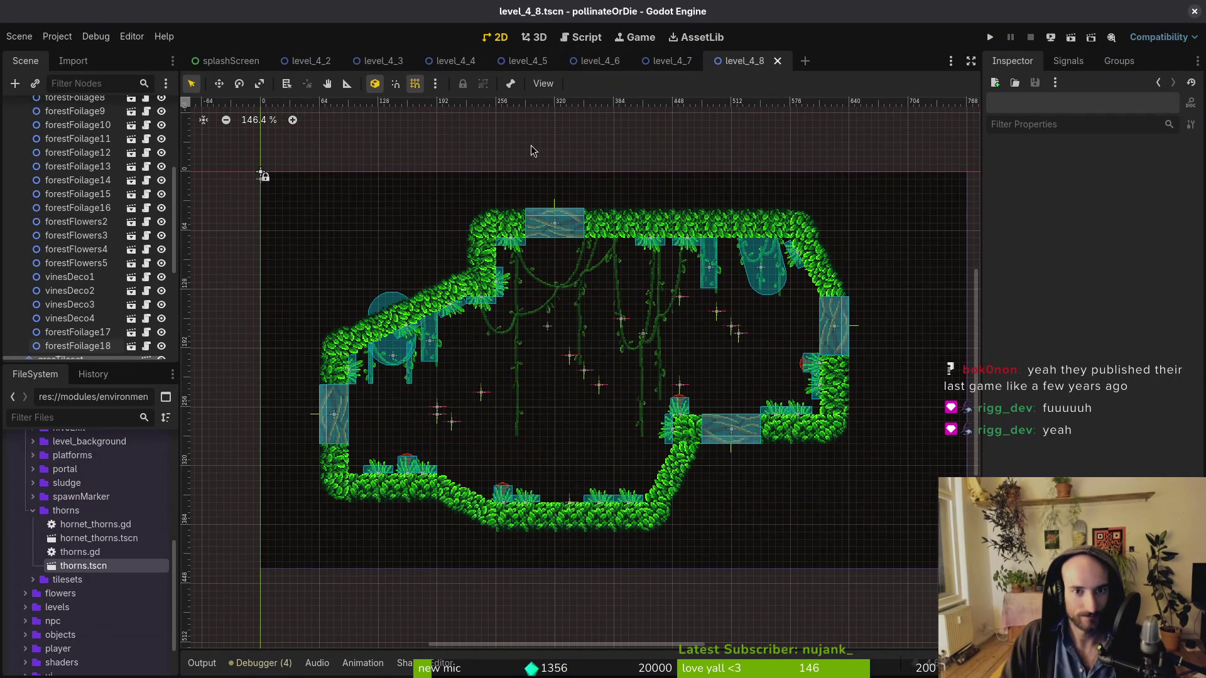
pyautogui.hotkey('shift', 'alt', 'o')
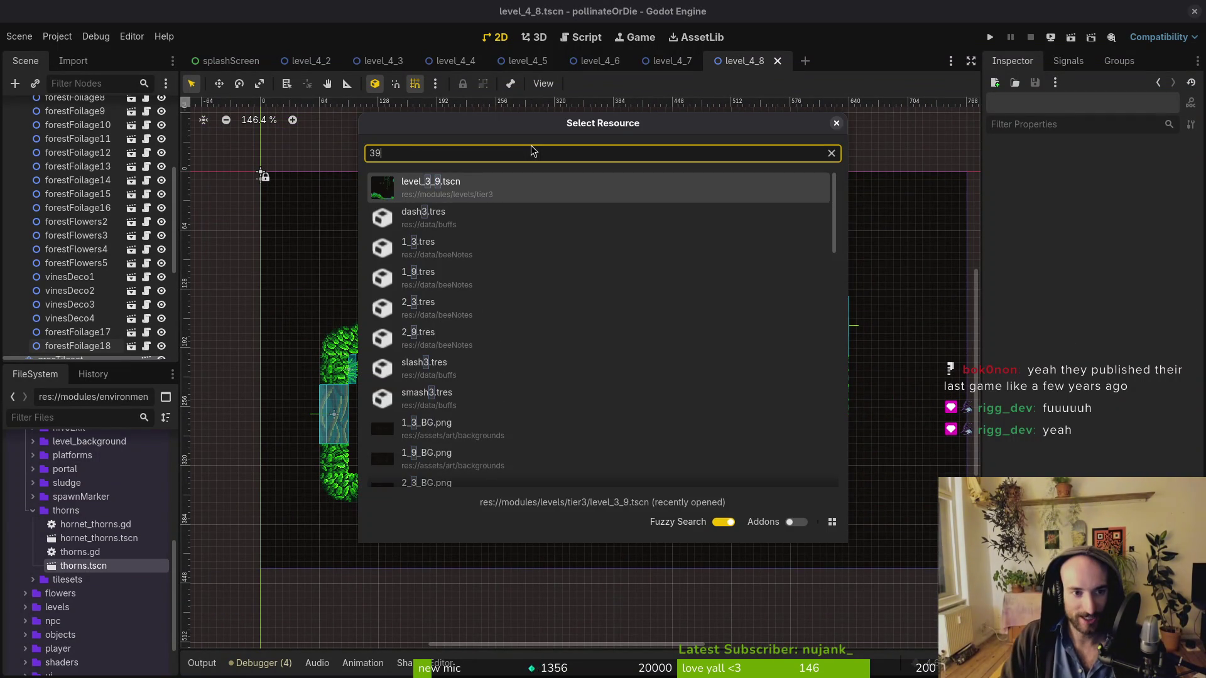
# Open level_4_9.tscn via the '4_9' search and make its decorations node visible
pyautogui.write('4_9')
pyautogui.press('Return')
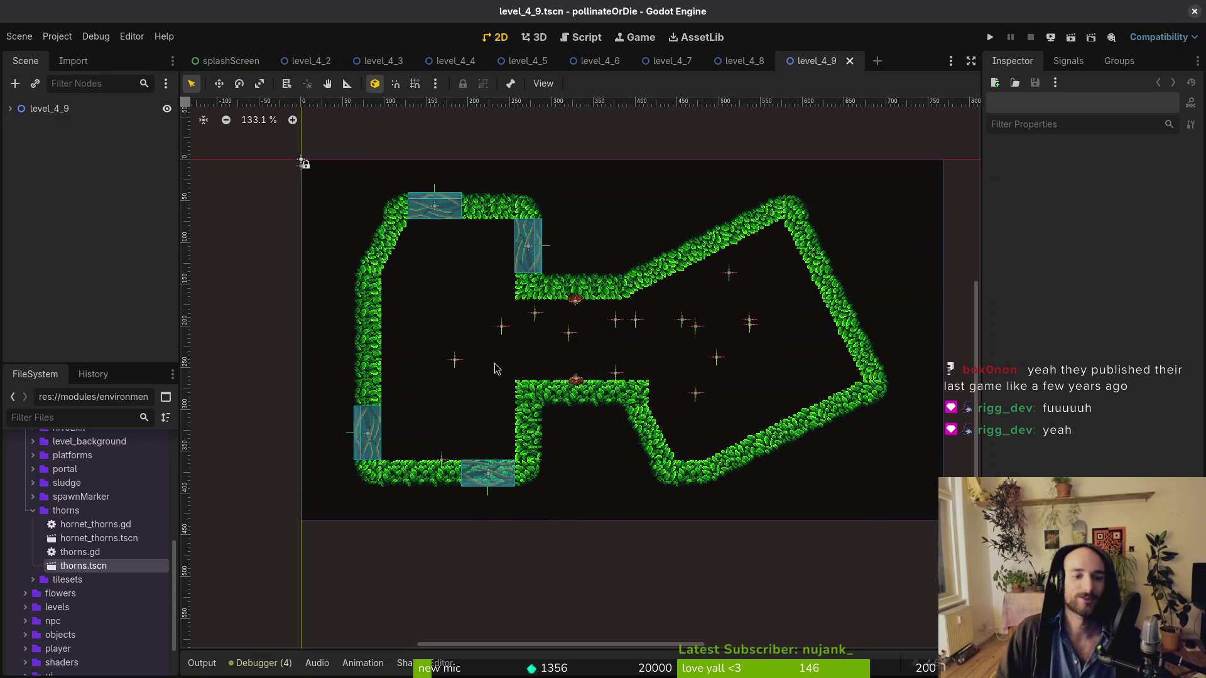
pyautogui.click(10, 108)
pyautogui.click(167, 137)
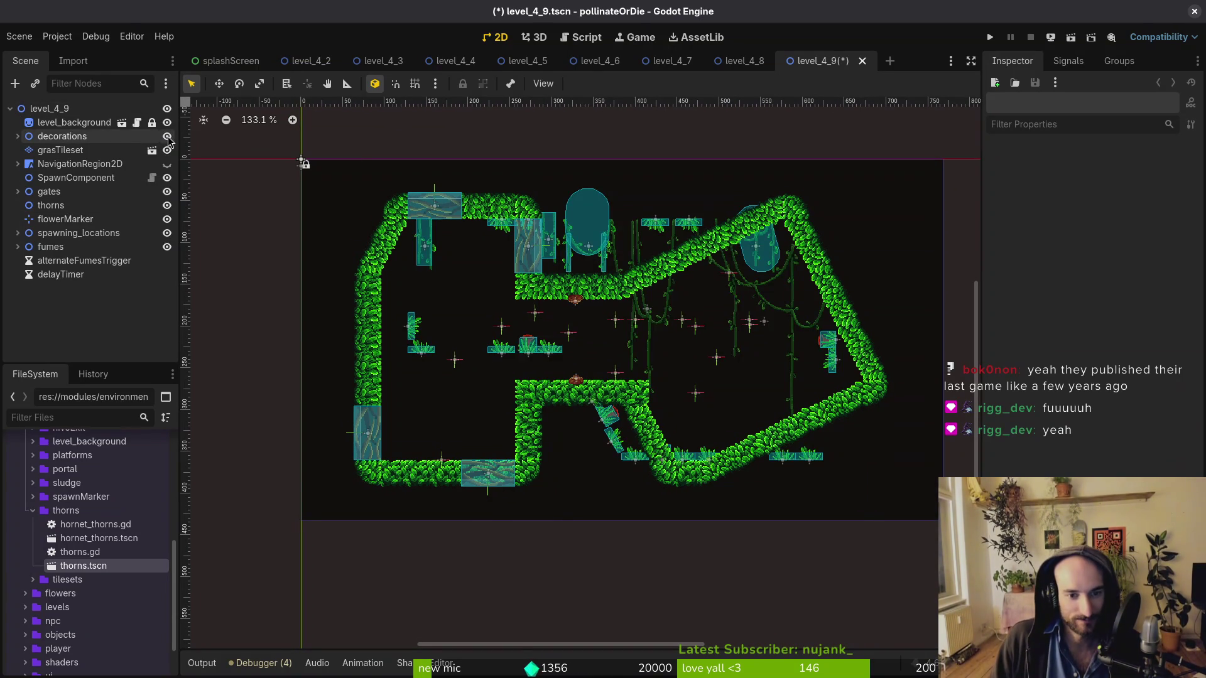
pyautogui.click(167, 136)
pyautogui.click(18, 137)
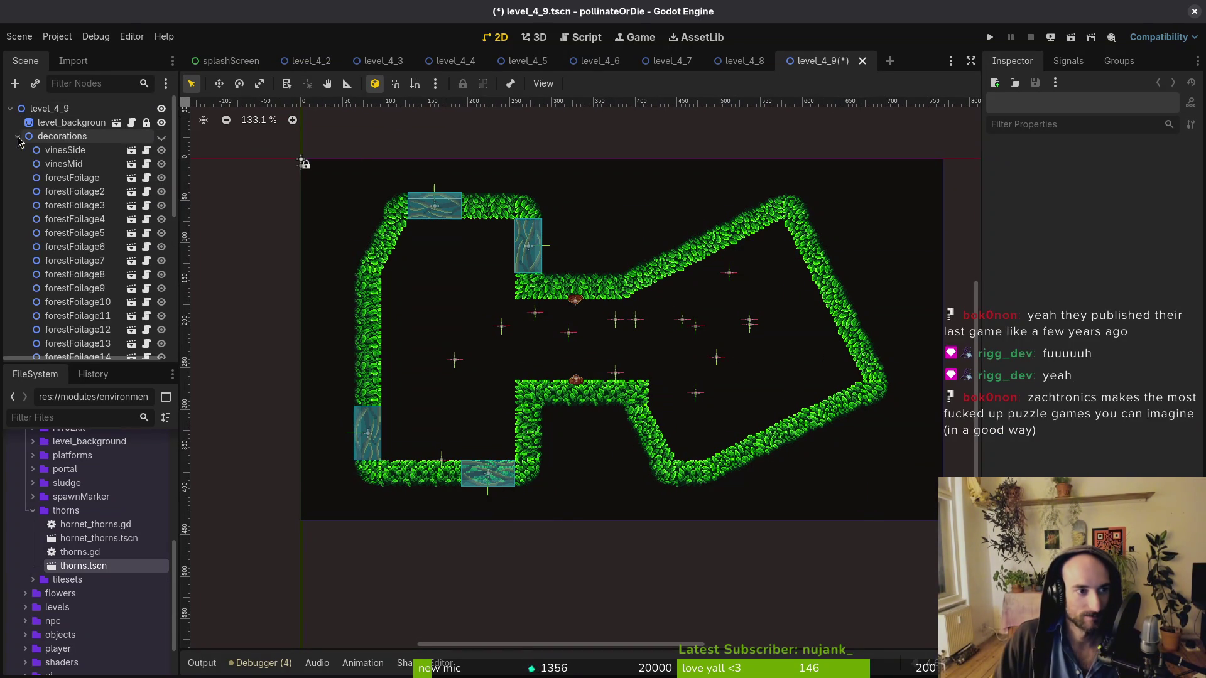
pyautogui.click(162, 136)
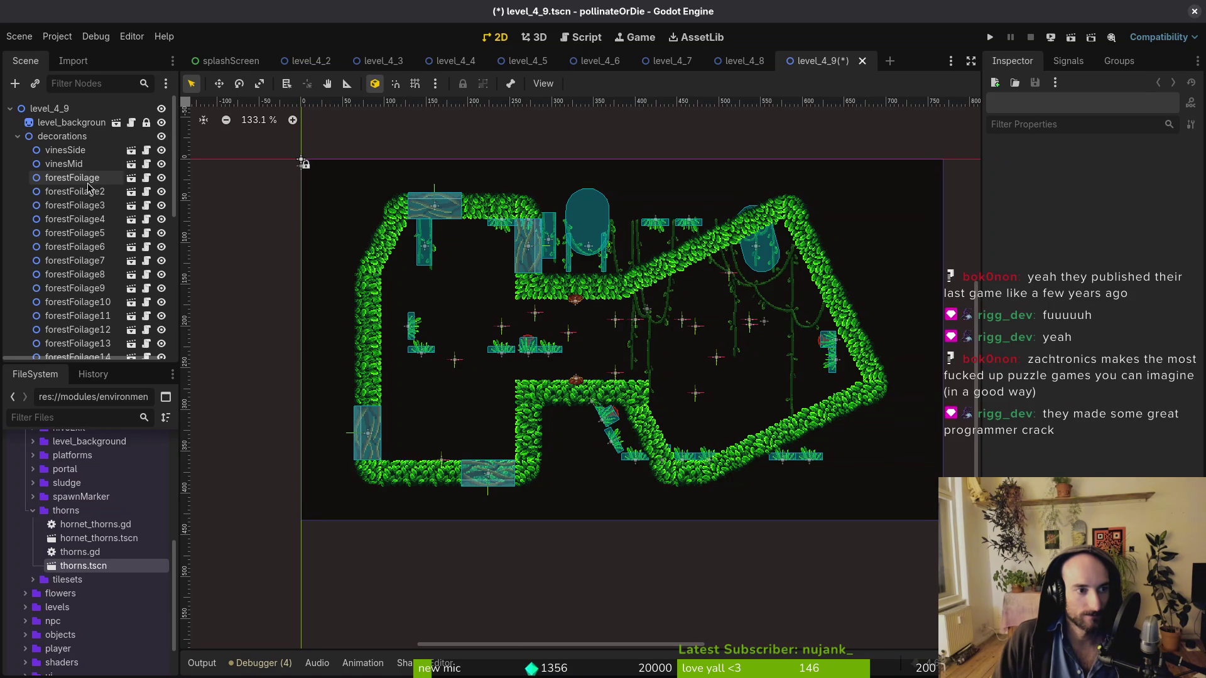
# Select forestFoliage through forestFoliage9 and drag all nine down into the room
pyautogui.click(113, 178)
pyautogui.keyDown('shift'); pyautogui.click(106, 289); pyautogui.keyUp('shift')
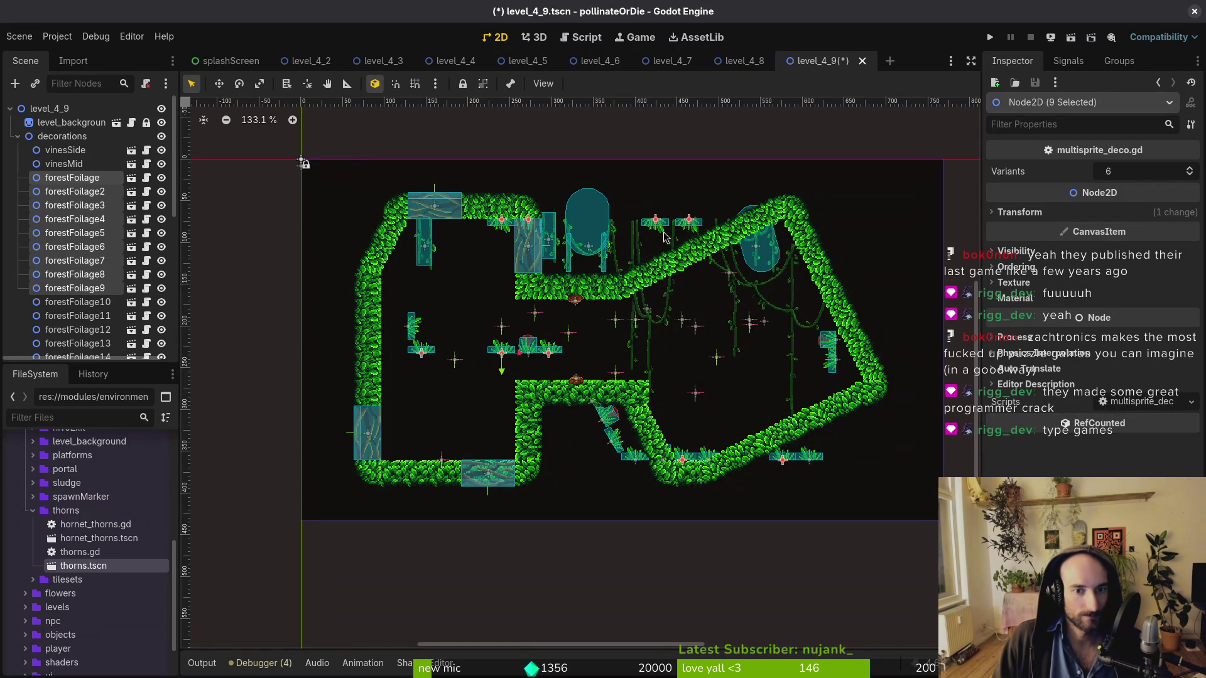
pyautogui.moveTo(680, 229)
pyautogui.mouseDown()
pyautogui.moveTo(670, 317)
pyautogui.moveTo(641, 331)
pyautogui.moveTo(673, 317)
pyautogui.moveTo(741, 325)
pyautogui.moveTo(904, 207)
pyautogui.moveTo(651, 206)
pyautogui.moveTo(301, 172)
pyautogui.moveTo(671, 324)
pyautogui.moveTo(730, 320)
pyautogui.mouseUp()
pyautogui.scroll(-3, 75, 251)
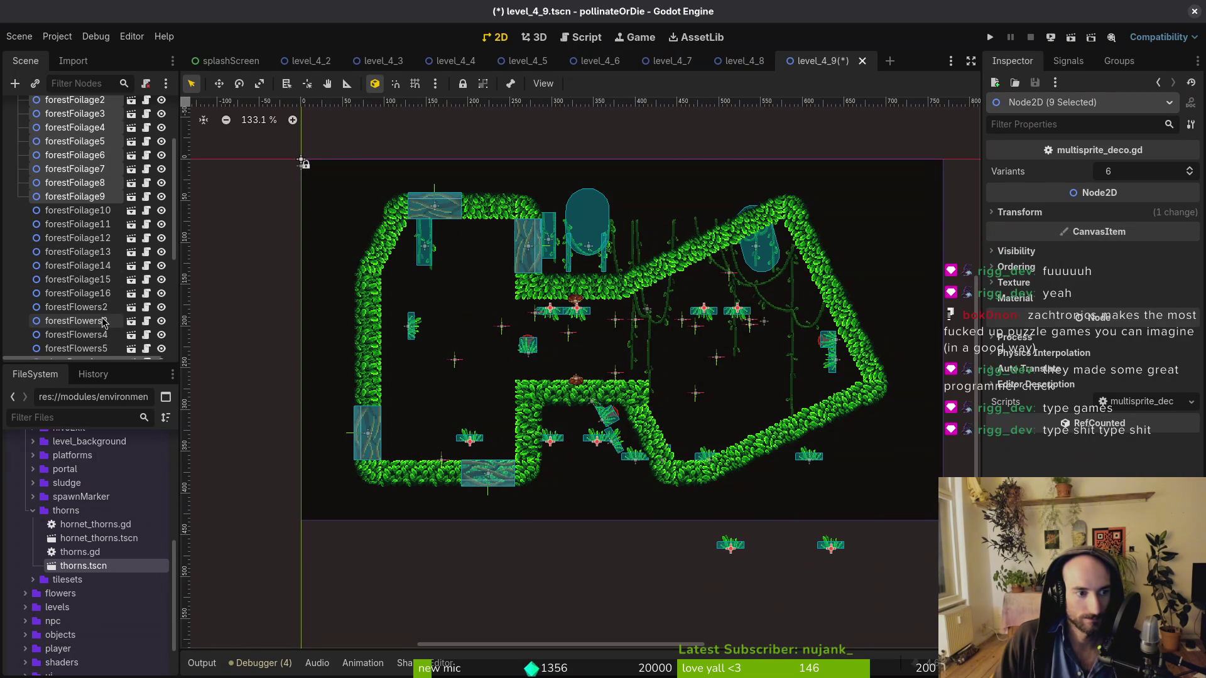
# Shift the sixteen foliage pieces up-left, nudge forestFlowers2, and place forestFoliage4 beside the flowers with grid snap
pyautogui.keyDown('shift'); pyautogui.click(78, 292); pyautogui.keyUp('shift')
pyautogui.moveTo(741, 327)
pyautogui.mouseDown()
pyautogui.moveTo(718, 337)
pyautogui.moveTo(722, 434)
pyautogui.moveTo(708, 414)
pyautogui.moveTo(704, 251)
pyautogui.moveTo(628, 188)
pyautogui.moveTo(613, 192)
pyautogui.moveTo(619, 201)
pyautogui.mouseUp()
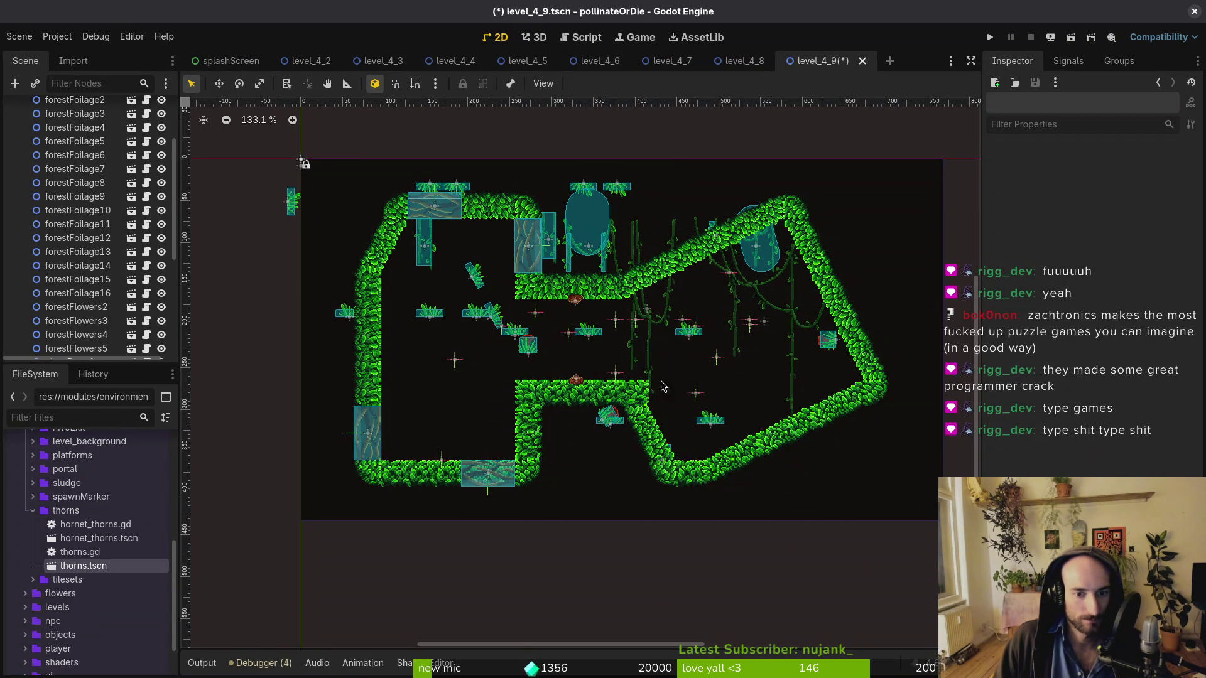
pyautogui.moveTo(612, 416)
pyautogui.mouseDown()
pyautogui.moveTo(584, 377)
pyautogui.moveTo(689, 381)
pyautogui.moveTo(678, 381)
pyautogui.mouseUp()
pyautogui.scroll(2, 584, 377)
pyautogui.scroll(1, 645, 380)
pyautogui.hotkey('shift', 'g')
pyautogui.moveTo(694, 484)
pyautogui.mouseDown()
pyautogui.moveTo(765, 448)
pyautogui.moveTo(765, 386)
pyautogui.moveTo(721, 384)
pyautogui.mouseUp()
# Tilt forestFoliage7 onto the ledge edge and drop forestFoliage12 onto the ground
pyautogui.click(769, 395)
pyautogui.press('r')
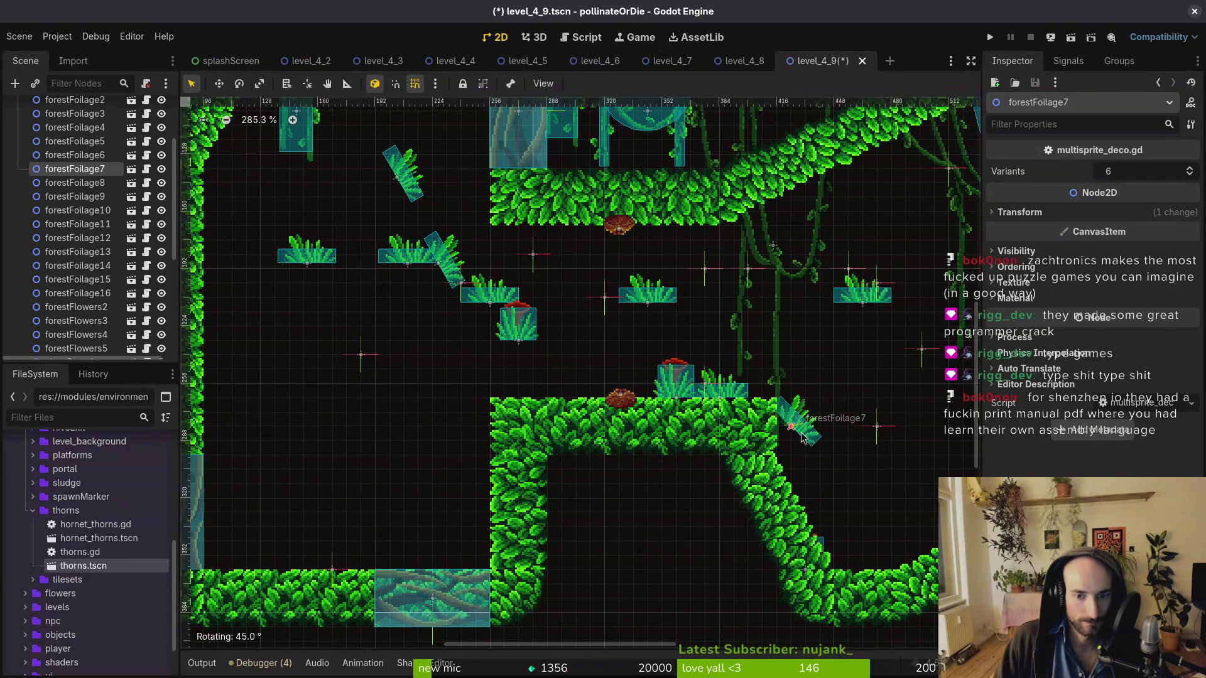
pyautogui.click(844, 339)
pyautogui.click(863, 292)
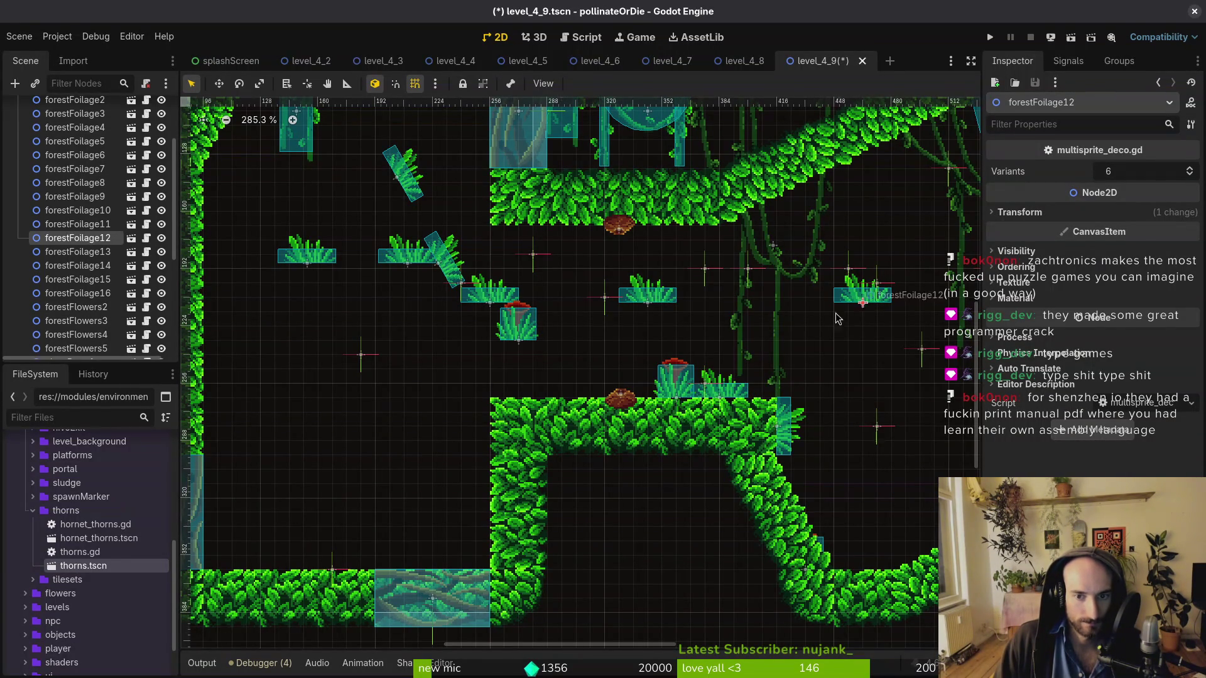
pyautogui.press('g')
pyautogui.click(521, 348)
# Place forestFlowers4 by the ledge wall, rotated to stand against it
pyautogui.click(521, 348)
pyautogui.press('g')
pyautogui.click(451, 433)
pyautogui.press('r')
pyautogui.click(430, 443)
pyautogui.press('g')
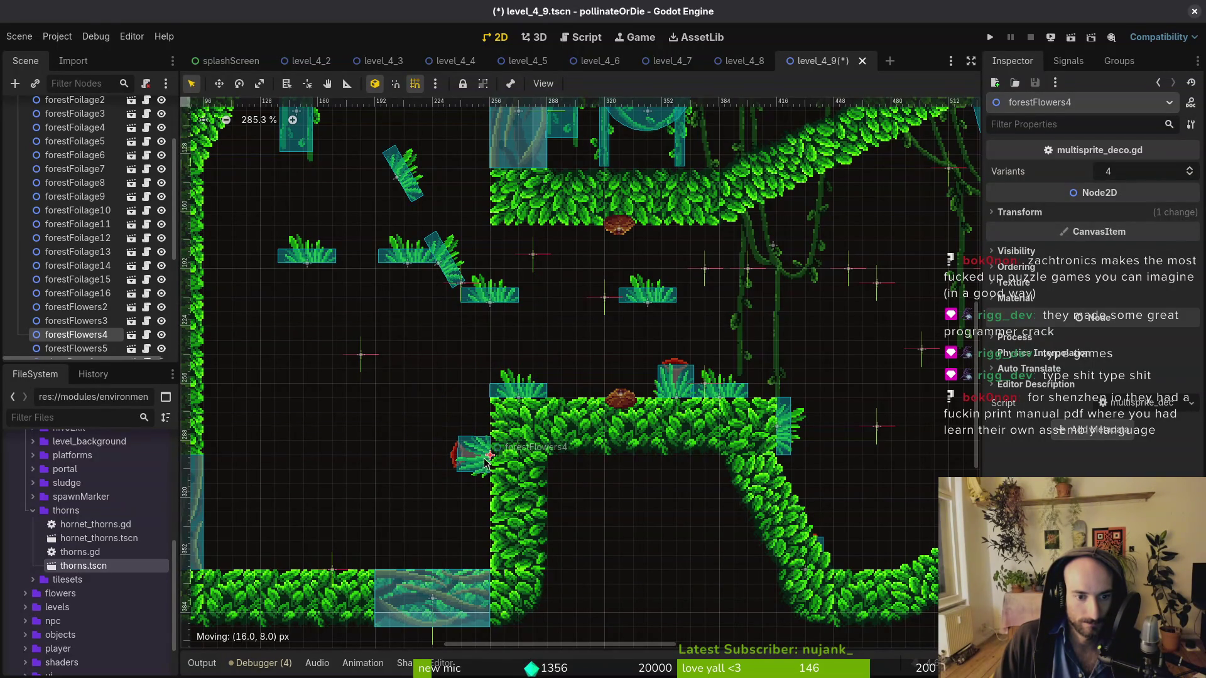
# Move forestFoliage15 down-left and rotate it into place
pyautogui.moveTo(496, 300); pyautogui.dragTo(446, 354)
pyautogui.press('r')
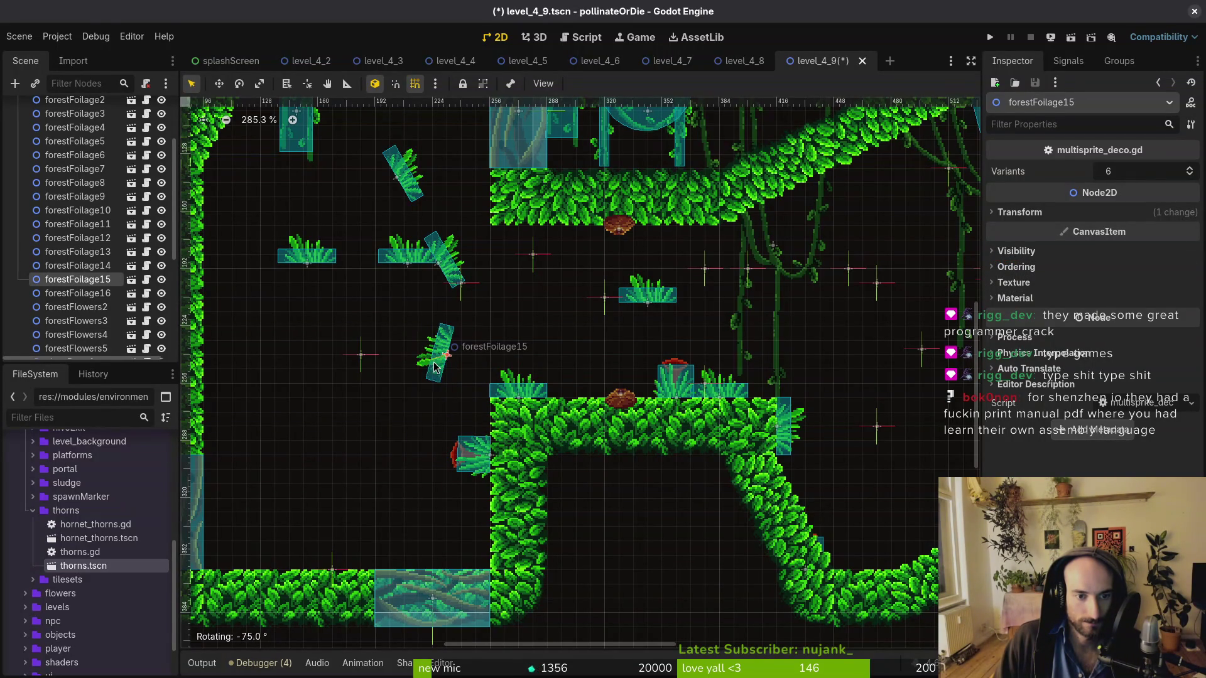
pyautogui.click(437, 368)
pyautogui.press('g')
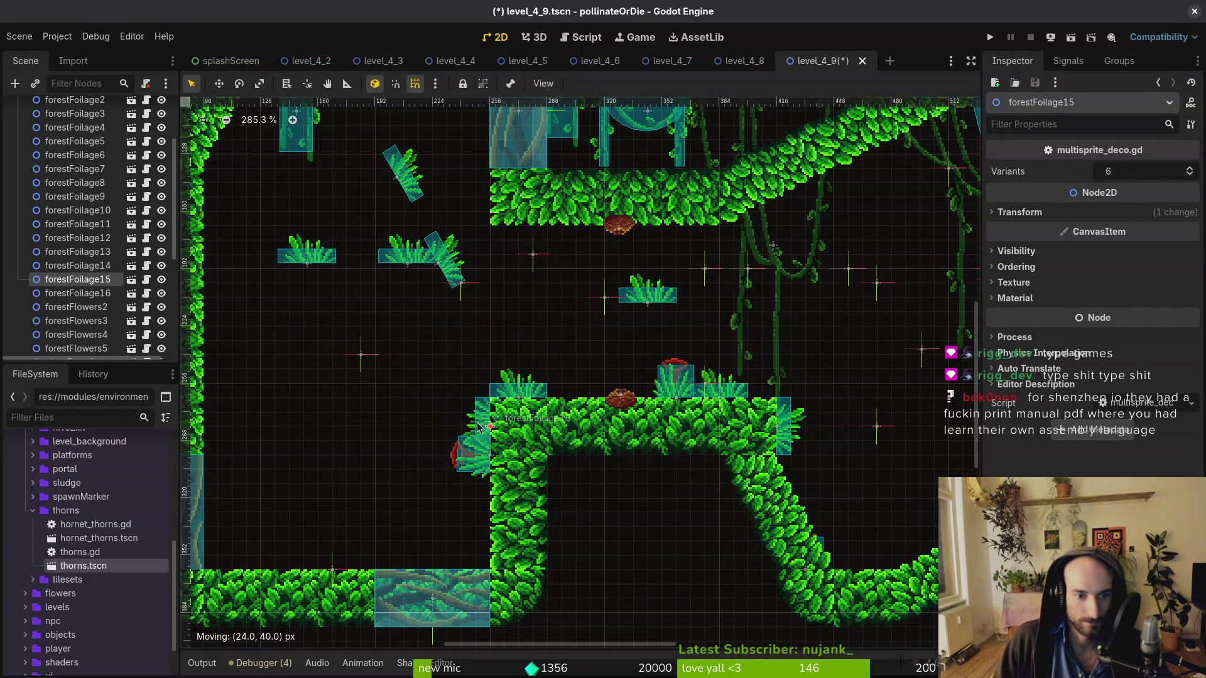
pyautogui.click(481, 433)
# Lower forestFlowers4 and stand forestFoliage14 upright on the floor
pyautogui.click(473, 458)
pyautogui.press('g')
pyautogui.scroll(-3, 377, 361)
pyautogui.hscroll(-5, 377, 361)
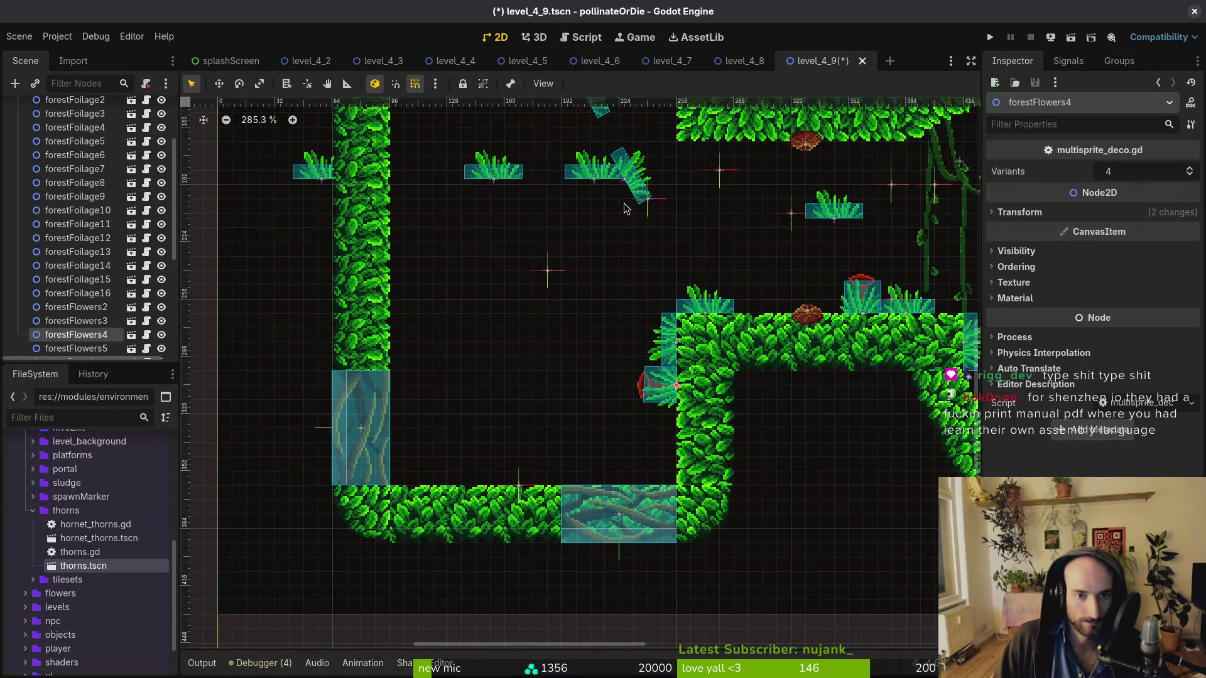
pyautogui.click(638, 194)
pyautogui.press('g')
pyautogui.press('r')
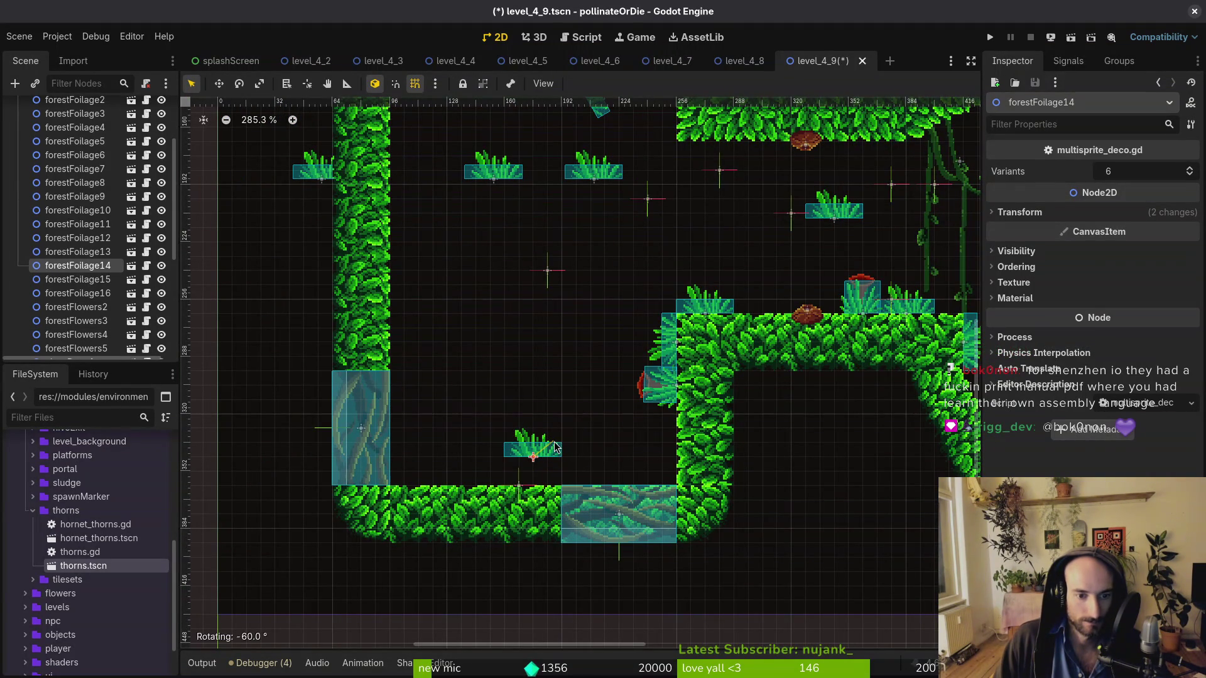
pyautogui.press('g')
# Move forestFoliage lower in the room and stand it upright
pyautogui.scroll(-2, 558, 423)
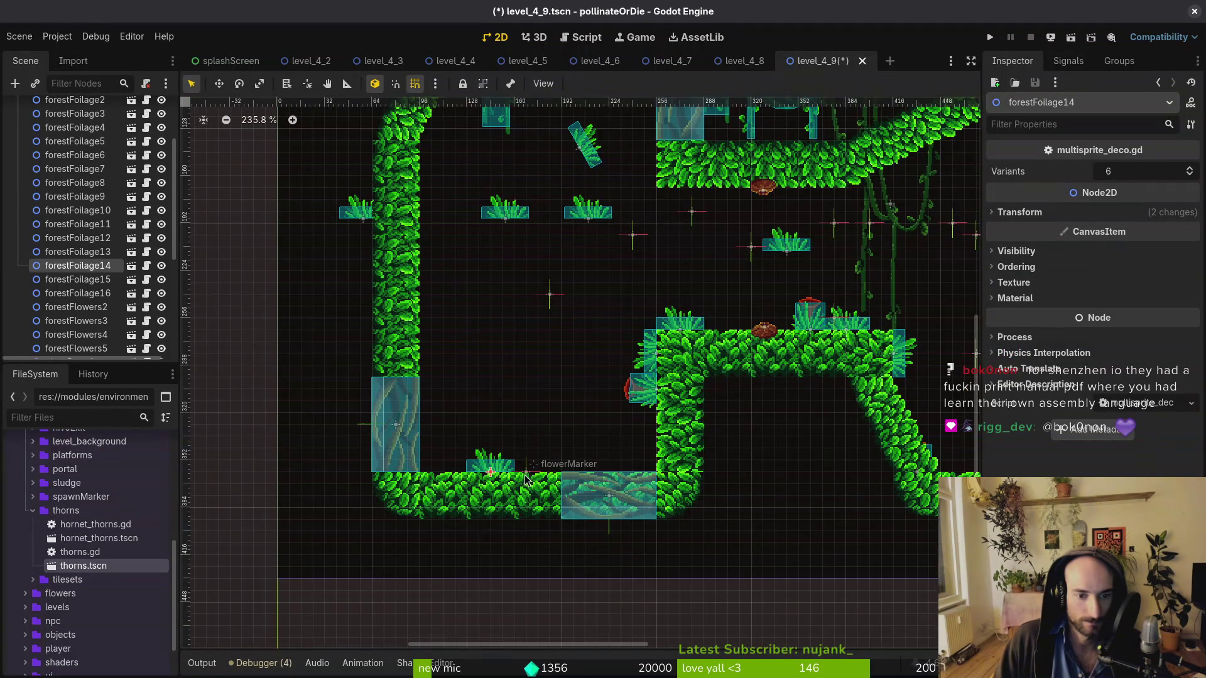
pyautogui.click(513, 214)
pyautogui.press('g')
pyautogui.click(603, 452)
pyautogui.press('r')
pyautogui.click(603, 452)
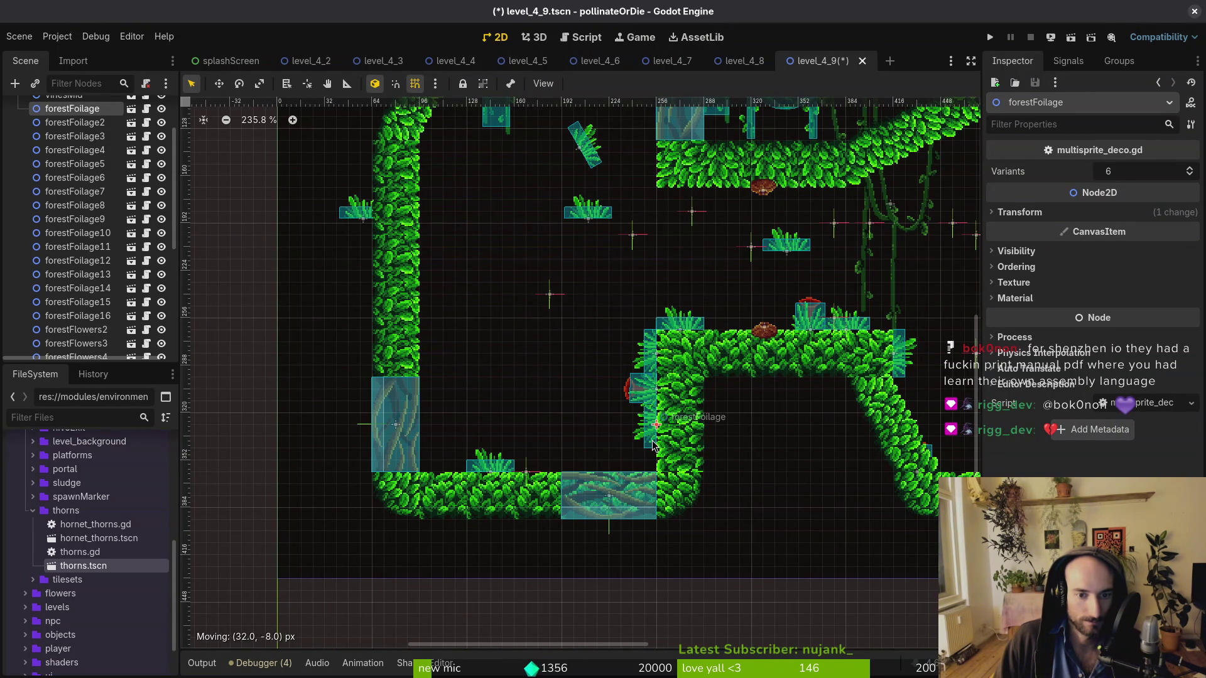
# Rotate forestFoliage2 and set it down beside the wall
pyautogui.moveTo(578, 219); pyautogui.dragTo(439, 352)
pyautogui.press('r')
pyautogui.click(452, 351)
pyautogui.press('g')
pyautogui.click(473, 302)
# Turn the tilted forestFoliage13 upright and place it by the left wall
pyautogui.click(584, 145)
pyautogui.scroll(3, 517, 319)
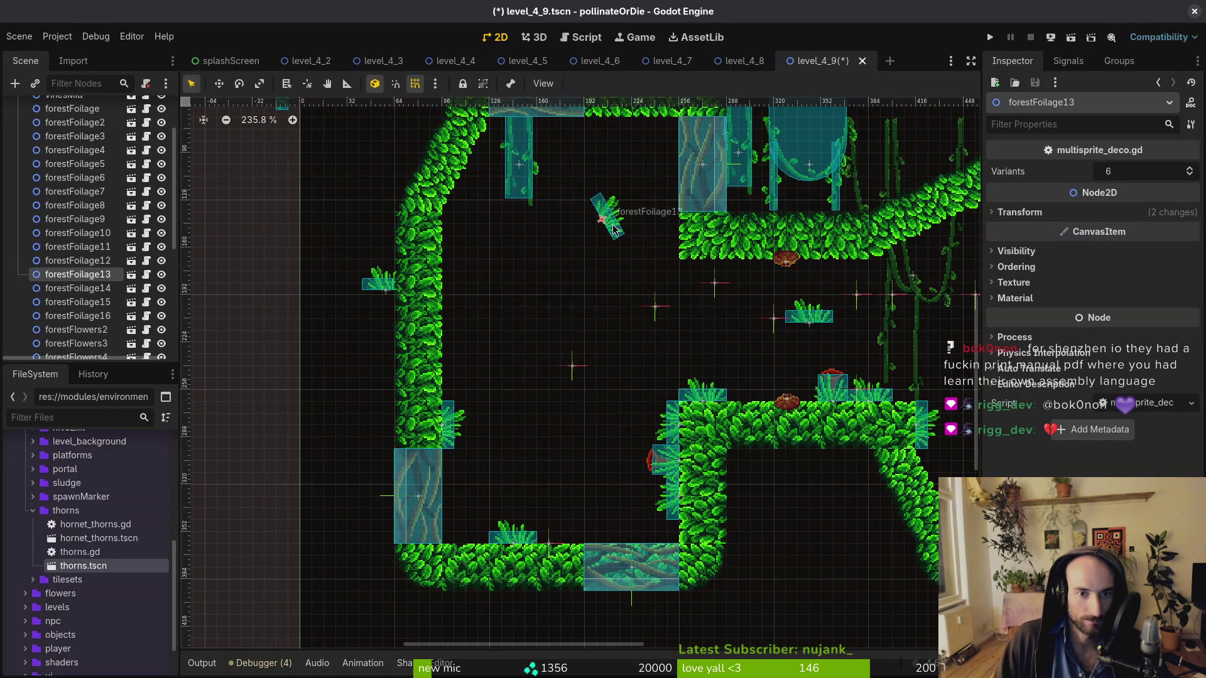
pyautogui.moveTo(608, 229); pyautogui.dragTo(493, 339)
pyautogui.press('r')
pyautogui.click(493, 342)
pyautogui.press('g')
pyautogui.click(450, 378)
# Rotate forestFoliage9 onto the left wall and save level_4_9
pyautogui.moveTo(377, 282)
pyautogui.mouseDown()
pyautogui.moveTo(506, 329)
pyautogui.moveTo(457, 330)
pyautogui.mouseUp()
pyautogui.press('r')
pyautogui.click(543, 278)
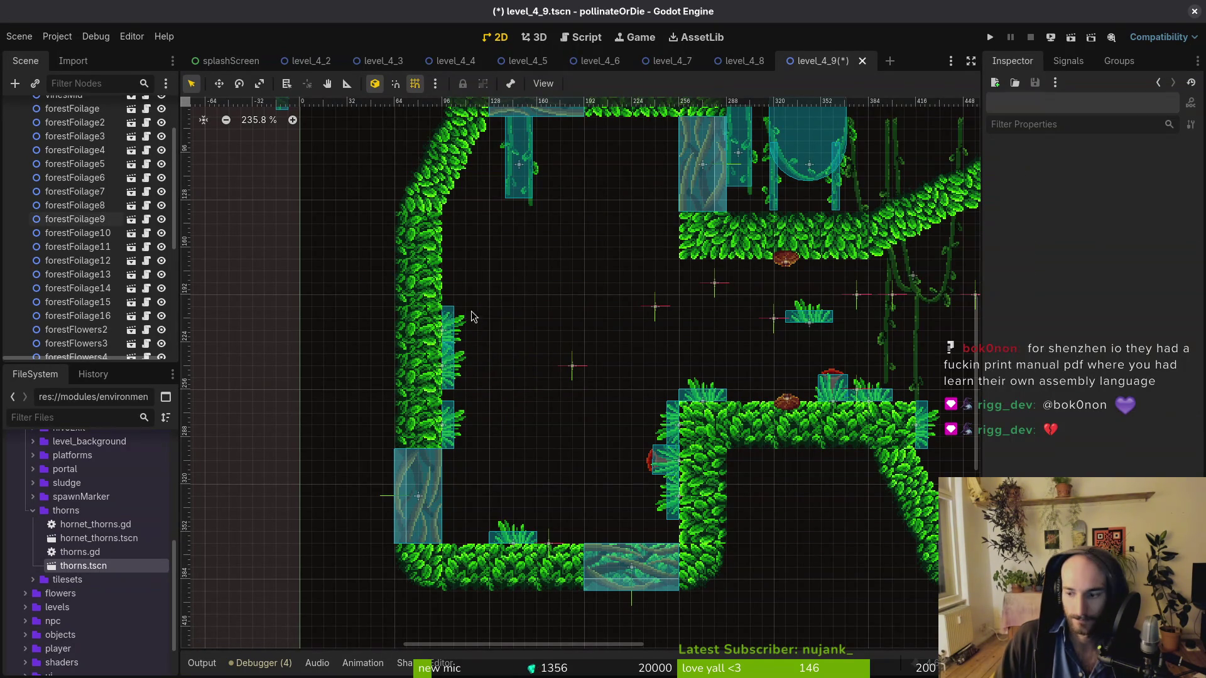
pyautogui.hotkey('ctrl', 's')
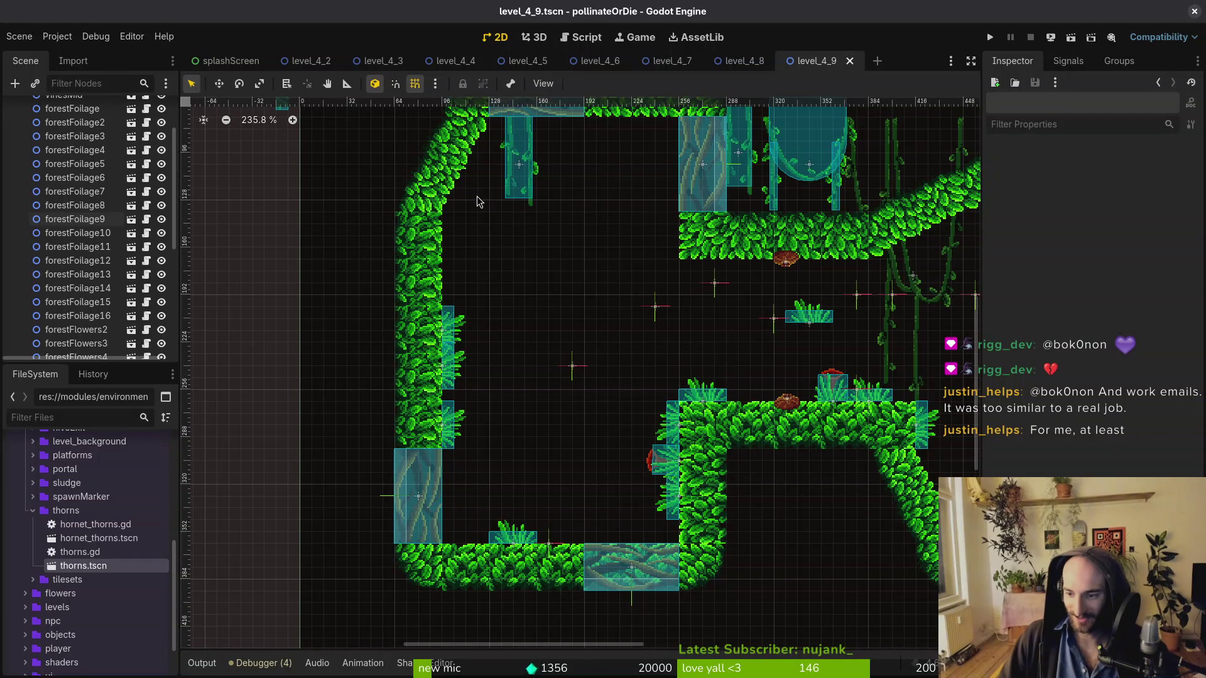
pyautogui.scroll(-4, 588, 234)
# Reposition forestFoliage10, shift forestFoliage3 down-right, and bring forestFlowers5 into the room
pyautogui.scroll(3, 632, 261)
pyautogui.moveTo(530, 379)
pyautogui.mouseDown()
pyautogui.moveTo(512, 355)
pyautogui.moveTo(510, 313)
pyautogui.mouseUp()
pyautogui.scroll(-3, 510, 312)
pyautogui.scroll(3, 539, 234)
pyautogui.moveTo(538, 233); pyautogui.dragTo(597, 290)
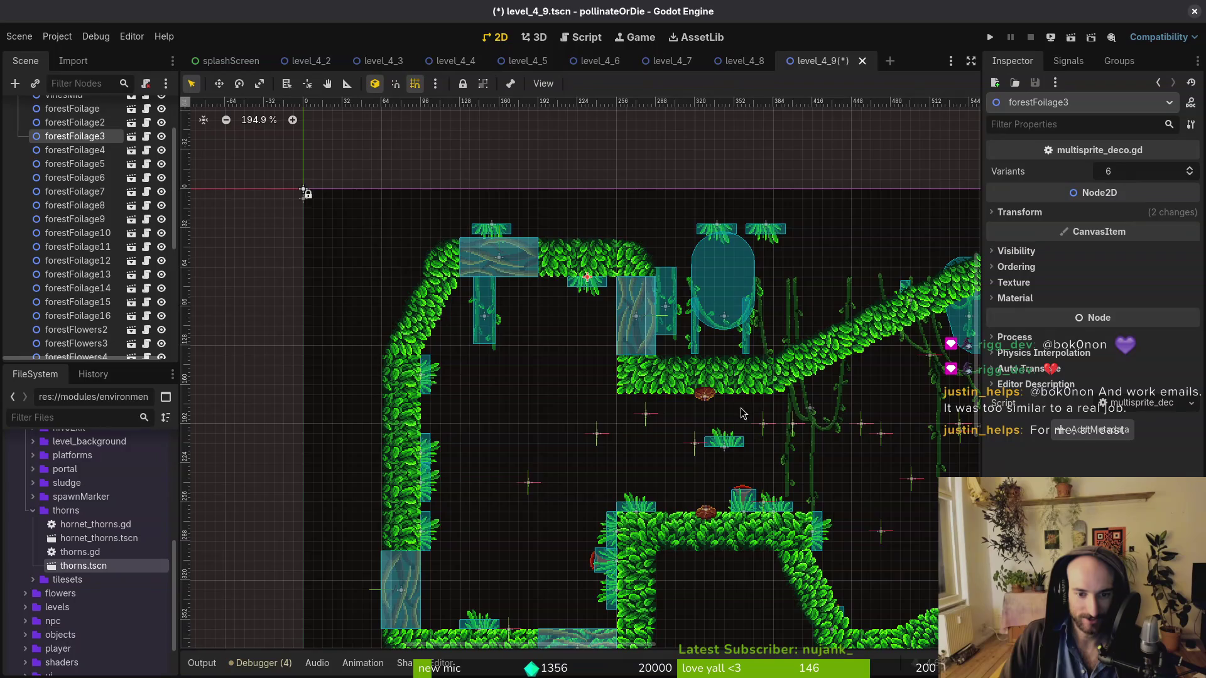
pyautogui.hscroll(3, 736, 416)
pyautogui.scroll(-1, 560, 351)
pyautogui.moveTo(944, 430)
pyautogui.mouseDown()
pyautogui.moveTo(447, 325)
pyautogui.moveTo(422, 253)
pyautogui.moveTo(405, 246)
pyautogui.mouseUp()
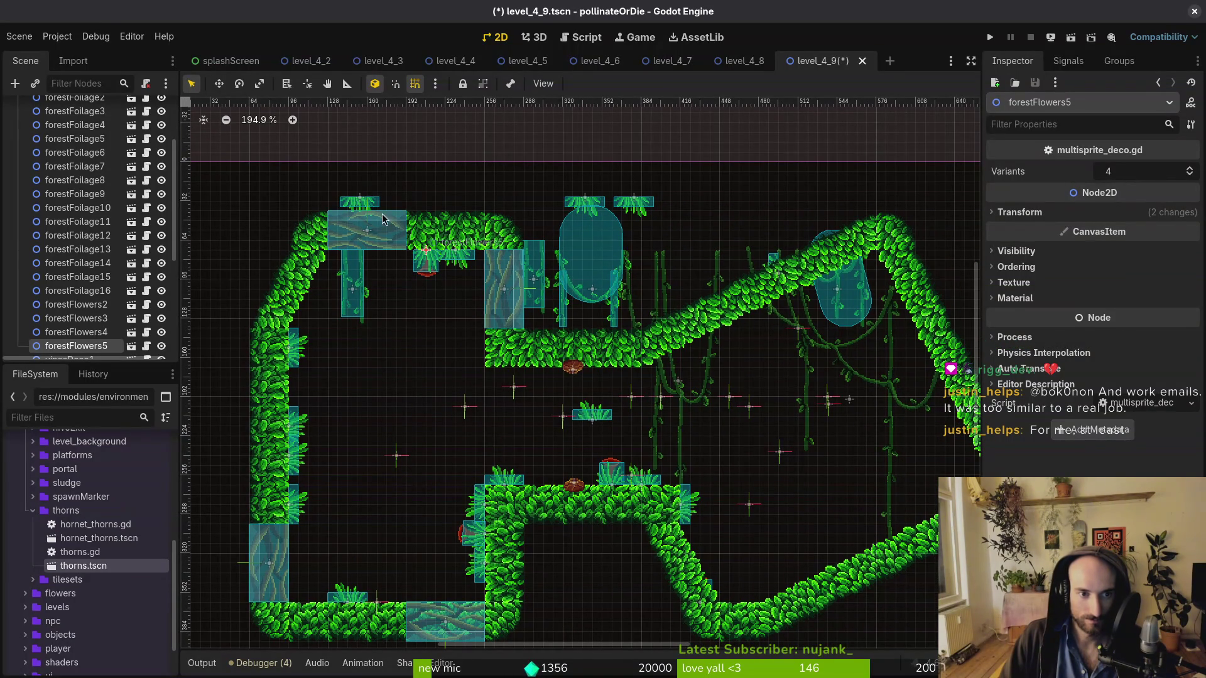
# Lower and turn forestFoilage5 onto the left wall with grid snapping off
pyautogui.moveTo(364, 204)
pyautogui.mouseDown()
pyautogui.moveTo(353, 304)
pyautogui.moveTo(272, 356)
pyautogui.moveTo(261, 339)
pyautogui.mouseUp()
pyautogui.scroll(5, 352, 288)
pyautogui.hotkey('shift', 'g')
pyautogui.click(415, 262)
pyautogui.scroll(-2, 416, 263)
pyautogui.scroll(3, 545, 211)
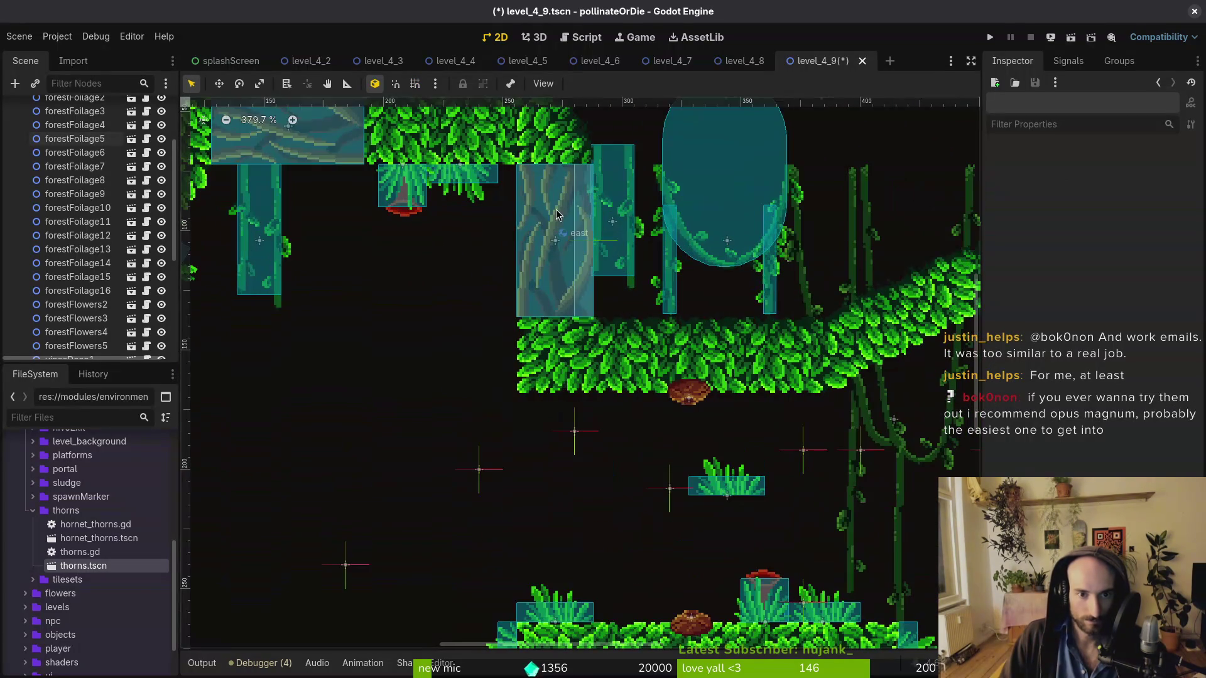
# Drop vinesDeco2, vinesDeco3 and forestFoliage8 below the ceiling, middle platform and upper slope
pyautogui.moveTo(614, 204)
pyautogui.mouseDown()
pyautogui.moveTo(431, 269)
pyautogui.moveTo(439, 228)
pyautogui.moveTo(504, 449)
pyautogui.moveTo(563, 449)
pyautogui.moveTo(572, 468)
pyautogui.mouseUp()
pyautogui.hotkey('shift', 'g')
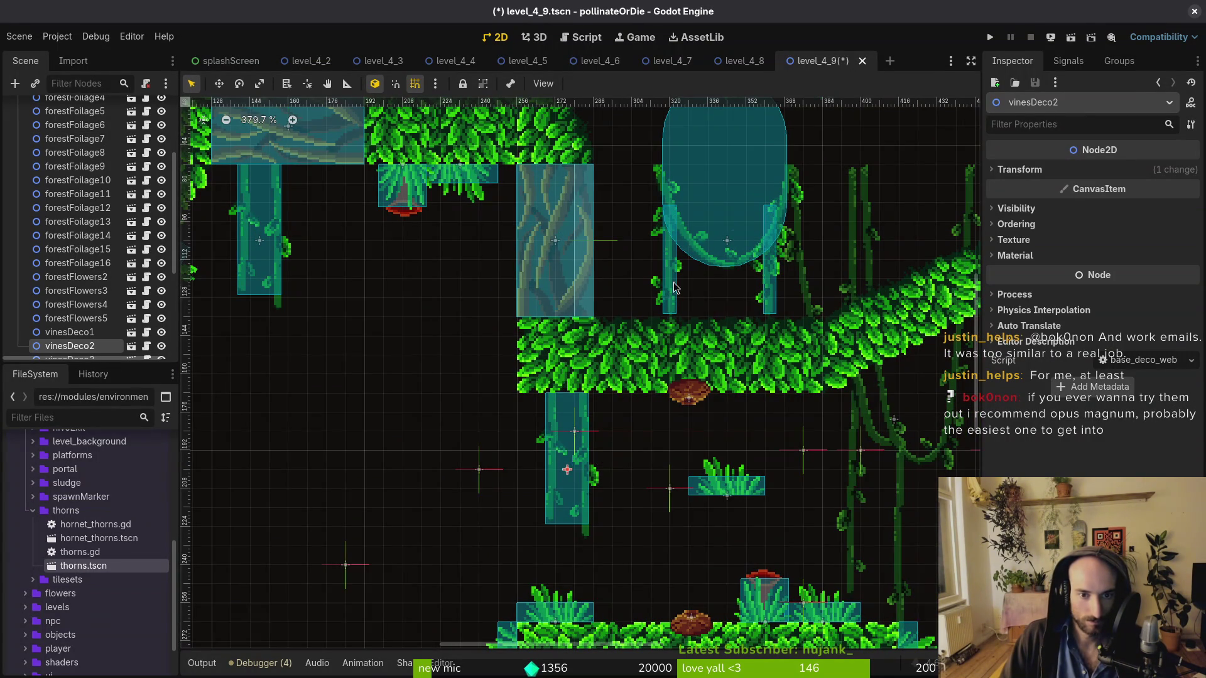
pyautogui.scroll(-5, 660, 305)
pyautogui.click(695, 276)
pyautogui.hscroll(5, 488, 345)
pyautogui.moveTo(488, 235)
pyautogui.mouseDown()
pyautogui.moveTo(481, 395)
pyautogui.moveTo(413, 466)
pyautogui.mouseUp()
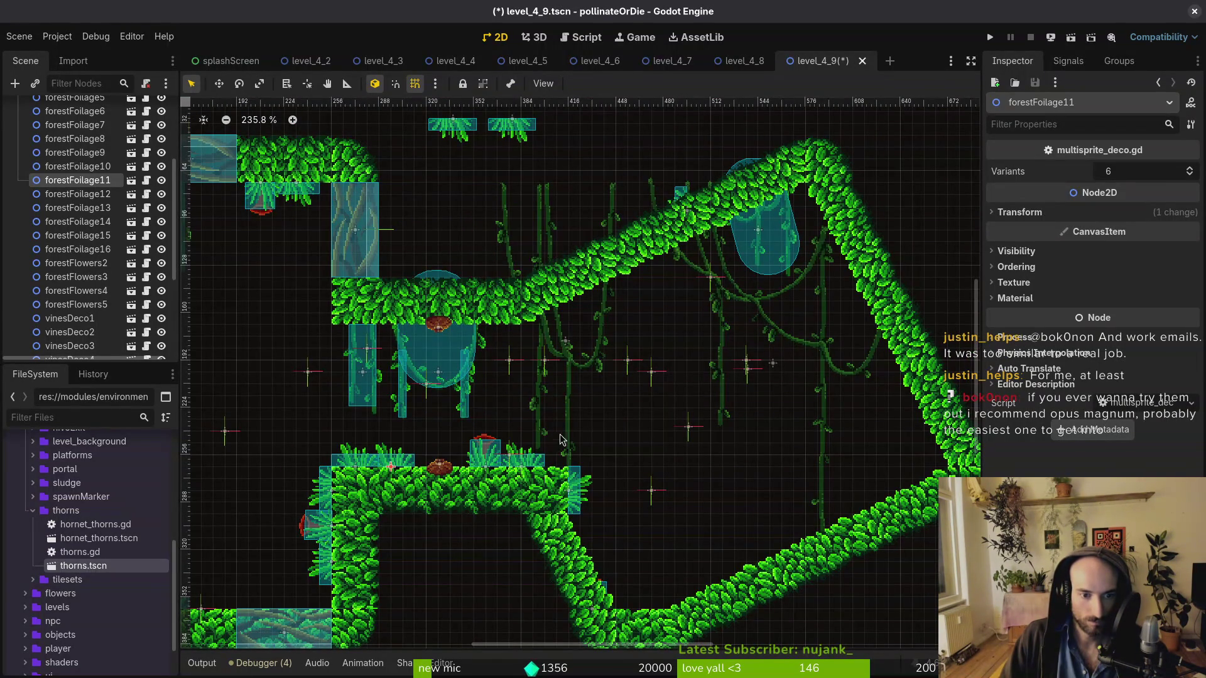
pyautogui.scroll(-6, 494, 364)
pyautogui.scroll(5, 493, 365)
pyautogui.moveTo(491, 192); pyautogui.dragTo(468, 390)
pyautogui.click(744, 60)
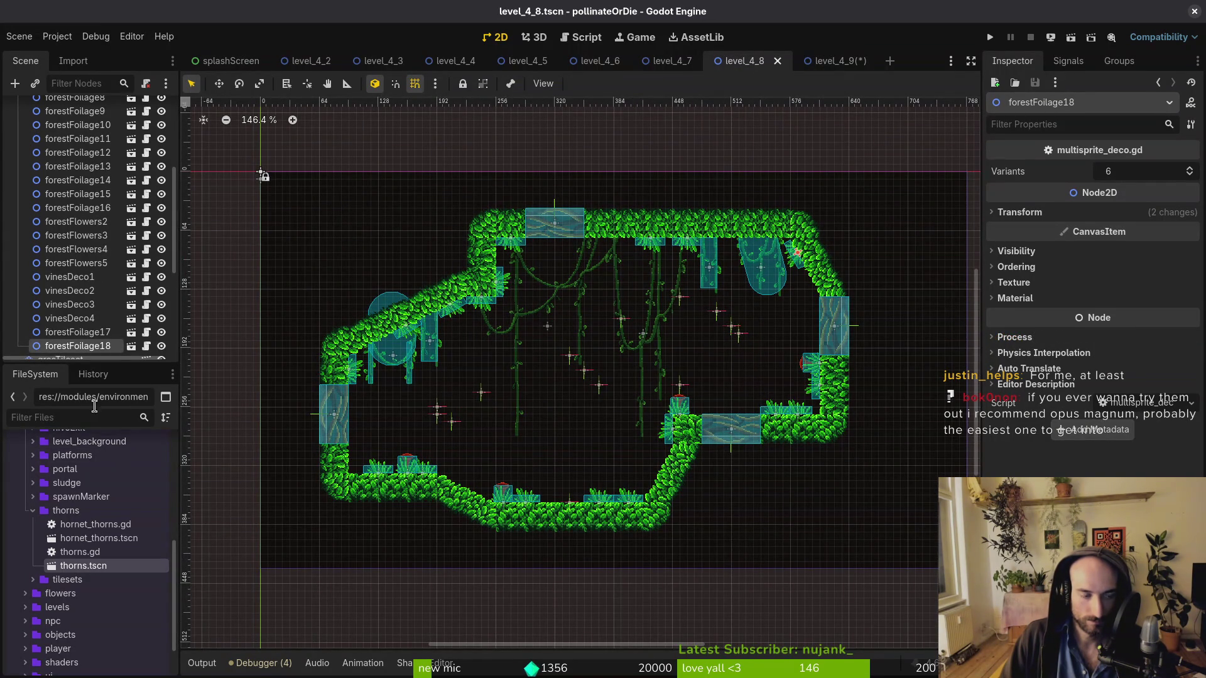
# Drag a thorns.tscn instance into the scene while comparing level_4_8 with level_4_9
pyautogui.moveTo(83, 567); pyautogui.dragTo(525, 434)
pyautogui.click(829, 60)
pyautogui.scroll(-2, 632, 409)
pyautogui.hotkey('ctrl', 'shift', 'Tab')
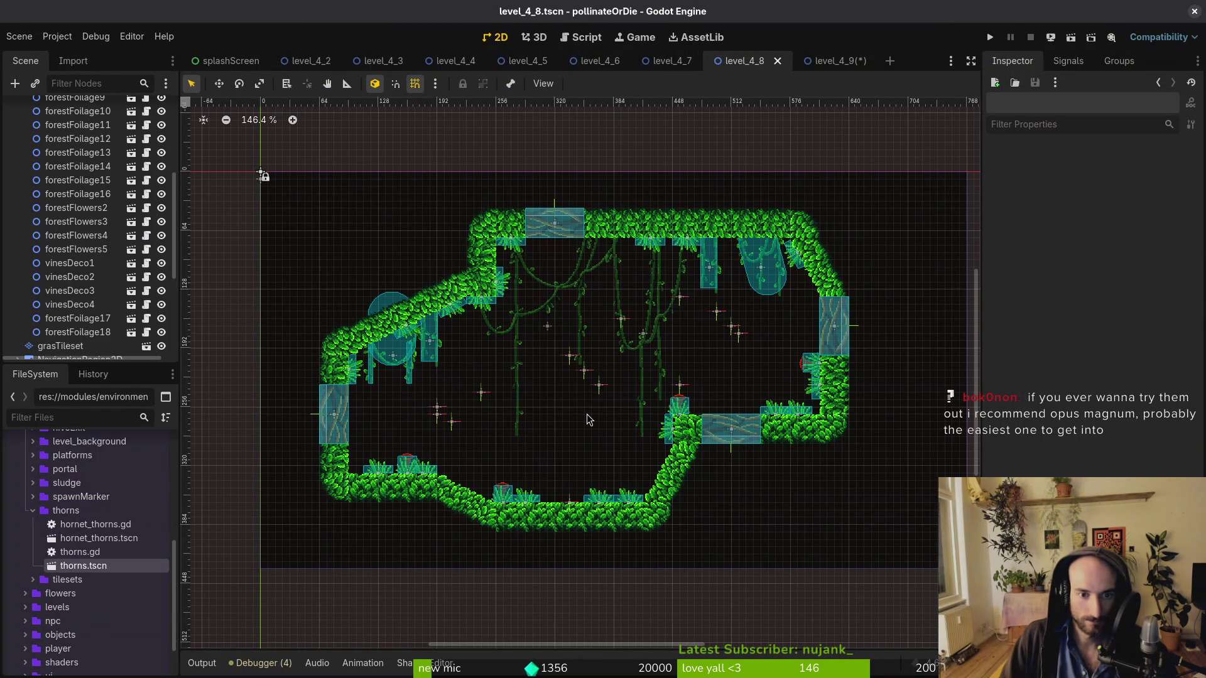
pyautogui.click(840, 63)
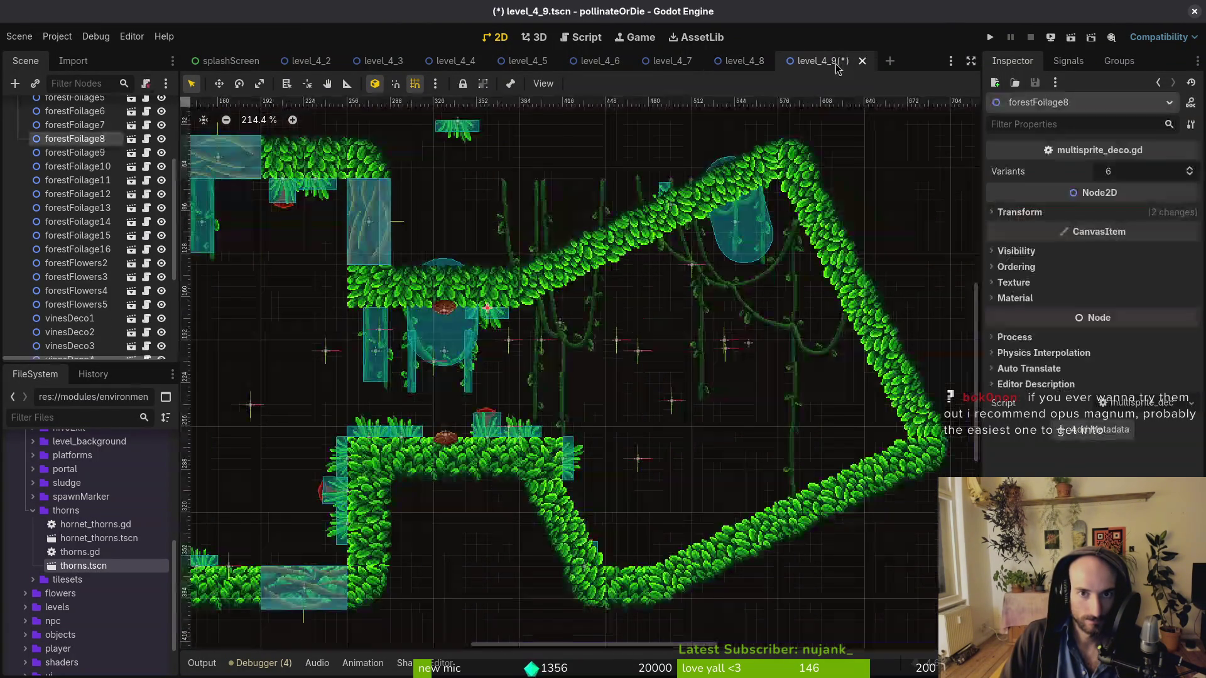
pyautogui.hscroll(-5, 565, 377)
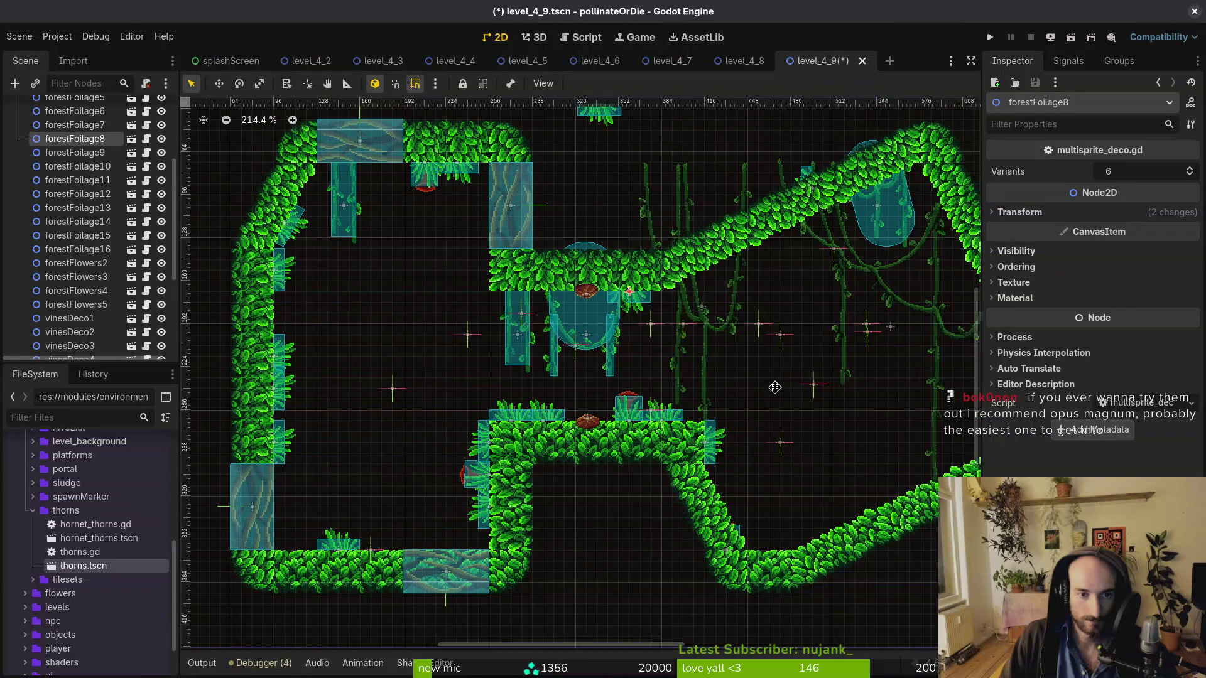
pyautogui.scroll(2, 647, 182)
# Move forestFoliage6 onto the grass slope and rotate it to the slope angle
pyautogui.moveTo(652, 165)
pyautogui.mouseDown()
pyautogui.moveTo(650, 201)
pyautogui.moveTo(781, 365)
pyautogui.moveTo(785, 319)
pyautogui.mouseUp()
pyautogui.scroll(1, 785, 319)
pyautogui.moveTo(710, 314)
pyautogui.mouseDown()
pyautogui.moveTo(704, 300)
pyautogui.moveTo(642, 284)
pyautogui.mouseUp()
pyautogui.scroll(1, 705, 300)
pyautogui.scroll(2, 667, 293)
pyautogui.scroll(-5, 642, 284)
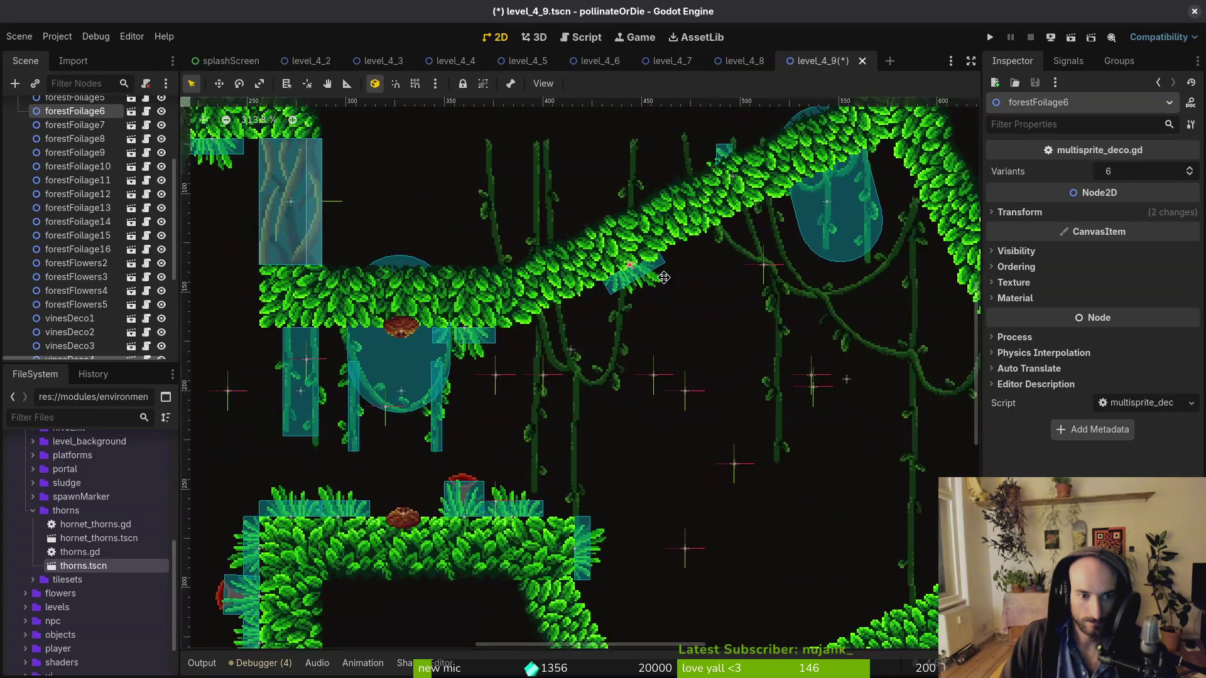
pyautogui.scroll(1, 576, 454)
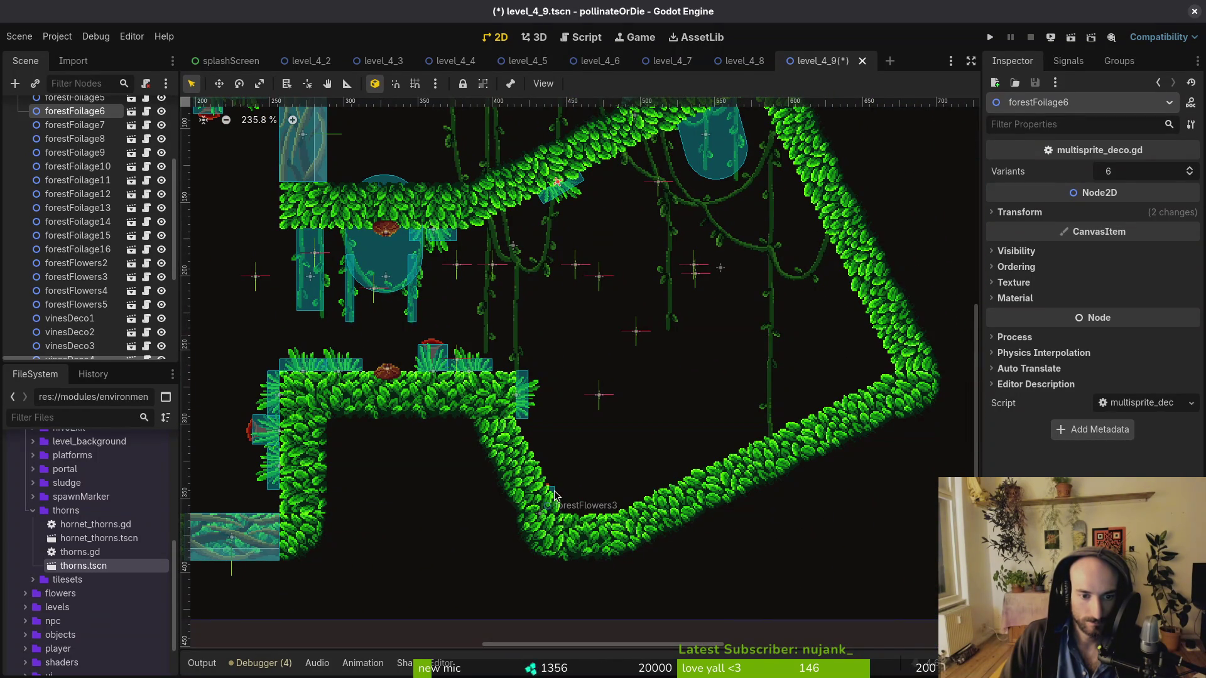
# Pick forestFlowers3 from the overlapping nodes and move it right onto the lower slope
pyautogui.click(560, 492)
pyautogui.scroll(1, 569, 389)
pyautogui.keyDown('alt'); pyautogui.rightClick(535, 448); pyautogui.keyUp('alt')
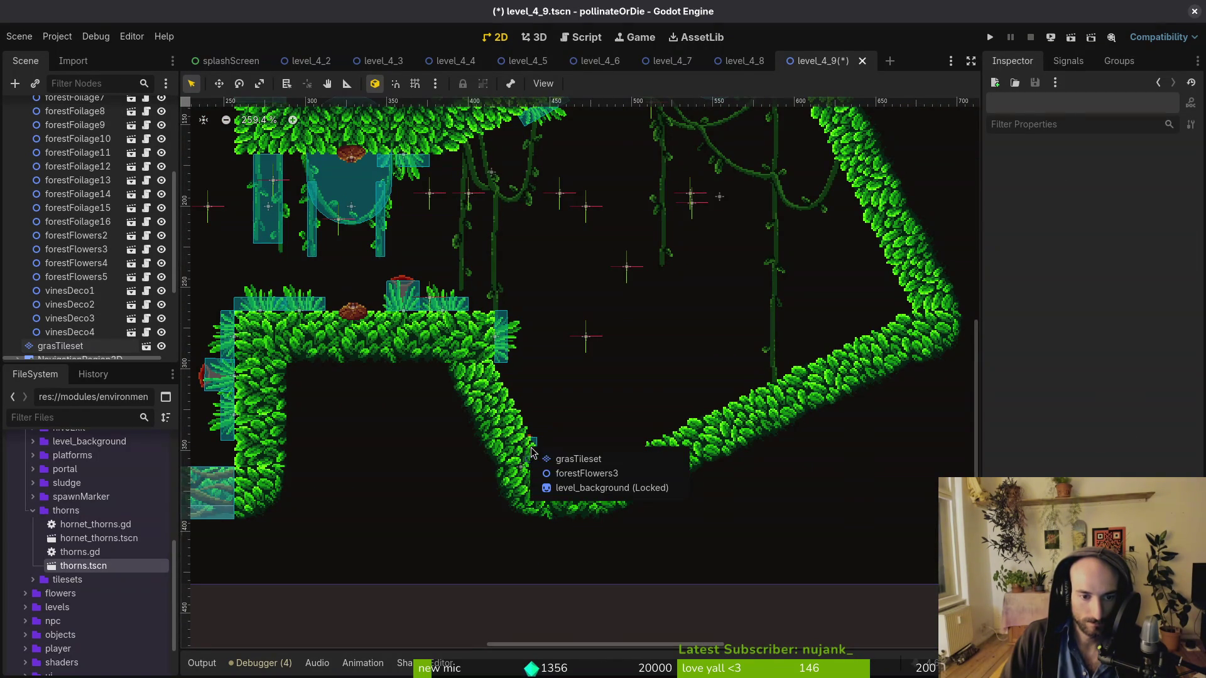
pyautogui.click(553, 469)
pyautogui.moveTo(548, 463)
pyautogui.mouseDown()
pyautogui.moveTo(573, 432)
pyautogui.moveTo(620, 432)
pyautogui.moveTo(629, 449)
pyautogui.moveTo(599, 462)
pyautogui.mouseUp()
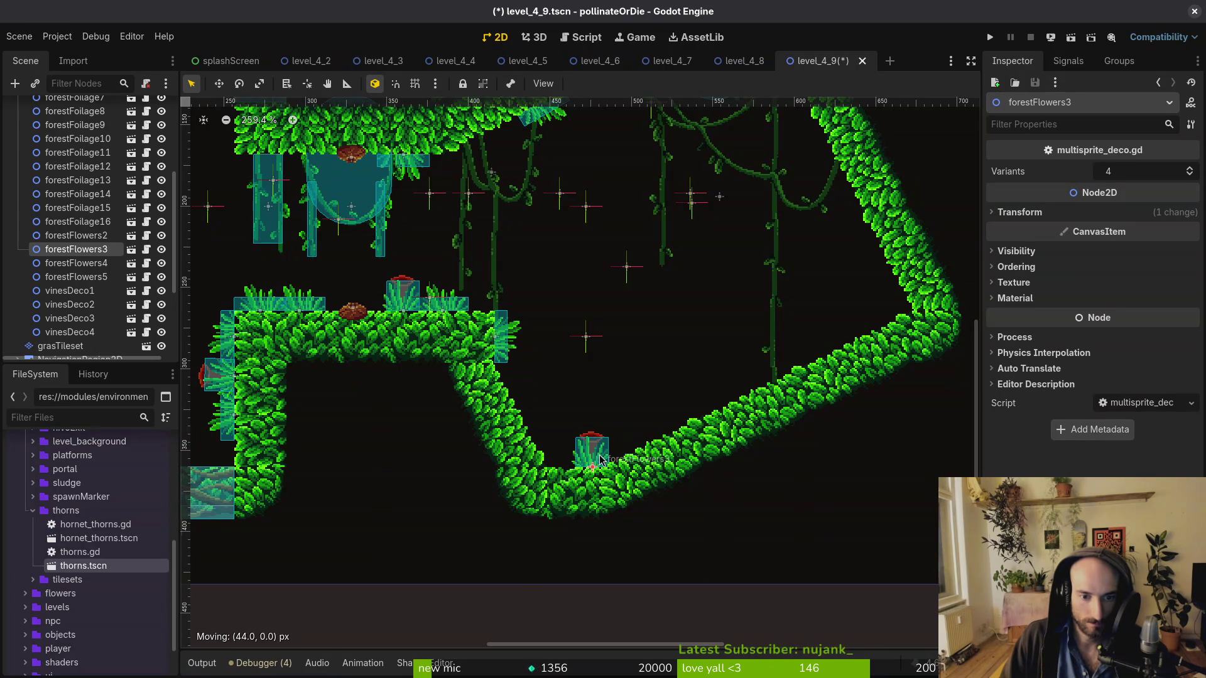
pyautogui.click(603, 413)
pyautogui.scroll(-5, 603, 412)
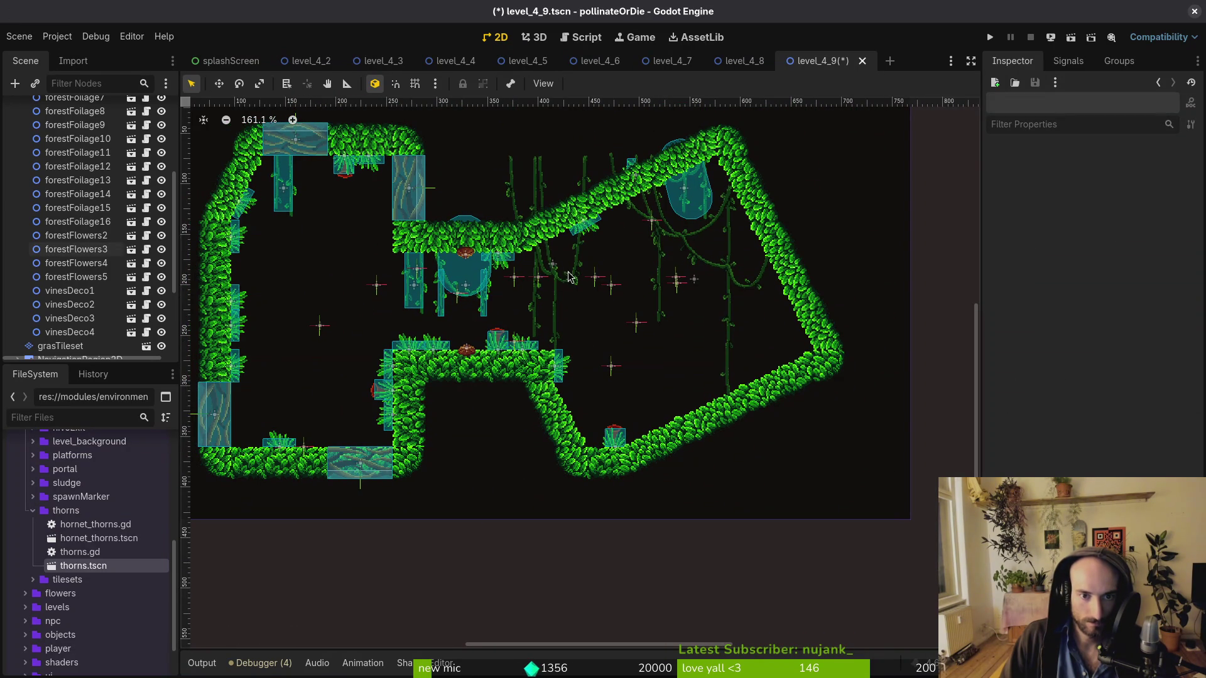
# Pick forestFoliage16 from the stacked-node list and move it down-right onto the slope
pyautogui.moveTo(569, 277); pyautogui.dragTo(617, 328)
pyautogui.click(680, 224)
pyautogui.press('Escape')
pyautogui.keyDown('alt'); pyautogui.rightClick(681, 226); pyautogui.keyUp('alt')
pyautogui.click(730, 254)
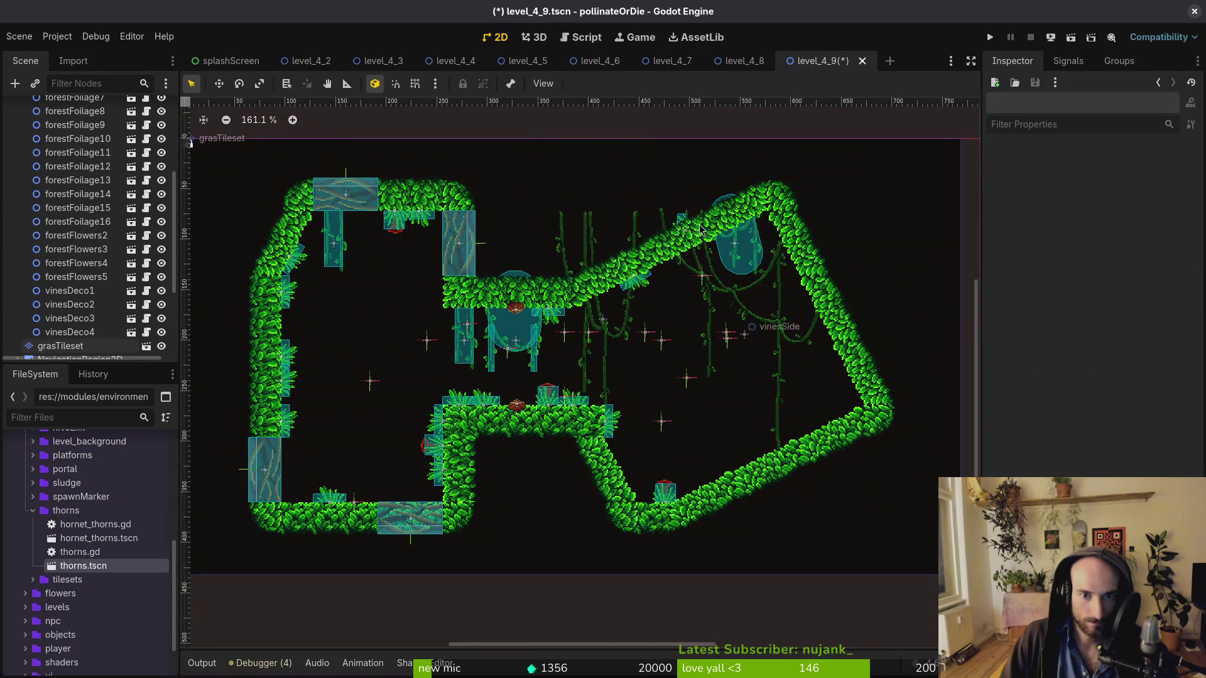
pyautogui.keyDown('alt'); pyautogui.rightClick(685, 225); pyautogui.keyUp('alt')
pyautogui.click(722, 245)
pyautogui.moveTo(673, 304)
pyautogui.mouseDown()
pyautogui.moveTo(710, 389)
pyautogui.moveTo(807, 437)
pyautogui.moveTo(711, 427)
pyautogui.moveTo(585, 521)
pyautogui.moveTo(603, 435)
pyautogui.mouseUp()
pyautogui.scroll(6, 710, 422)
# Fine-tune forestFoliage16 down-left on the slope
pyautogui.moveTo(618, 501)
pyautogui.mouseDown()
pyautogui.moveTo(556, 545)
pyautogui.moveTo(572, 553)
pyautogui.mouseUp()
pyautogui.scroll(6, 569, 549)
pyautogui.click(623, 453)
pyautogui.scroll(-12, 623, 453)
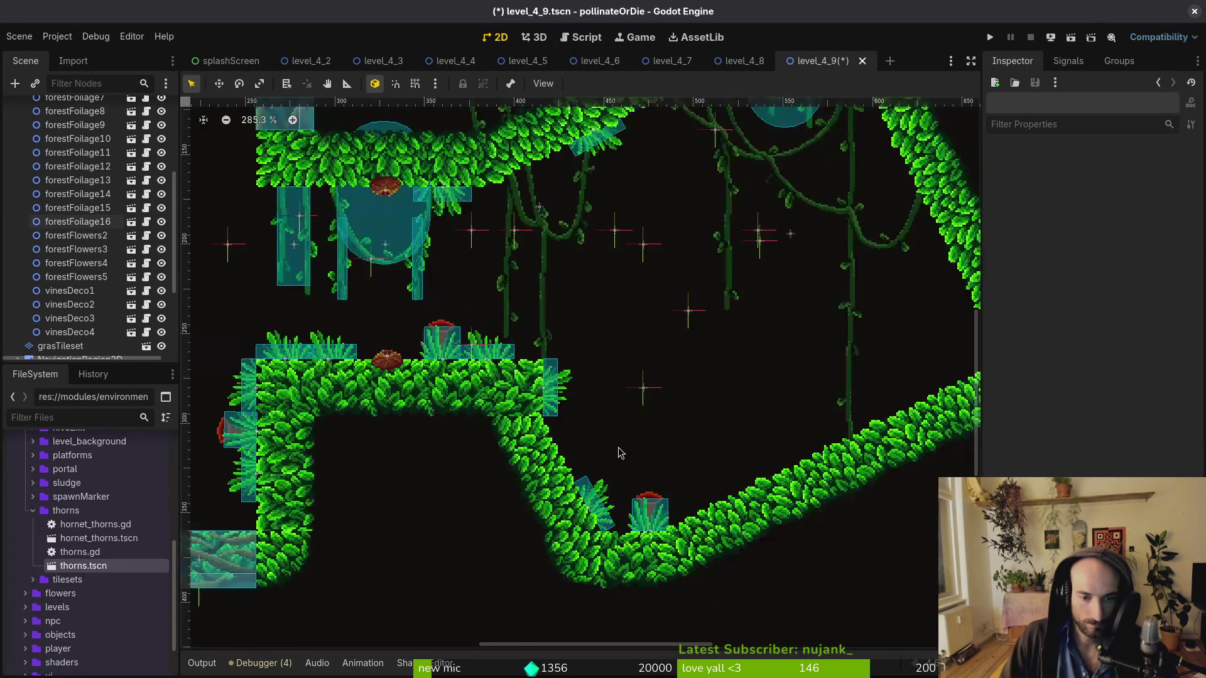
pyautogui.scroll(5, 99, 191)
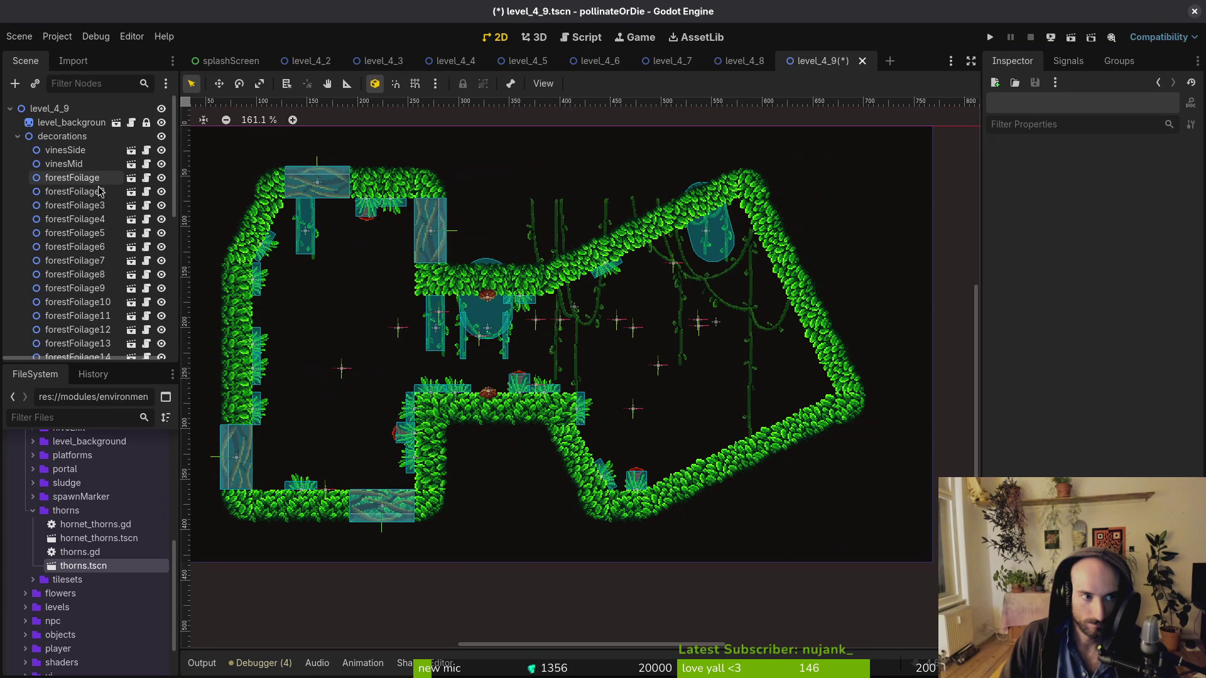
# Collapse the decorations group and toggle grasTileset visibility to compare the decorations
pyautogui.click(18, 136)
pyautogui.click(168, 151)
pyautogui.click(169, 152)
pyautogui.click(169, 153)
pyautogui.click(168, 153)
pyautogui.click(168, 152)
pyautogui.click(168, 153)
pyautogui.click(167, 152)
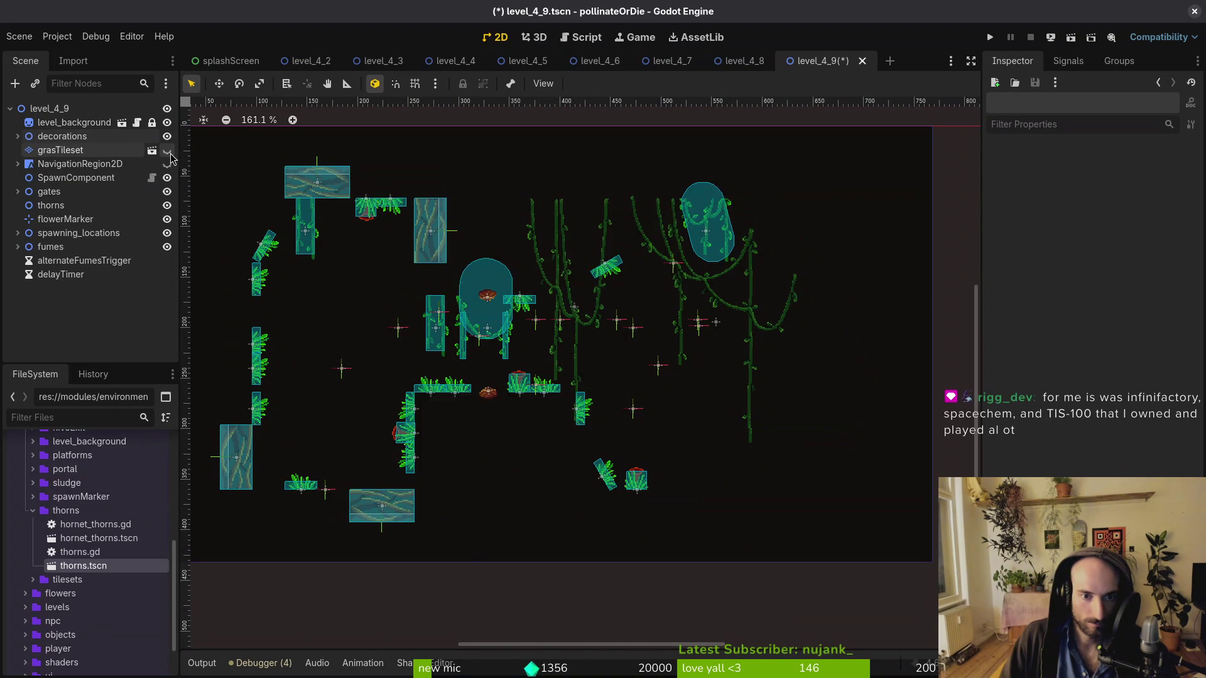
pyautogui.click(168, 151)
pyautogui.scroll(2, 713, 297)
# Unflip vinesSide (rotation 0°, scale y 1) and shift it left to 503, 206
pyautogui.moveTo(695, 289); pyautogui.dragTo(704, 318)
pyautogui.click(1070, 214)
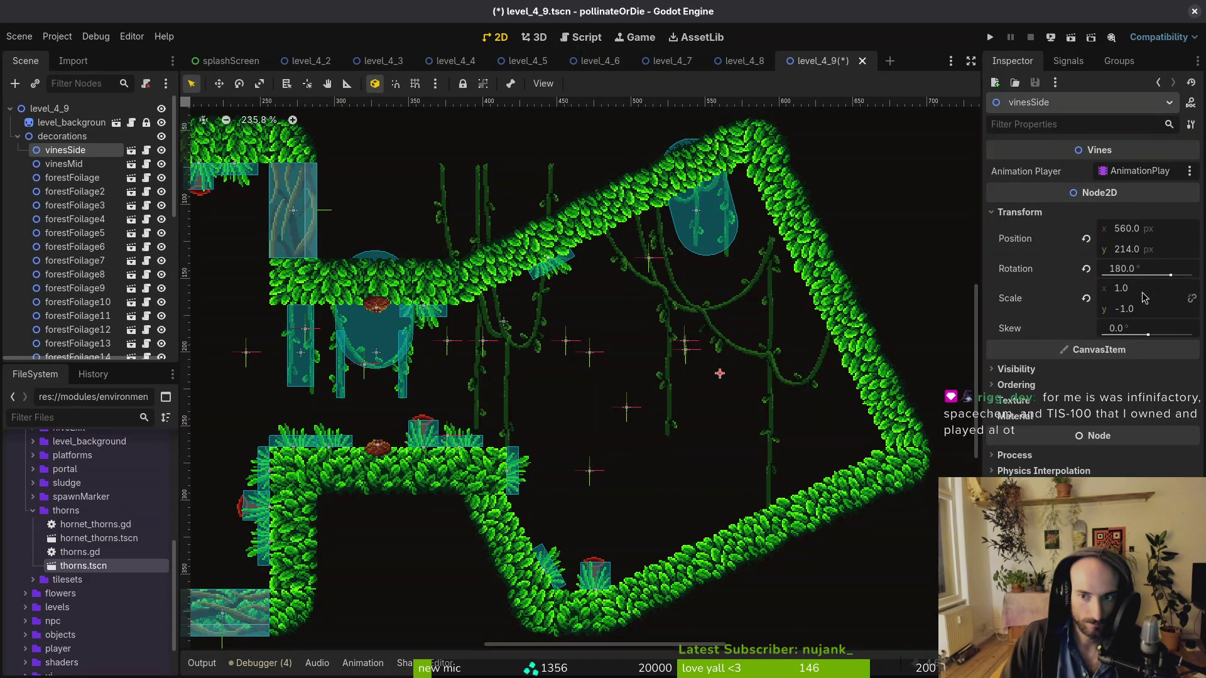
pyautogui.click(1086, 298)
pyautogui.click(1086, 269)
pyautogui.moveTo(742, 321)
pyautogui.mouseDown()
pyautogui.moveTo(659, 309)
pyautogui.moveTo(657, 291)
pyautogui.mouseUp()
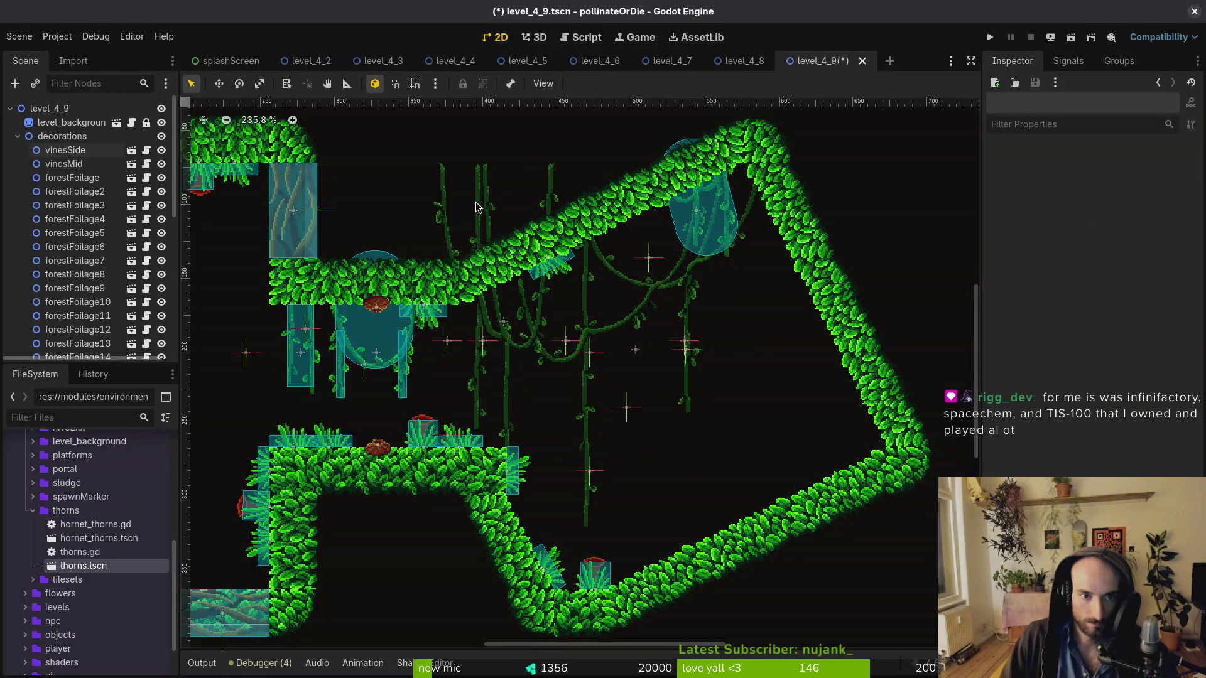
# Delete the vinesMid vines decoration
pyautogui.click(64, 163)
pyautogui.hscroll(-5, 690, 249)
pyautogui.moveTo(690, 250)
pyautogui.mouseDown()
pyautogui.moveTo(540, 260)
pyautogui.moveTo(525, 278)
pyautogui.mouseUp()
pyautogui.press('Delete')
pyautogui.press('Return')
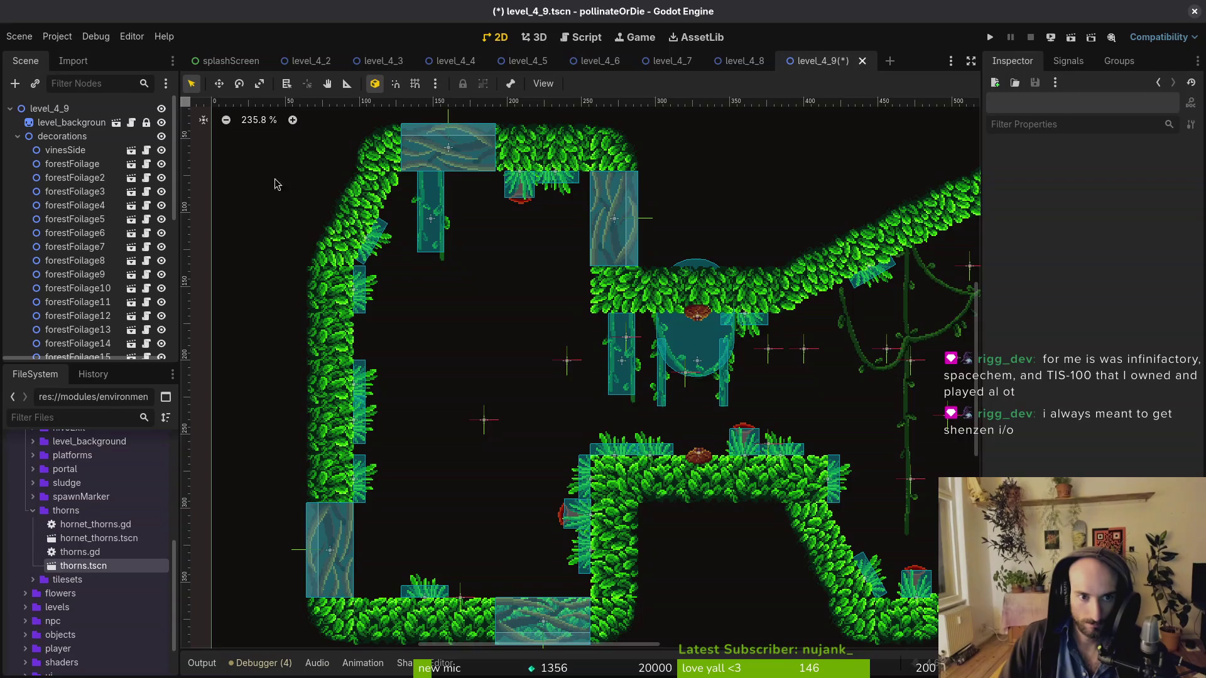
pyautogui.hscroll(3, 532, 354)
pyautogui.click(874, 219)
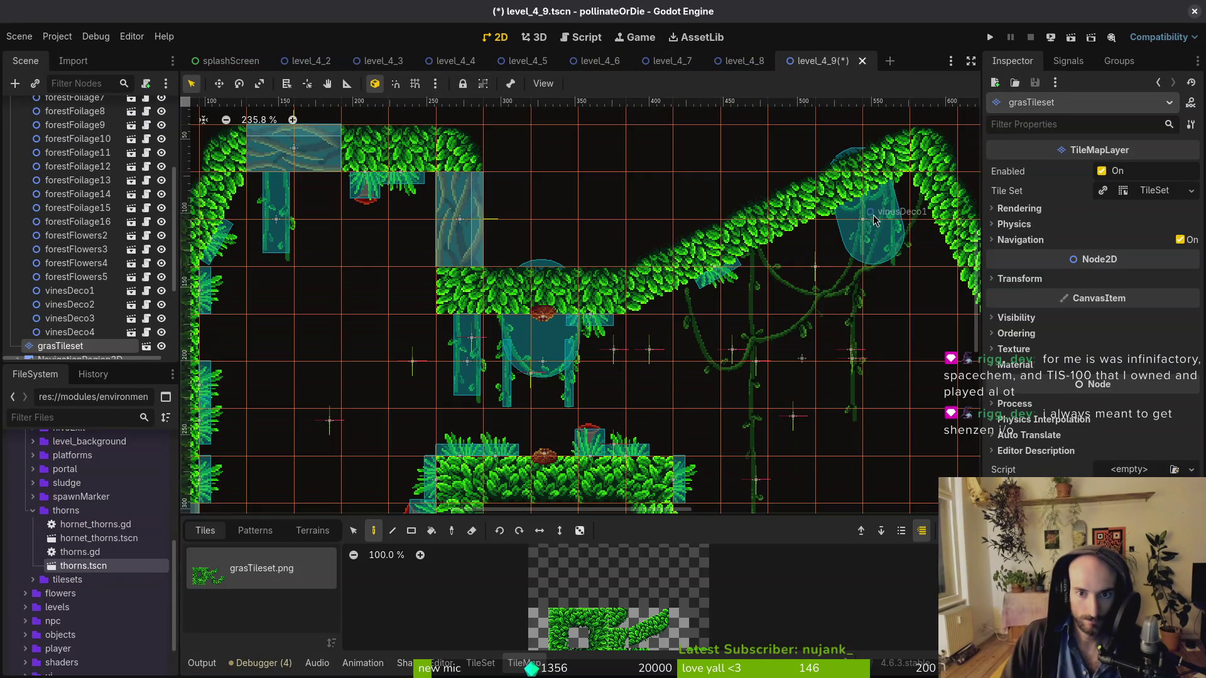
# Move vinesDeco1 down-left and vinesDeco4 right among the upper vines
pyautogui.keyDown('alt'); pyautogui.rightClick(867, 235); pyautogui.keyUp('alt')
pyautogui.click(892, 228)
pyautogui.moveTo(894, 194)
pyautogui.mouseDown()
pyautogui.moveTo(854, 337)
pyautogui.moveTo(920, 224)
pyautogui.mouseUp()
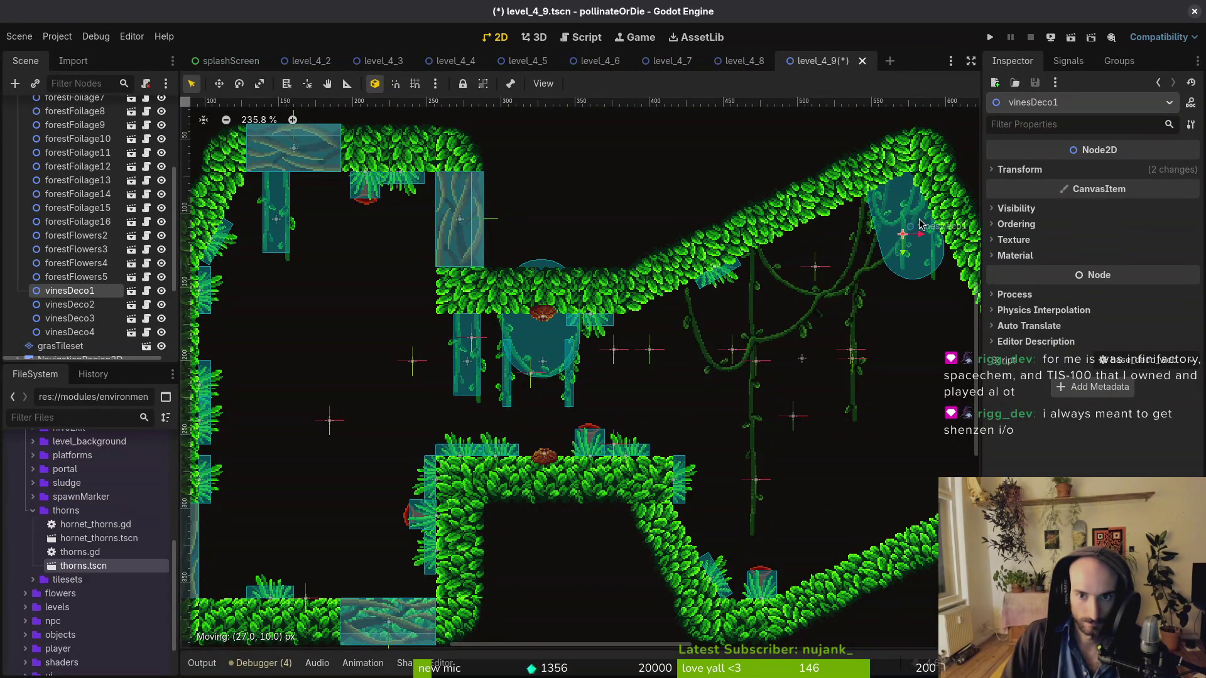
pyautogui.press('Escape')
pyautogui.scroll(-1, 526, 350)
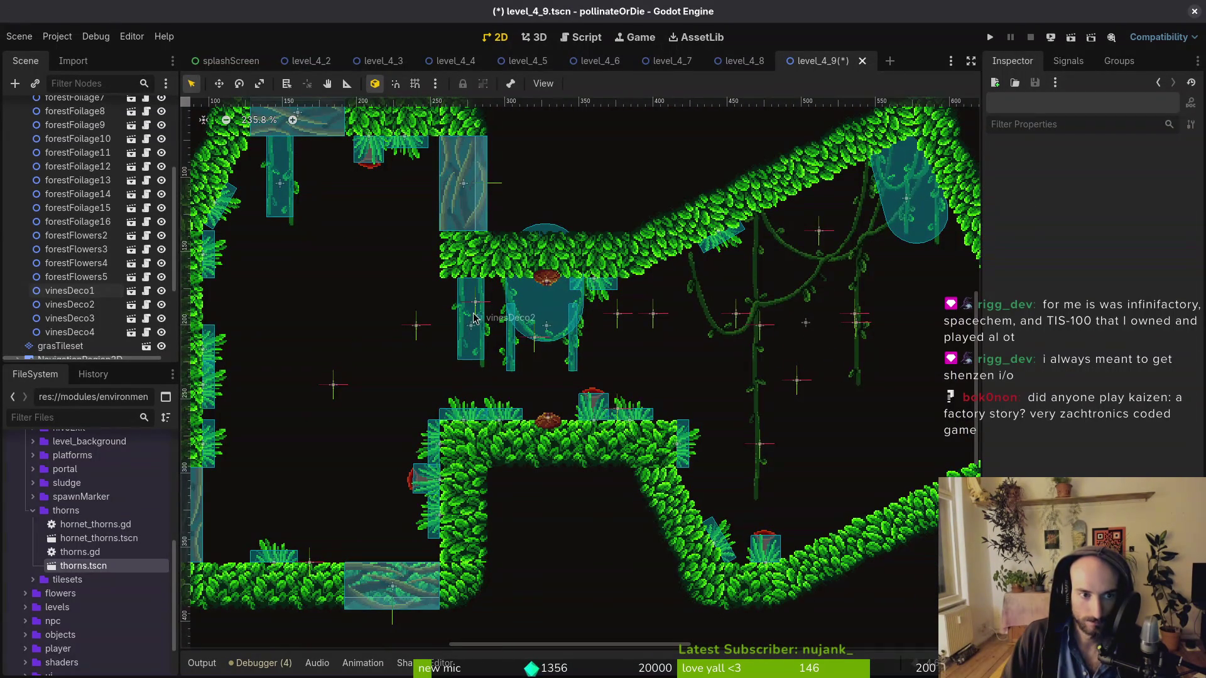
pyautogui.moveTo(271, 187)
pyautogui.mouseDown()
pyautogui.moveTo(740, 286)
pyautogui.moveTo(830, 218)
pyautogui.mouseUp()
pyautogui.press('Escape')
# Duplicate forestFoliage6 twice, place the copies along the slope and canopy, and save level_4_9
pyautogui.click(730, 244)
pyautogui.hotkey('ctrl', 'd')
pyautogui.scroll(4, 766, 229)
pyautogui.moveTo(766, 229)
pyautogui.mouseDown()
pyautogui.moveTo(699, 292)
pyautogui.moveTo(580, 341)
pyautogui.mouseUp()
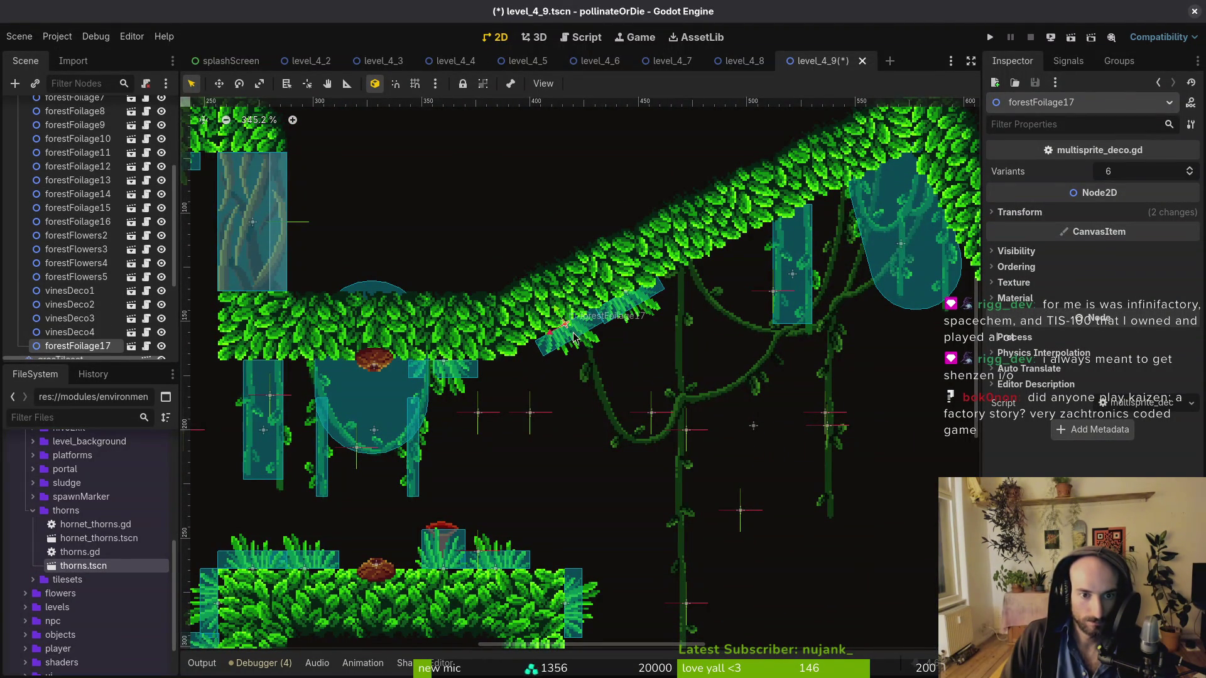
pyautogui.hotkey('ctrl', 'd')
pyautogui.moveTo(640, 308)
pyautogui.mouseDown()
pyautogui.moveTo(779, 245)
pyautogui.moveTo(760, 250)
pyautogui.mouseUp()
pyautogui.press('Escape')
pyautogui.hotkey('ctrl', 's')
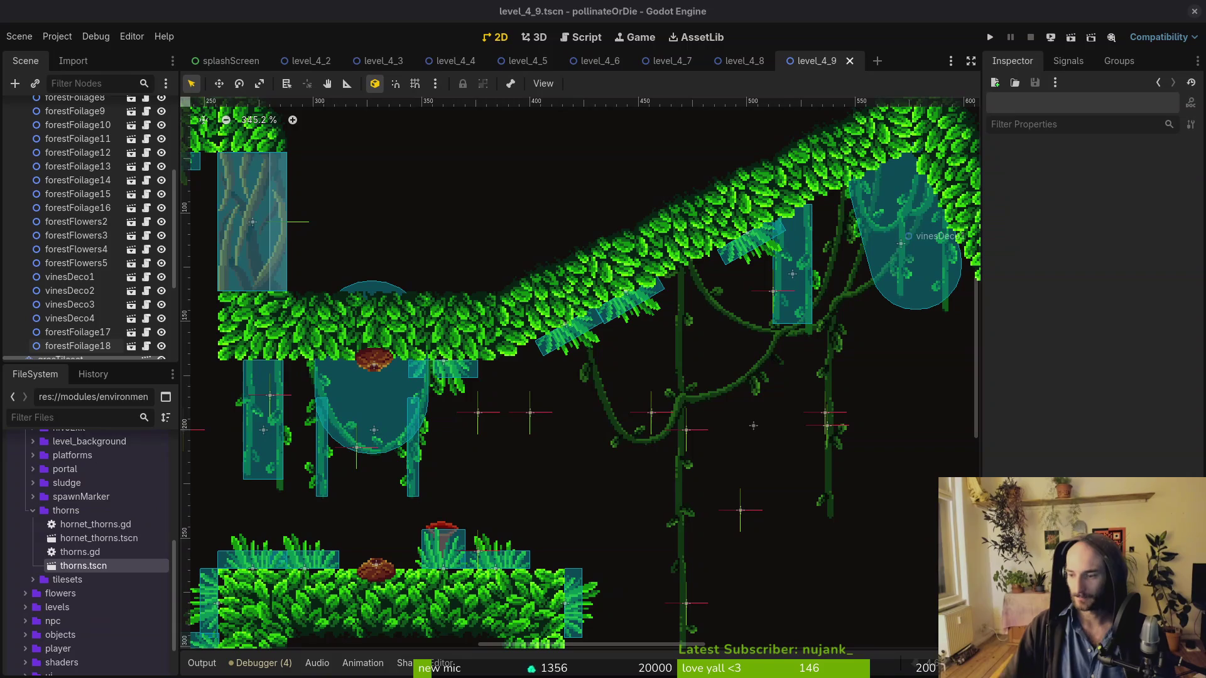
pyautogui.scroll(-4, 643, 357)
# Pick forestFoliage6 from the overlapping nodes on the upper slope
pyautogui.scroll(2, 458, 323)
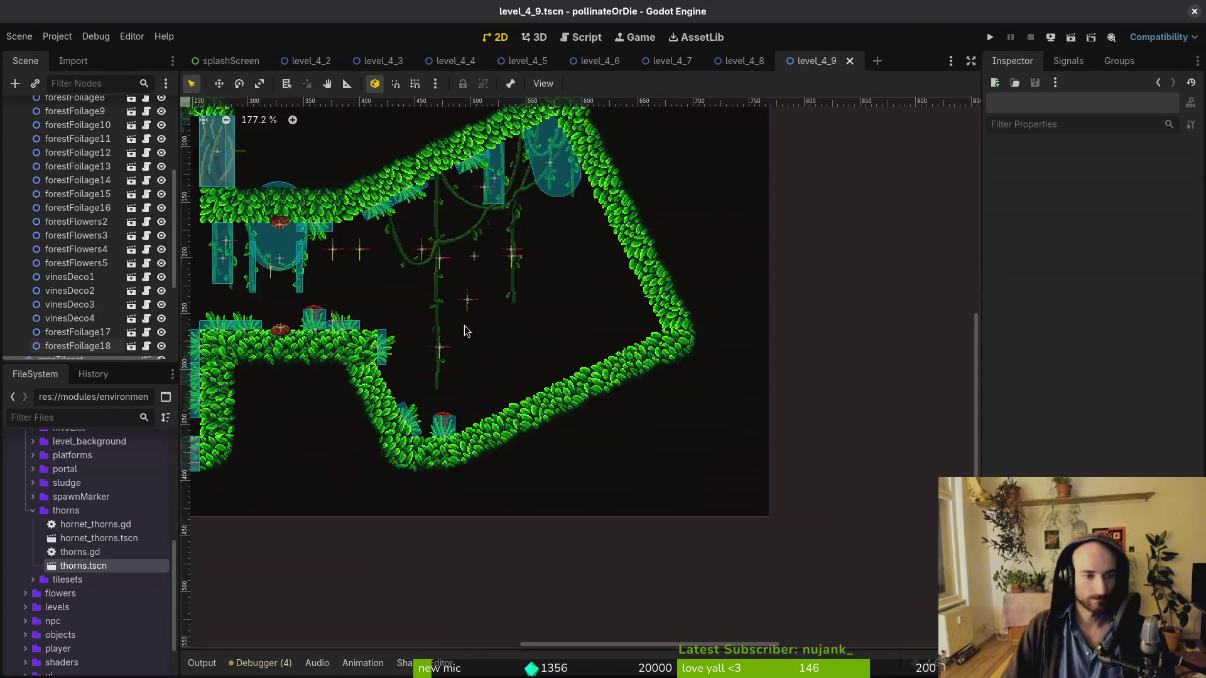
pyautogui.click(395, 173)
pyautogui.click(344, 196)
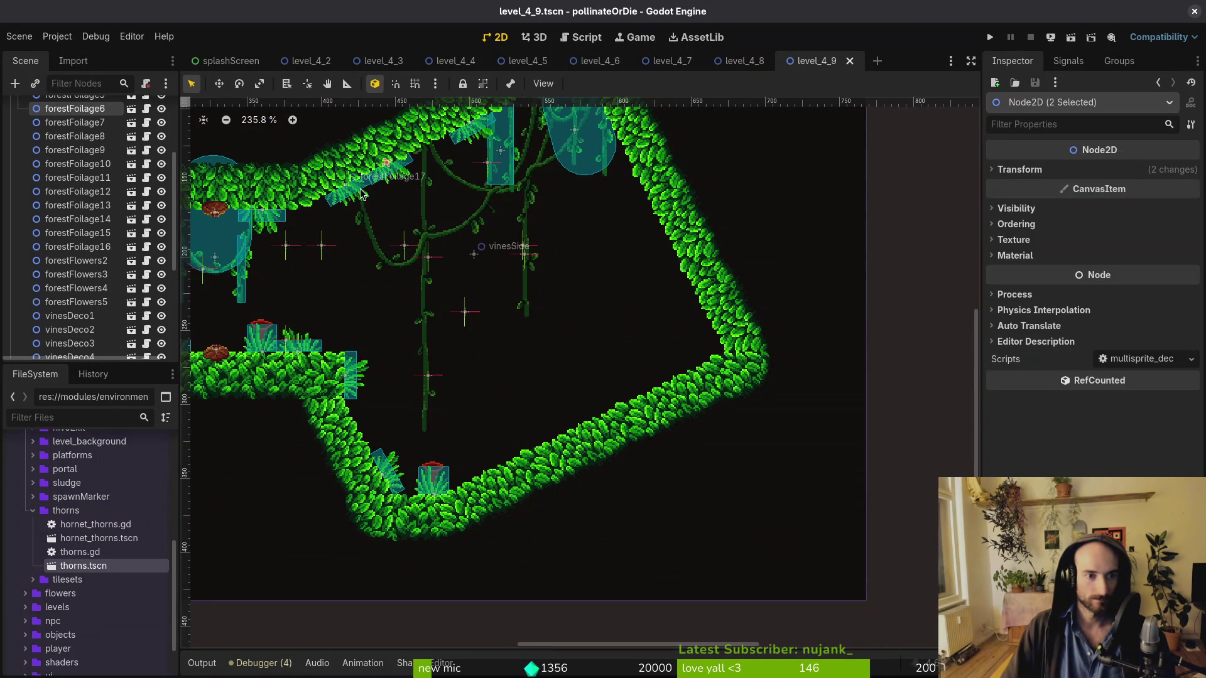
pyautogui.click(344, 196)
pyautogui.click(377, 178)
pyautogui.keyDown('alt'); pyautogui.rightClick(386, 172); pyautogui.keyUp('alt')
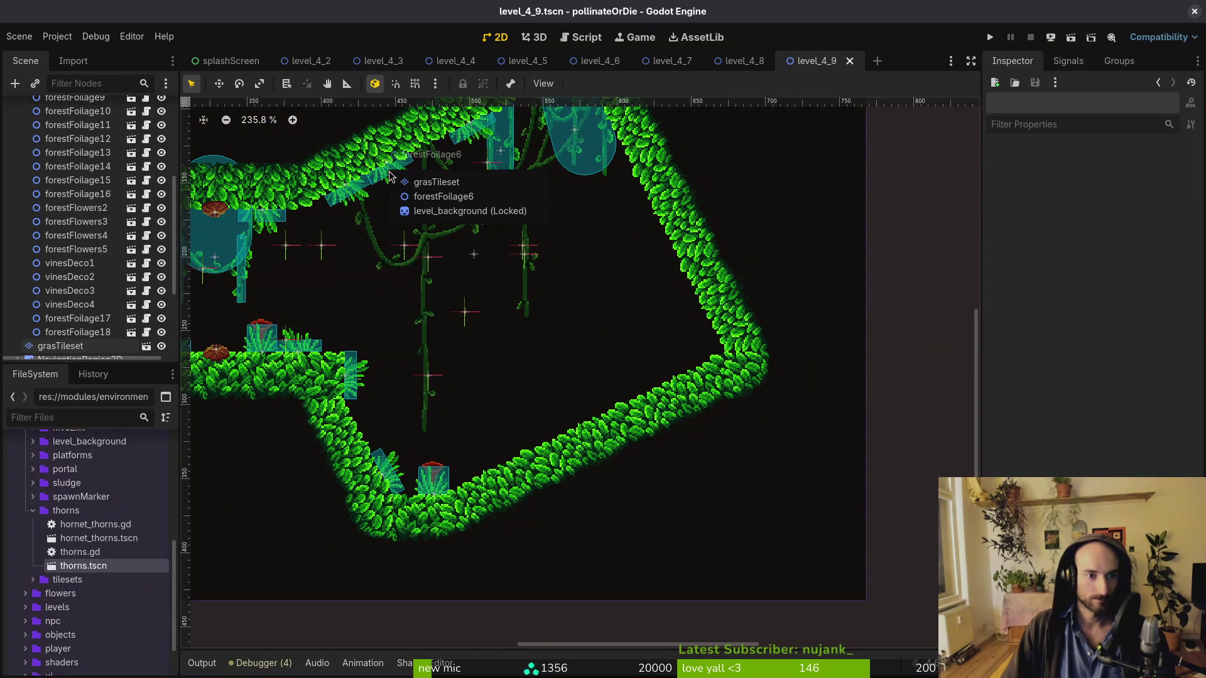
pyautogui.click(418, 197)
# Select the top-ledge foliage pair forestFoliage17 and forestFoliage18
pyautogui.keyDown('alt'); pyautogui.rightClick(351, 196); pyautogui.keyUp('alt')
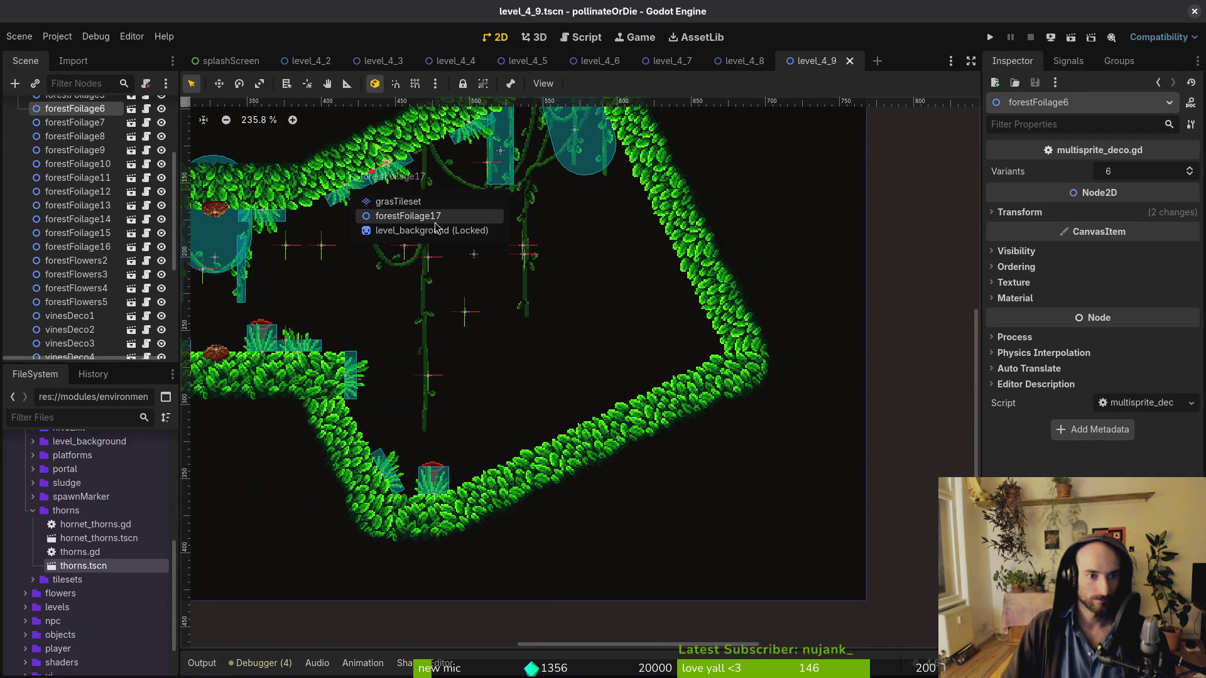
pyautogui.click(435, 226)
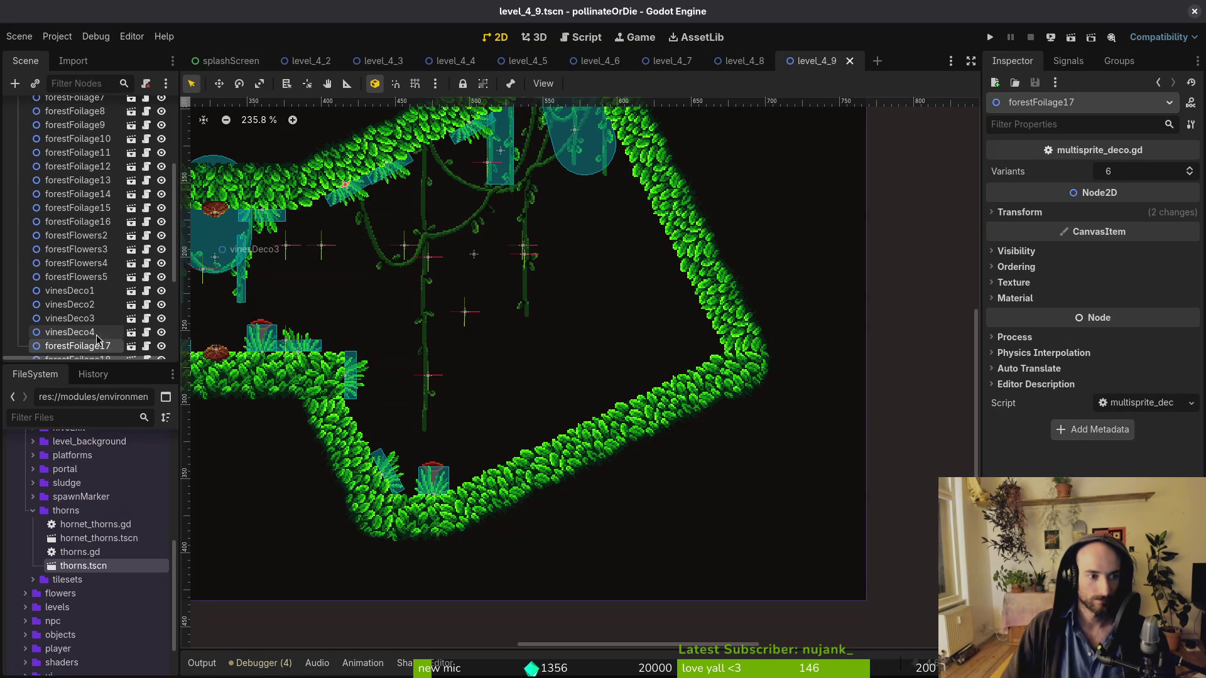
pyautogui.scroll(-2, 98, 340)
pyautogui.keyDown('shift'); pyautogui.click(105, 300); pyautogui.keyUp('shift')
pyautogui.scroll(3, 431, 215)
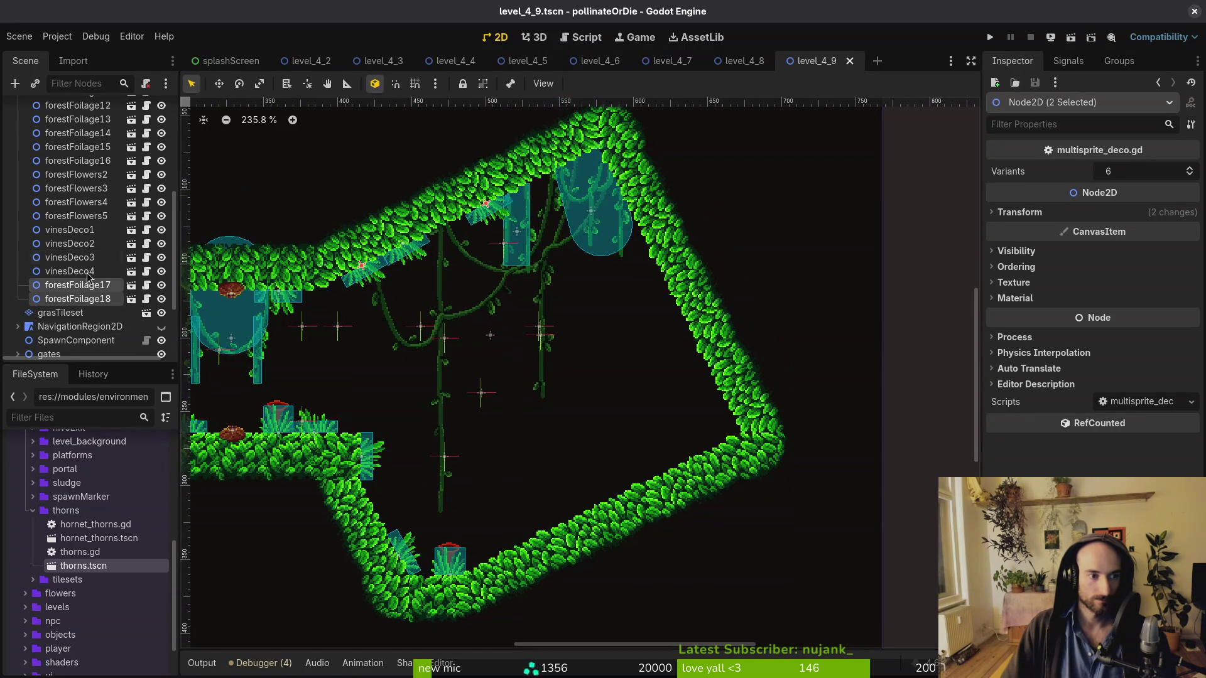
pyautogui.keyDown('shift'); pyautogui.click(80, 216); pyautogui.keyUp('shift')
pyautogui.click(85, 221)
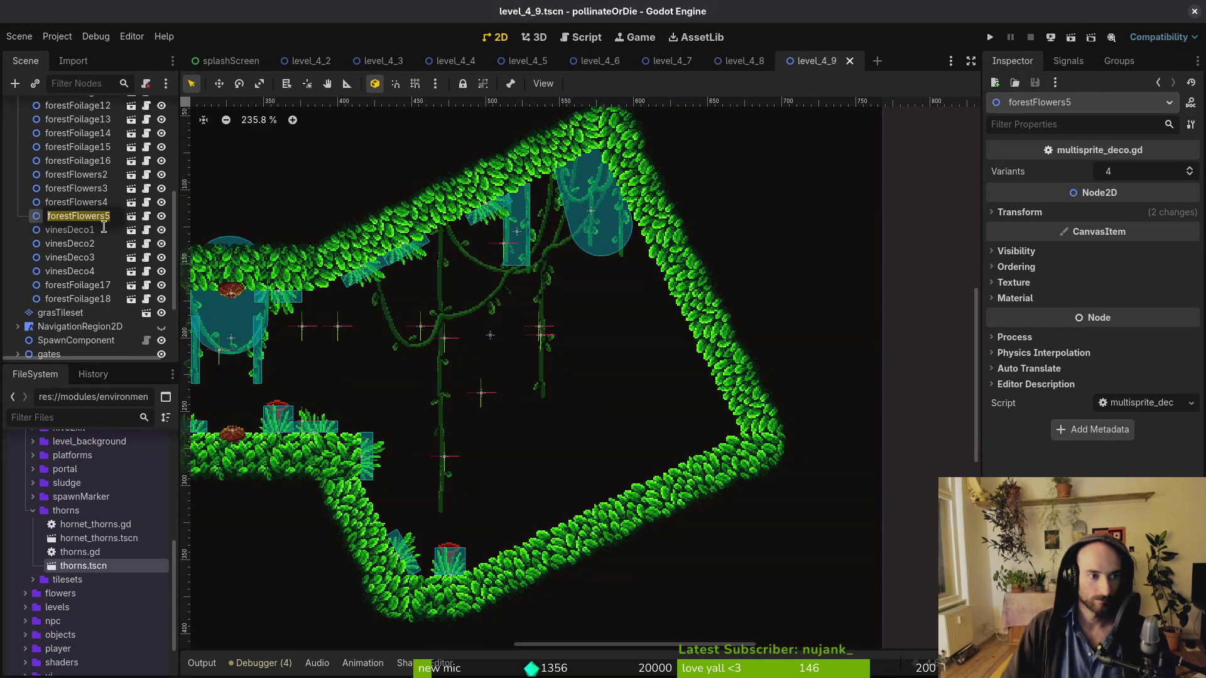
pyautogui.click(105, 286)
pyautogui.keyDown('shift'); pyautogui.click(106, 301); pyautogui.keyUp('shift')
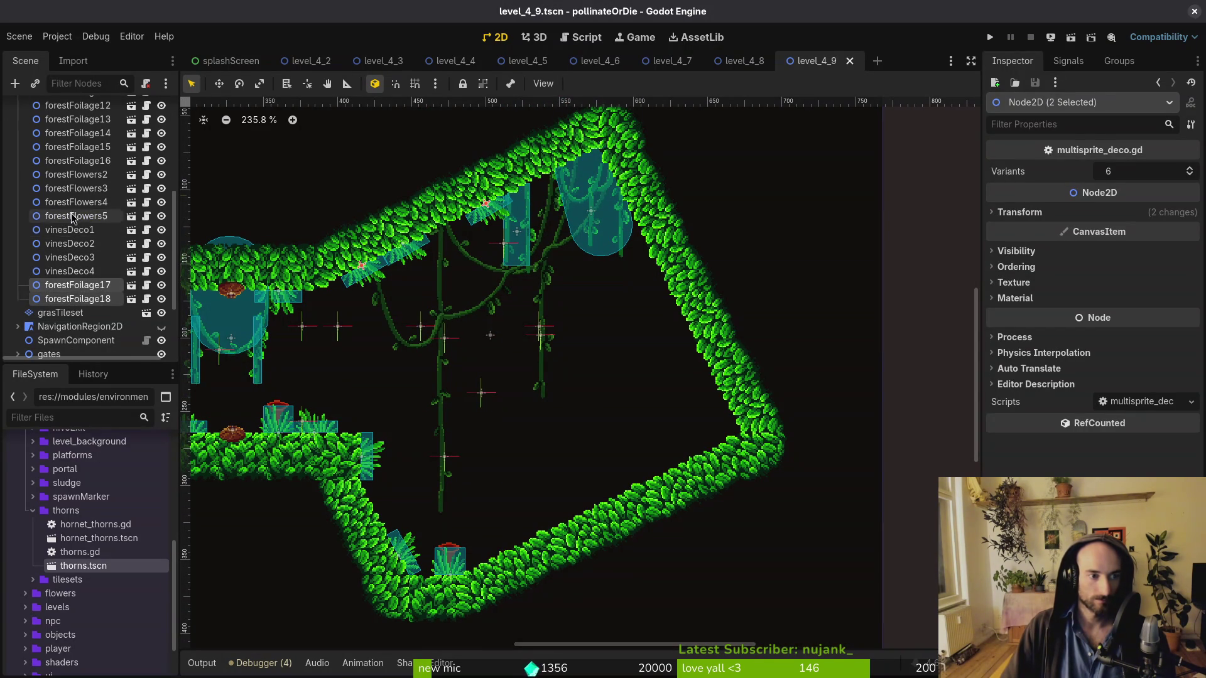
# Duplicate the foliage pair and move all four new copies into the room interior
pyautogui.hotkey('ctrl', 'd')
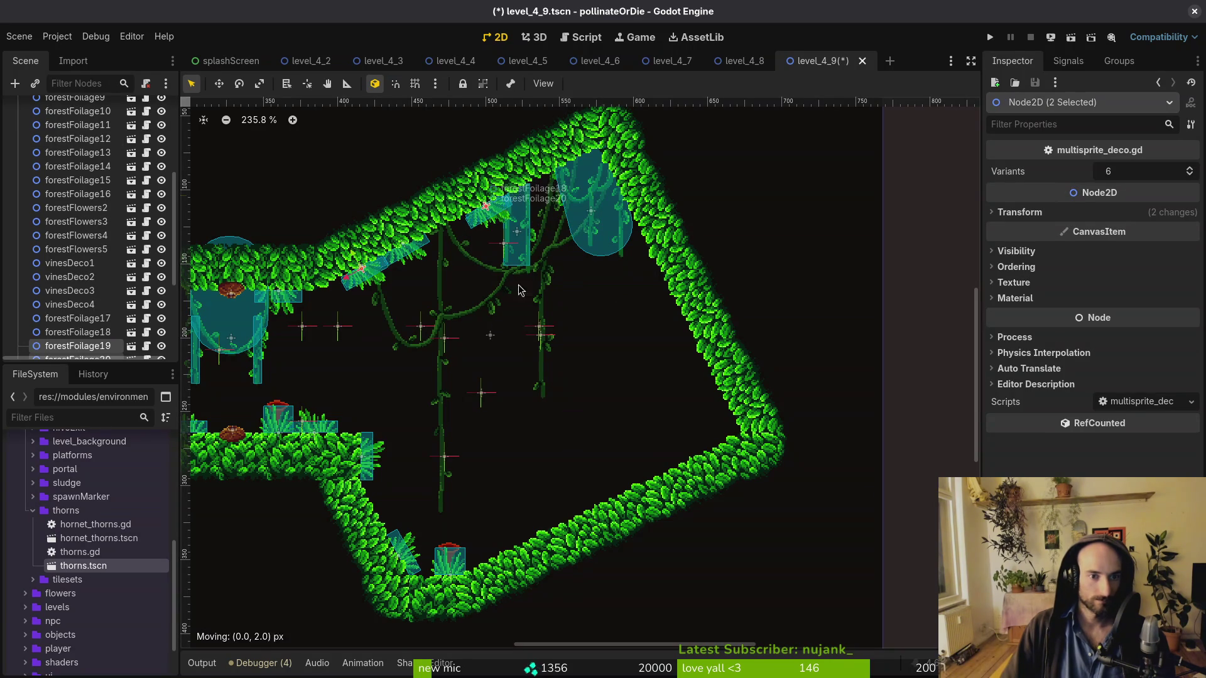
pyautogui.moveTo(492, 236); pyautogui.dragTo(651, 450)
pyautogui.scroll(5, 80, 164)
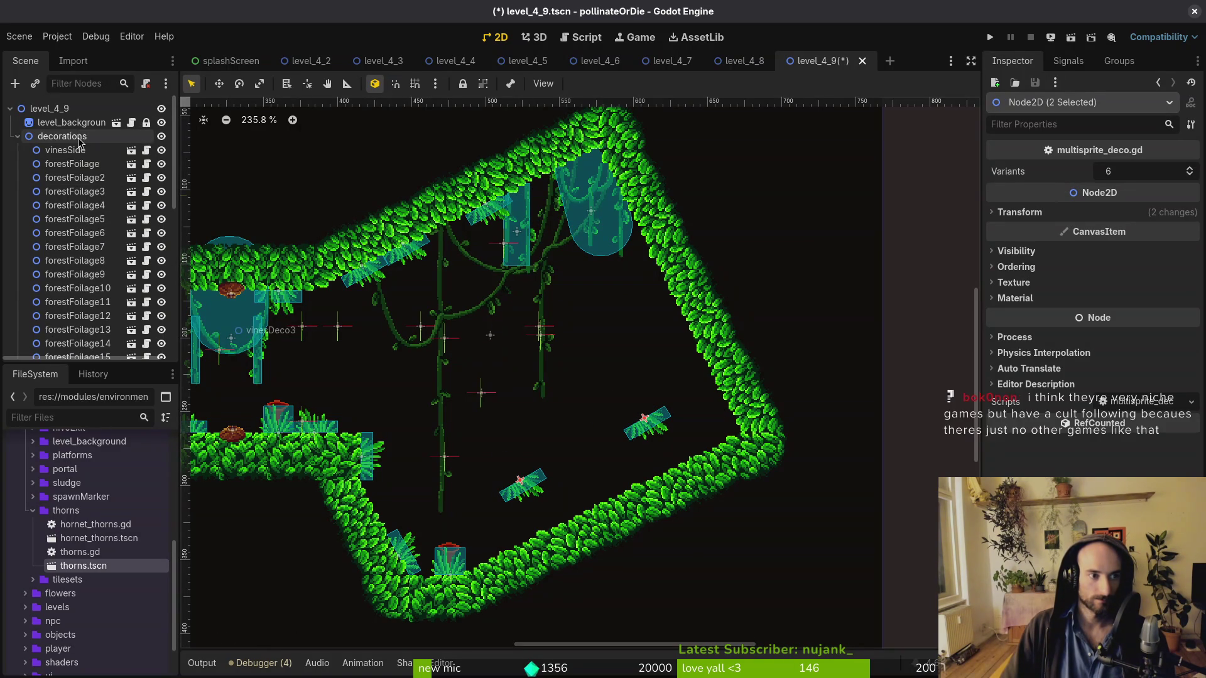
pyautogui.scroll(-5, 80, 188)
pyautogui.click(77, 345)
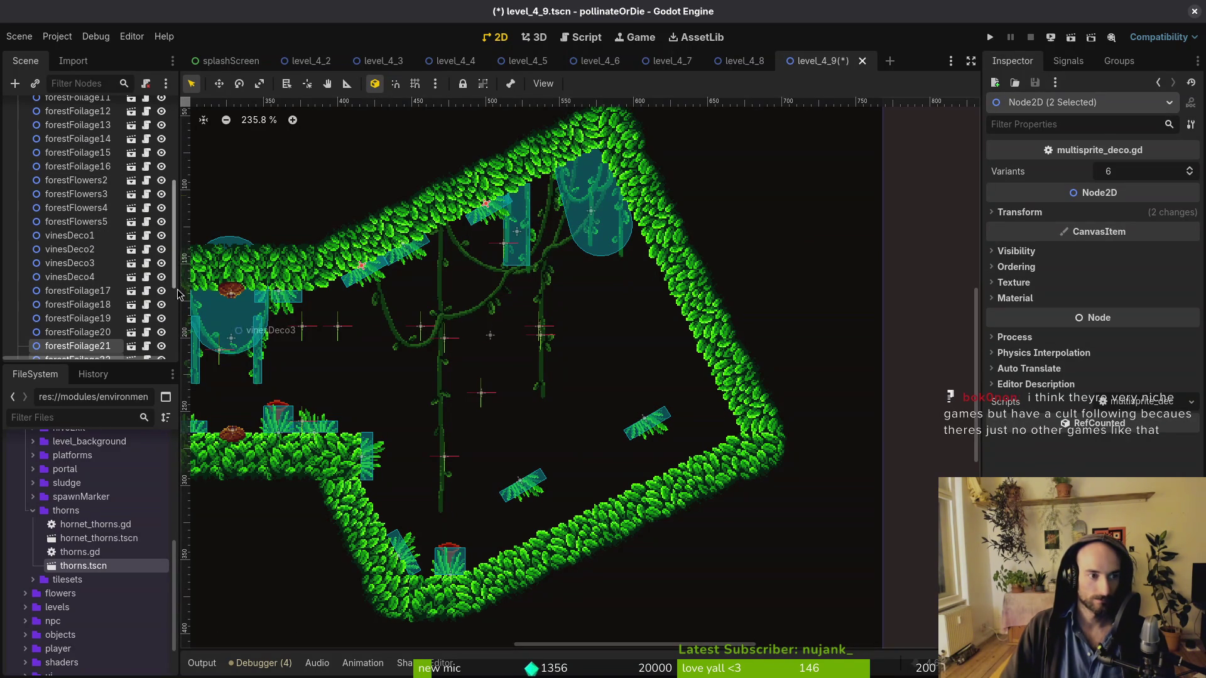
pyautogui.keyDown('shift'); pyautogui.click(94, 319); pyautogui.keyUp('shift')
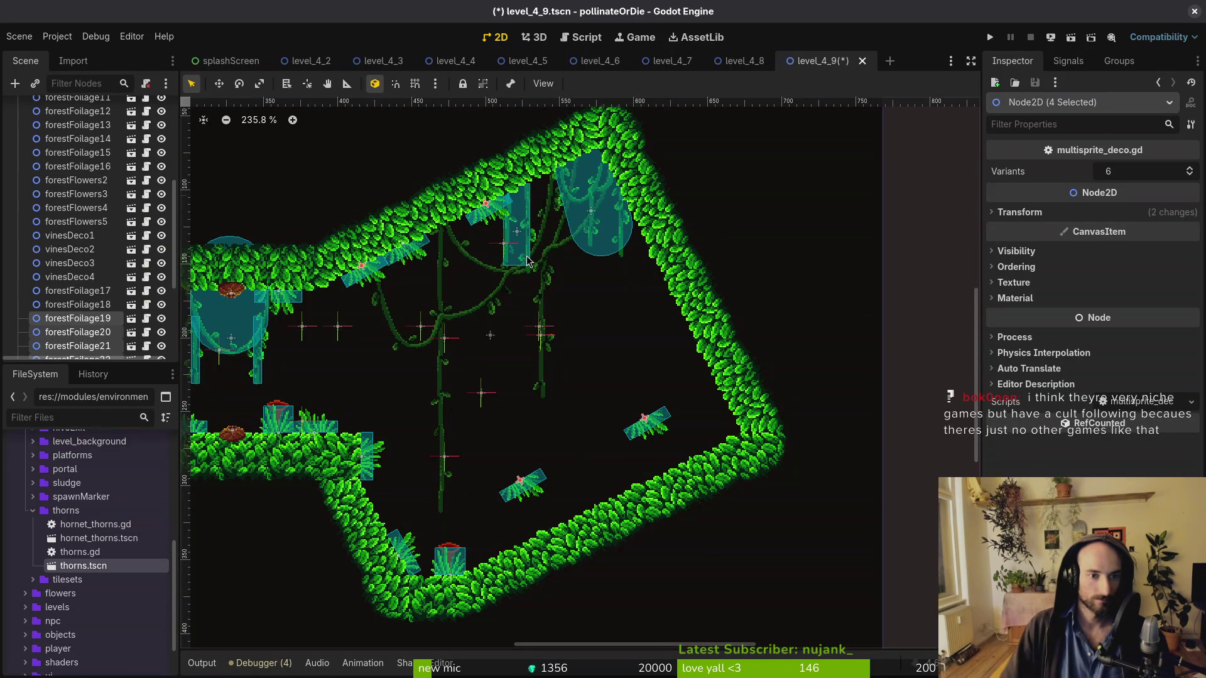
pyautogui.moveTo(486, 221)
pyautogui.mouseDown()
pyautogui.moveTo(596, 327)
pyautogui.moveTo(709, 467)
pyautogui.moveTo(429, 318)
pyautogui.moveTo(444, 362)
pyautogui.mouseUp()
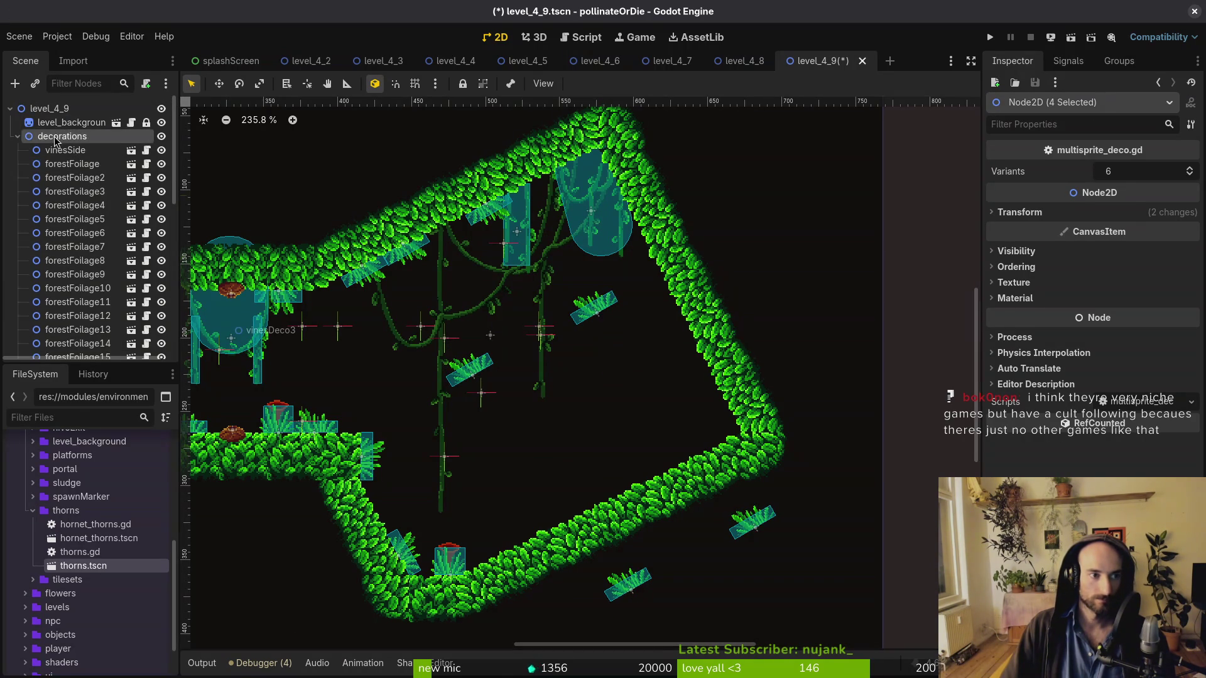
# Shift the four foliage copies, rotate them -60 degrees, and move them toward the right wall
pyautogui.moveTo(601, 314)
pyautogui.mouseDown()
pyautogui.moveTo(647, 394)
pyautogui.moveTo(654, 426)
pyautogui.moveTo(640, 432)
pyautogui.mouseUp()
pyautogui.moveTo(650, 386)
pyautogui.mouseDown()
pyautogui.moveTo(675, 240)
pyautogui.moveTo(674, 151)
pyautogui.mouseUp()
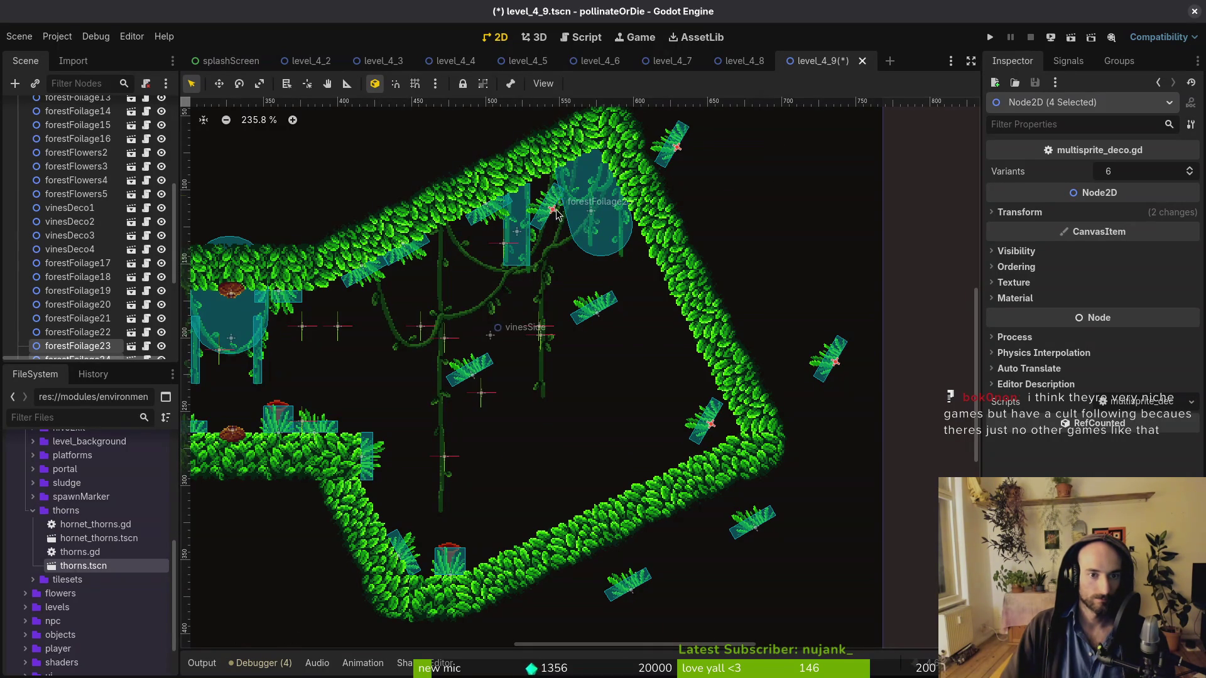
pyautogui.moveTo(562, 220)
pyautogui.mouseDown()
pyautogui.moveTo(531, 279)
pyautogui.moveTo(517, 502)
pyautogui.moveTo(514, 465)
pyautogui.mouseUp()
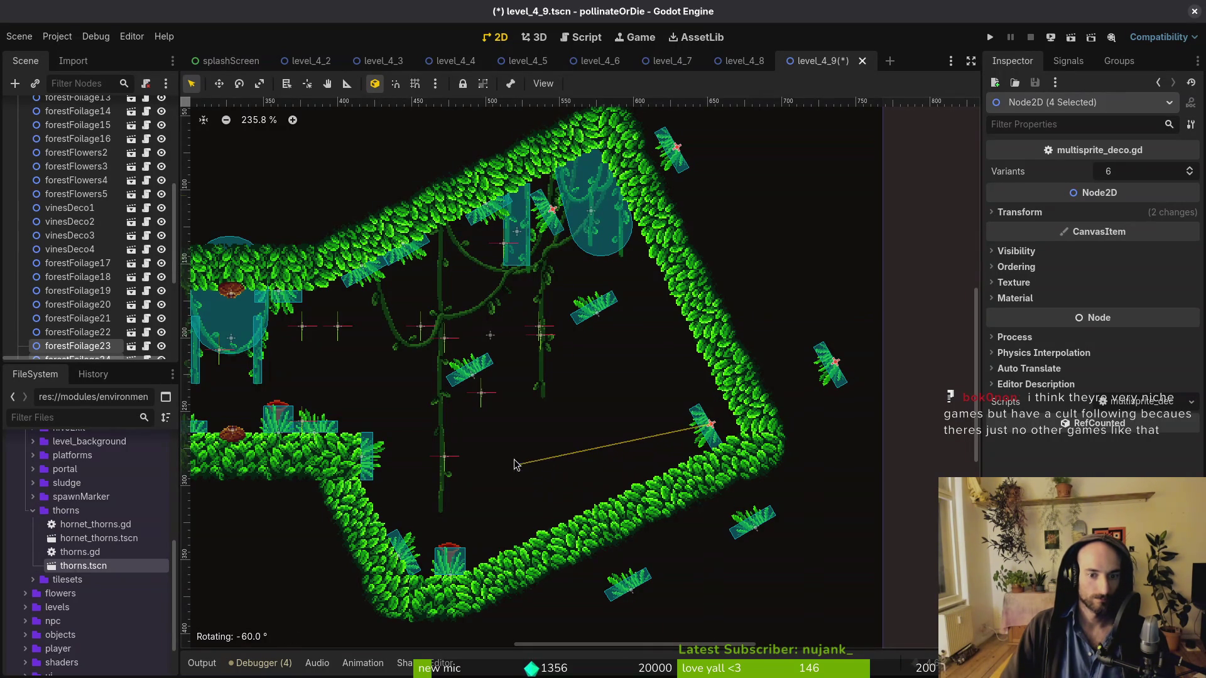
pyautogui.moveTo(834, 365)
pyautogui.mouseDown()
pyautogui.moveTo(961, 330)
pyautogui.moveTo(813, 302)
pyautogui.mouseUp()
pyautogui.click(960, 329)
# Place forestFoliage22 on the grass slope and forestFoliage20 and 19 up on the vine
pyautogui.scroll(-5, 814, 303)
pyautogui.moveTo(583, 248)
pyautogui.mouseDown()
pyautogui.moveTo(635, 405)
pyautogui.moveTo(763, 375)
pyautogui.mouseUp()
pyautogui.scroll(5, 636, 405)
pyautogui.scroll(-3, 695, 340)
pyautogui.moveTo(810, 440)
pyautogui.mouseDown()
pyautogui.moveTo(618, 327)
pyautogui.moveTo(631, 299)
pyautogui.moveTo(659, 299)
pyautogui.mouseUp()
pyautogui.moveTo(570, 559)
pyautogui.mouseDown()
pyautogui.moveTo(468, 367)
pyautogui.moveTo(503, 379)
pyautogui.moveTo(487, 384)
pyautogui.mouseUp()
# Move forestFoliage21, forestFoliage24 and forestFoliage23 onto the grass slope
pyautogui.scroll(-3, 487, 385)
pyautogui.scroll(2, 493, 186)
pyautogui.moveTo(502, 200)
pyautogui.mouseDown()
pyautogui.moveTo(510, 415)
pyautogui.moveTo(527, 510)
pyautogui.mouseUp()
pyautogui.scroll(2, 509, 416)
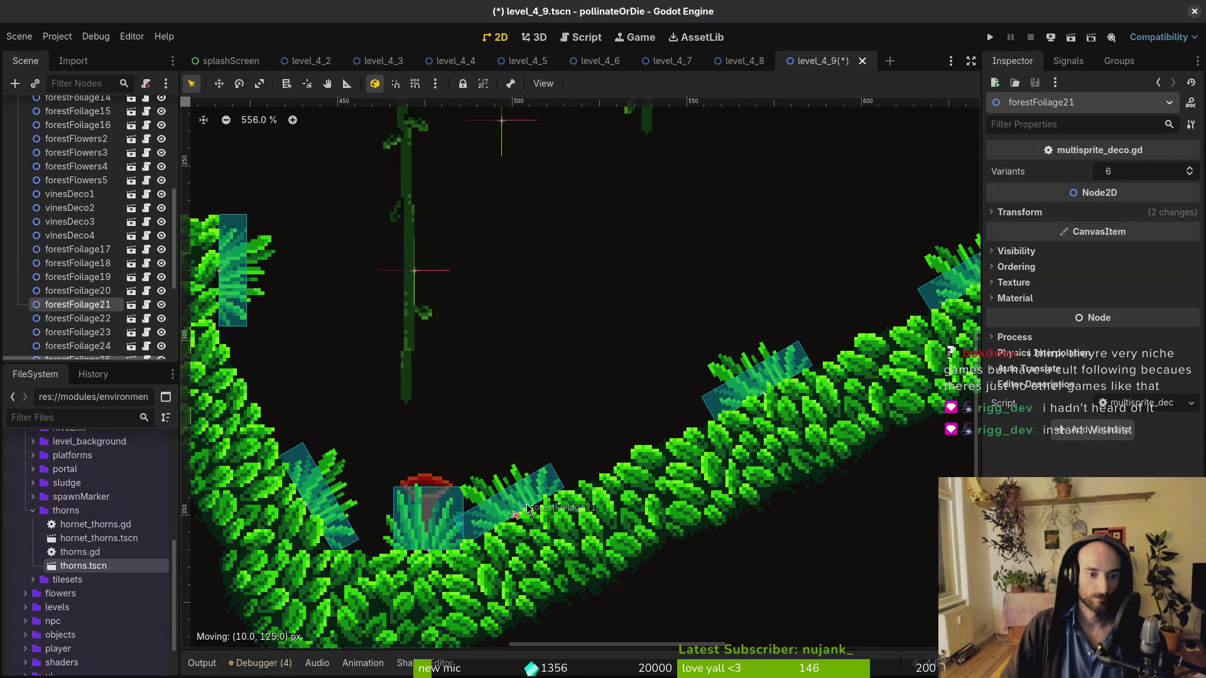
pyautogui.scroll(-12, 560, 413)
pyautogui.moveTo(729, 353)
pyautogui.mouseDown()
pyautogui.moveTo(631, 397)
pyautogui.moveTo(540, 405)
pyautogui.moveTo(527, 318)
pyautogui.mouseUp()
pyautogui.scroll(11, 540, 405)
pyautogui.scroll(1, 527, 317)
pyautogui.moveTo(927, 502)
pyautogui.mouseDown()
pyautogui.moveTo(595, 416)
pyautogui.moveTo(581, 387)
pyautogui.moveTo(619, 545)
pyautogui.moveTo(631, 543)
pyautogui.mouseUp()
# Pick forestFoliage24 from the stacked nodes and drop it onto the lower slope
pyautogui.click(525, 337)
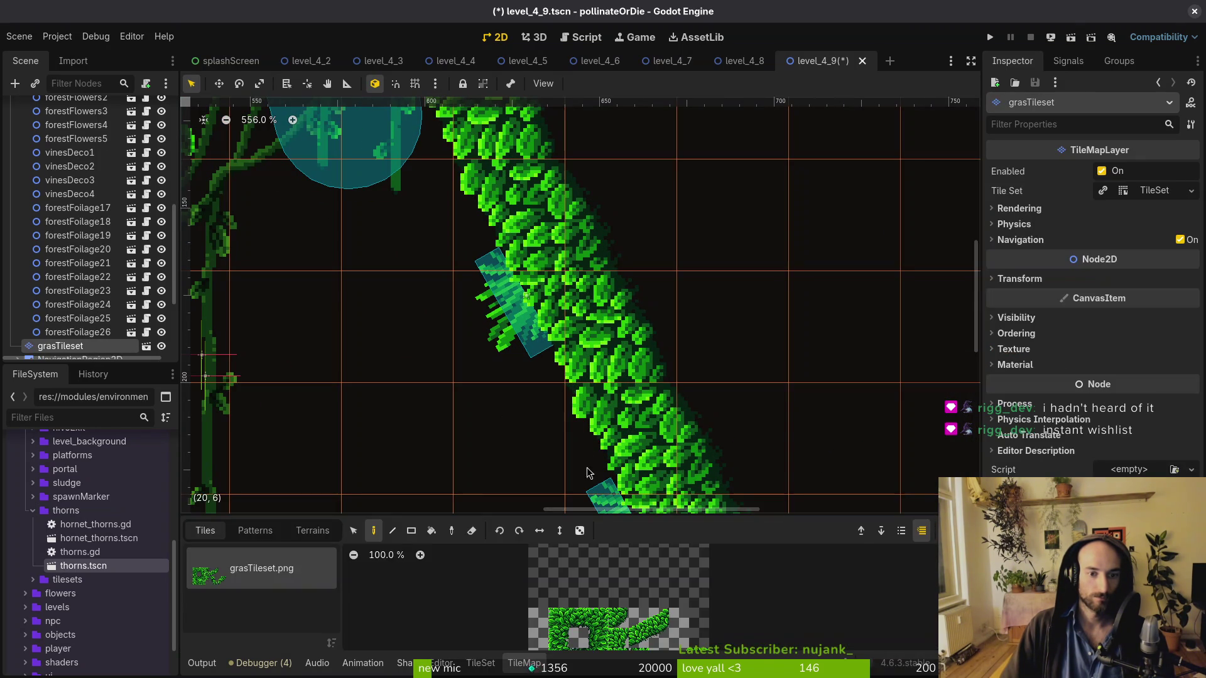
pyautogui.keyDown('alt'); pyautogui.rightClick(522, 327); pyautogui.keyUp('alt')
pyautogui.click(540, 345)
pyautogui.moveTo(517, 340); pyautogui.dragTo(578, 458)
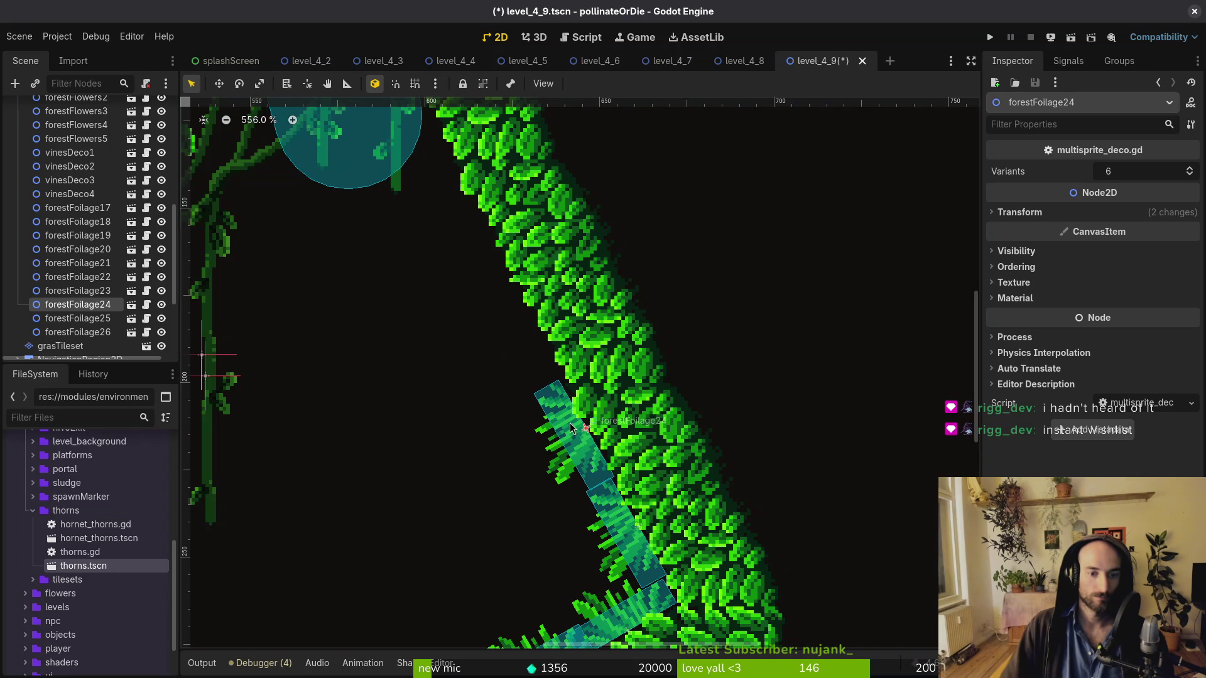
pyautogui.scroll(-8, 576, 426)
pyautogui.scroll(5, 555, 525)
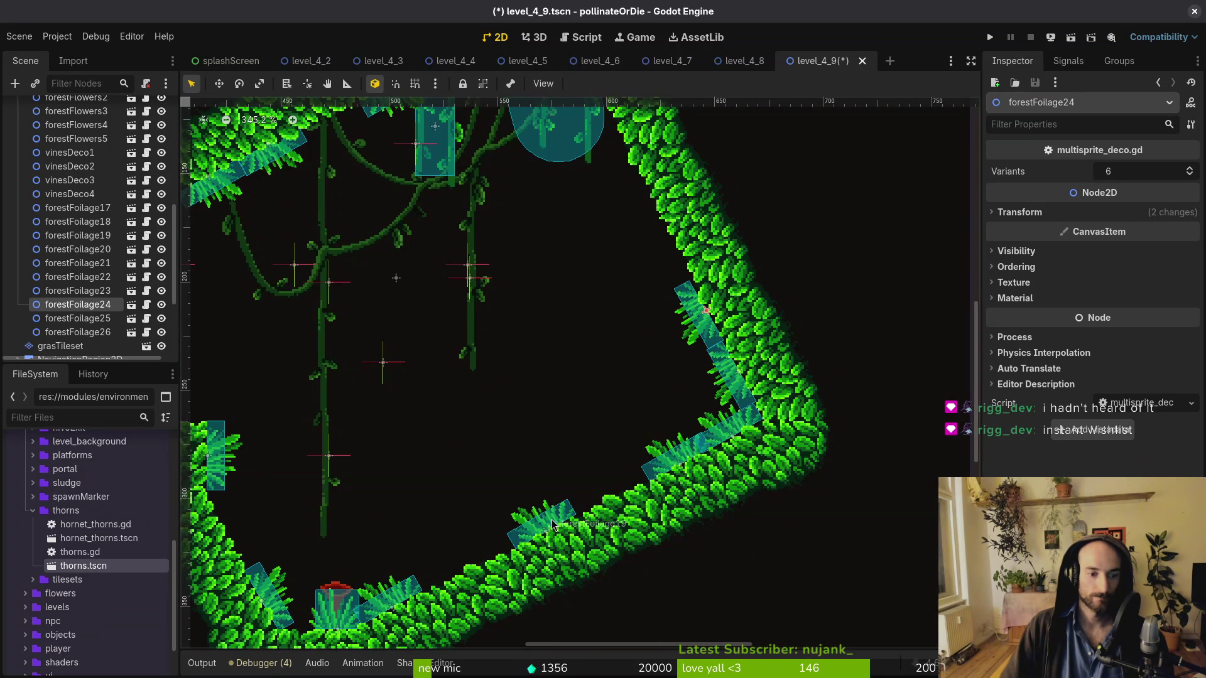
pyautogui.moveTo(553, 525); pyautogui.dragTo(584, 496)
pyautogui.scroll(5, 634, 320)
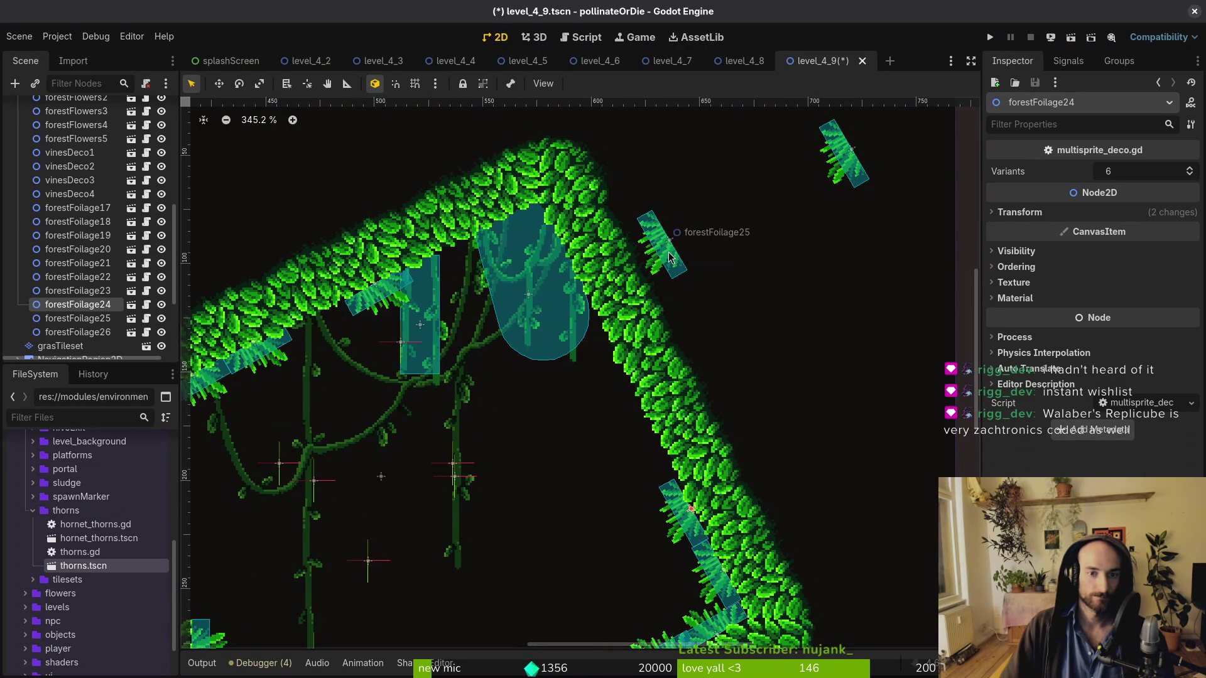
# Settle forestFoliage25 down-left on the slope and rotate forestFoliage26 onto the upper slope
pyautogui.click(669, 257)
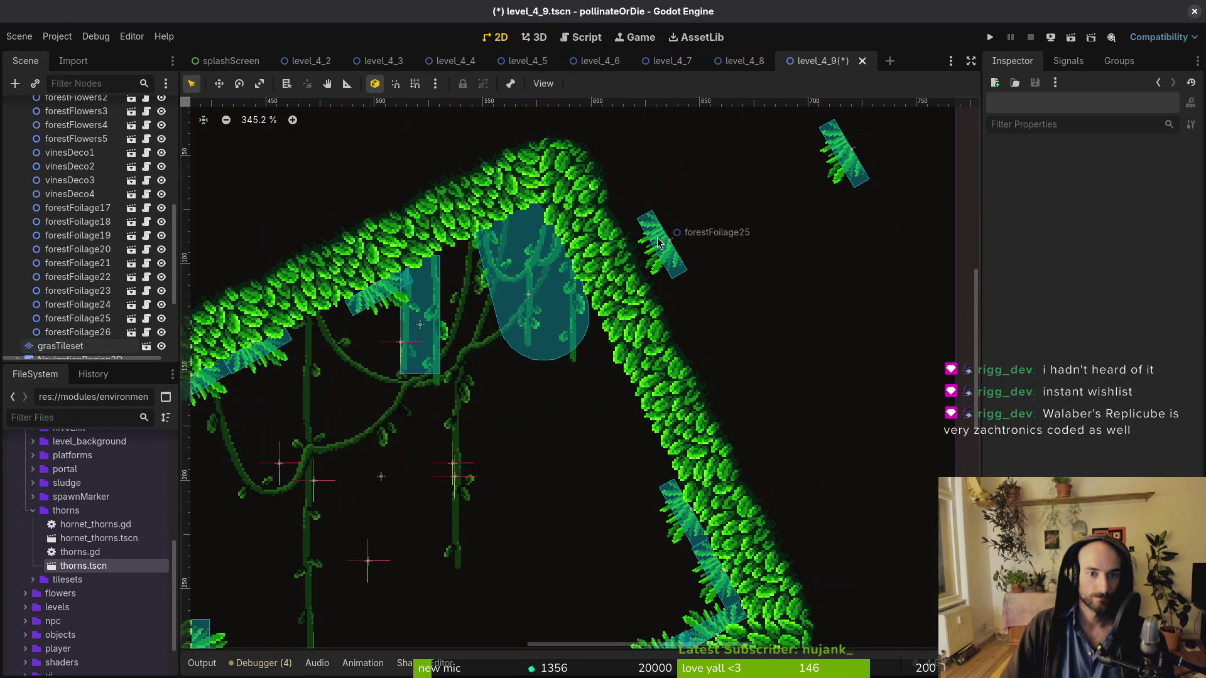
pyautogui.click(714, 263)
pyautogui.moveTo(657, 243); pyautogui.dragTo(590, 328)
pyautogui.click(828, 174)
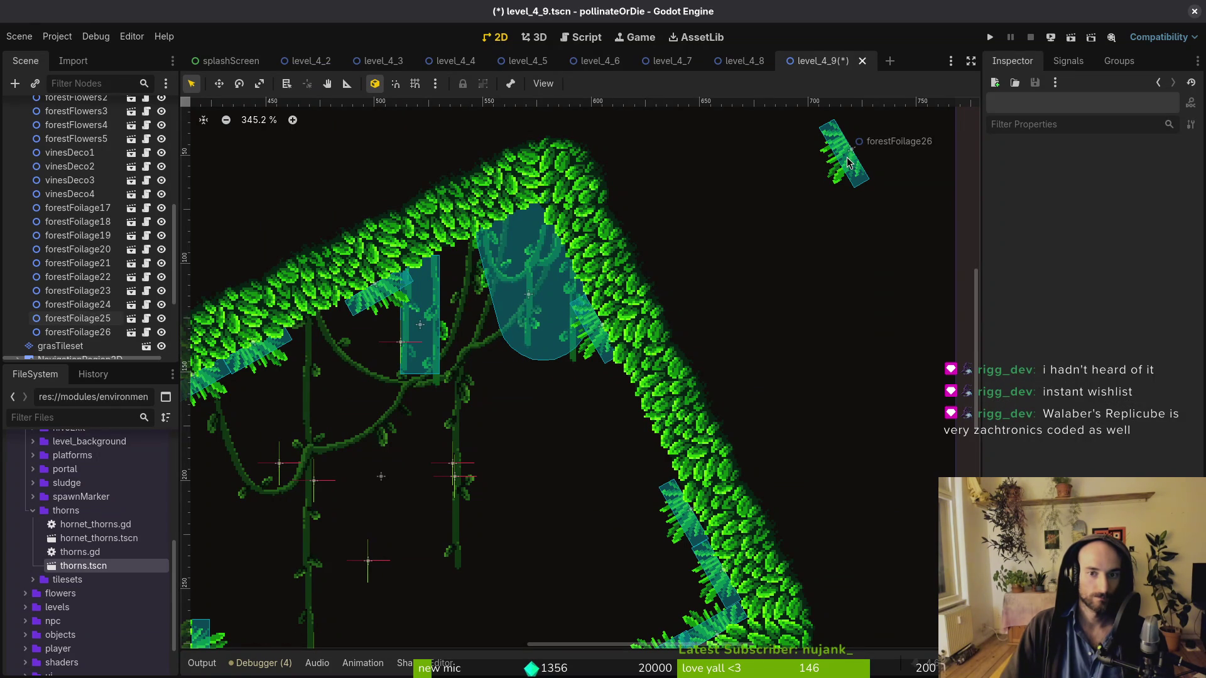
pyautogui.click(848, 162)
pyautogui.moveTo(848, 162)
pyautogui.mouseDown()
pyautogui.moveTo(756, 209)
pyautogui.moveTo(787, 194)
pyautogui.moveTo(751, 225)
pyautogui.moveTo(451, 264)
pyautogui.mouseUp()
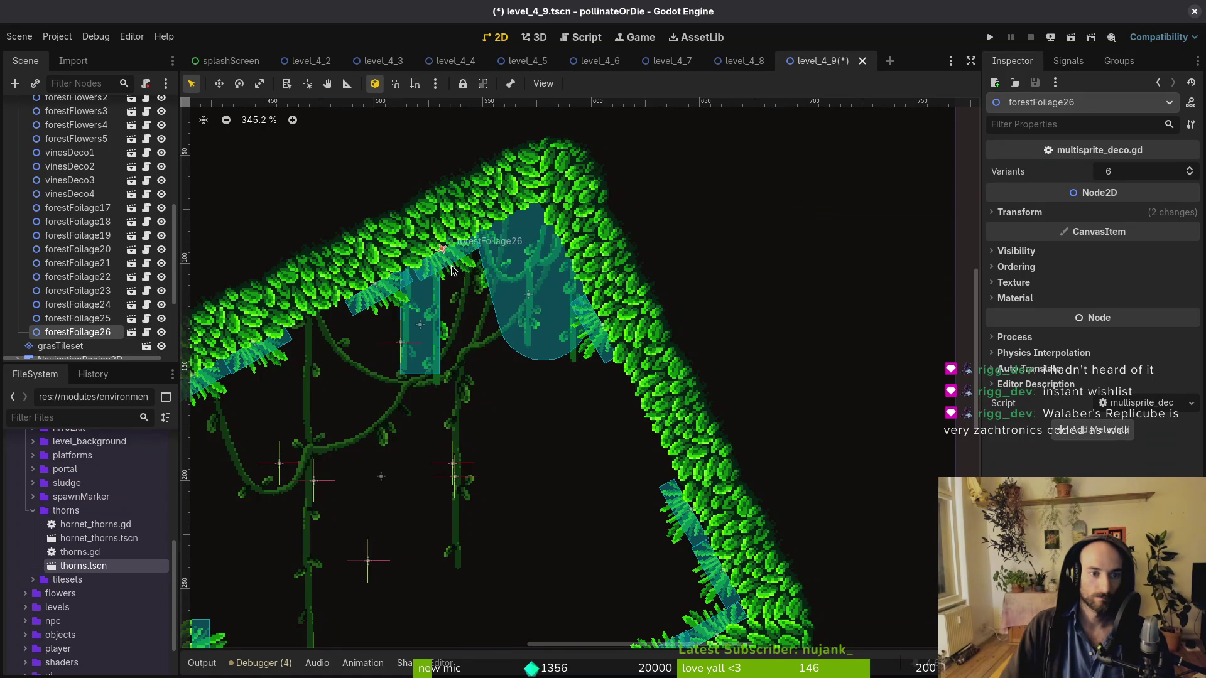
pyautogui.press('Escape')
pyautogui.scroll(-4, 415, 320)
pyautogui.scroll(10, 61, 324)
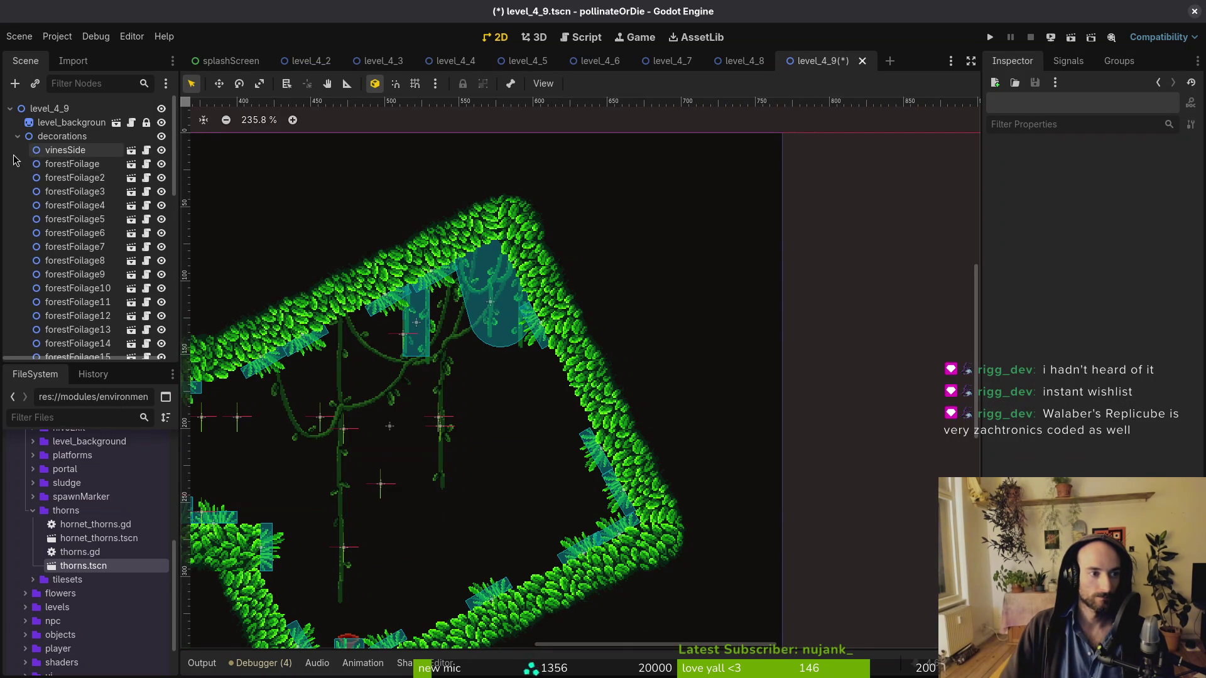
# Collapse the decorations group and save level_4_9
pyautogui.click(18, 136)
pyautogui.hotkey('ctrl', 's')
pyautogui.moveTo(237, 494); pyautogui.dragTo(367, 400)
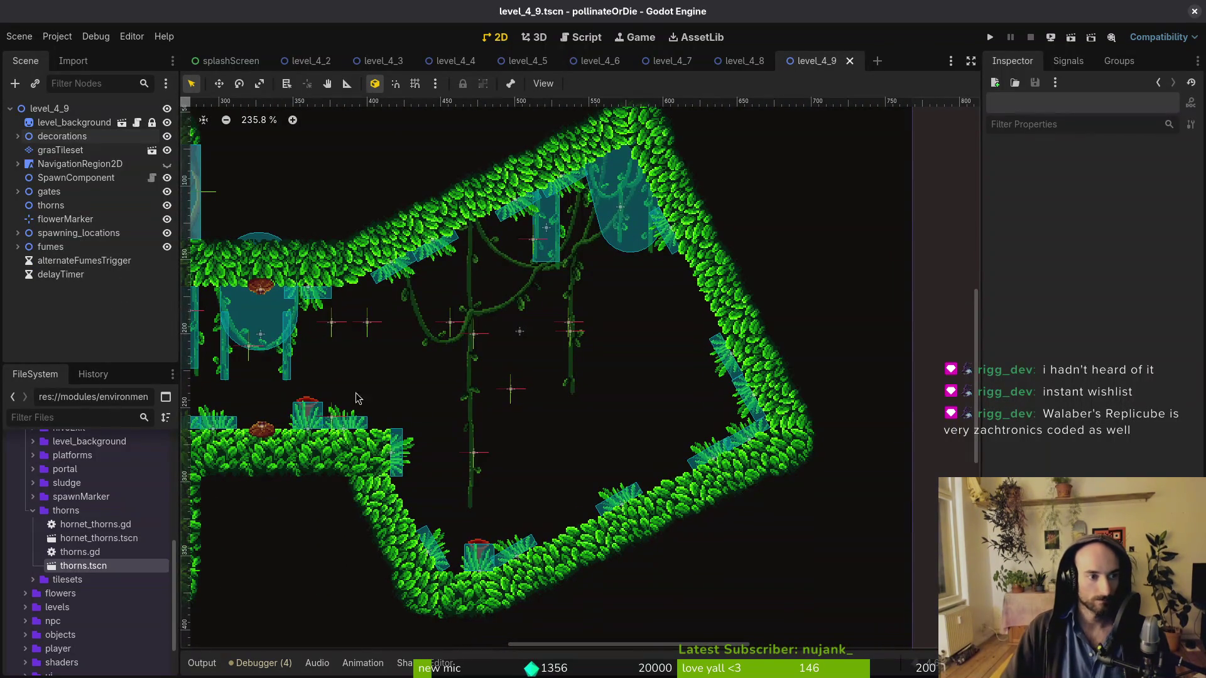
# Add a thorns.tscn platform under the thorns group and spread the thorn platforms mid-room
pyautogui.moveTo(95, 568)
pyautogui.mouseDown()
pyautogui.moveTo(491, 379)
pyautogui.moveTo(555, 392)
pyautogui.mouseUp()
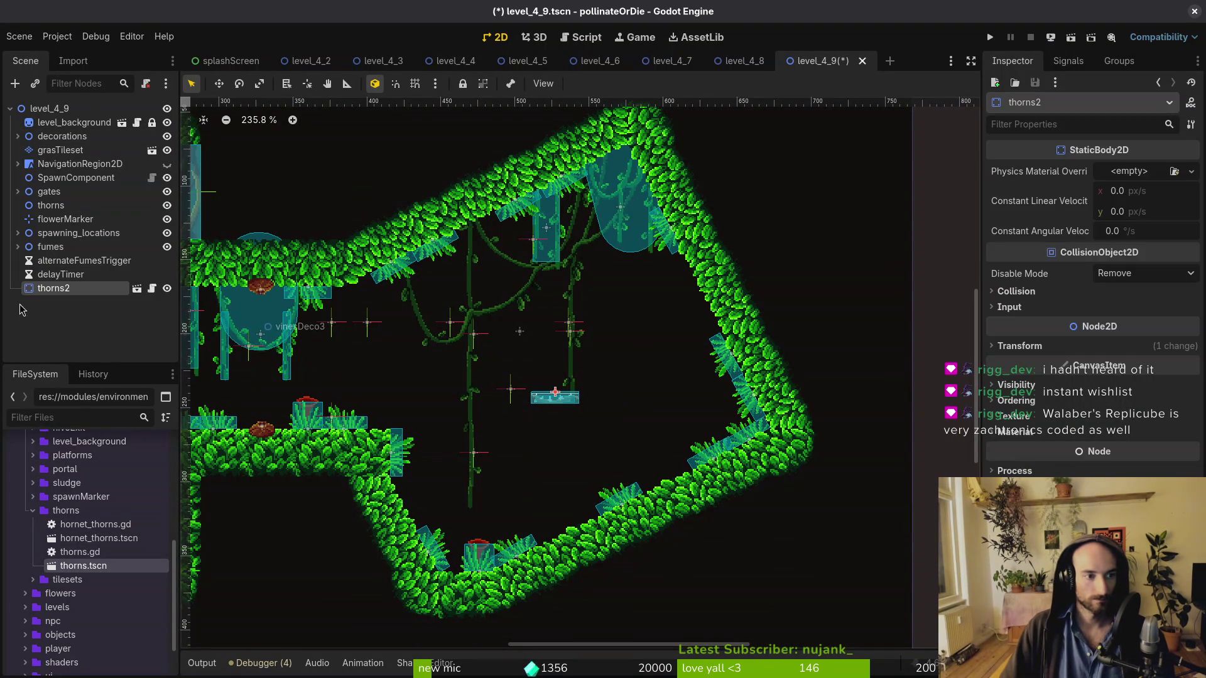
pyautogui.moveTo(74, 209); pyautogui.dragTo(73, 209)
pyautogui.click(63, 206)
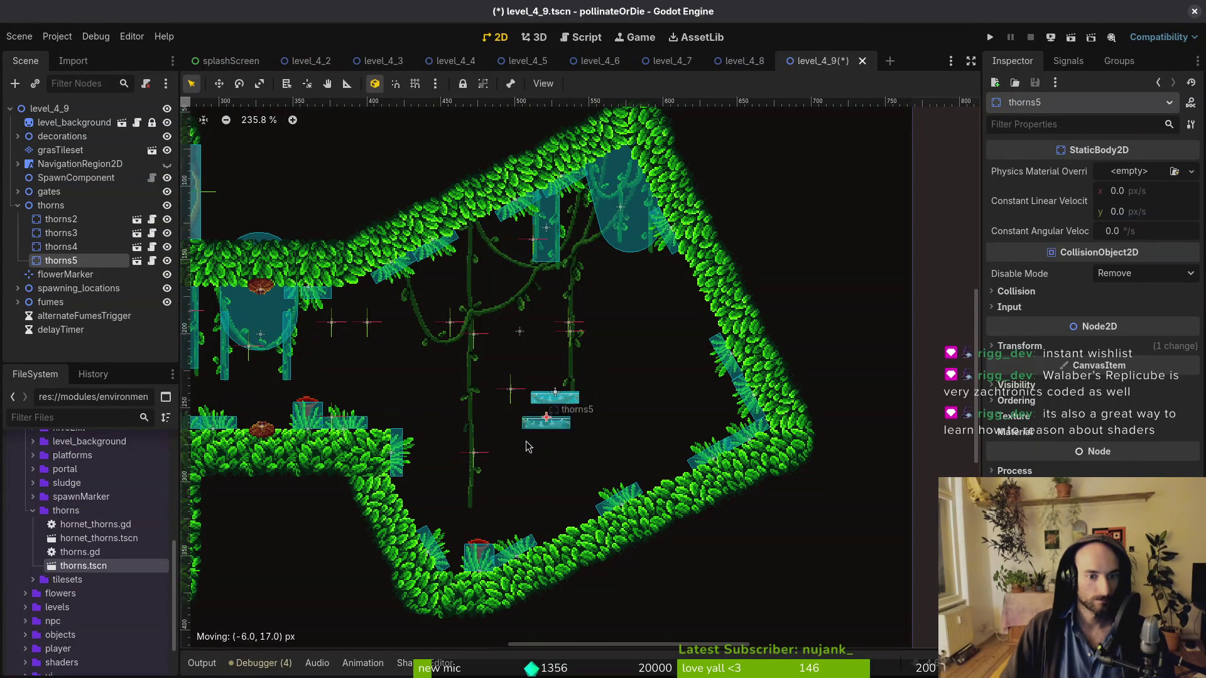
pyautogui.moveTo(545, 409)
pyautogui.mouseDown()
pyautogui.moveTo(497, 436)
pyautogui.moveTo(569, 423)
pyautogui.mouseUp()
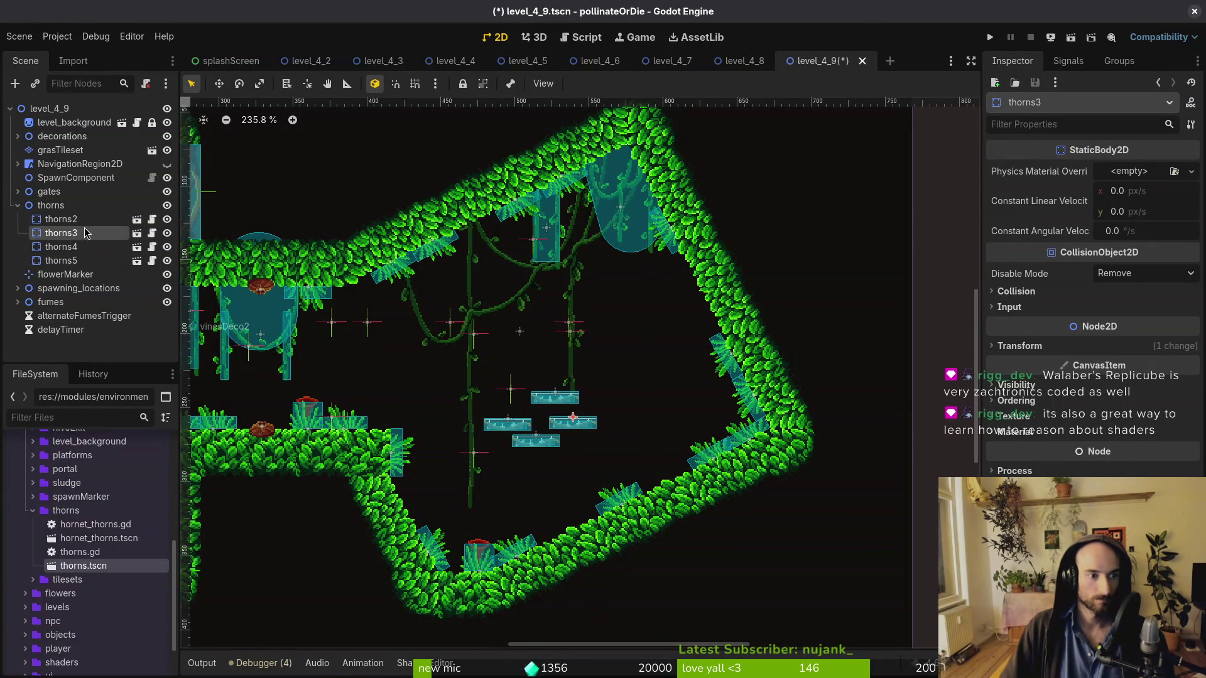